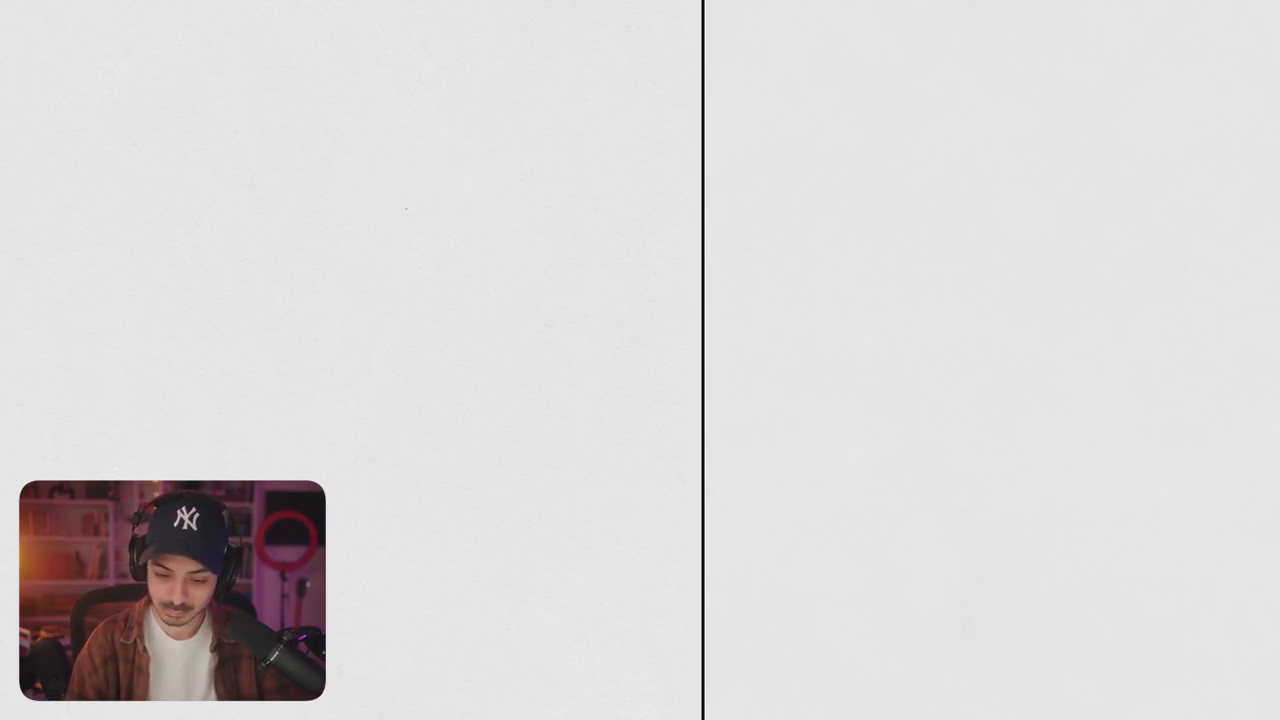
- Try out several small arcs, a long arc and spray strokes, then undo them all
mouse_move(360, 177)
left_mouse_down()
mouse_move(352, 222)
mouse_move(386, 177)
left_mouse_up()
mouse_move(352, 232)
left_mouse_down()
mouse_move(410, 163)
mouse_move(432, 168)
left_mouse_up()
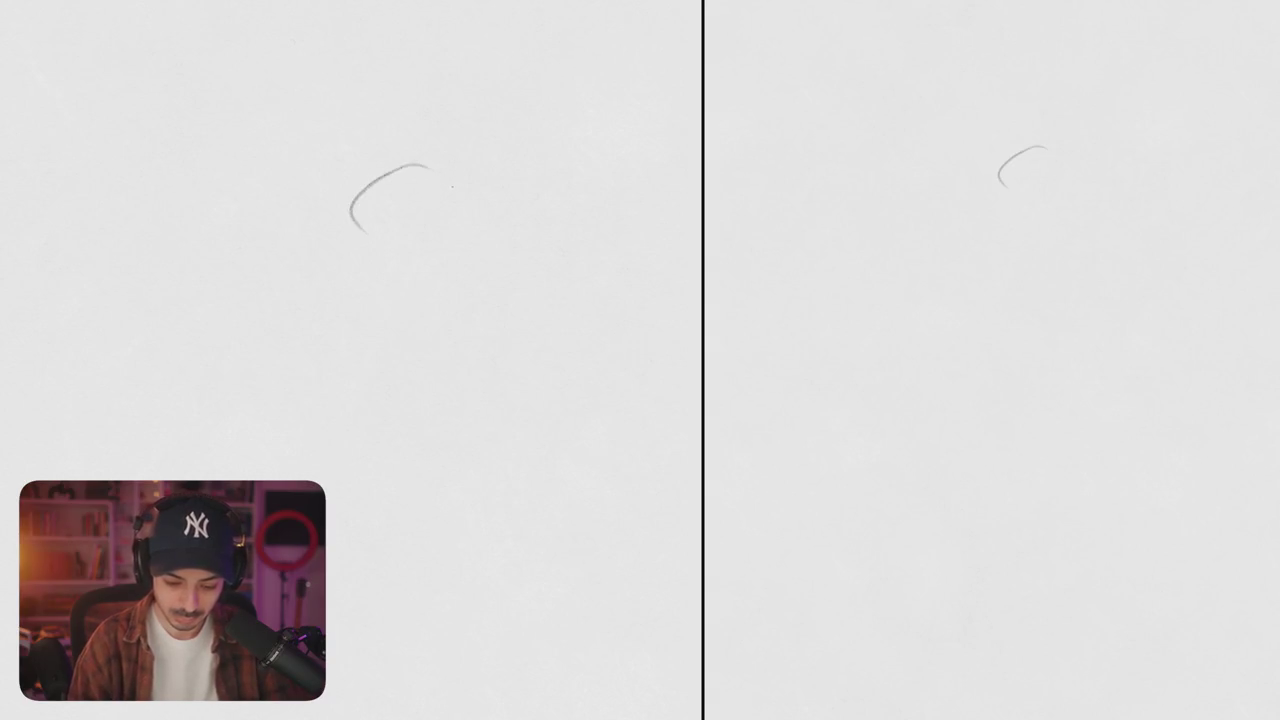
mouse_move(353, 222)
left_mouse_down()
mouse_move(480, 266)
mouse_move(518, 338)
left_mouse_up()
mouse_move(395, 162)
left_mouse_down()
mouse_move(366, 180)
mouse_move(410, 270)
left_mouse_up()
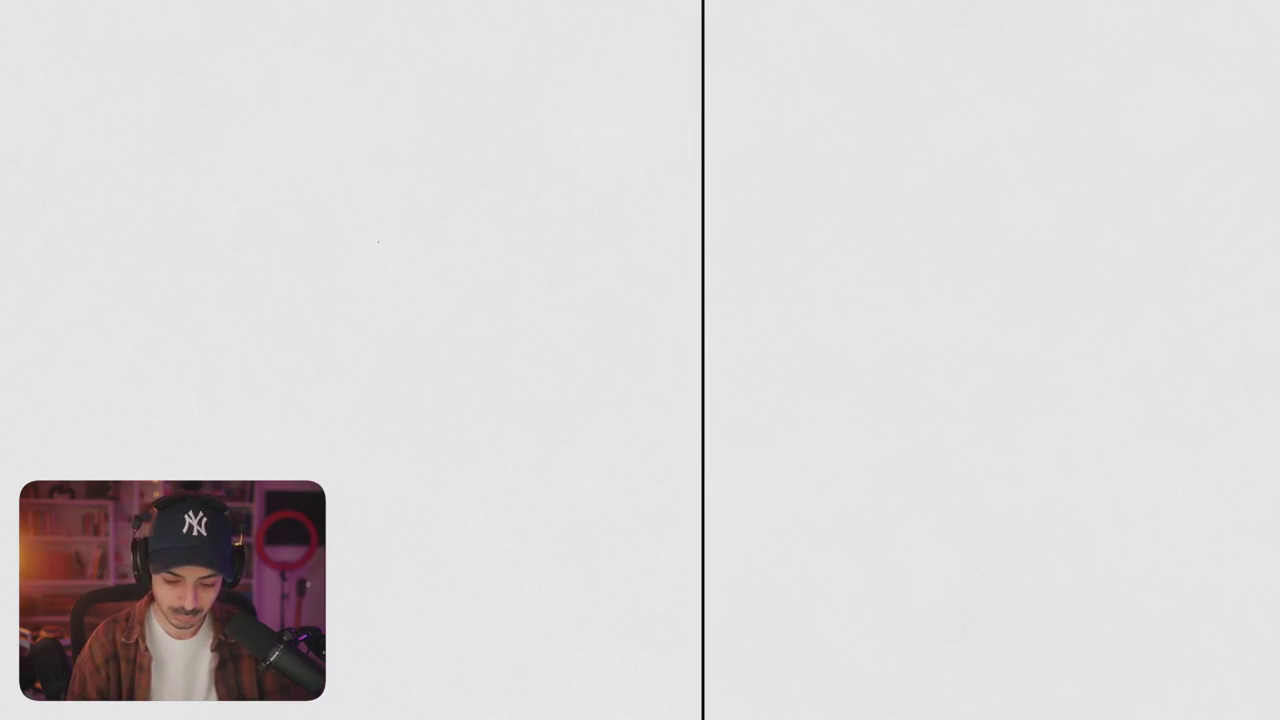
left_click_drag(354, 217, 443, 200)
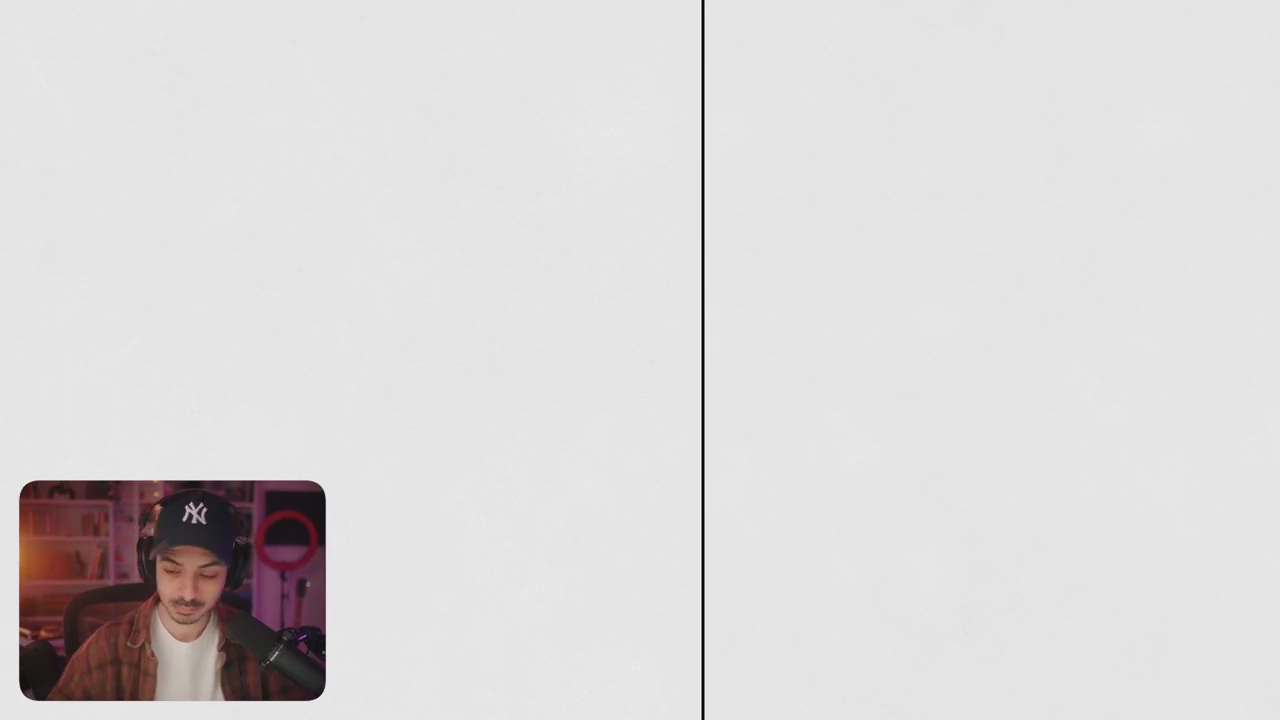
left_click_drag(368, 198, 399, 185)
mouse_move(348, 226)
left_mouse_down()
mouse_move(398, 192)
mouse_move(285, 382)
left_mouse_up()
key("ctrl+z")
key("ctrl+z")
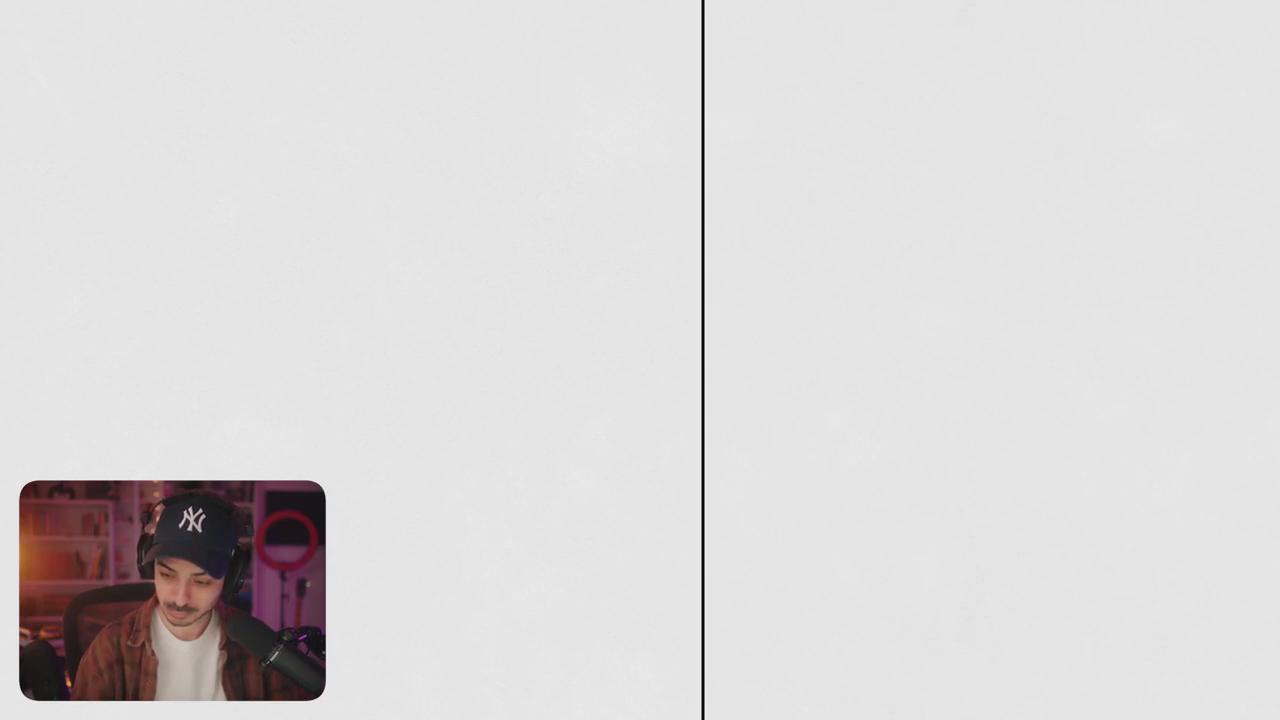
left_click_drag(400, 152, 265, 320)
key("ctrl+z")
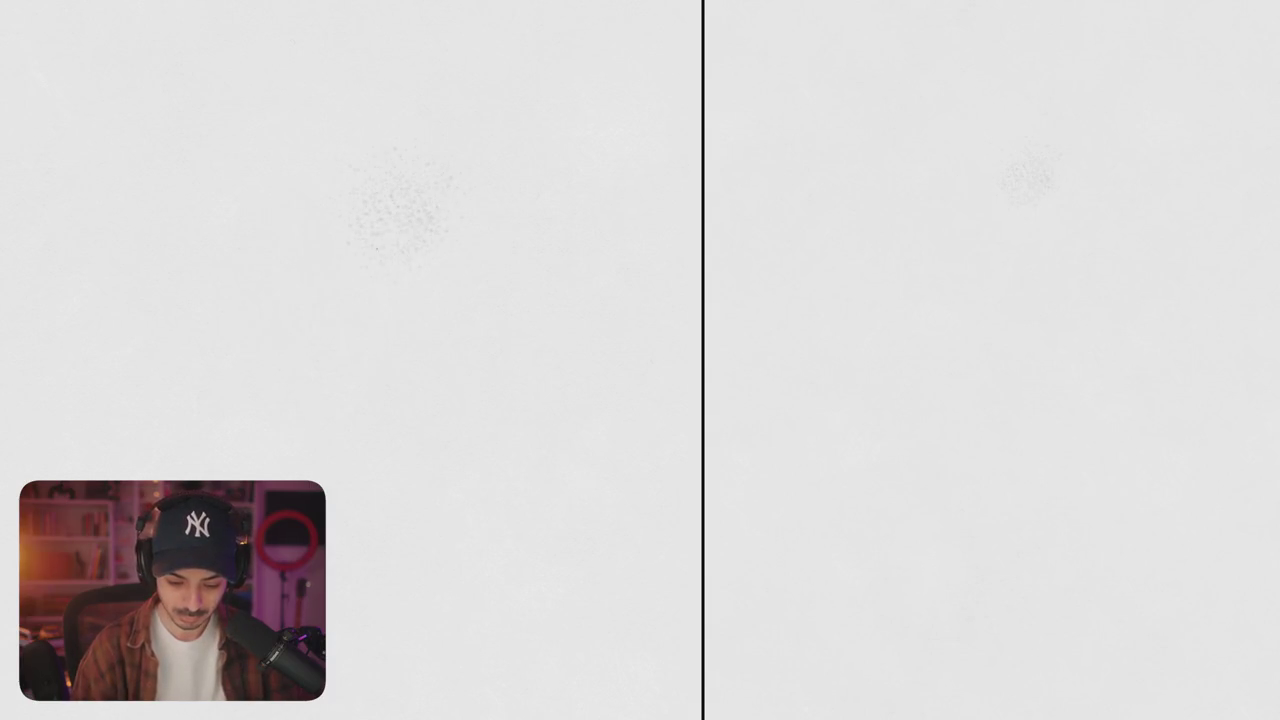
key("ctrl+z")
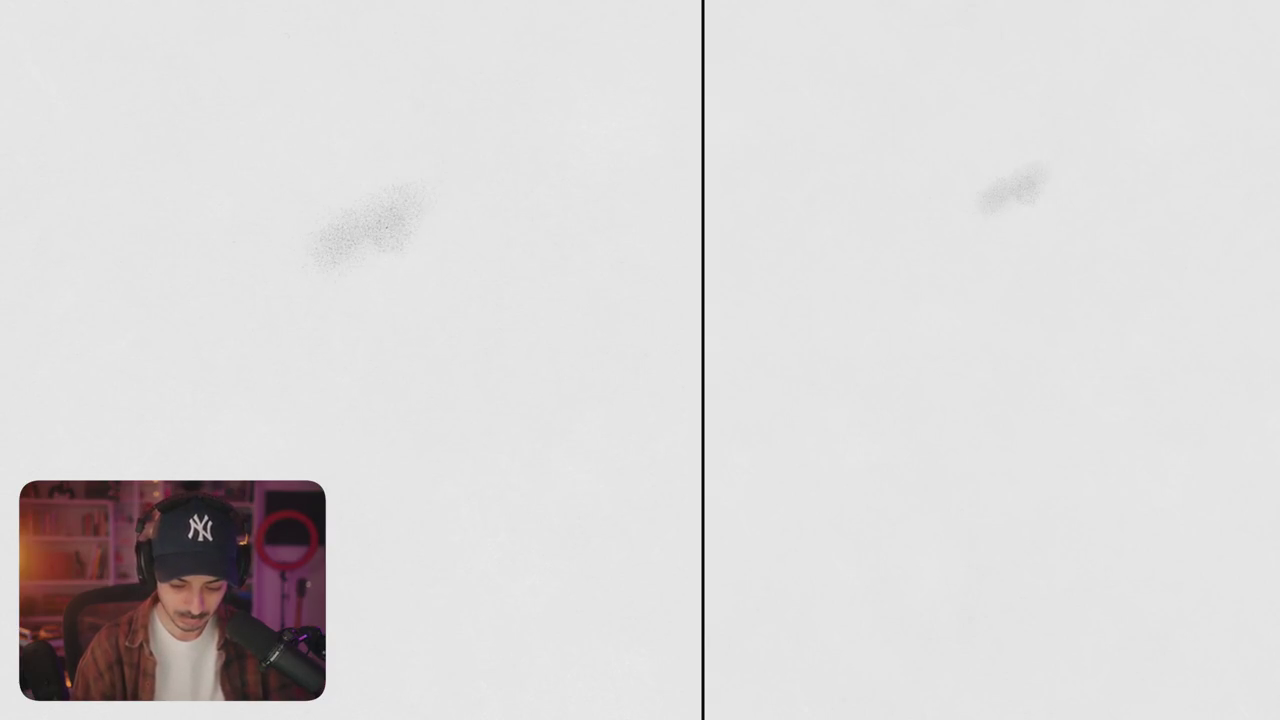
key("ctrl+z")
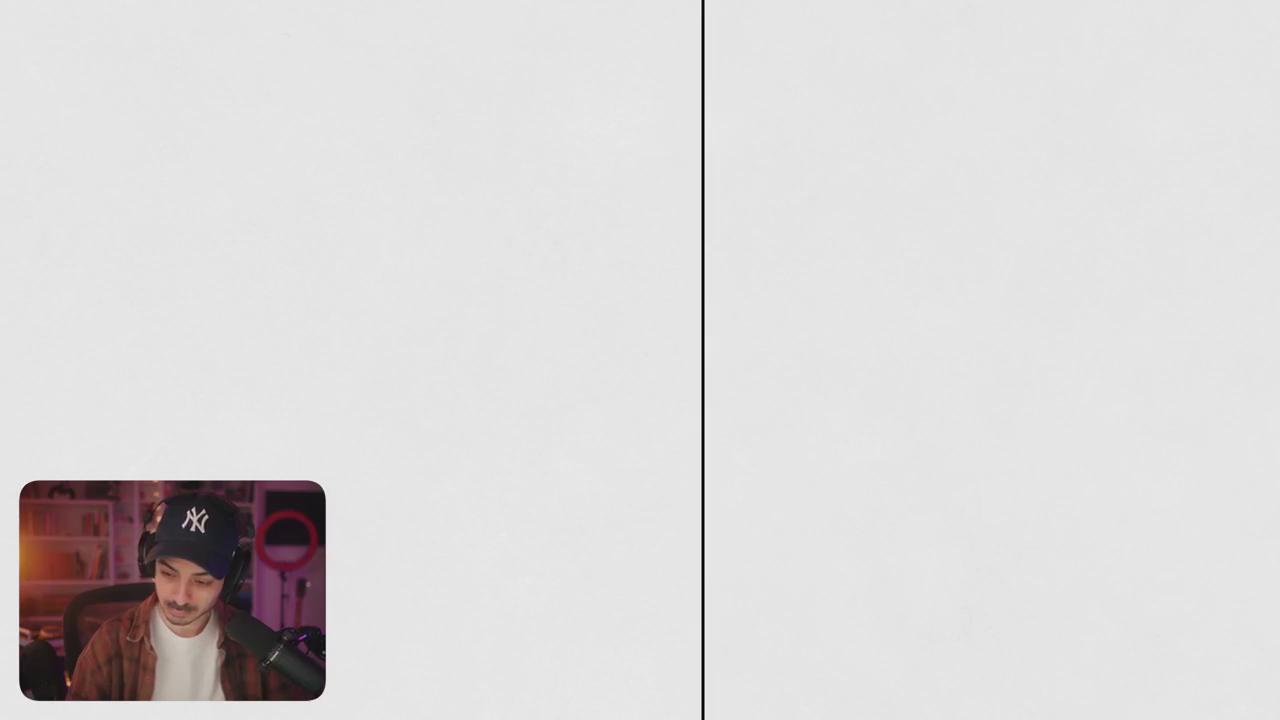
- Test curved and diagonal hatched pencil strokes, undoing each attempt
left_click_drag(363, 212, 397, 143)
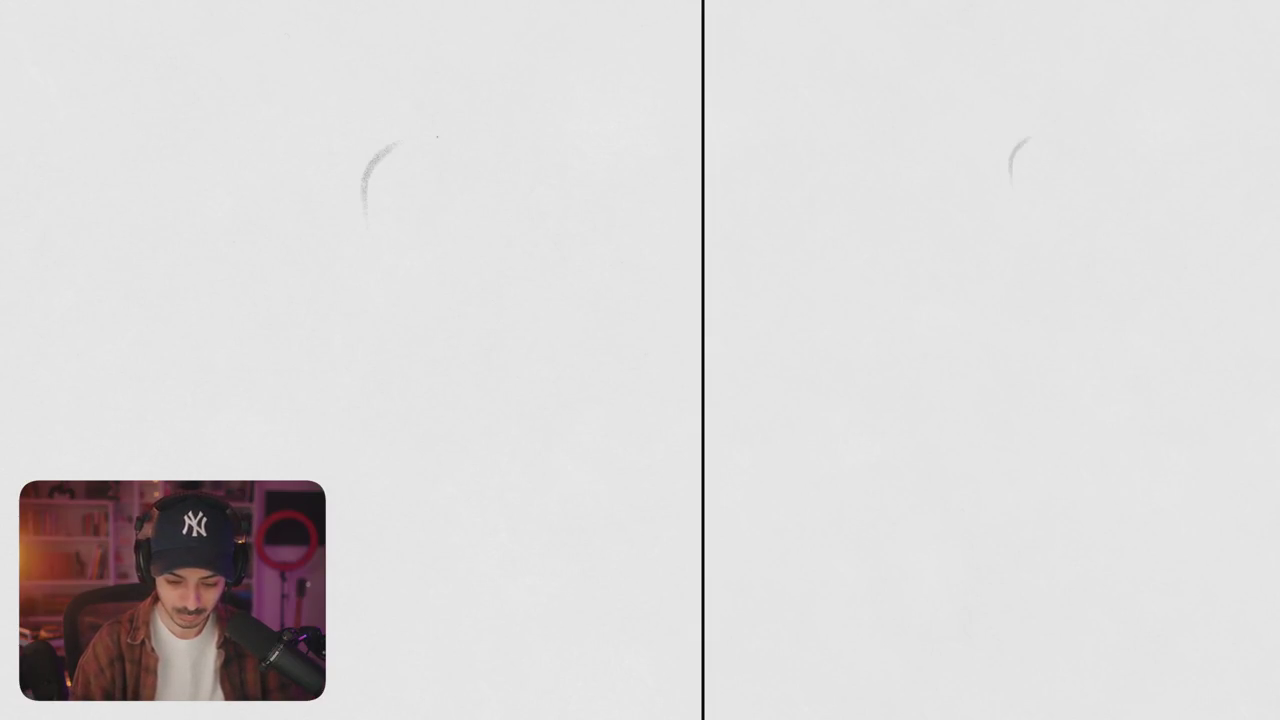
key("ctrl+z")
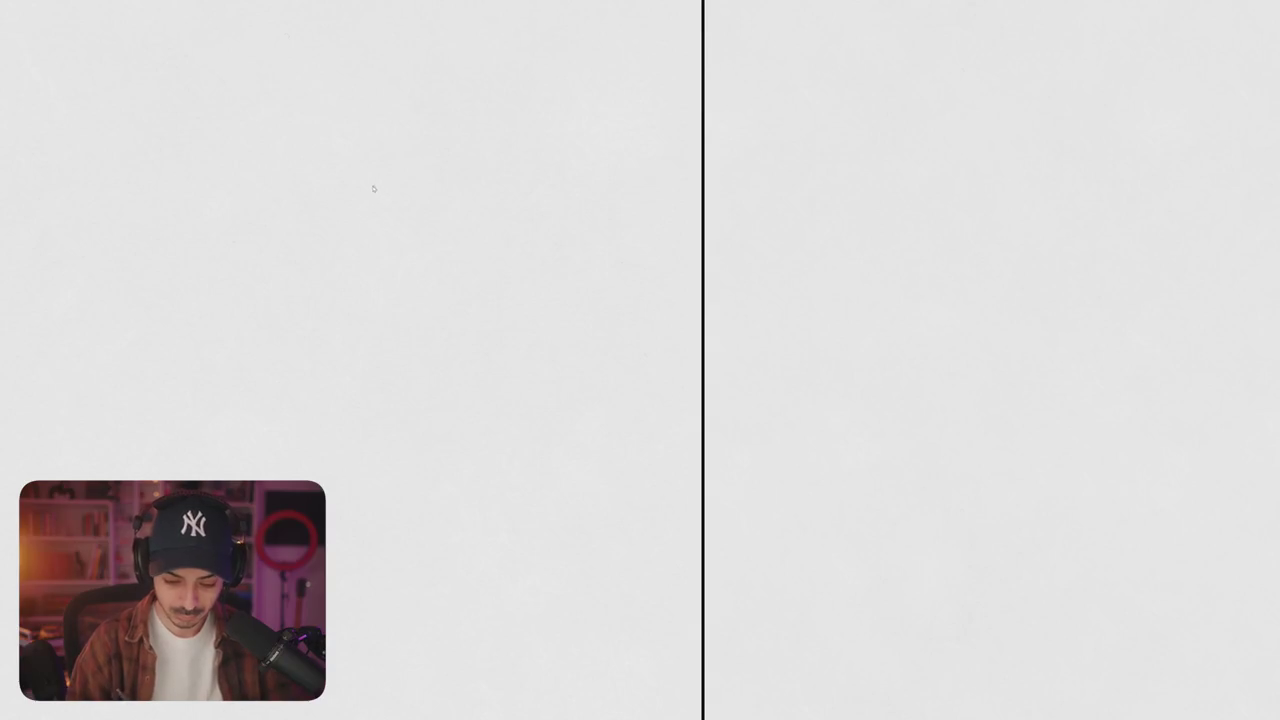
left_click_drag(376, 170, 369, 258)
key("ctrl+z")
left_click_drag(362, 196, 350, 268)
left_click_drag(368, 220, 352, 276)
key("ctrl+z")
mouse_move(374, 182)
left_mouse_down()
mouse_move(322, 258)
mouse_move(334, 296)
left_mouse_up()
key("ctrl+z")
key("ctrl+z")
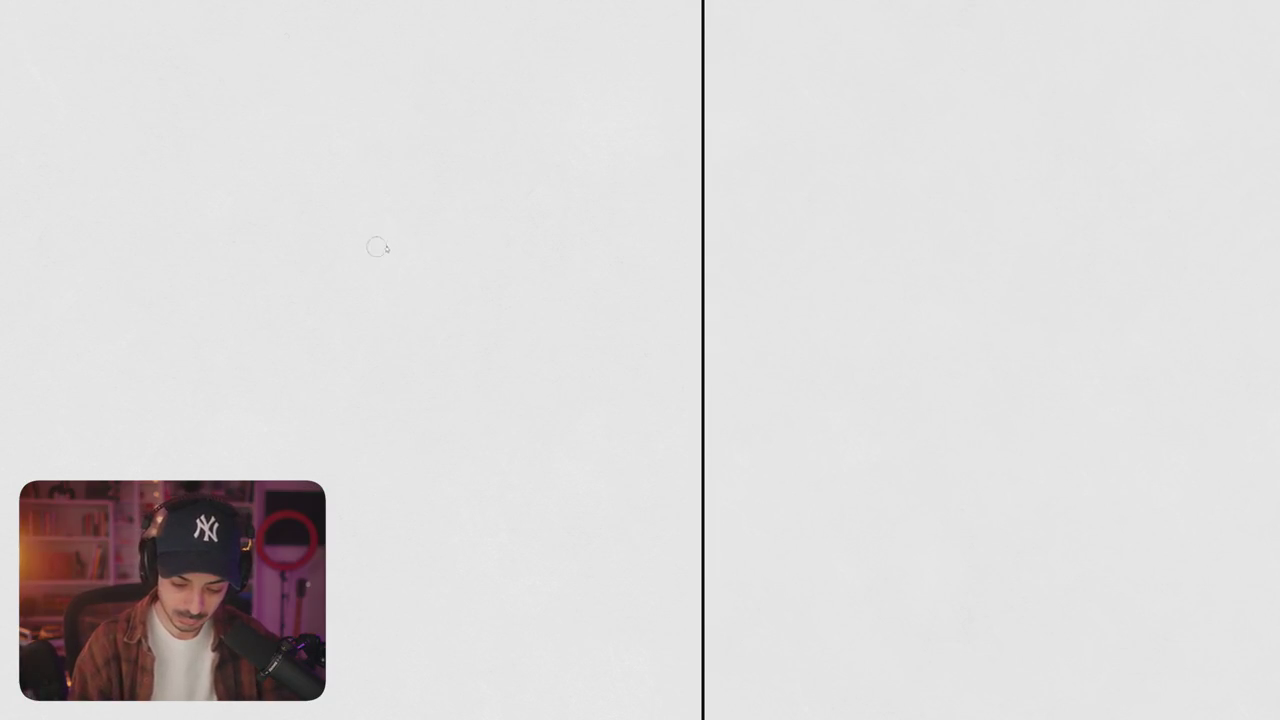
- Draw the head's left side curve down and close the outline on the bottom and right
mouse_move(388, 397)
left_mouse_down()
mouse_move(366, 300)
mouse_move(396, 128)
left_mouse_up()
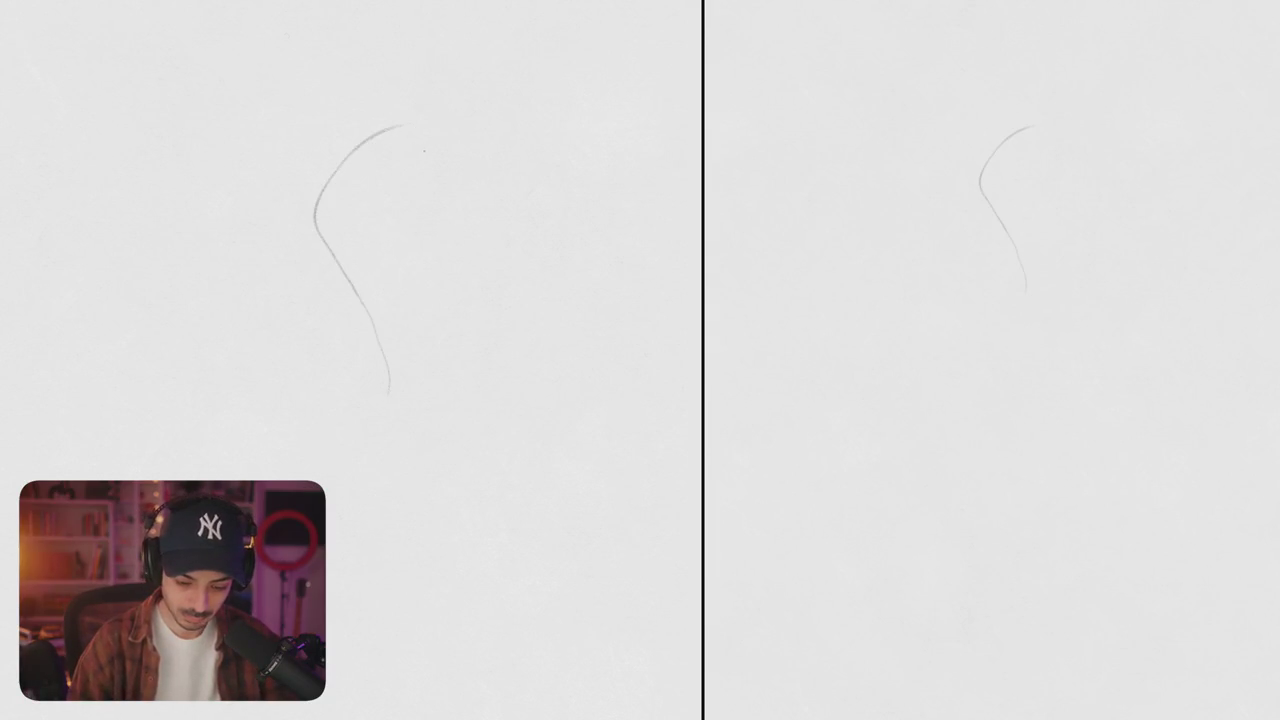
key("ctrl+z")
left_click_drag(357, 333, 380, 120)
key("ctrl+z")
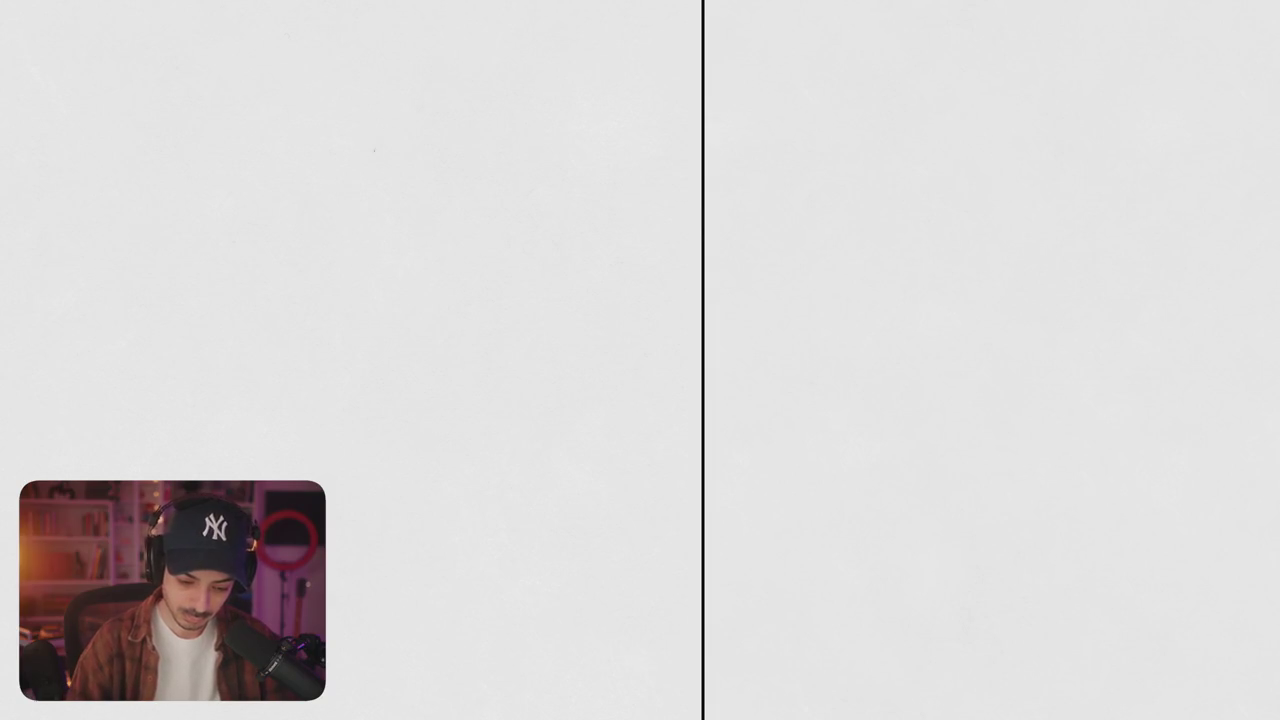
mouse_move(366, 293)
left_mouse_down()
mouse_move(430, 125)
mouse_move(482, 210)
mouse_move(370, 410)
mouse_move(458, 562)
left_mouse_up()
key("ctrl+z")
key("ctrl+z")
mouse_move(362, 262)
left_mouse_down()
mouse_move(336, 462)
mouse_move(462, 555)
left_mouse_up()
mouse_move(482, 212)
left_mouse_down()
mouse_move(532, 515)
mouse_move(500, 550)
mouse_move(462, 558)
mouse_move(526, 530)
mouse_move(518, 478)
left_mouse_up()
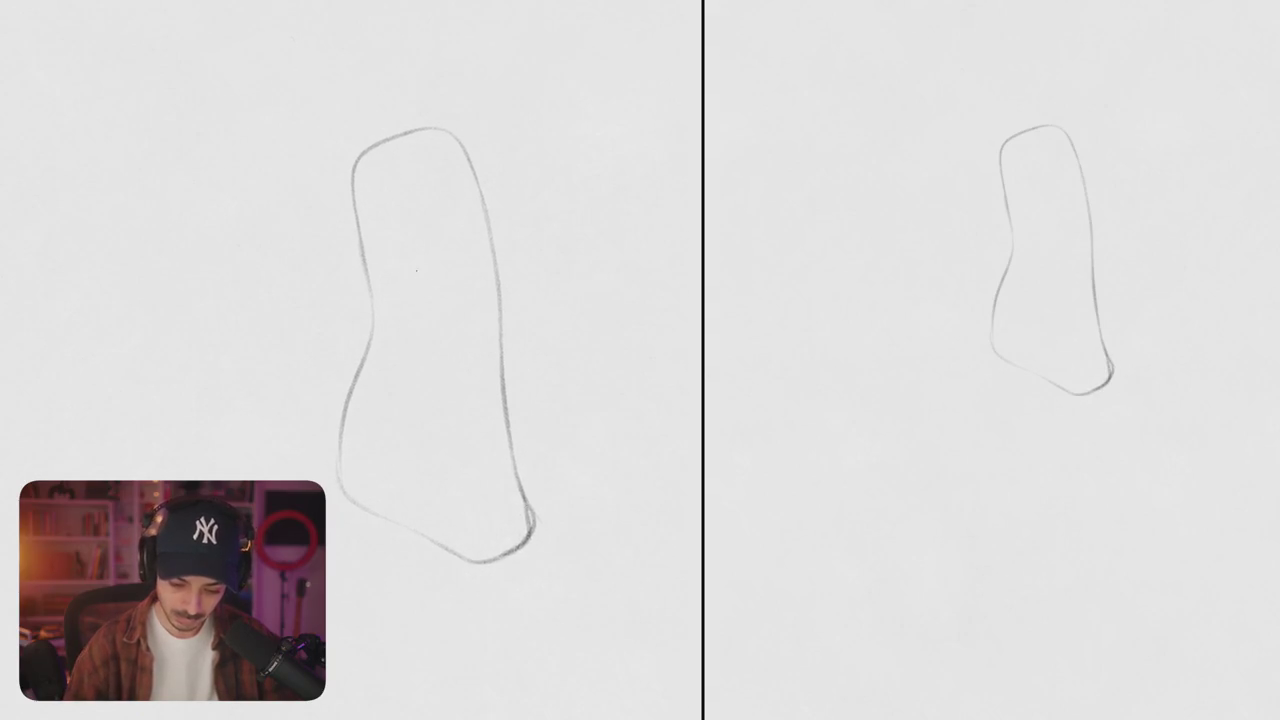
- Try darkening the outline's upper-left edge, then remove those strokes
mouse_move(360, 146)
left_mouse_down()
mouse_move(350, 200)
mouse_move(396, 176)
left_mouse_up()
key("ctrl+z")
key("ctrl+z")
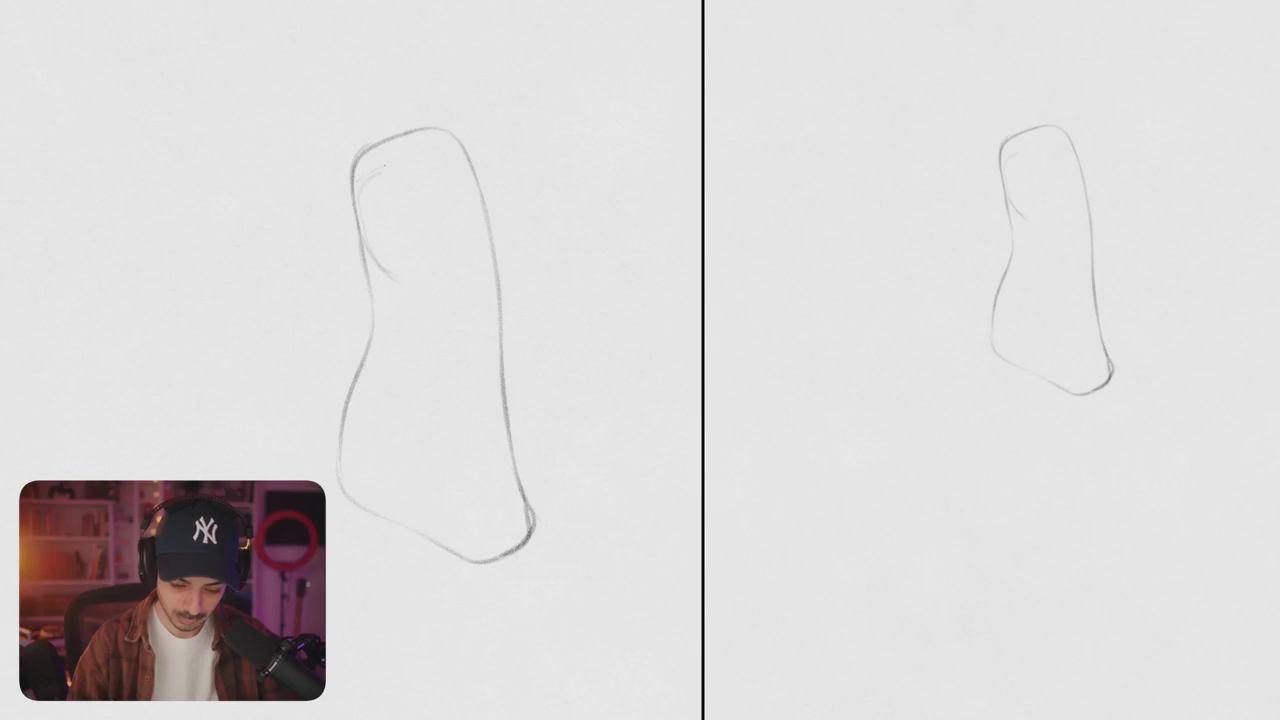
key("ctrl+z")
left_click_drag(352, 182, 364, 240)
key("ctrl+z")
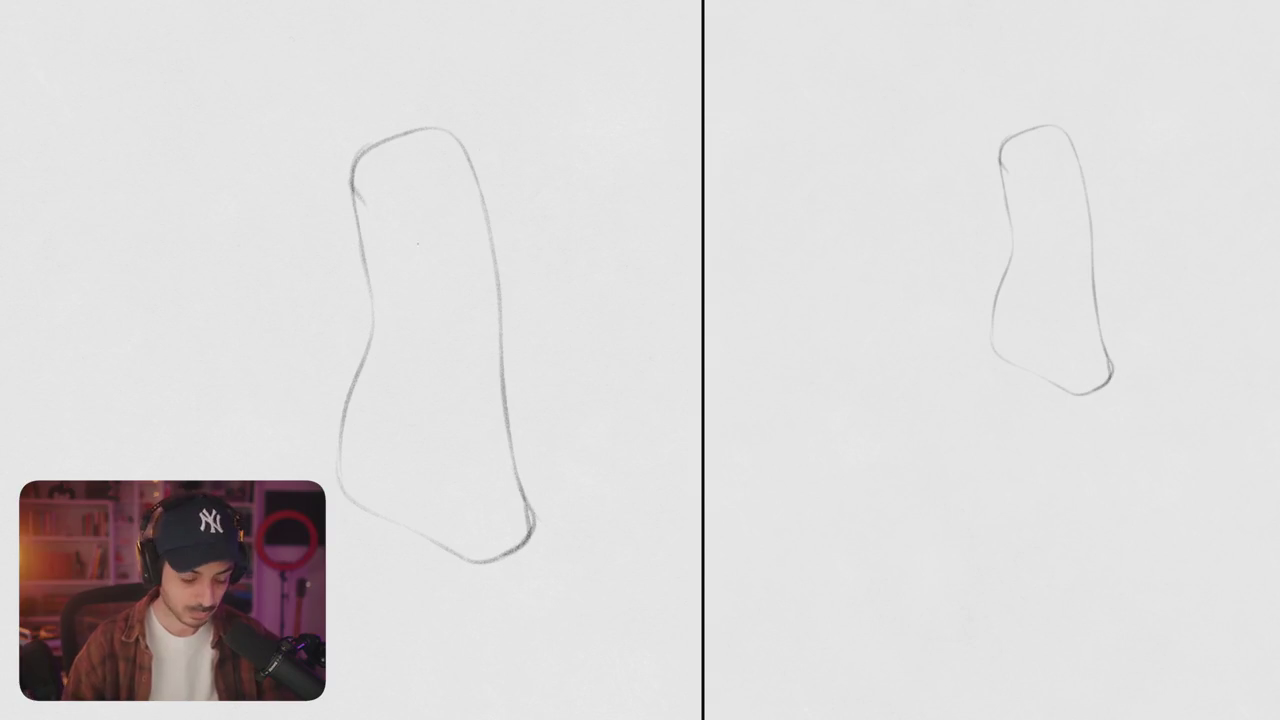
key("ctrl+z")
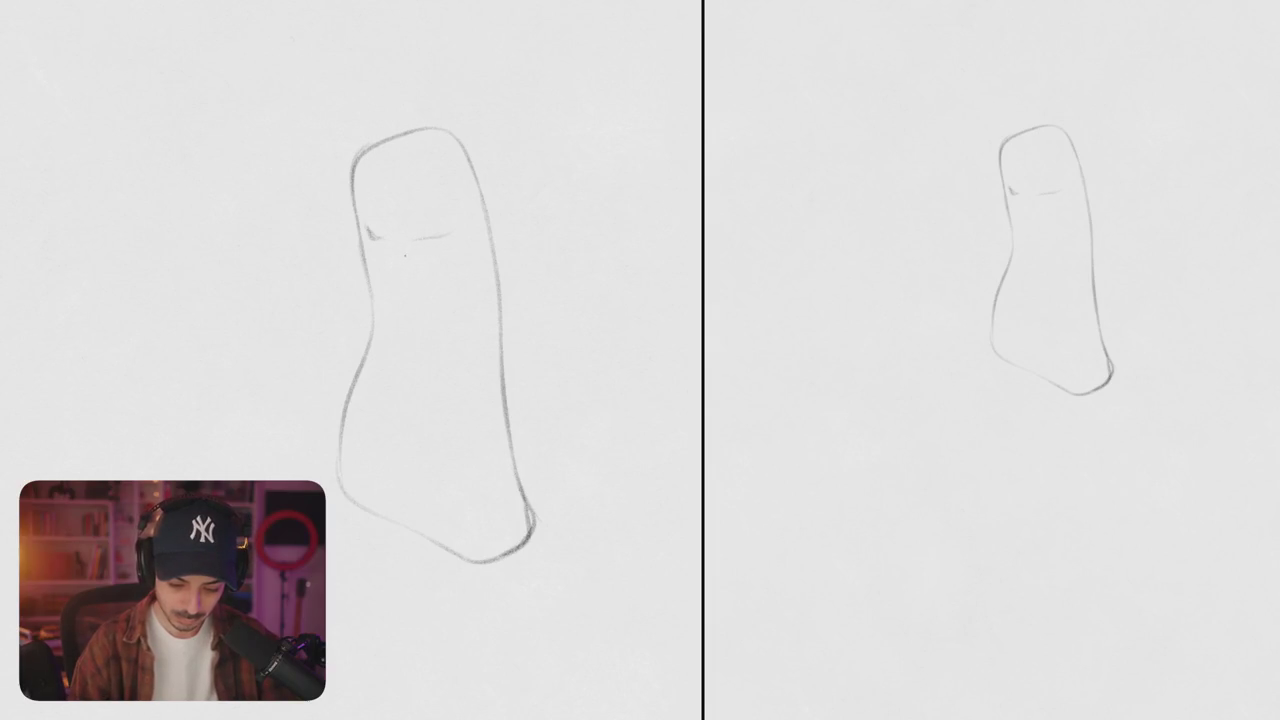
- Darken the right closed-eye line and add a stroke above it
left_click_drag(418, 240, 448, 234)
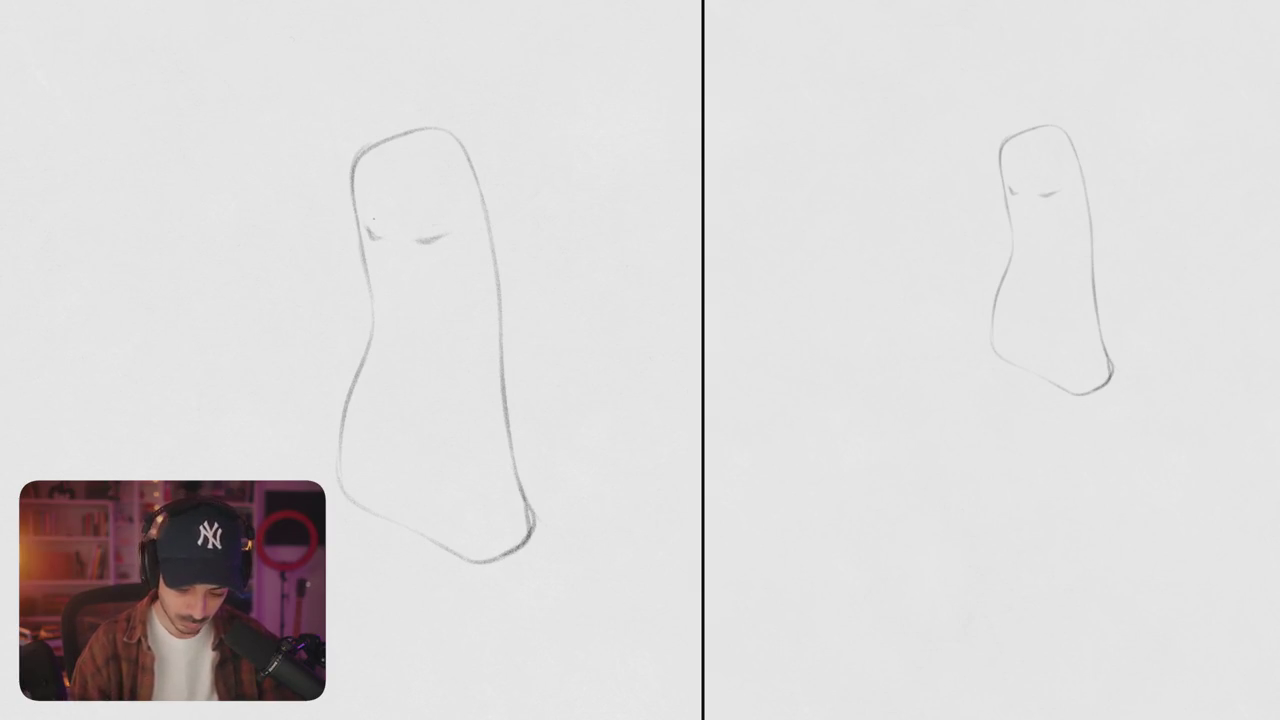
left_click_drag(403, 230, 426, 222)
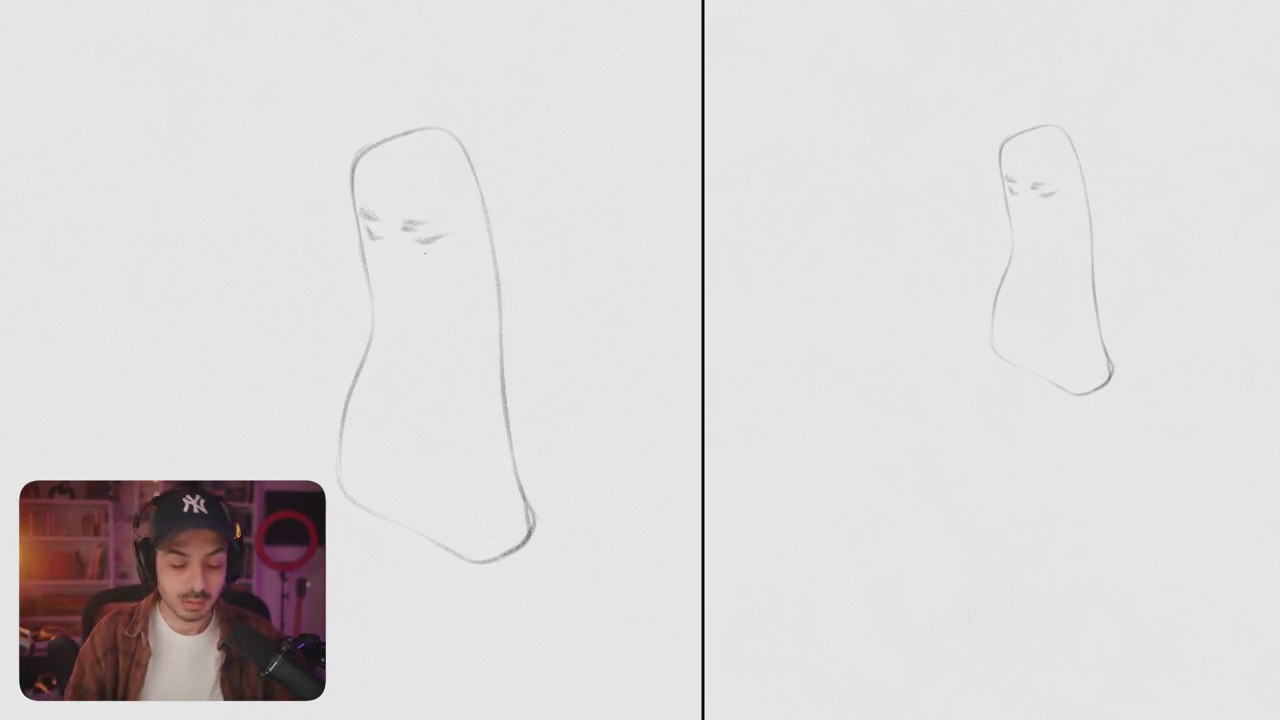
left_click_drag(418, 128, 498, 154)
key("ctrl+z")
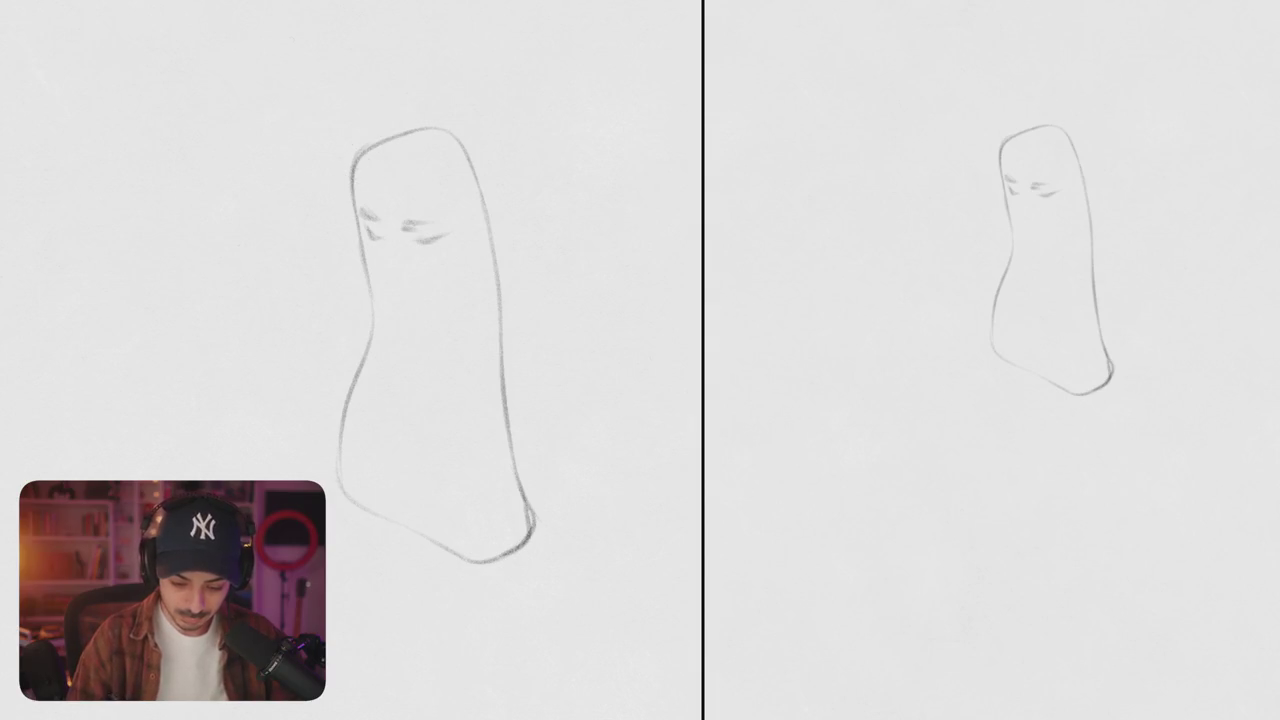
- Sketch light hair lines around the head and curved shoulder arcs to its left
mouse_move(352, 174)
left_mouse_down()
mouse_move(348, 258)
mouse_move(384, 137)
mouse_move(490, 175)
mouse_move(550, 452)
left_mouse_up()
left_click_drag(352, 256, 312, 410)
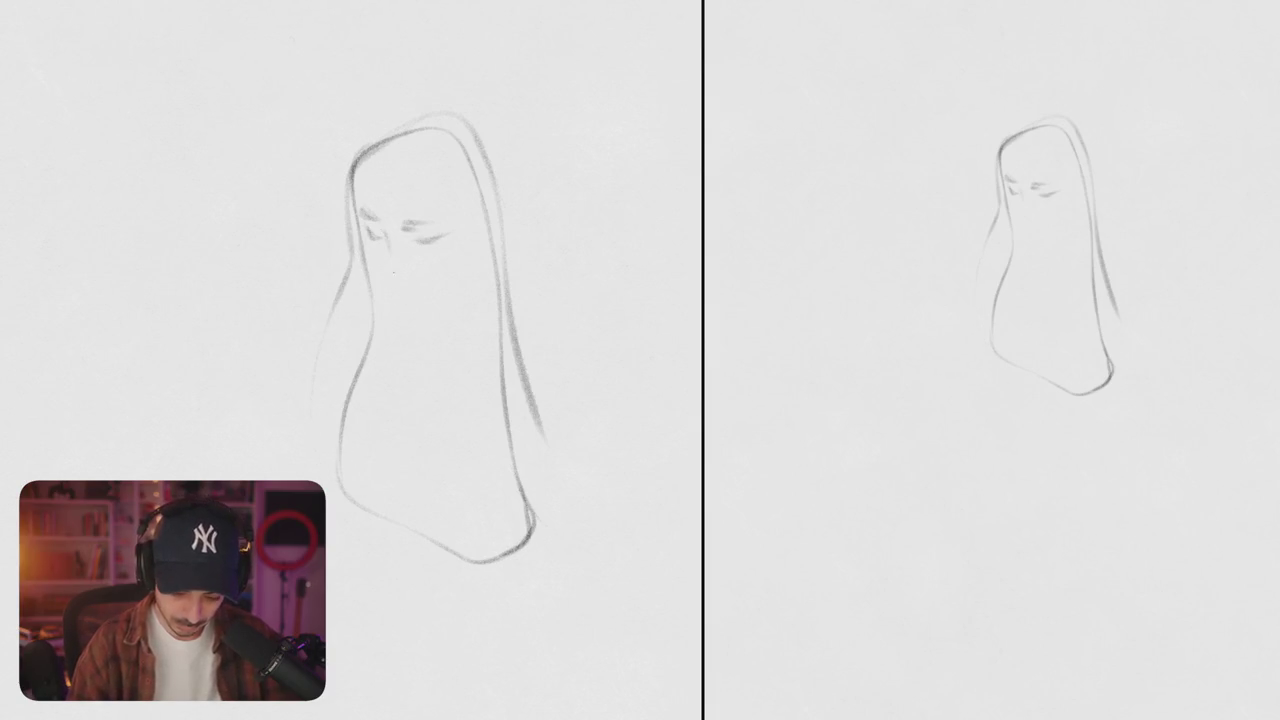
mouse_move(372, 278)
left_mouse_down()
mouse_move(366, 230)
mouse_move(232, 256)
left_mouse_up()
left_click_drag(420, 249, 310, 280)
left_click_drag(418, 262, 436, 334)
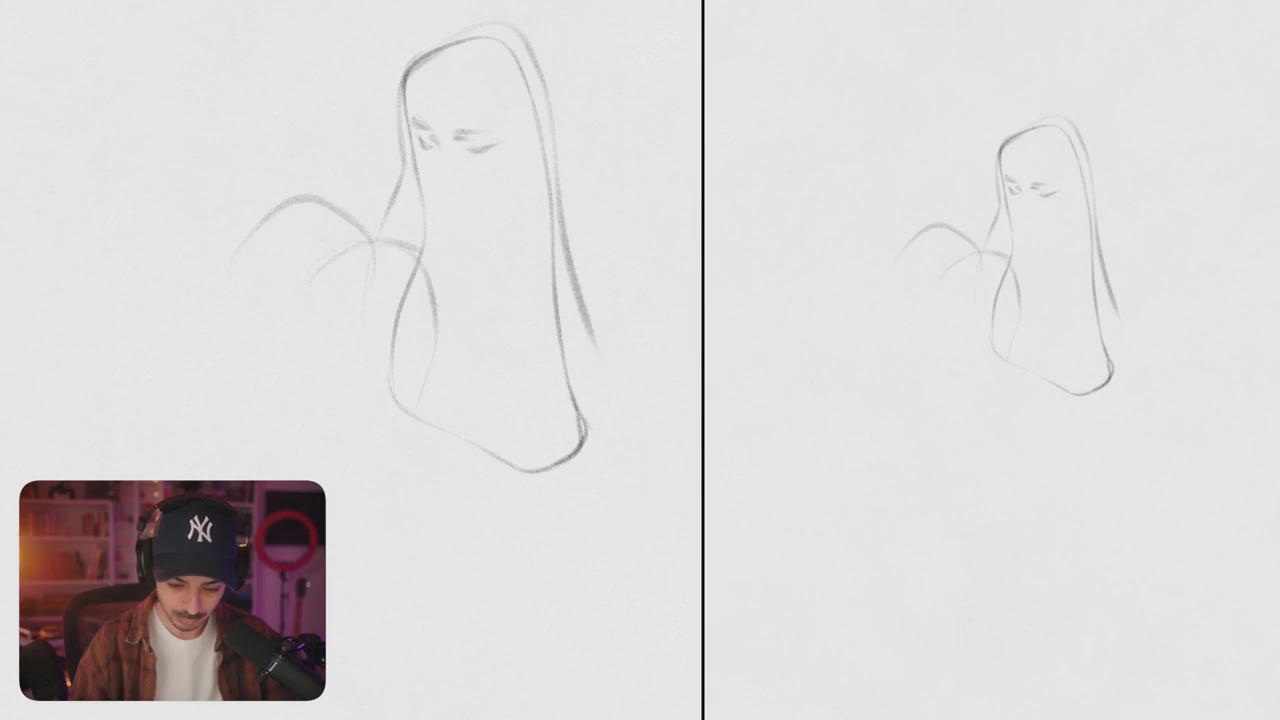
- Draw large sweeping curves around the lower body, right side and outward brim
scroll(400, 220, "down", 3)
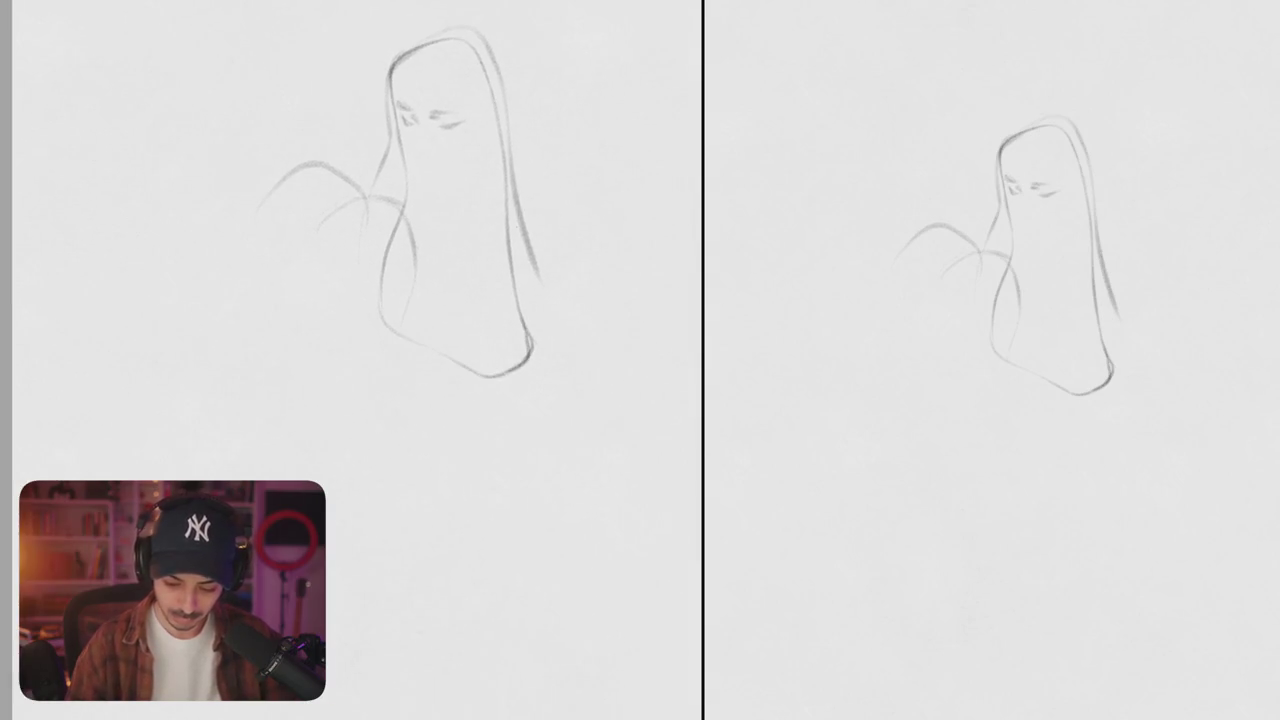
left_click_drag(516, 292, 328, 516)
key("ctrl+z")
mouse_move(365, 200)
left_mouse_down()
mouse_move(255, 355)
mouse_move(428, 543)
mouse_move(512, 492)
mouse_move(560, 370)
left_mouse_up()
left_click_drag(555, 440, 530, 260)
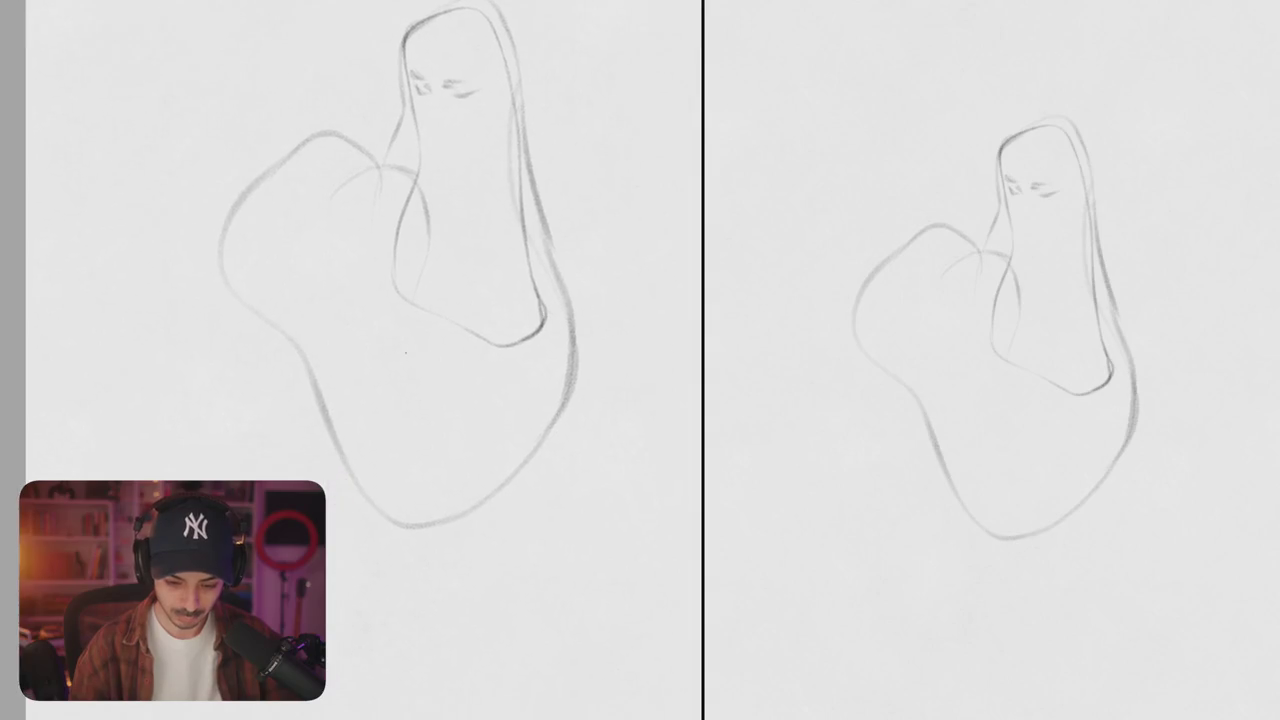
mouse_move(250, 290)
left_mouse_down()
mouse_move(420, 505)
mouse_move(698, 242)
mouse_move(617, 298)
left_mouse_up()
mouse_move(495, 340)
left_mouse_down()
mouse_move(517, 178)
mouse_move(578, 117)
left_mouse_up()
mouse_move(591, 208)
left_mouse_down()
mouse_move(515, 285)
mouse_move(590, 405)
left_mouse_up()
left_click_drag(338, 302, 280, 264)
- Erase the eye strokes to faint marks and redraw the head's left edge
scroll(410, 285, "up", 5)
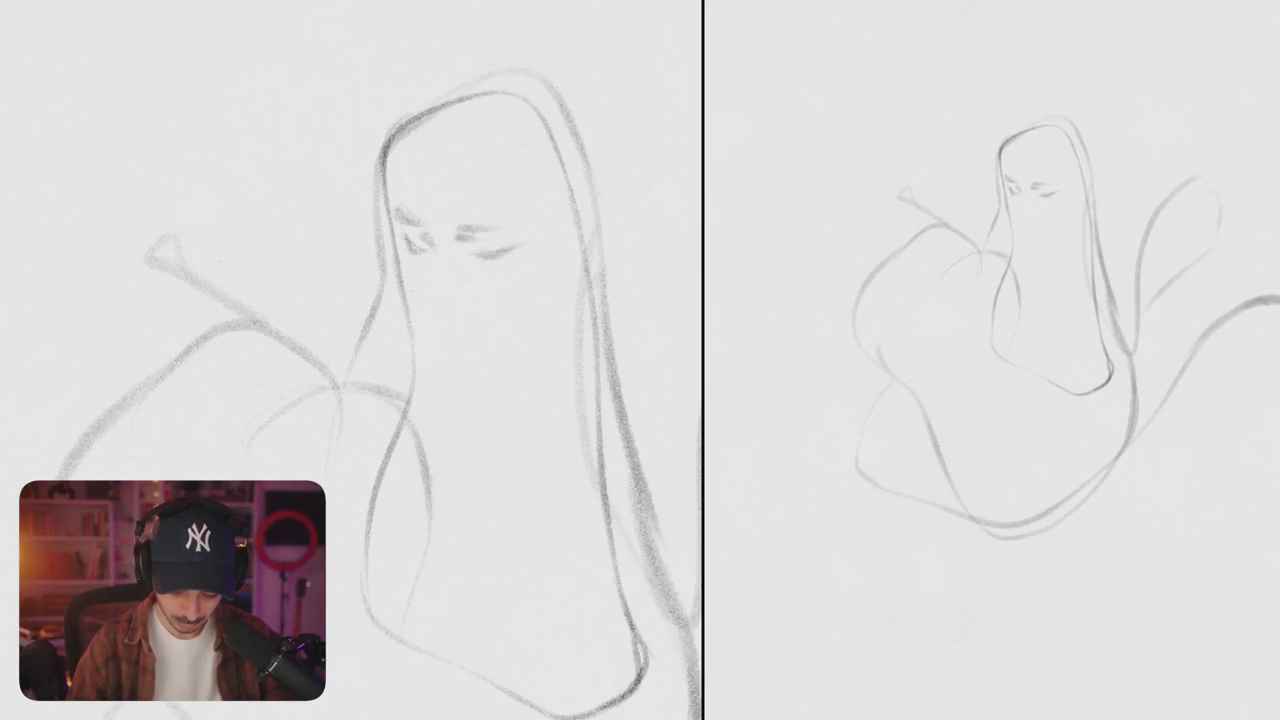
mouse_move(392, 215)
left_mouse_down()
mouse_move(425, 250)
mouse_move(515, 252)
left_mouse_up()
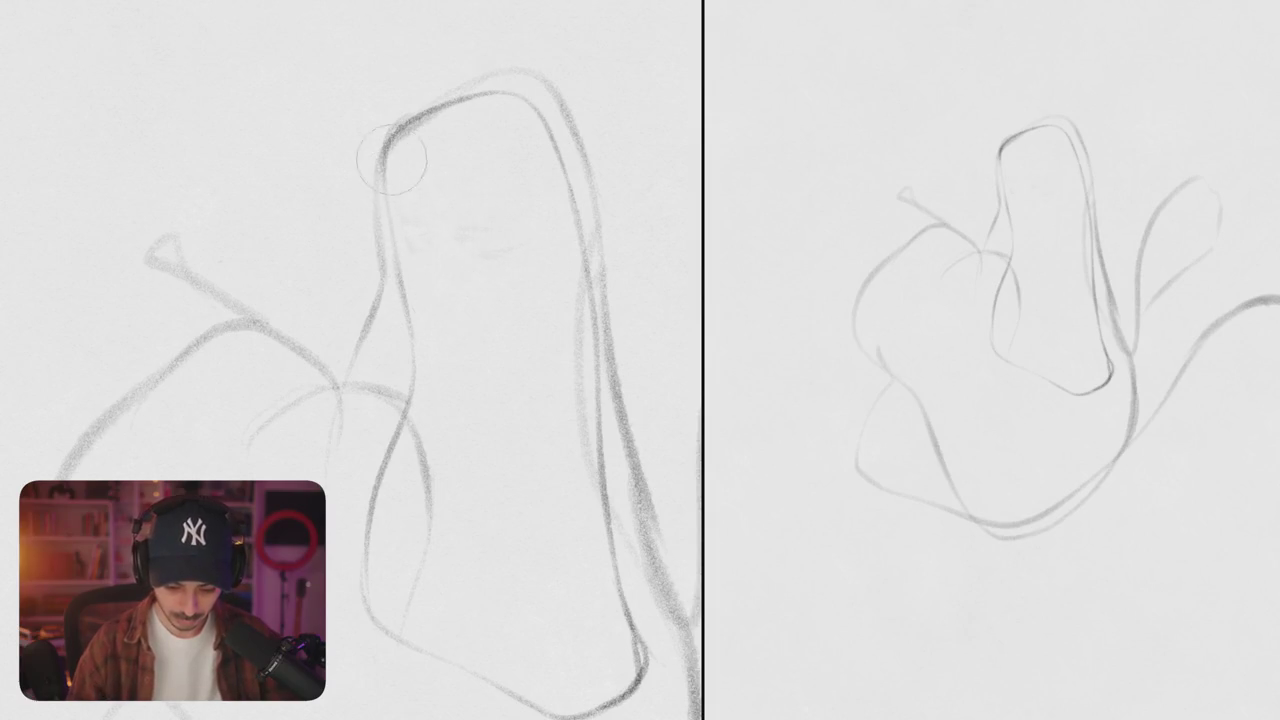
left_click_drag(385, 125, 368, 205)
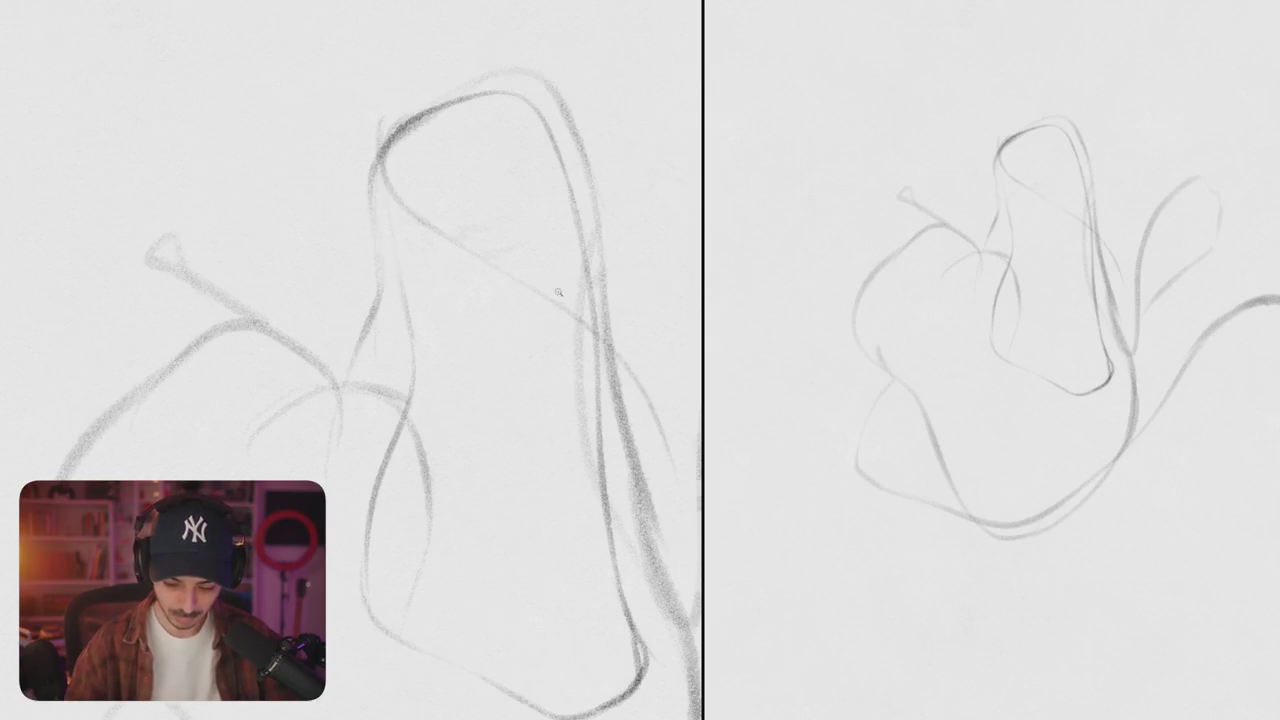
scroll(513, 293, "down", 5)
scroll(513, 293, "up", 3)
scroll(513, 293, "up", 5)
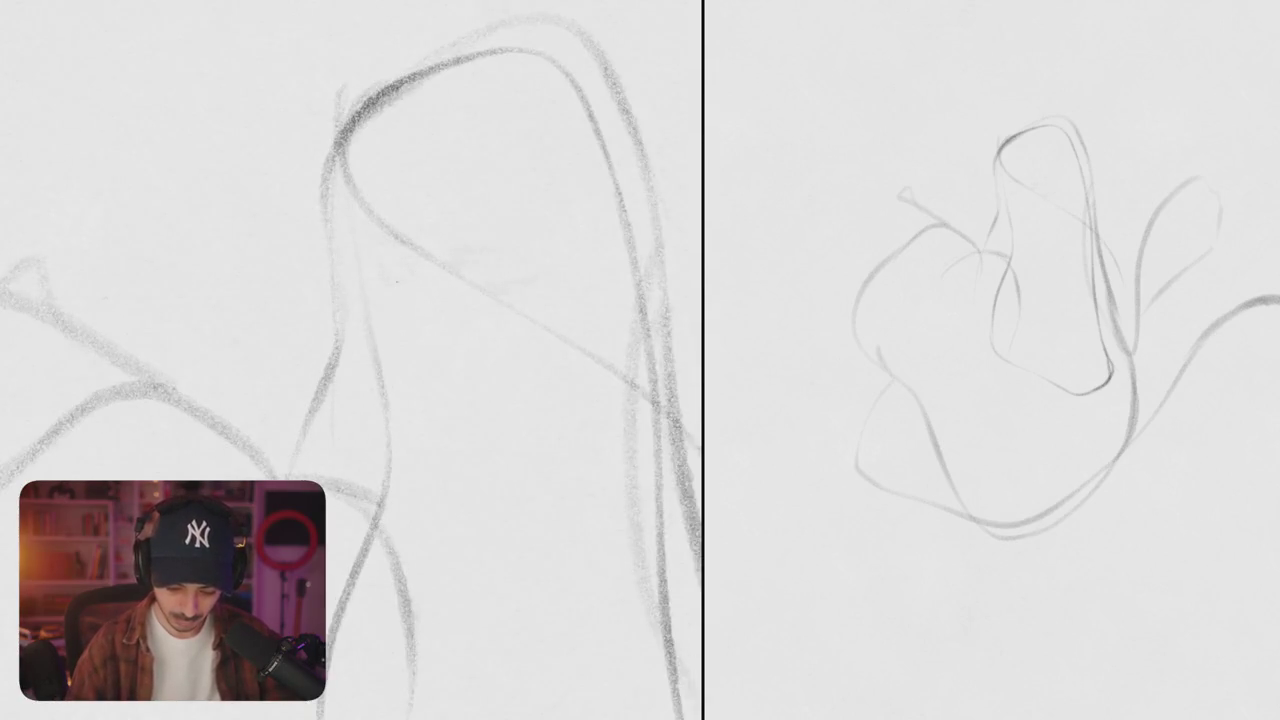
- Draw and darken the forehead-to-nose profile and the closed eye with eyelashes
mouse_move(350, 212)
left_mouse_down()
mouse_move(318, 316)
mouse_move(382, 372)
left_mouse_up()
left_click_drag(385, 272, 445, 298)
left_click_drag(357, 284, 330, 338)
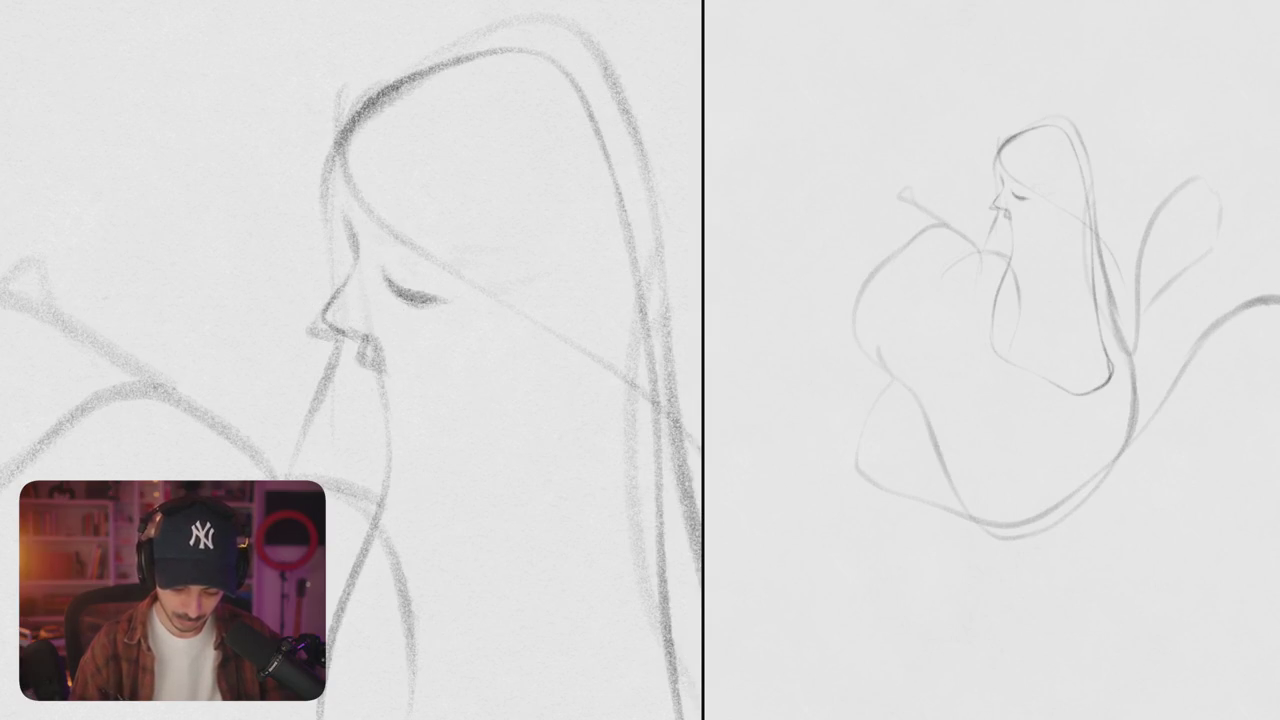
left_click_drag(352, 236, 358, 290)
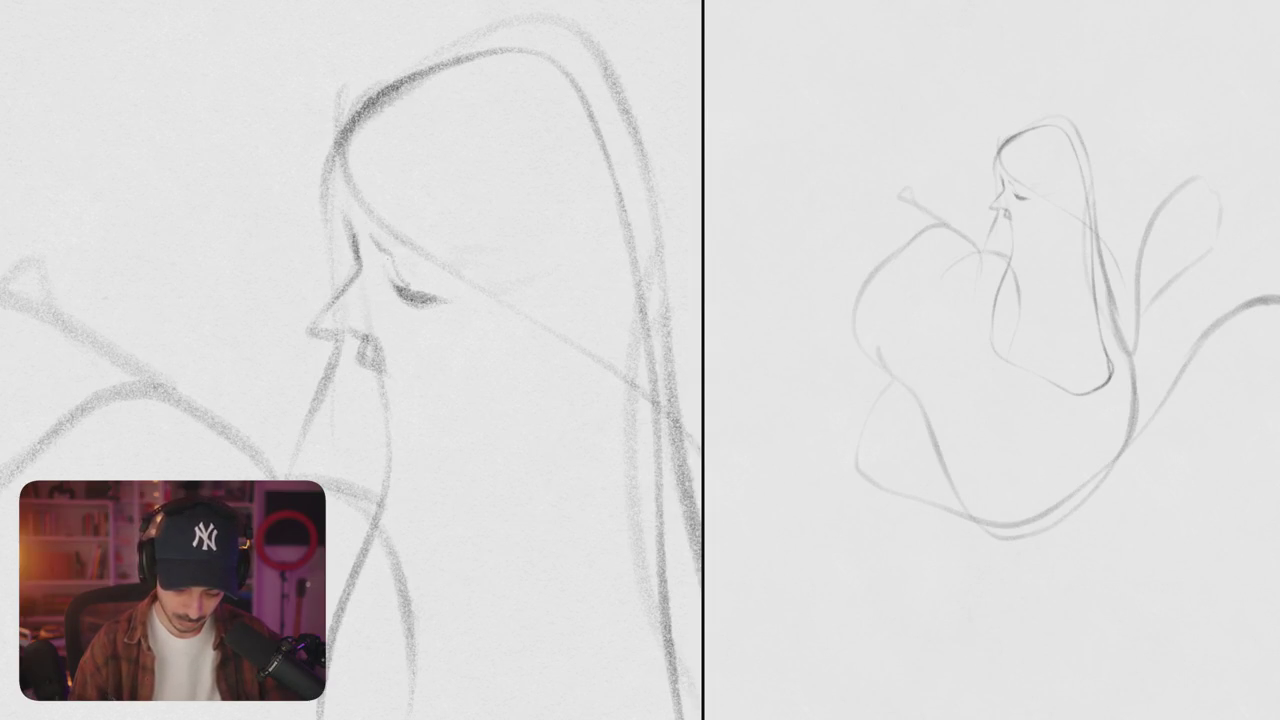
key("ctrl+0")
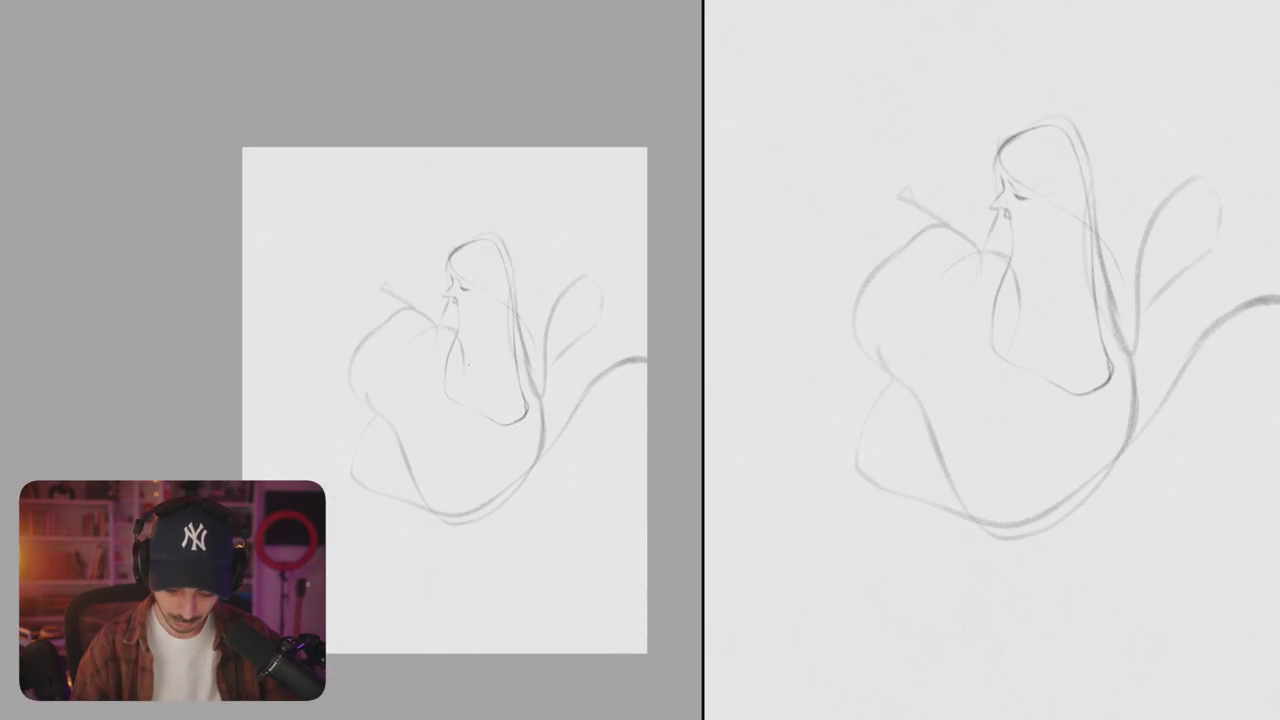
- Draw the lips under the nose, the jaw and neck, cheek line and ear outline
scroll(458, 312, "up", 5)
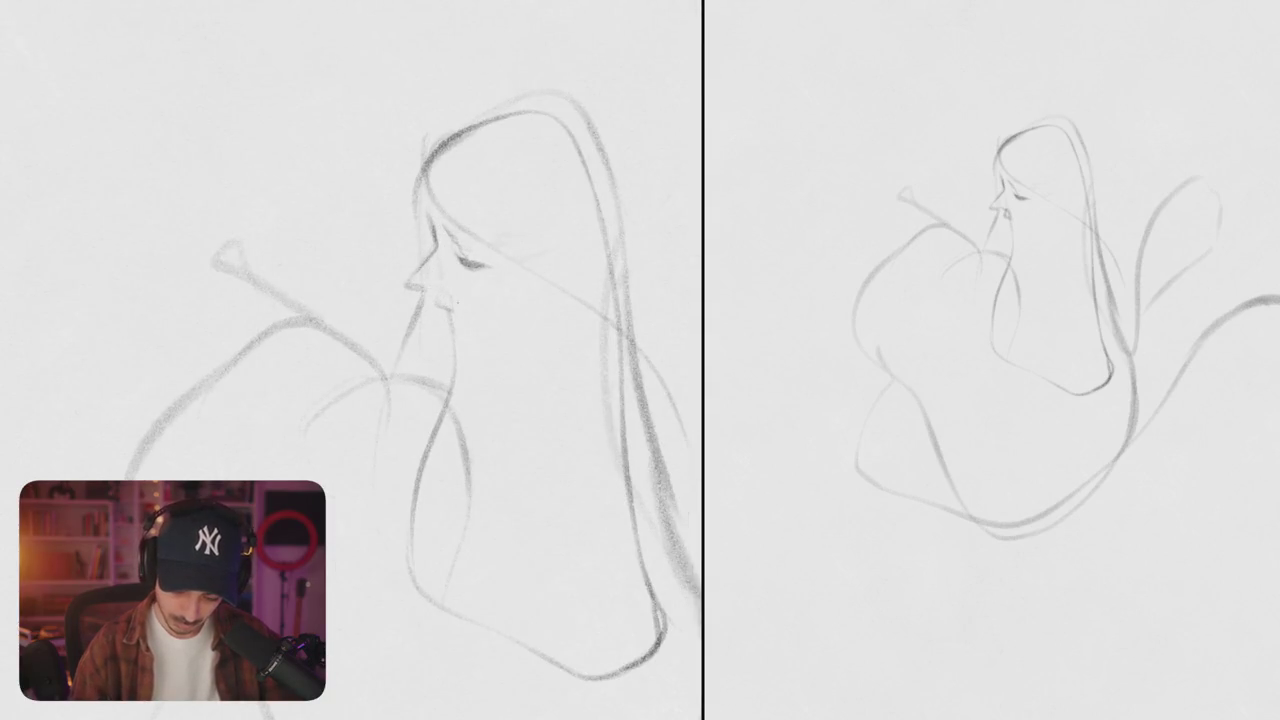
left_click_drag(410, 289, 440, 297)
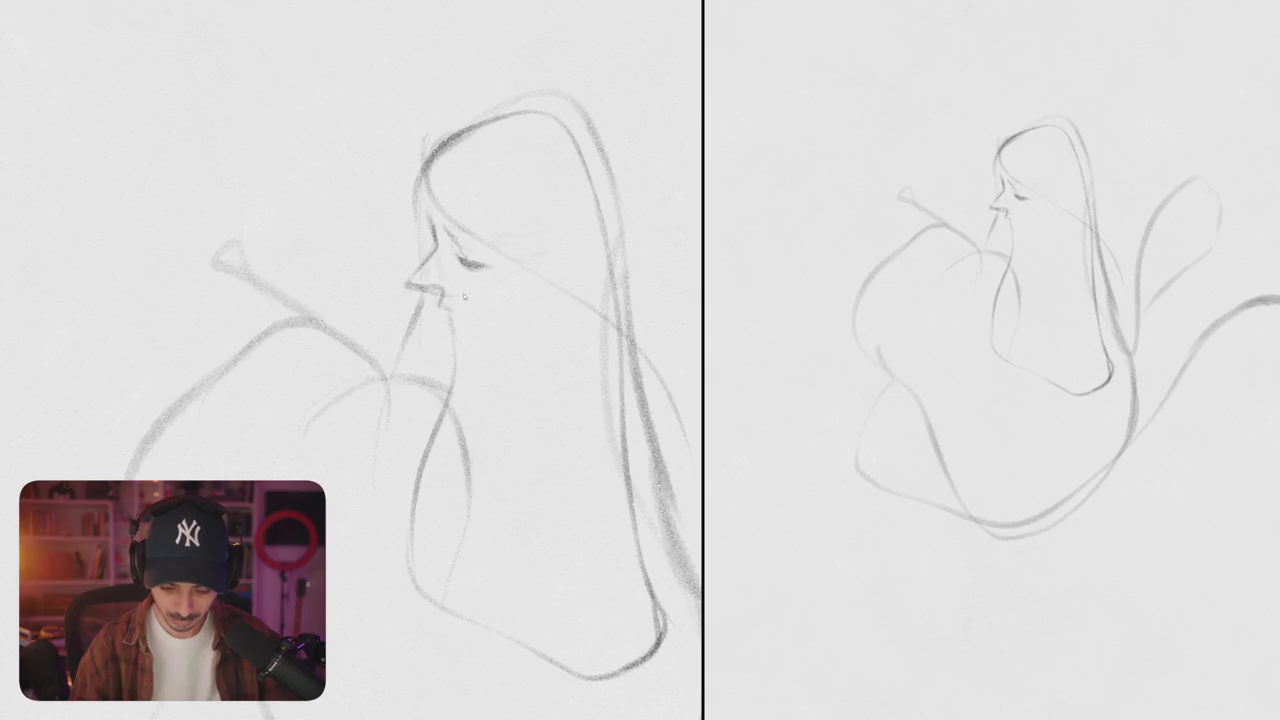
left_click_drag(418, 289, 558, 290)
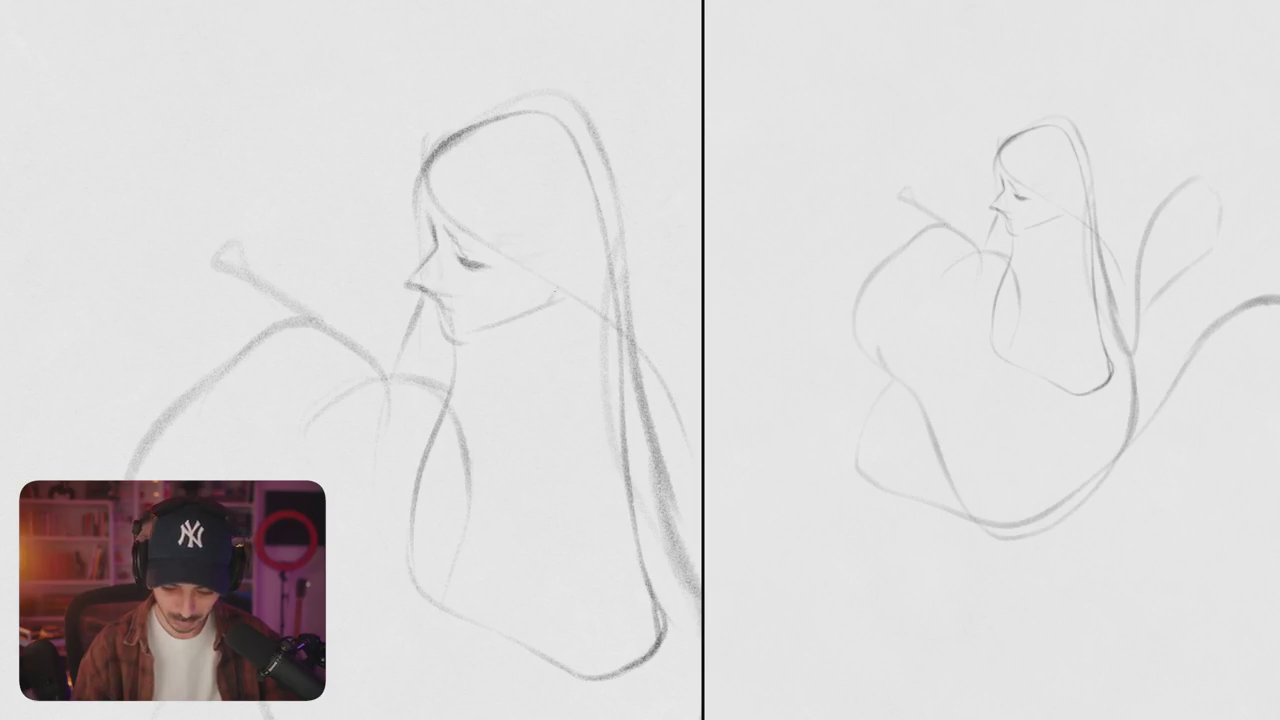
left_click_drag(488, 330, 530, 298)
mouse_move(486, 226)
left_mouse_down()
mouse_move(496, 246)
mouse_move(582, 262)
mouse_move(543, 280)
left_mouse_up()
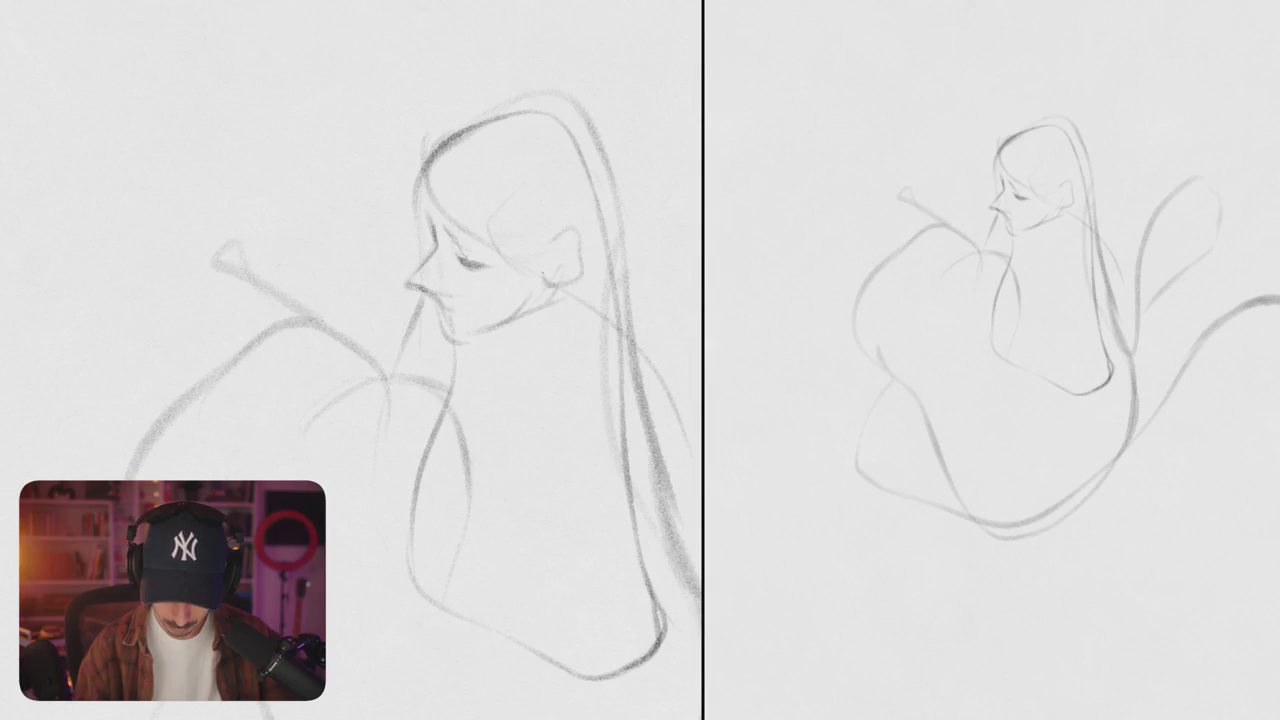
left_click_drag(573, 236, 550, 252)
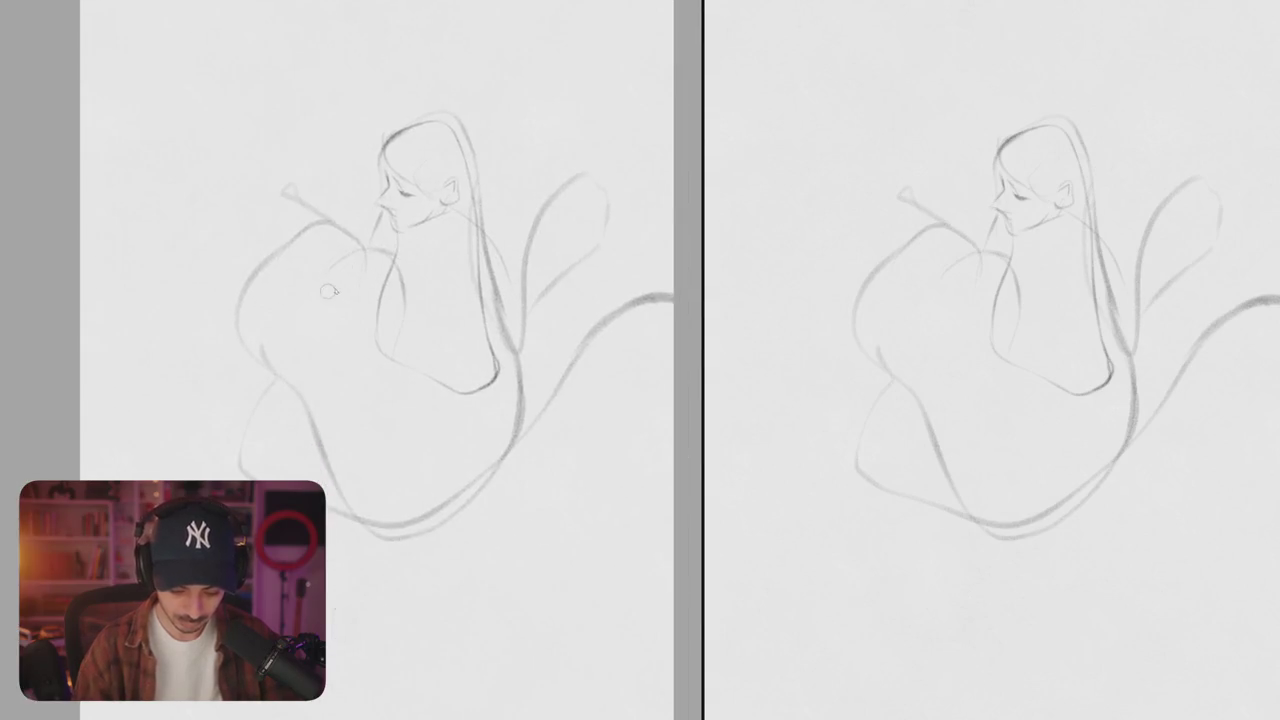
- Add a curve left of the shoulder, a long line downward and a loop under the torso
left_click_drag(325, 320, 345, 445)
key("ctrl+z")
left_click_drag(346, 256, 320, 298)
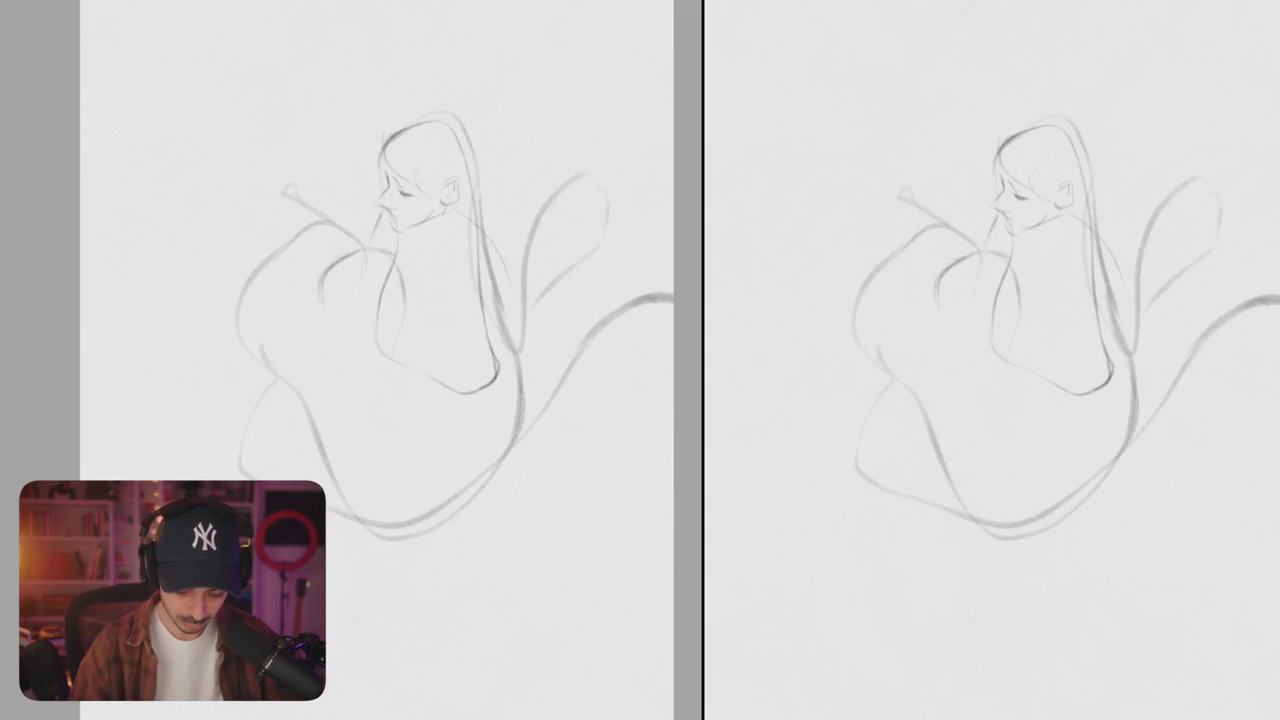
left_click_drag(335, 345, 400, 555)
left_click_drag(375, 310, 470, 425)
left_click_drag(370, 420, 420, 485)
key("ctrl+z")
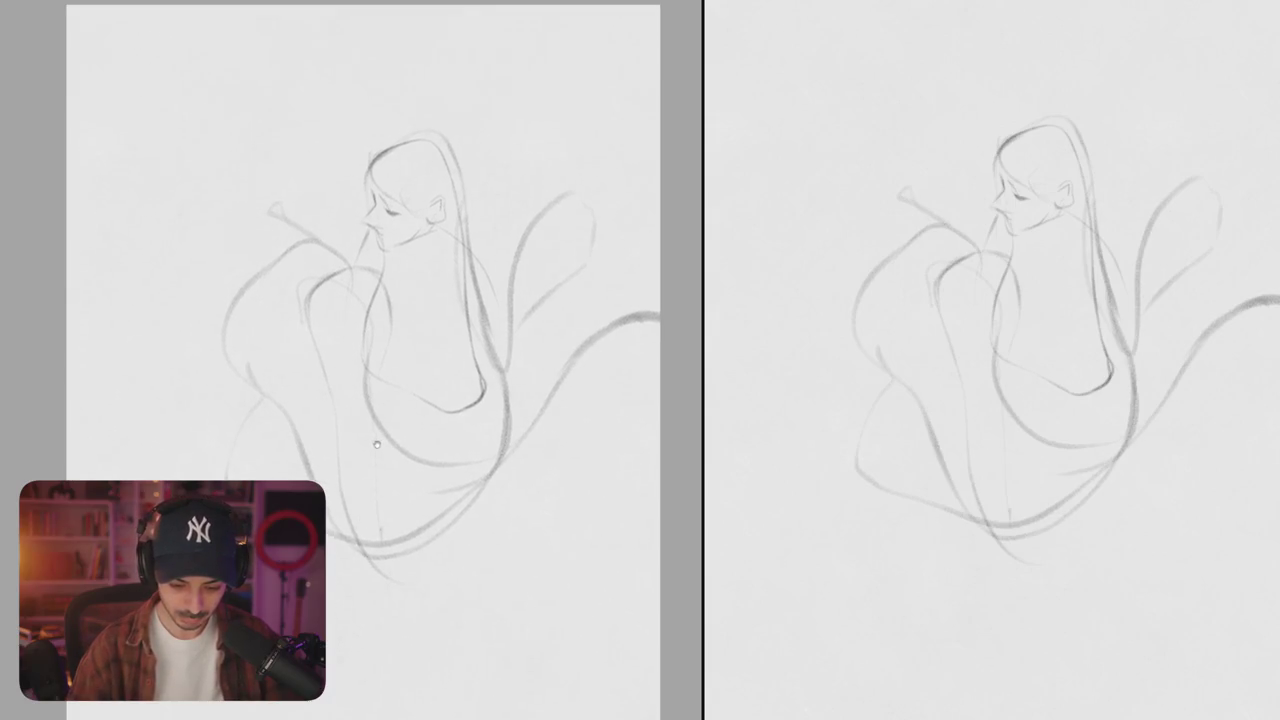
- Refine the lips and redraw the jawline from chin toward the ear
scroll(428, 270, "up", 3)
scroll(428, 270, "up", 3)
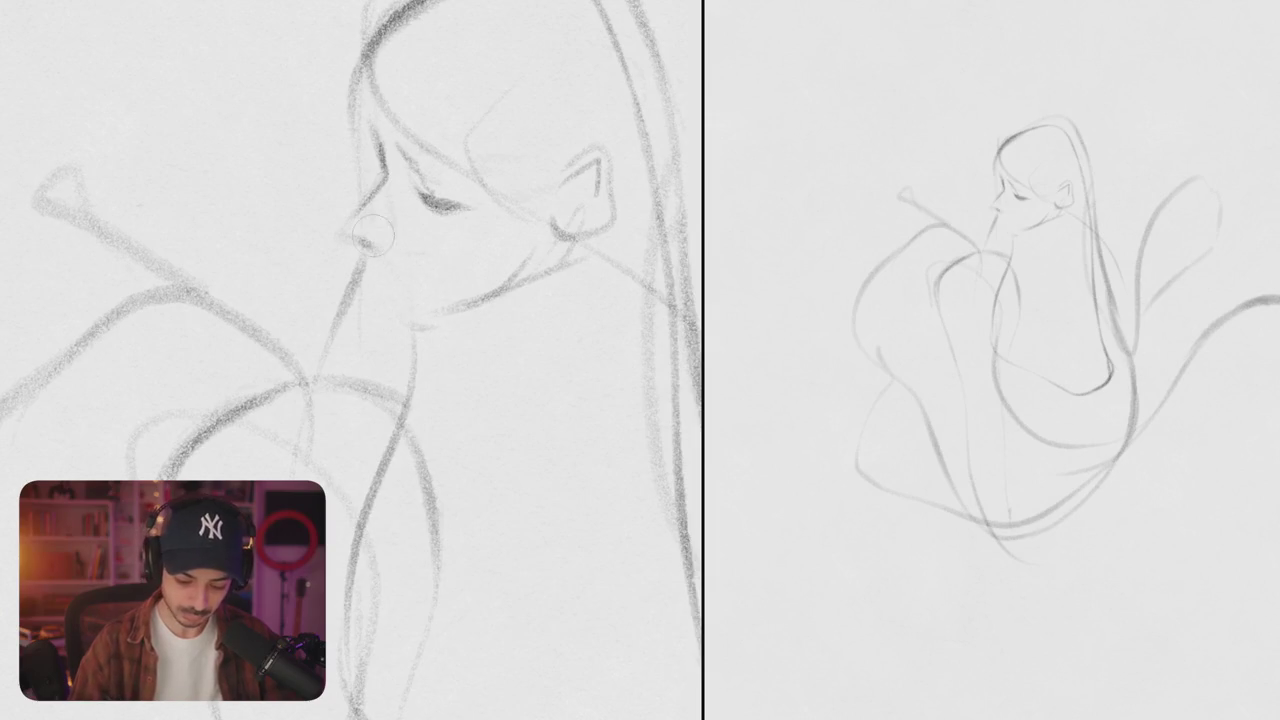
mouse_move(350, 236)
left_mouse_down()
mouse_move(378, 250)
mouse_move(389, 292)
mouse_move(446, 314)
mouse_move(490, 304)
left_mouse_up()
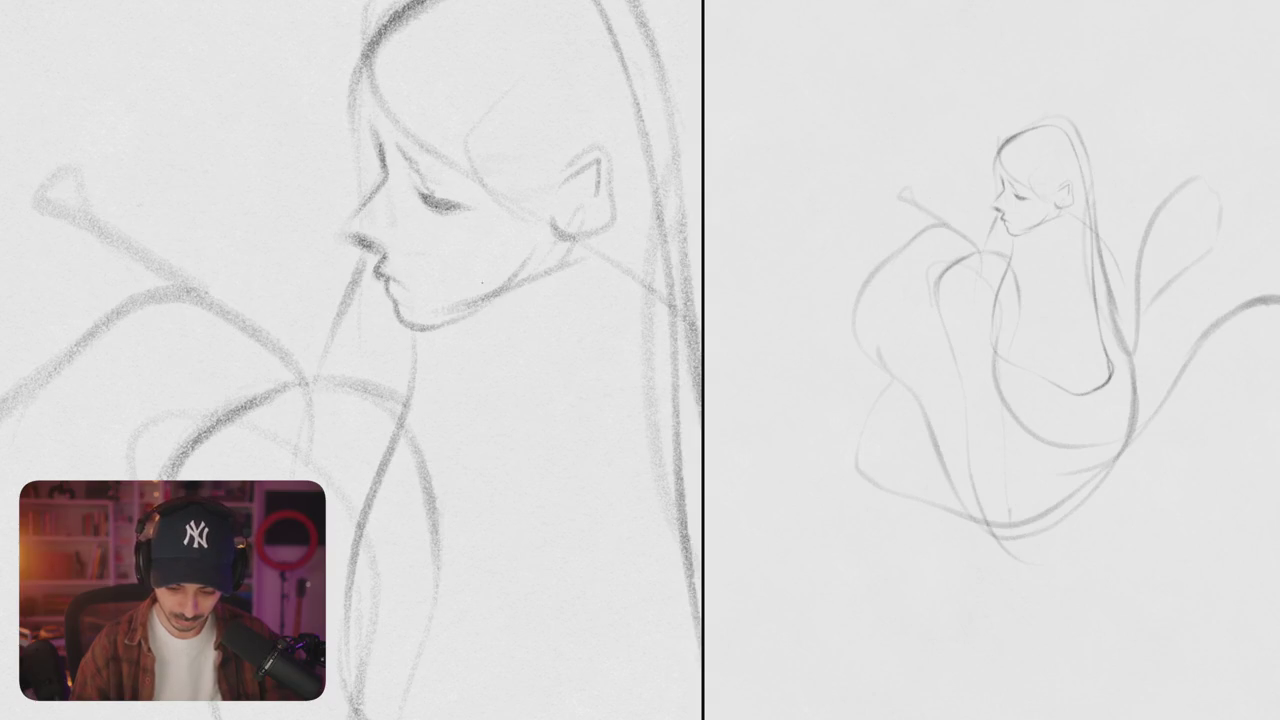
key("ctrl+z")
key("ctrl+z")
left_click_drag(394, 322, 508, 290)
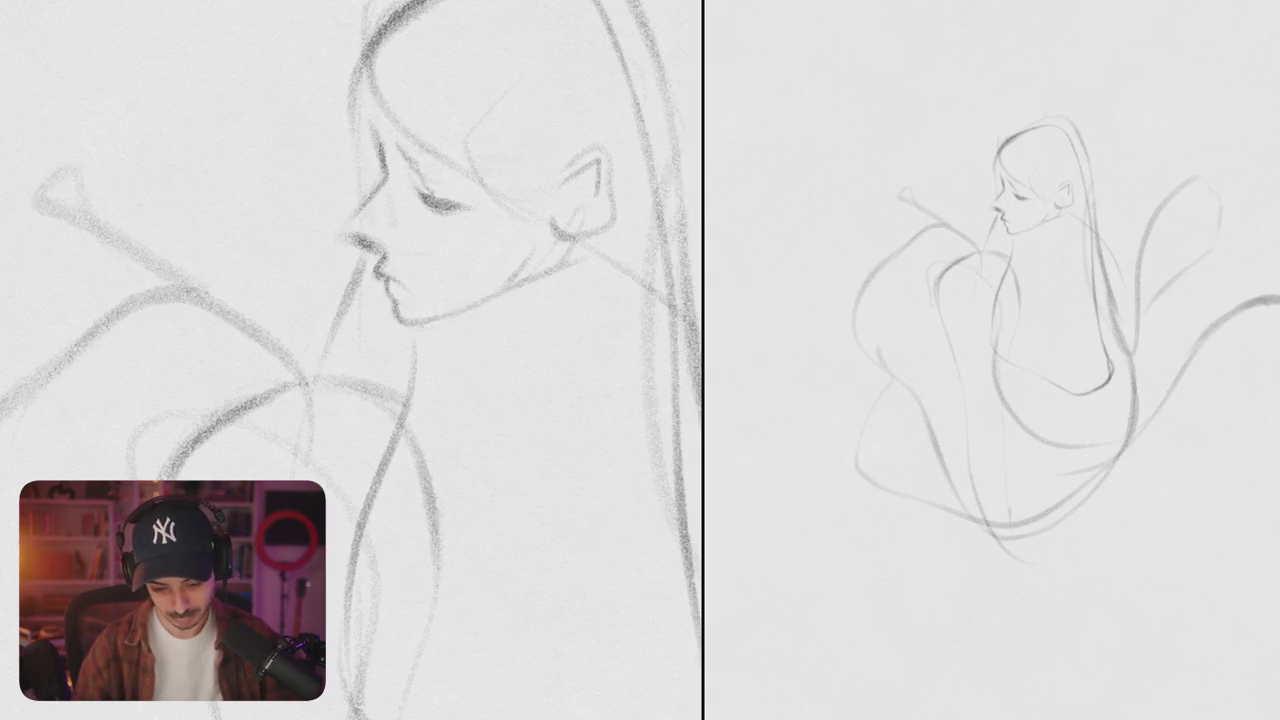
left_click_drag(396, 142, 492, 236)
key("ctrl+d")
- Darken the top hair outline and try redrawing the nose bridge
scroll(458, 238, "down", 5)
scroll(458, 238, "up", 5)
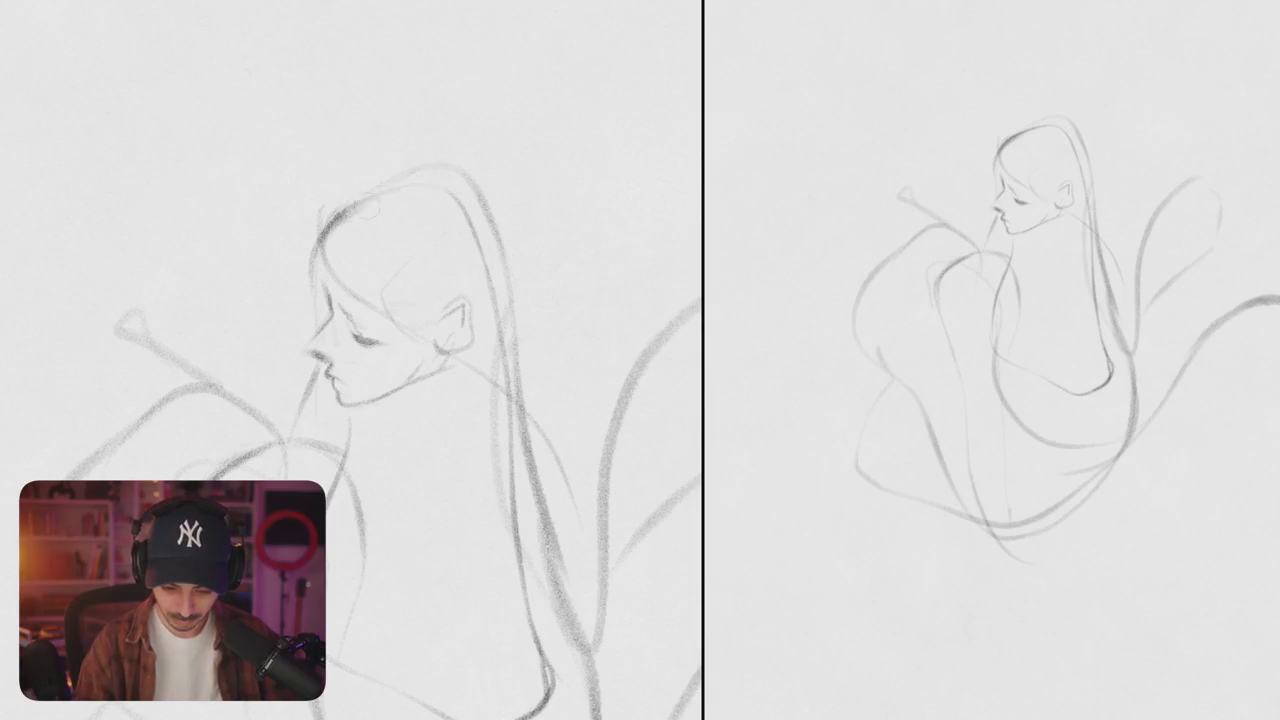
left_click_drag(414, 179, 470, 193)
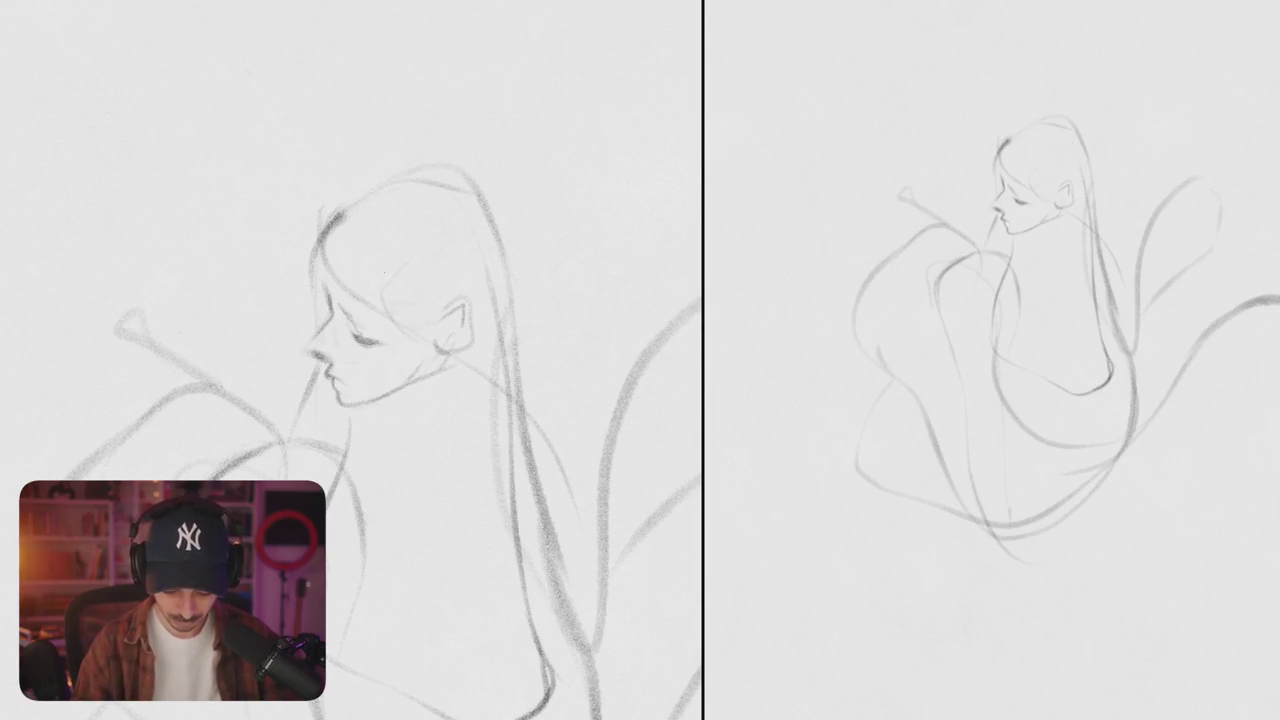
scroll(322, 332, "up", 3)
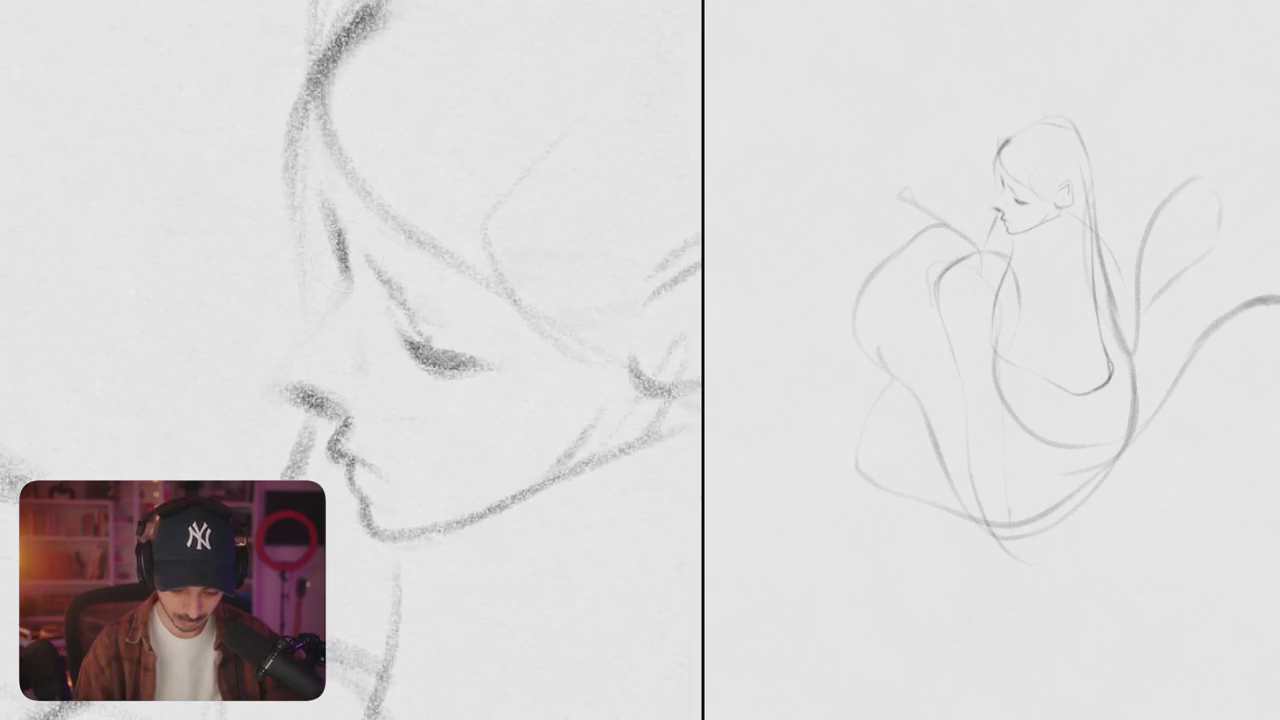
mouse_move(352, 258)
left_mouse_down()
mouse_move(308, 344)
mouse_move(278, 356)
mouse_move(310, 396)
left_mouse_up()
key("ctrl+z")
key("ctrl+z")
key("ctrl+z")
mouse_move(352, 254)
left_mouse_down()
mouse_move(330, 338)
mouse_move(282, 390)
mouse_move(320, 414)
left_mouse_up()
key("ctrl+z")
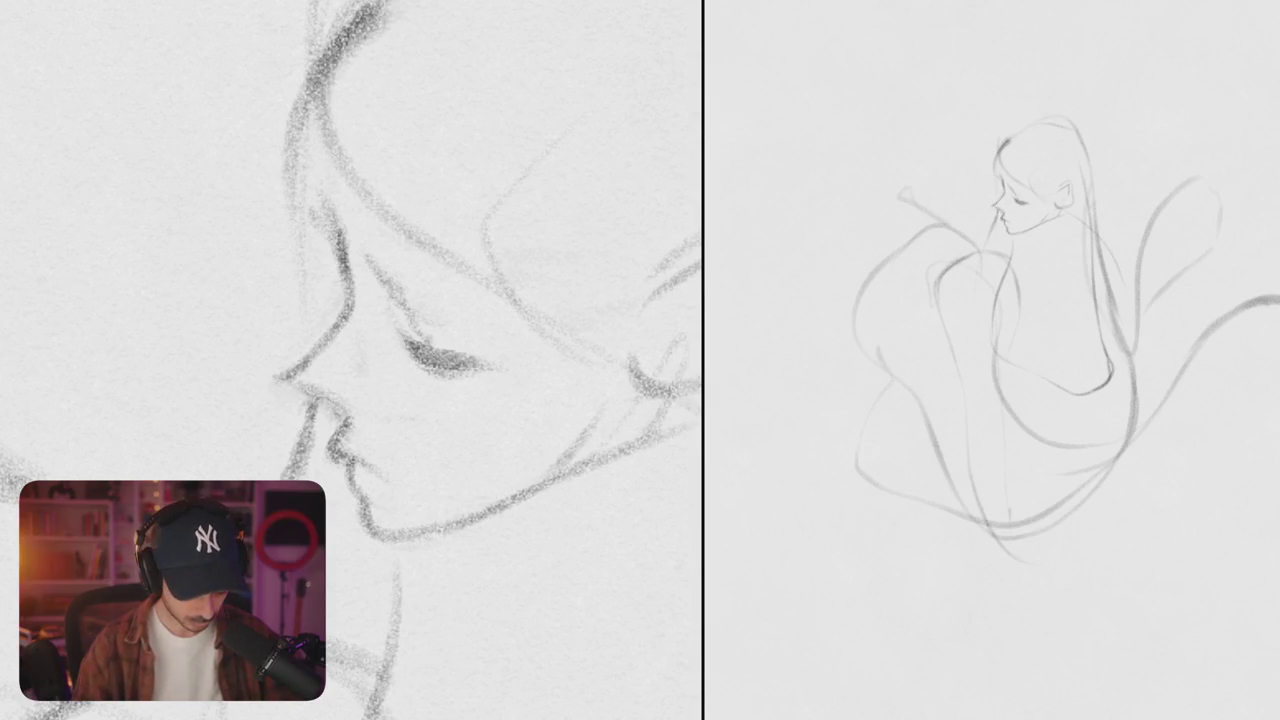
- Add a stroke inside the body's left curve
scroll(400, 360, "down", 5)
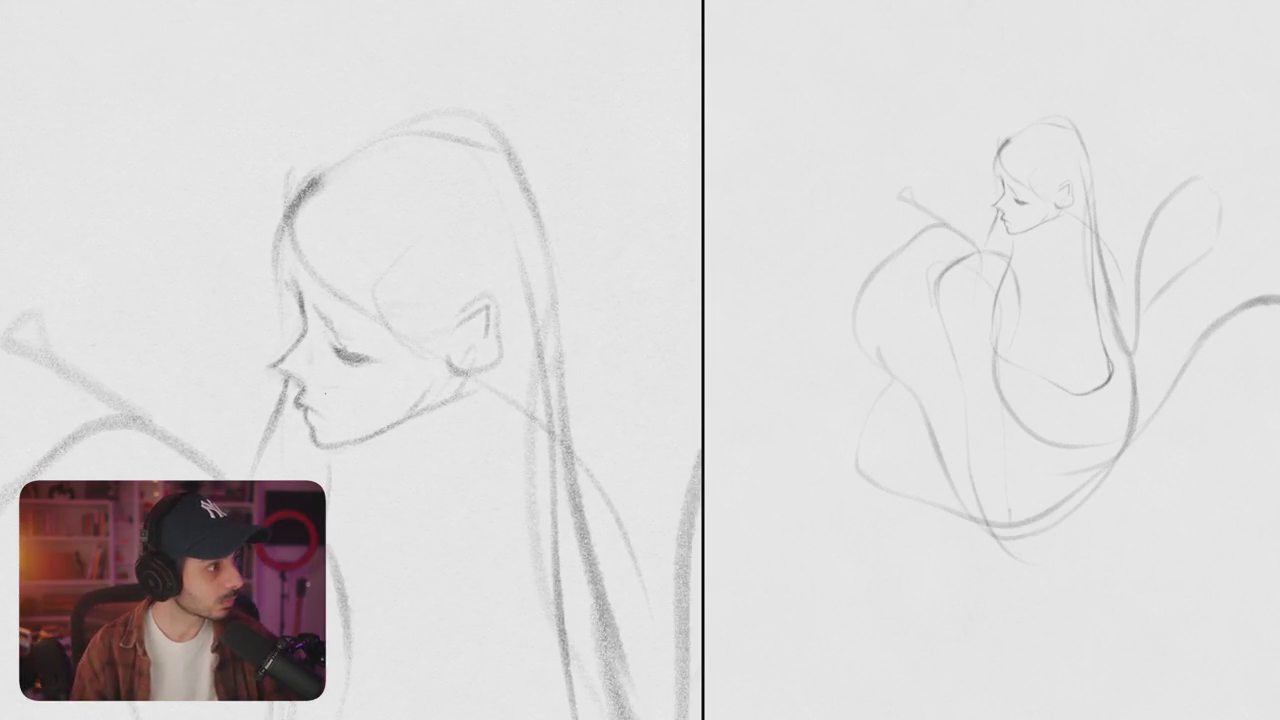
scroll(321, 394, "down", 5)
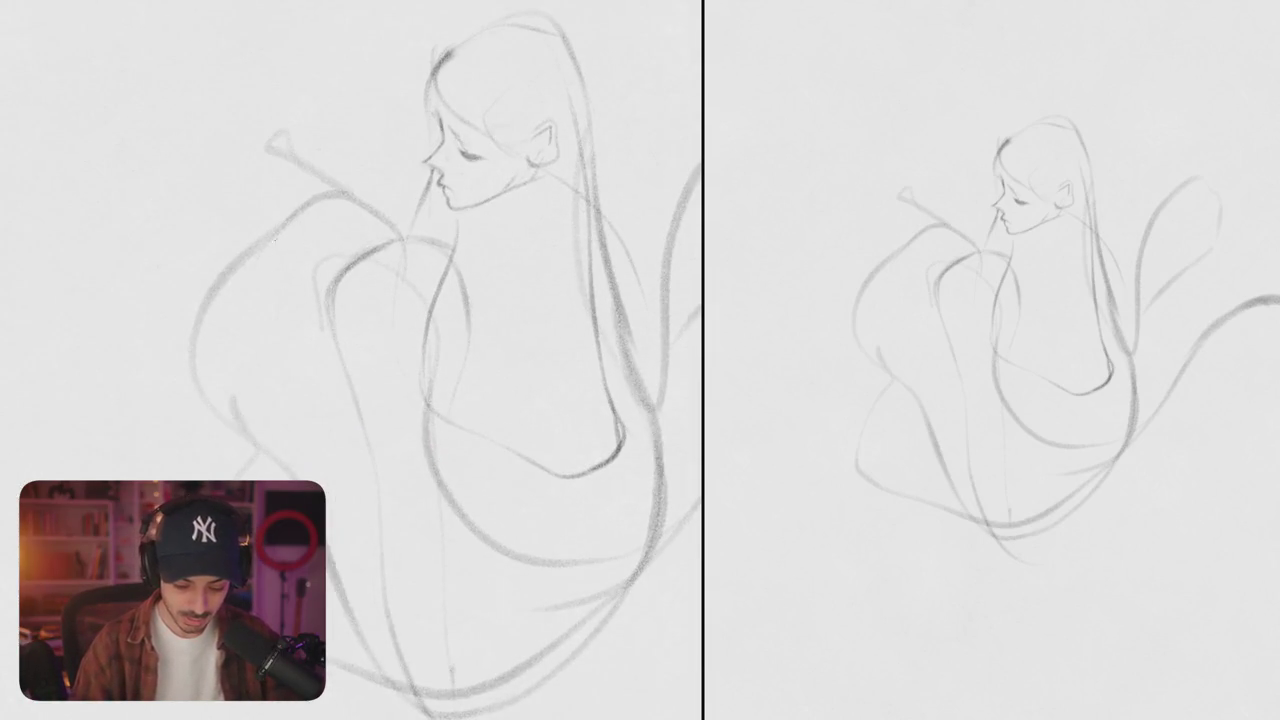
left_click_drag(278, 238, 250, 332)
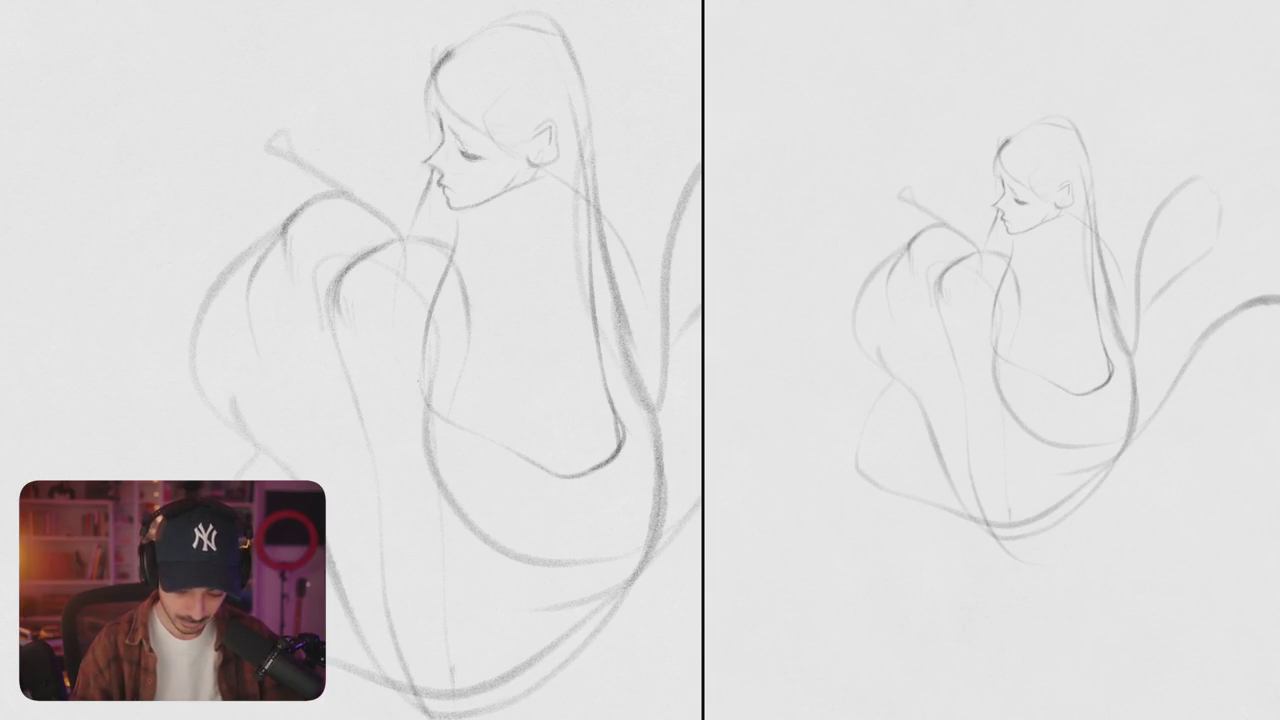
left_click_drag(399, 320, 339, 282)
scroll(370, 267, "down", 3)
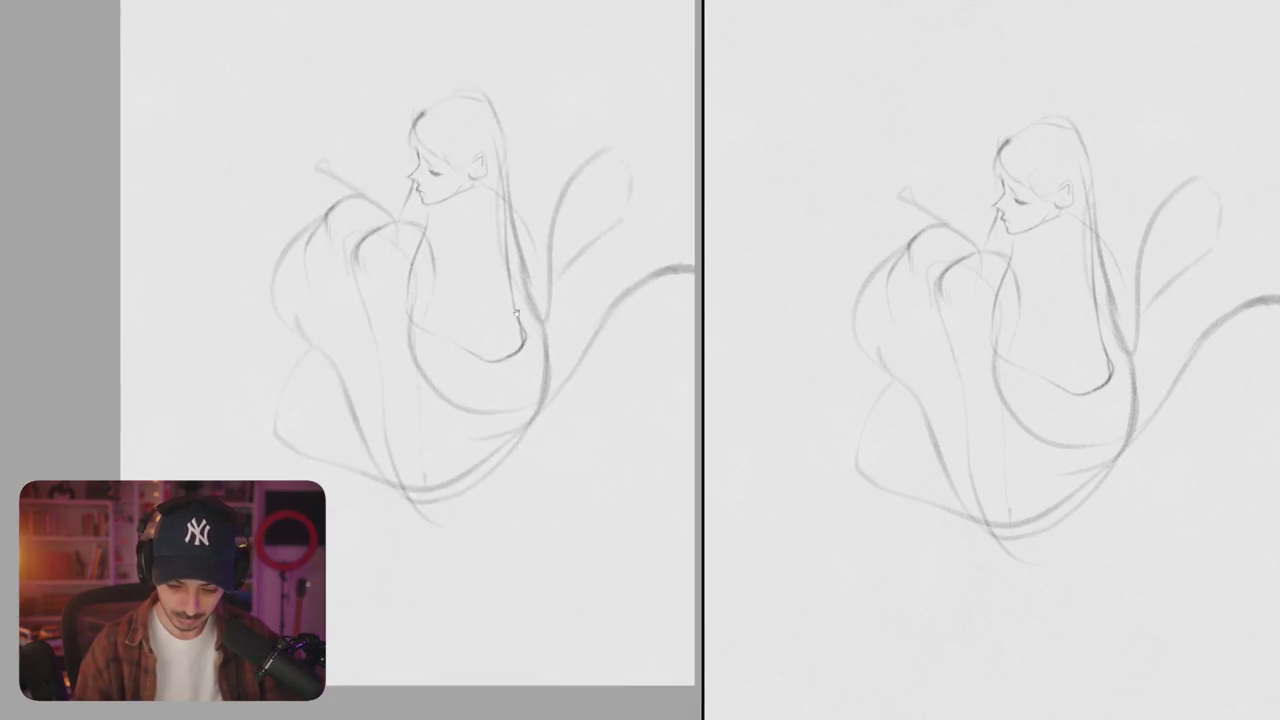
- Sketch the hands resting against the body, redrawing stray strokes
scroll(370, 267, "down", 3)
scroll(370, 267, "up", 3)
left_click_drag(352, 318, 378, 368)
left_click_drag(358, 234, 342, 280)
left_click_drag(366, 224, 358, 270)
key("ctrl+z")
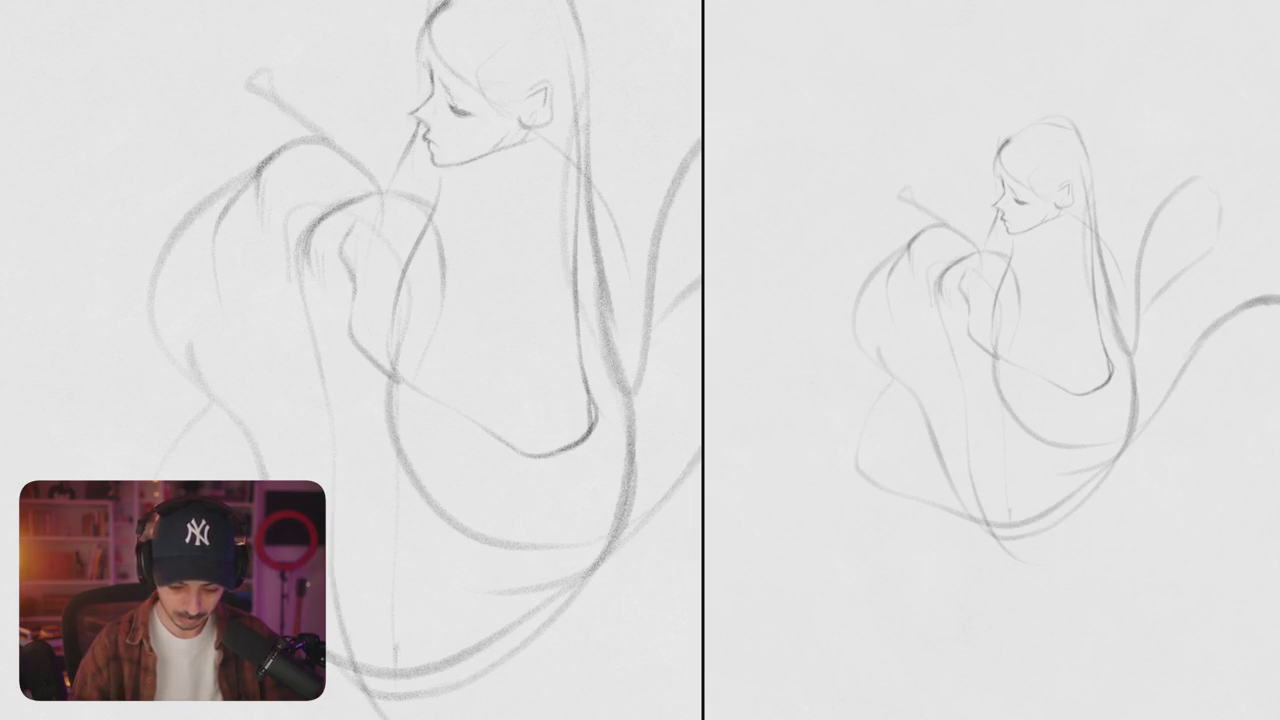
key("ctrl+z")
left_click_drag(370, 216, 358, 280)
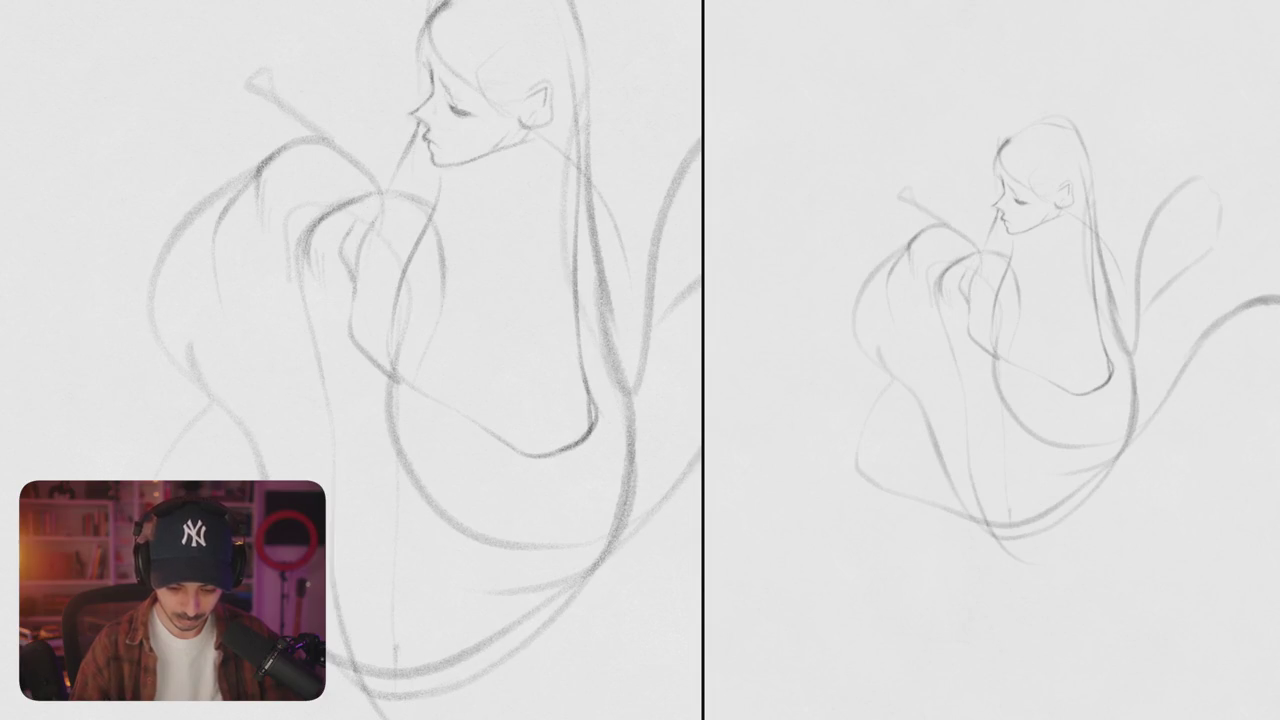
key("ctrl+z")
- Draw the arm curving up to the shoulder and a shoulder line under the chin, then mirror the canvas
left_click_drag(430, 264, 396, 340)
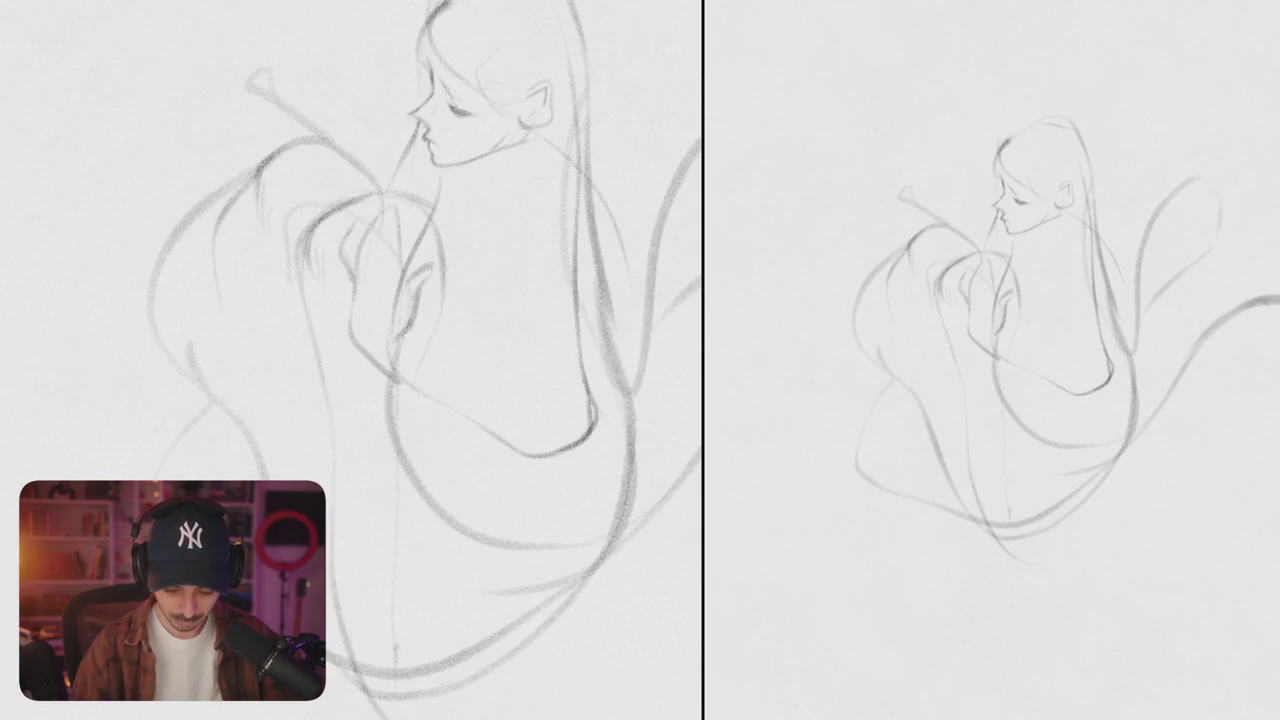
left_click_drag(358, 314, 478, 212)
key("ctrl+z")
mouse_move(360, 310)
left_mouse_down()
mouse_move(434, 278)
mouse_move(490, 216)
left_mouse_up()
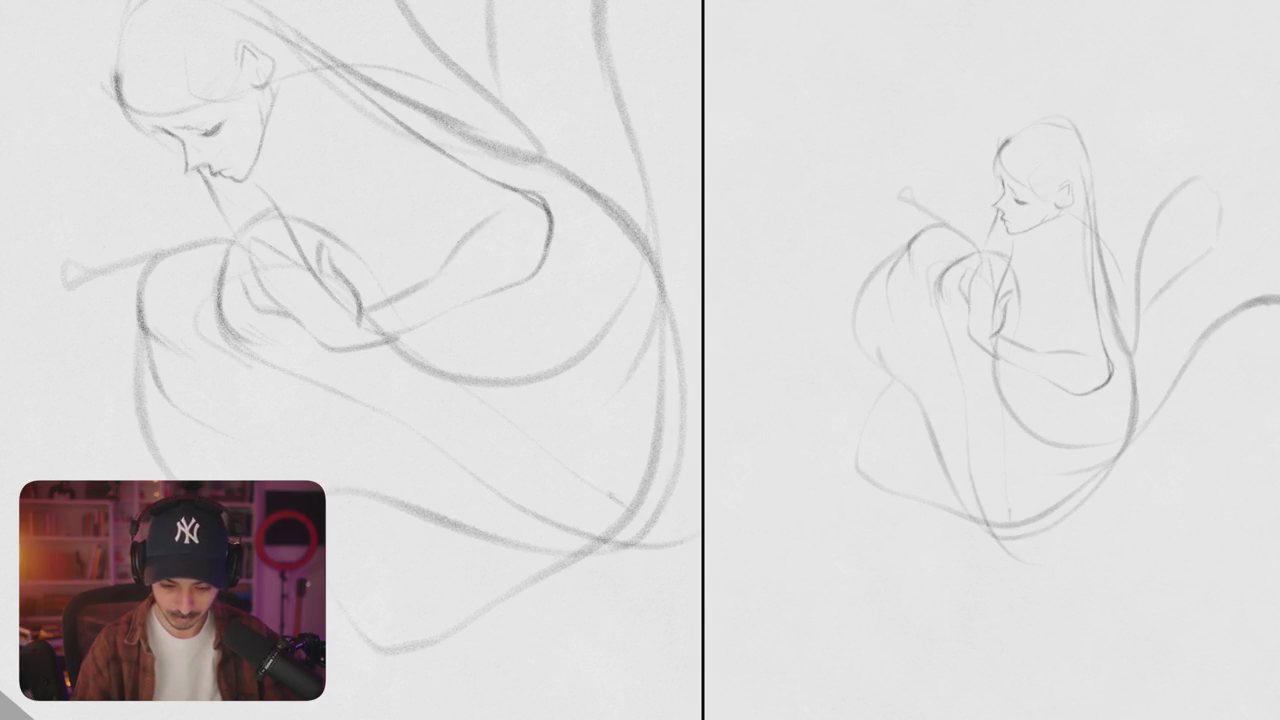
left_click_drag(527, 300, 522, 400)
key("ctrl+z")
mouse_move(516, 198)
left_mouse_down()
mouse_move(578, 212)
mouse_move(509, 278)
mouse_move(515, 405)
mouse_move(398, 262)
left_mouse_up()
key("m")
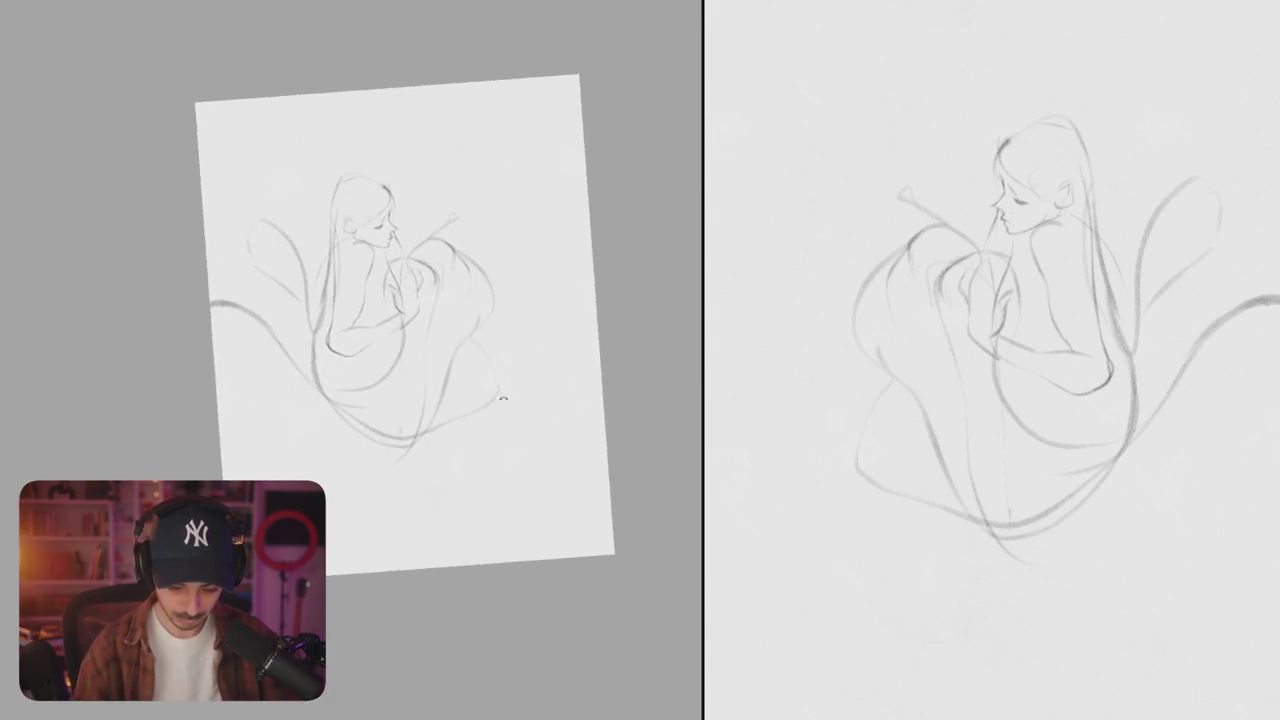
scroll(398, 261, "up", 10)
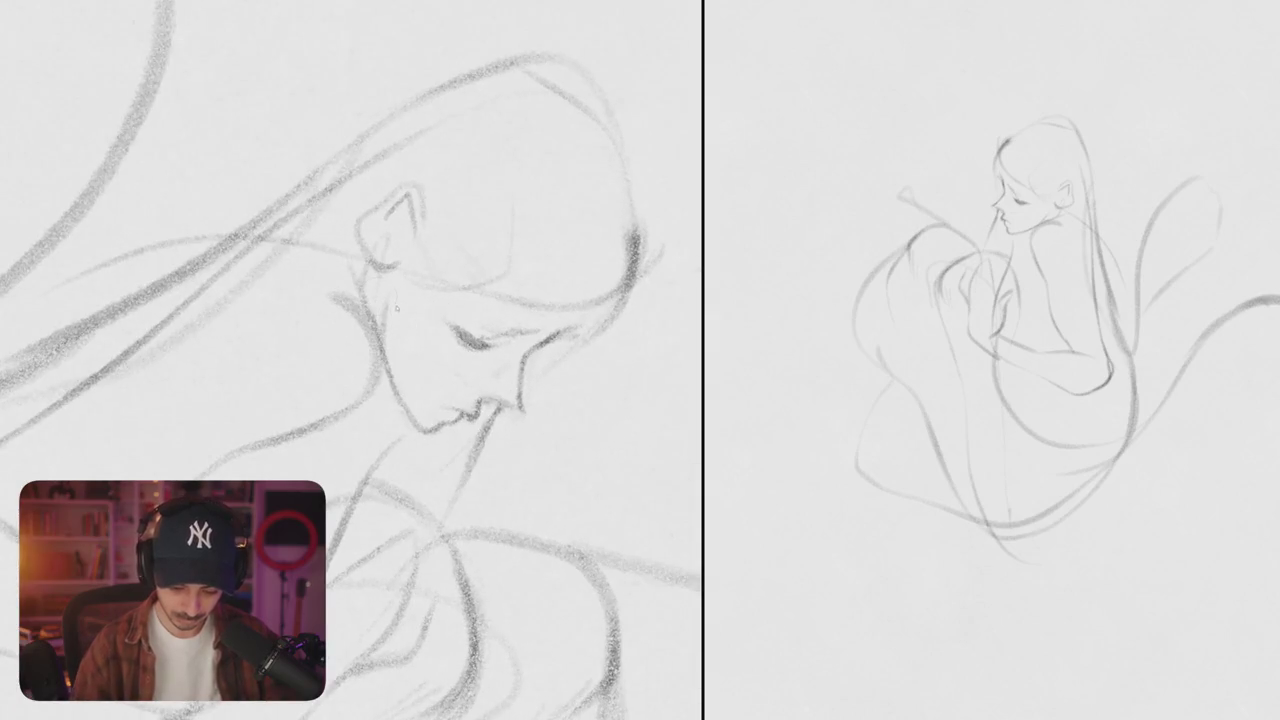
- Extend a long line upward above the top of the head
scroll(350, 360, "down", 3)
scroll(350, 360, "down", 3)
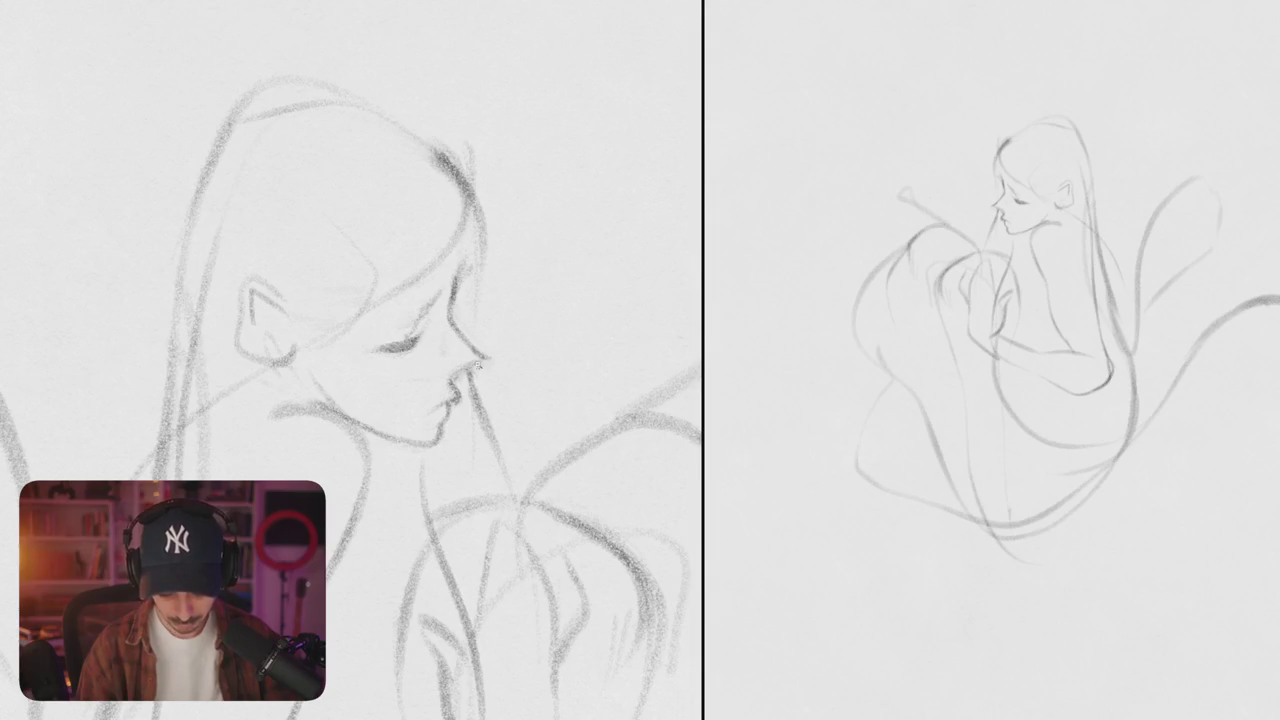
scroll(477, 367, "down", 5)
scroll(500, 320, "down", 1)
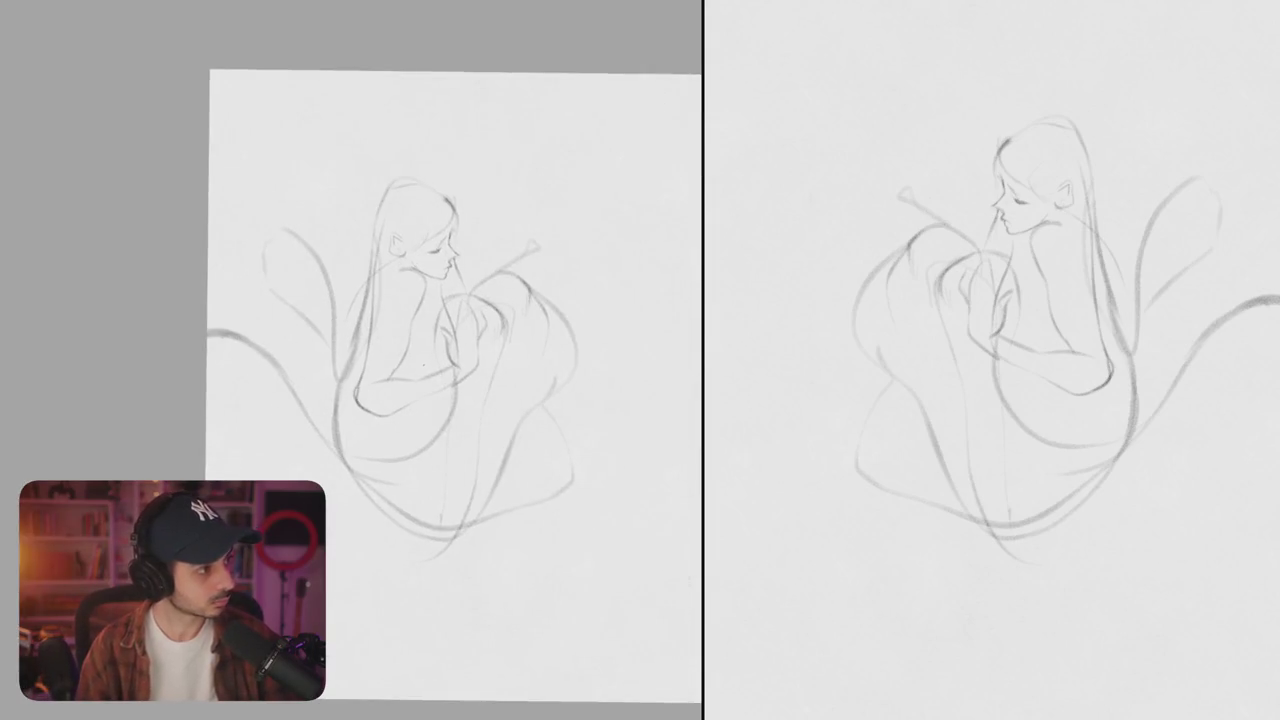
scroll(450, 360, "up", 1)
scroll(450, 360, "up", 1)
scroll(450, 360, "up", 1)
scroll(450, 360, "up", 1)
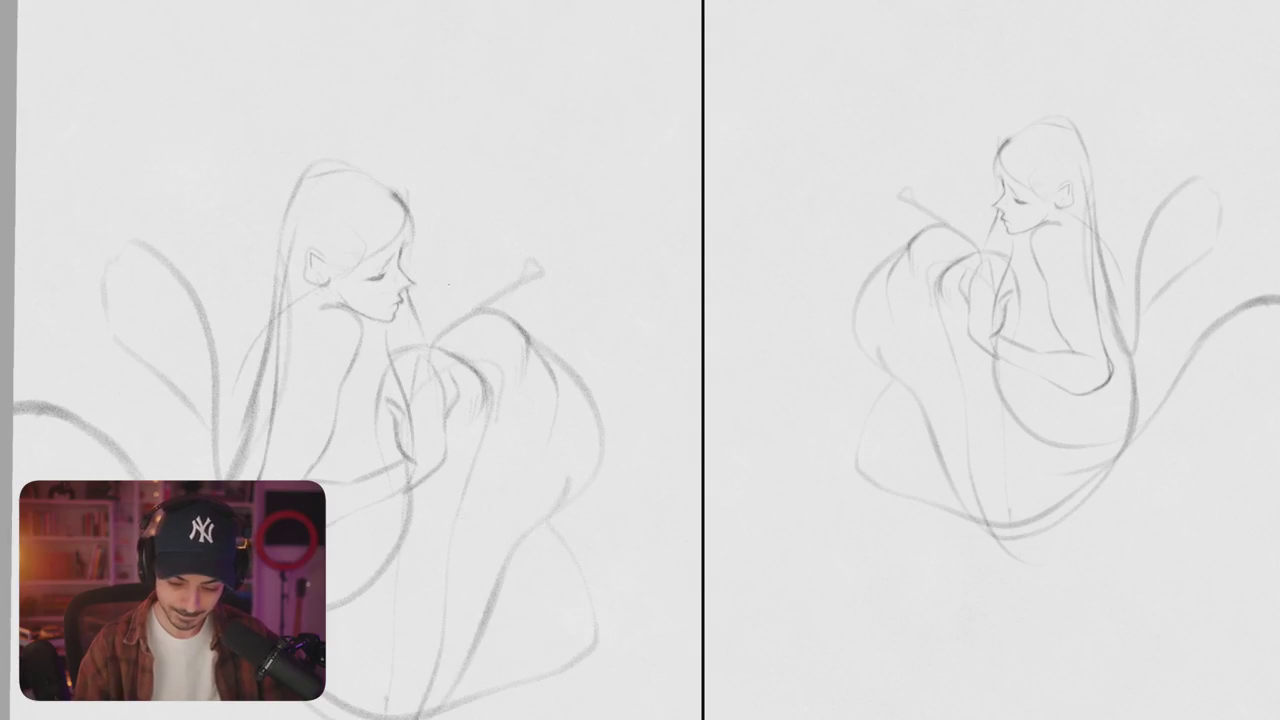
scroll(504, 303, "up", 1)
scroll(412, 252, "up", 1)
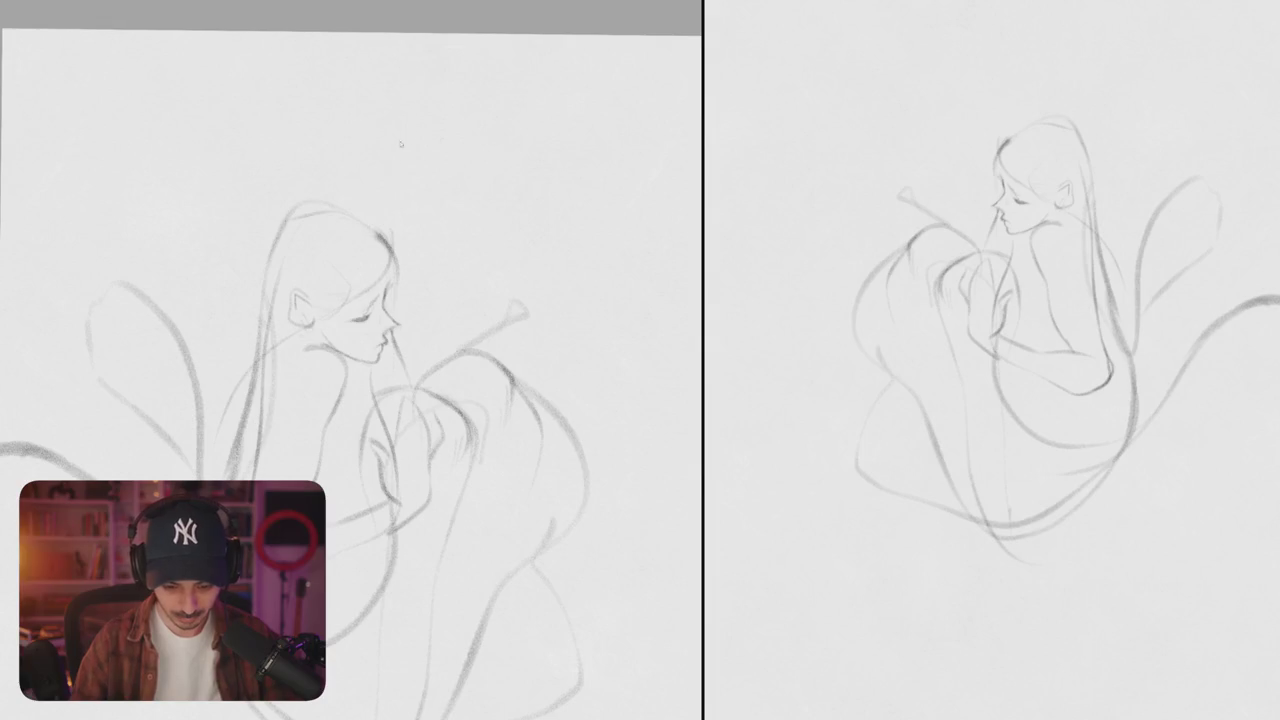
left_click_drag(418, 104, 438, 36)
- Scale the whole sketch down on the page with a free transform
scroll(441, 229, "down", 5)
scroll(449, 223, "down", 2)
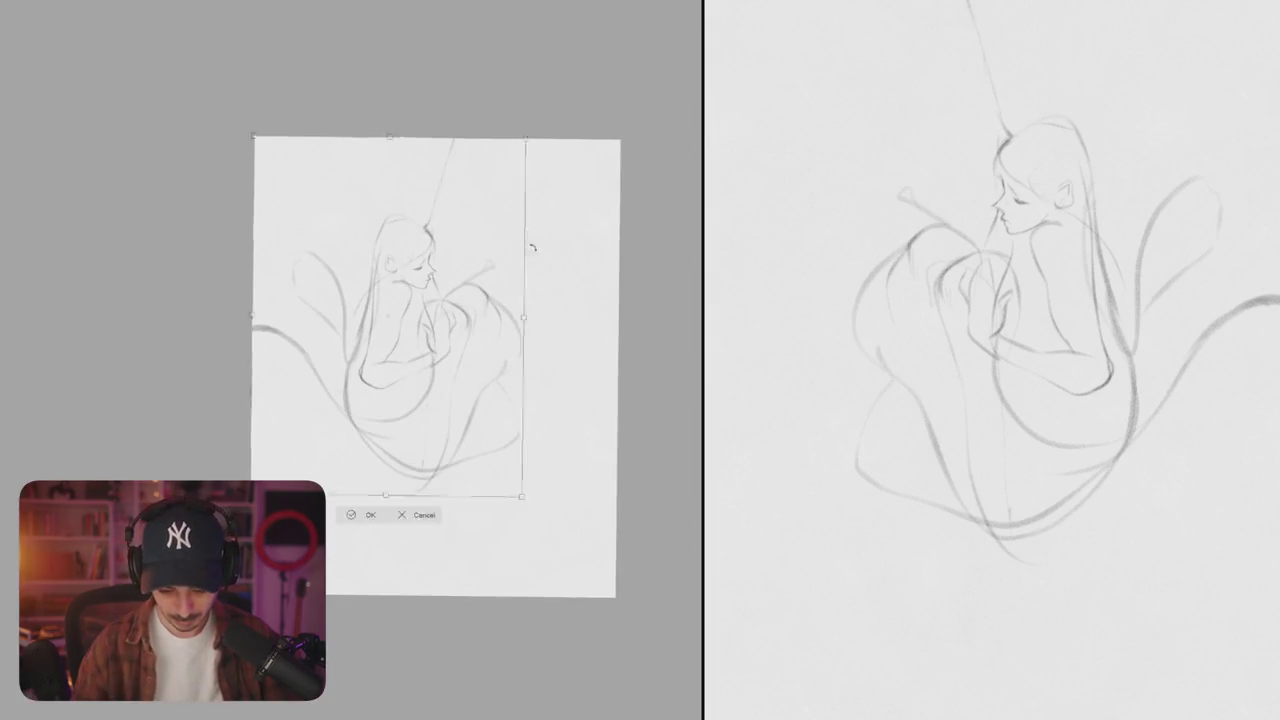
key("ctrl+t")
left_click_drag(613, 140, 500, 171)
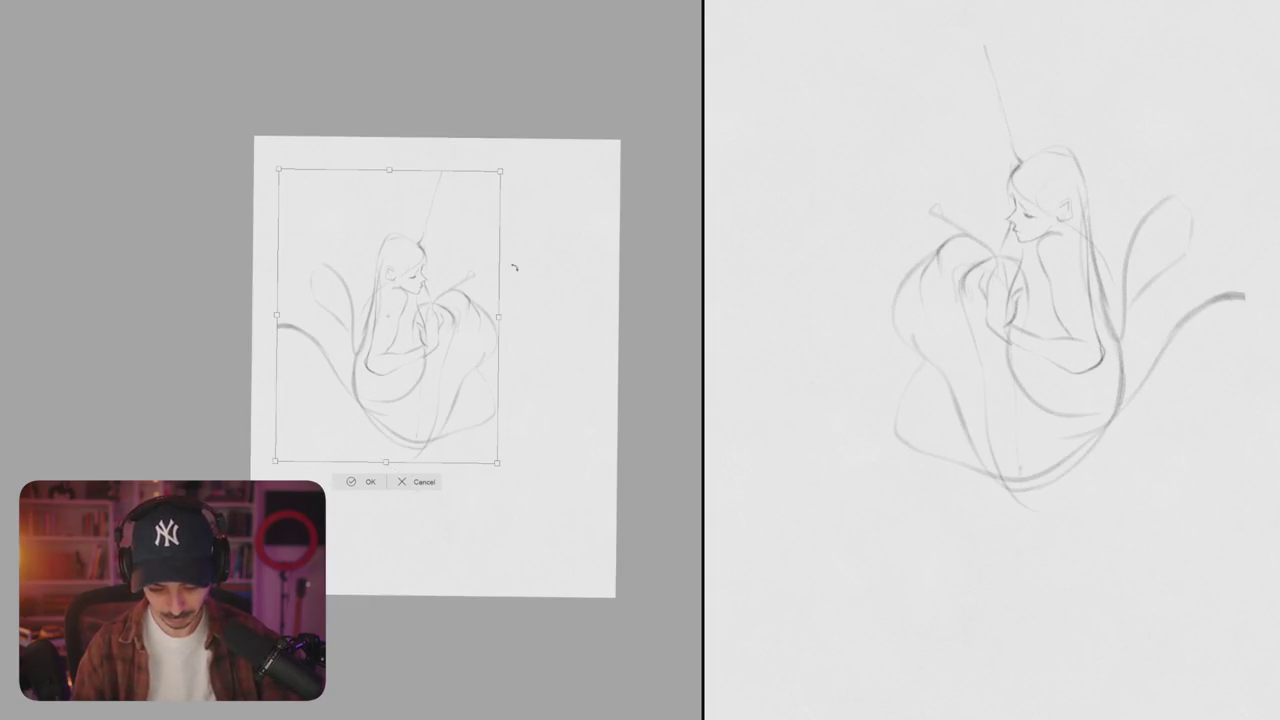
key("Return")
scroll(460, 283, "up", 5)
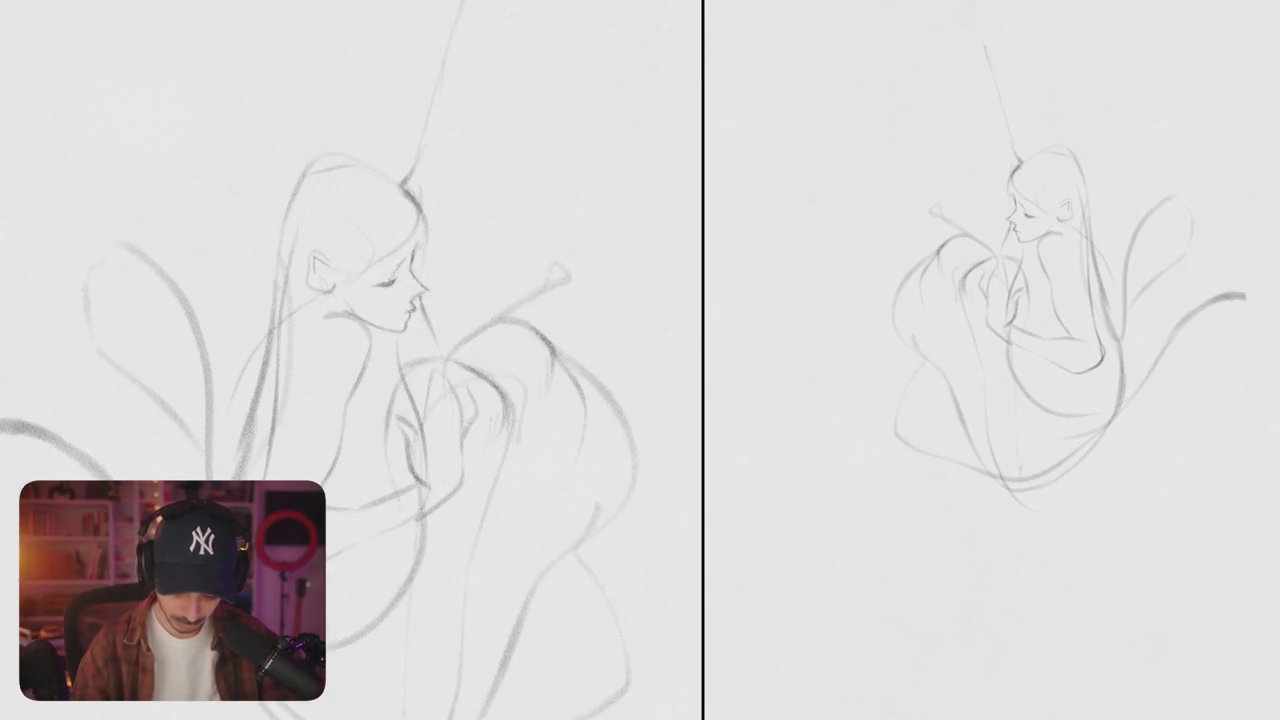
- Add a lengthened eyelid stroke above the closed eye, discarding a stray forehead stroke
scroll(405, 262, "up", 5)
left_click_drag(416, 268, 440, 232)
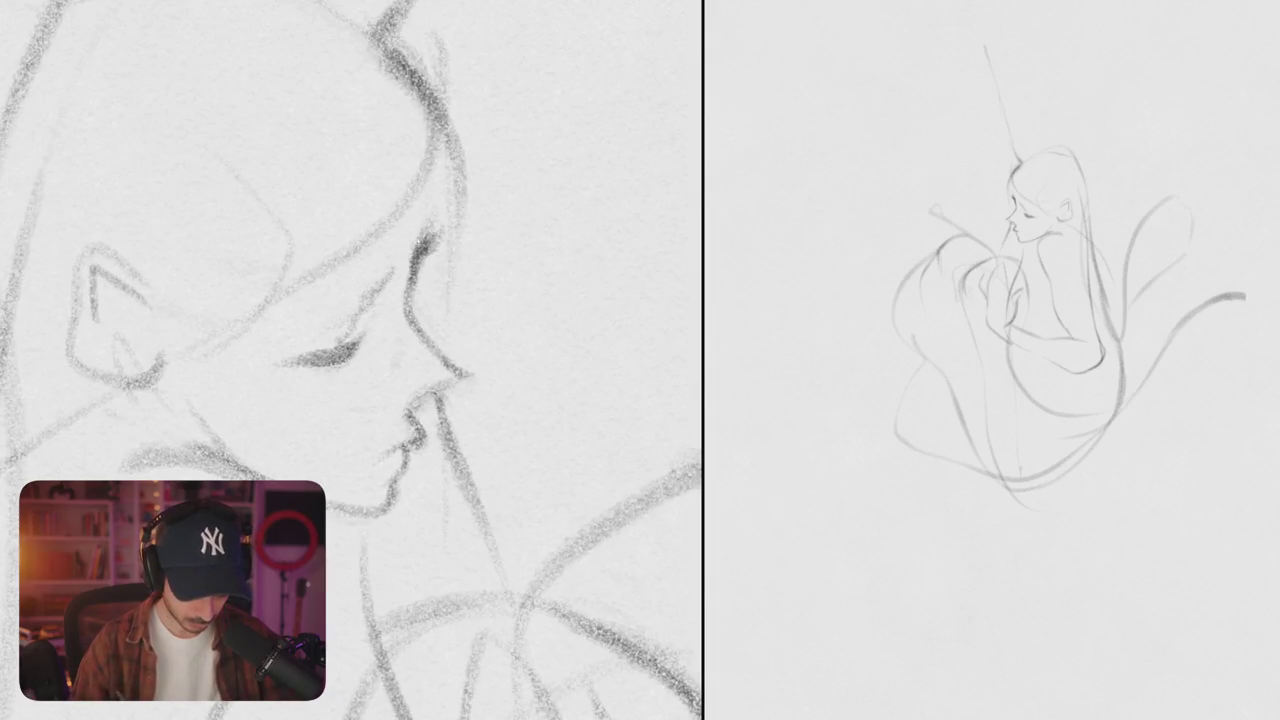
key("ctrl+z")
key("ctrl+z")
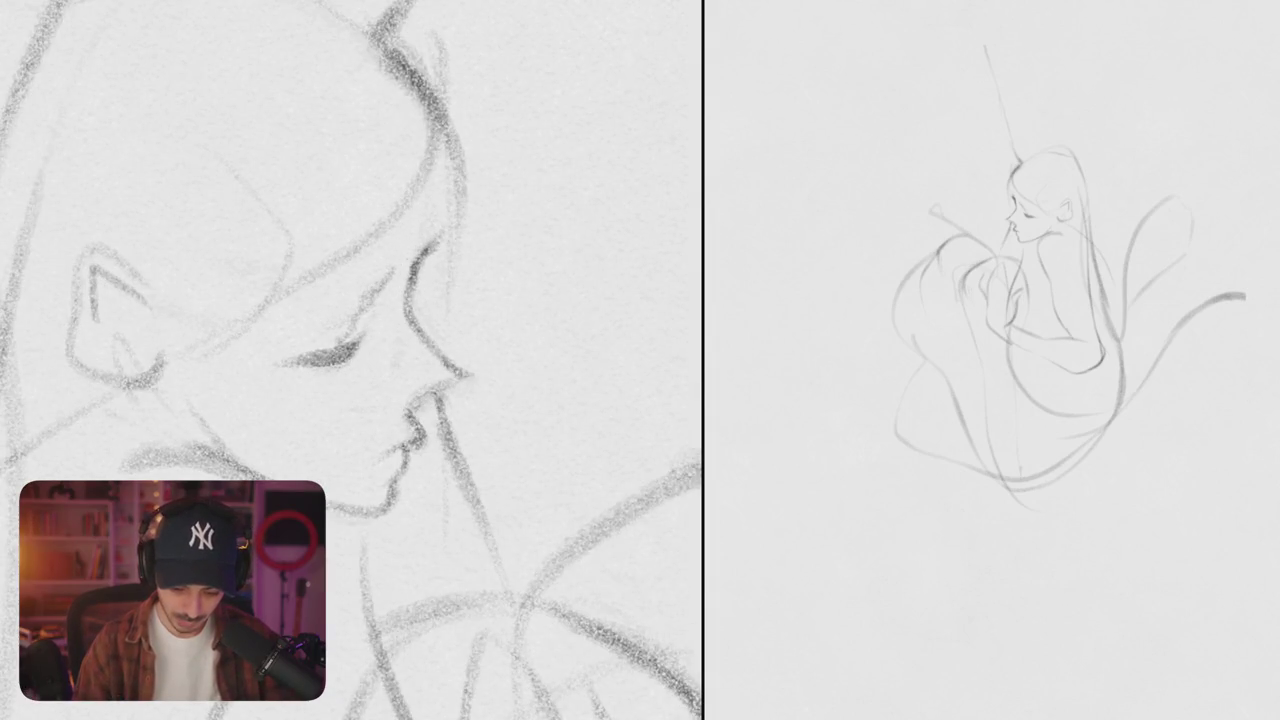
left_click_drag(346, 302, 380, 278)
left_click_drag(312, 302, 356, 284)
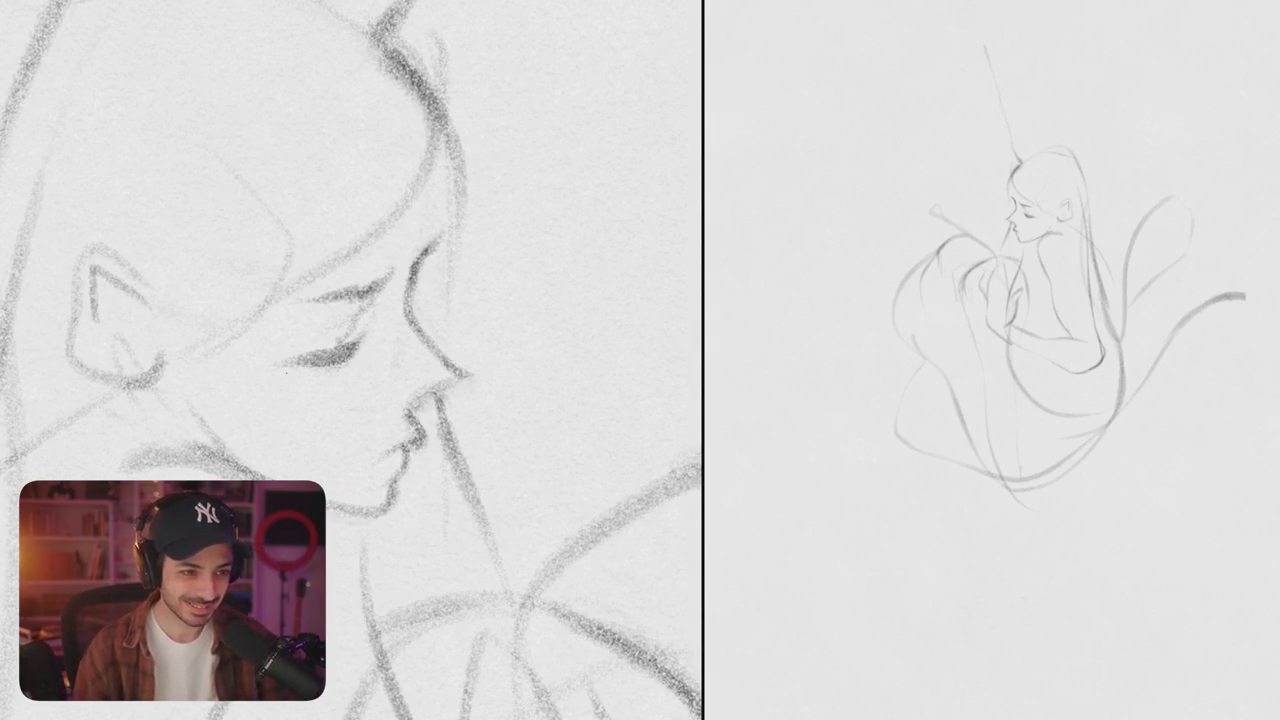
- Darken and redraw the faint hair lines beside the woman's face
left_click_drag(436, 244, 418, 270)
left_click_drag(440, 160, 433, 210)
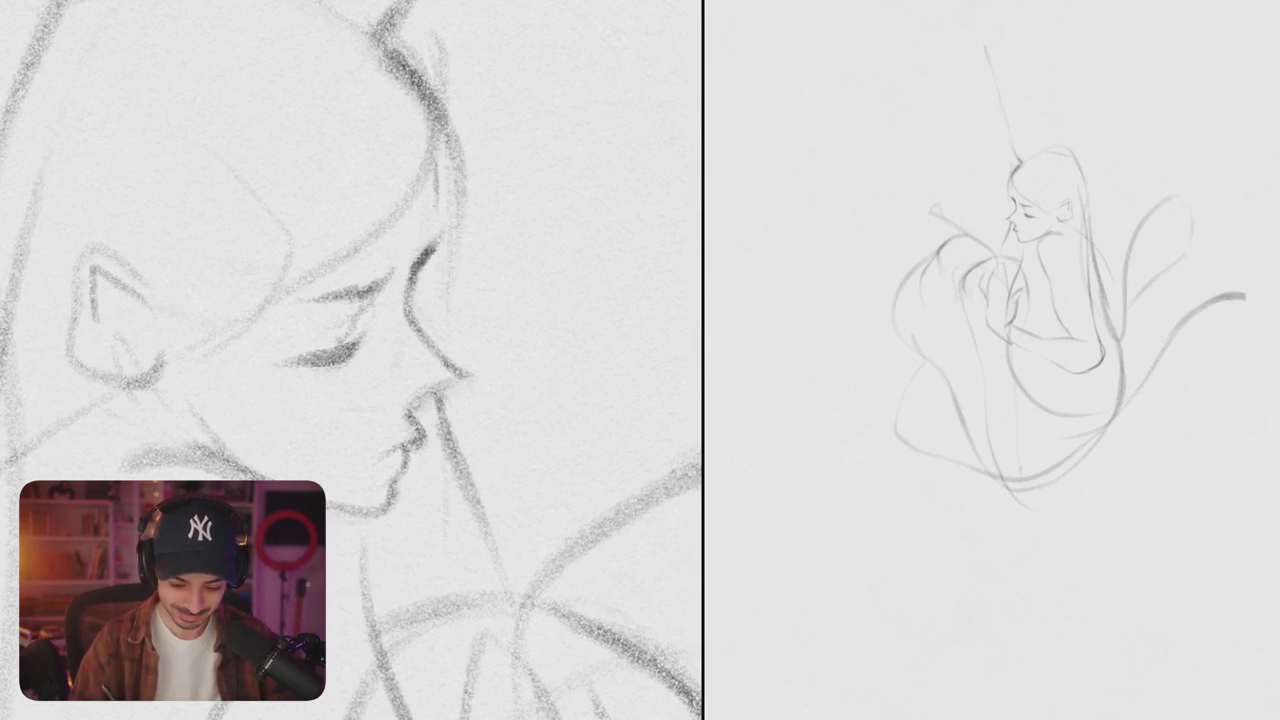
key("ctrl+z")
left_click_drag(440, 150, 438, 236)
scroll(350, 360, "down", 3)
left_click_drag(422, 373, 440, 401)
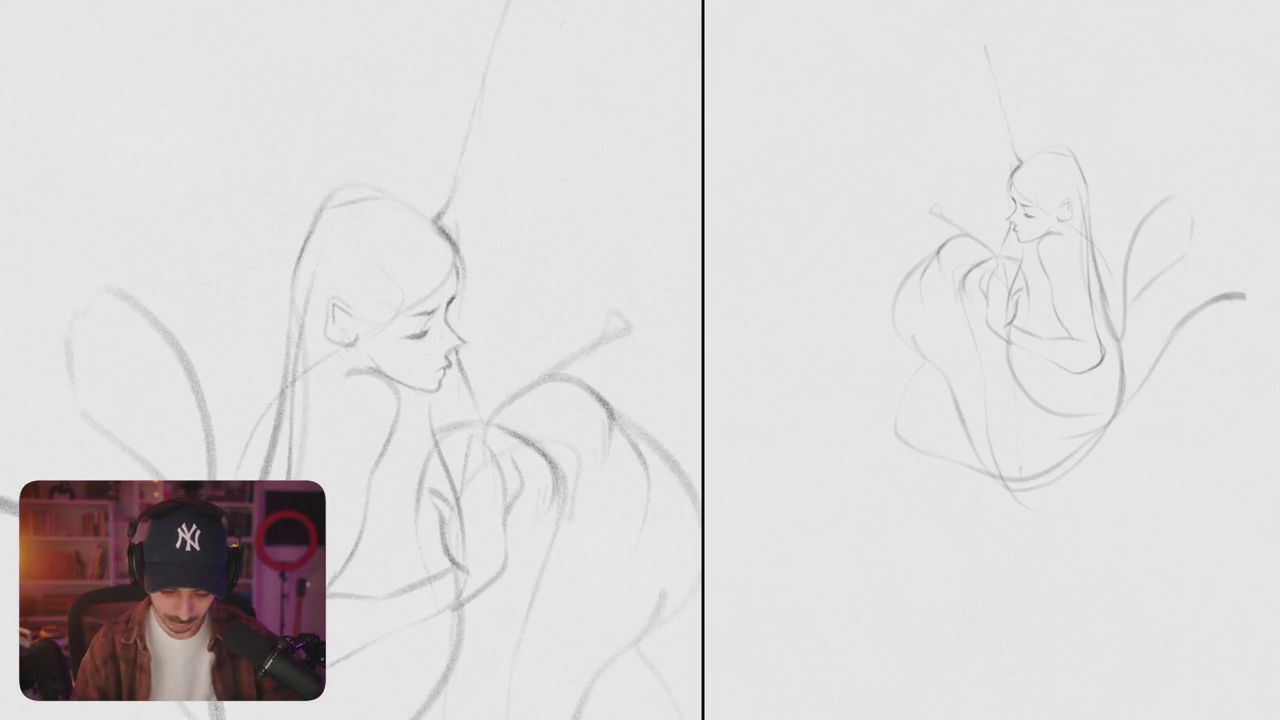
- Draw a shorter hair strand left of the face after two discarded longer attempts
left_click_drag(310, 240, 266, 366)
key("ctrl+z")
left_click_drag(310, 228, 261, 386)
key("ctrl+z")
left_click_drag(284, 292, 272, 392)
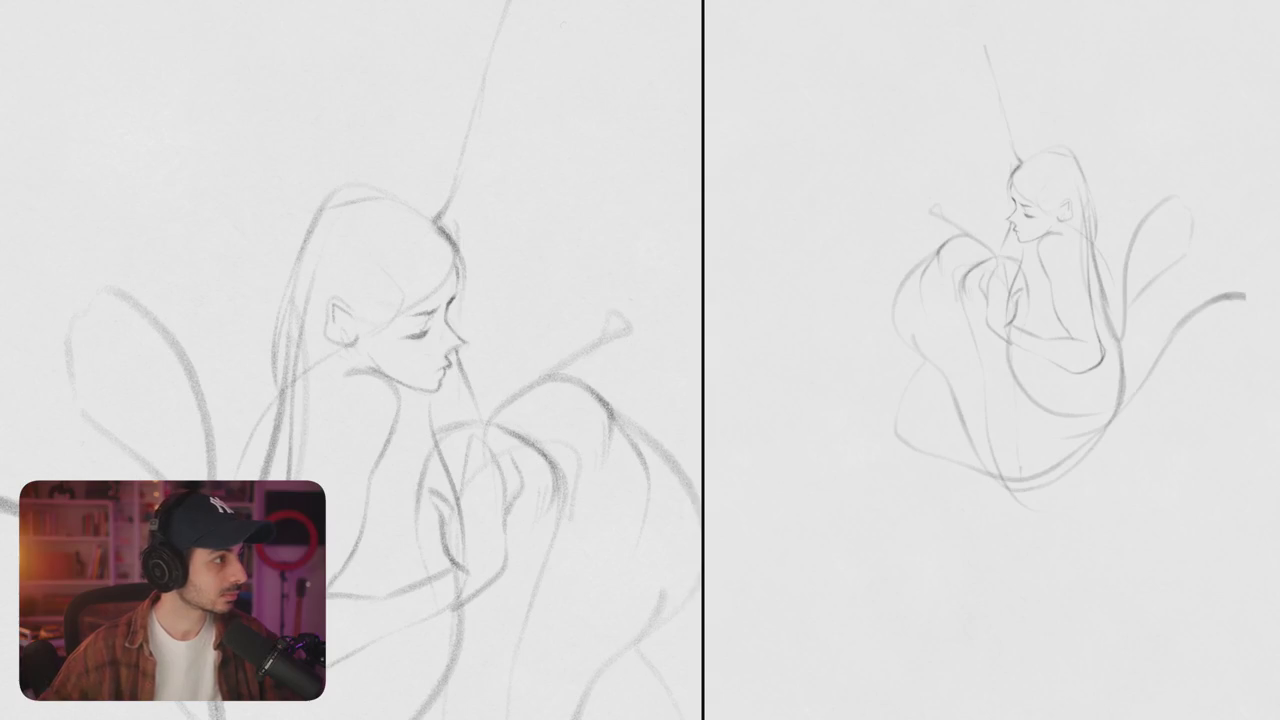
- Zoom in and redraw the eye line as a thinner, lighter stroke instead of a dark lash
scroll(437, 348, "up", 3)
scroll(437, 348, "up", 2)
scroll(437, 348, "up", 3)
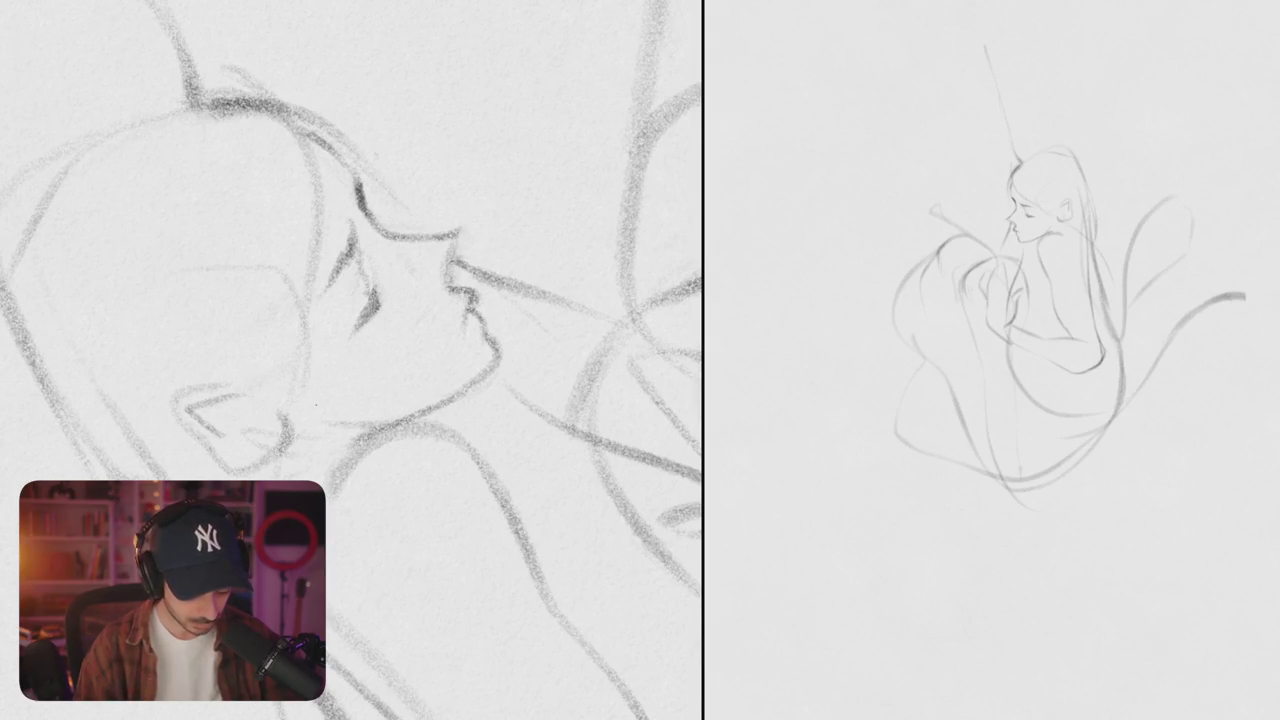
scroll(505, 320, "down", 3)
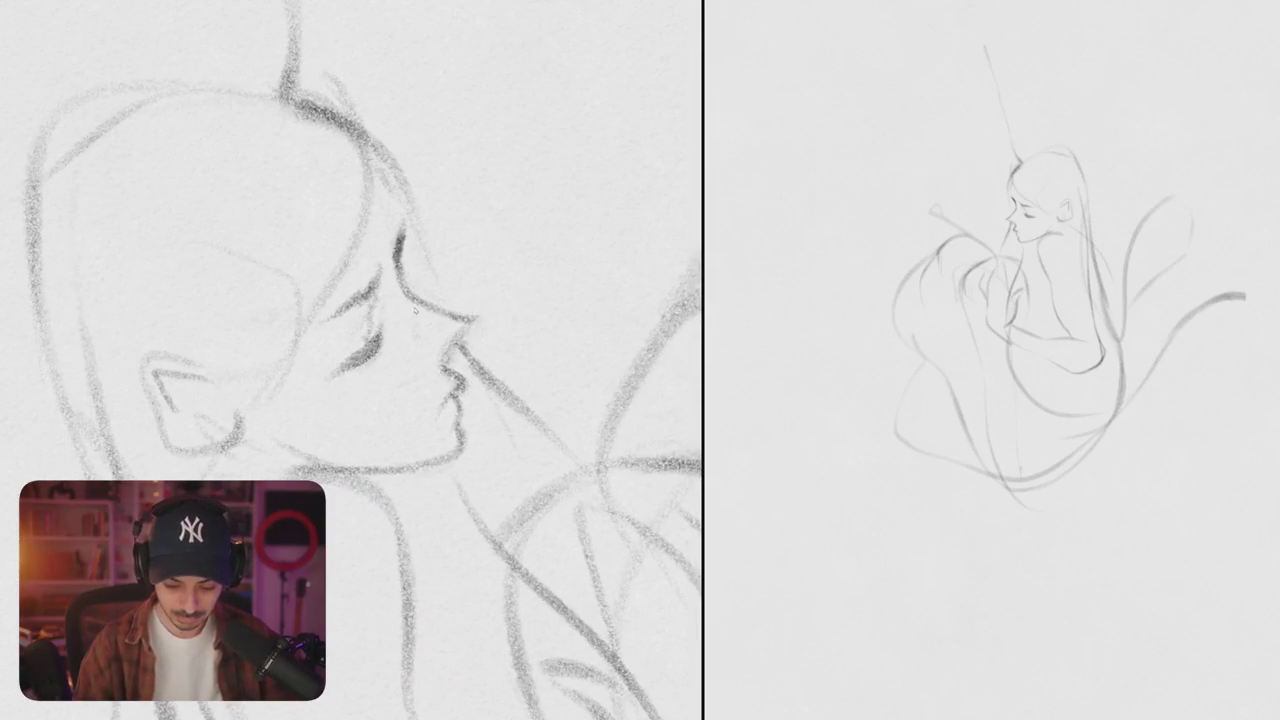
left_click_drag(372, 282, 326, 322)
key("ctrl+z")
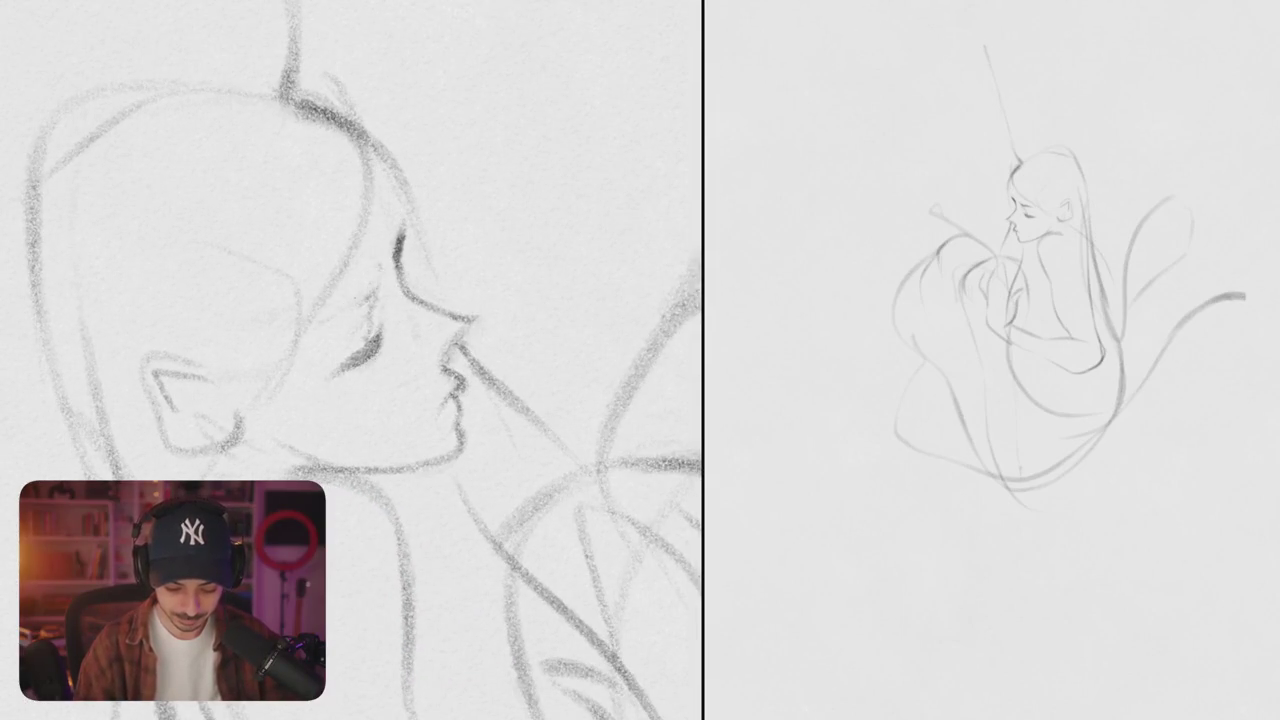
mouse_move(381, 272)
left_mouse_down()
mouse_move(326, 320)
mouse_move(352, 308)
left_mouse_up()
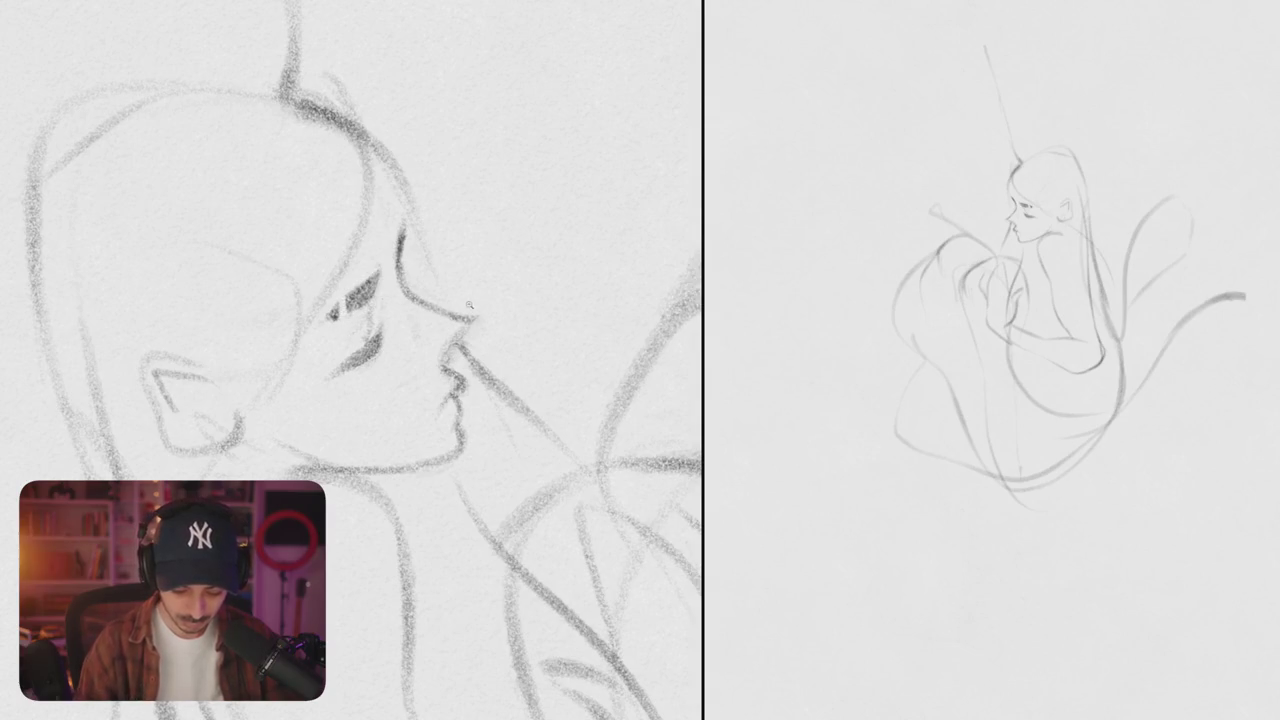
scroll(350, 360, "down", 5)
mouse_move(495, 370)
left_mouse_down()
mouse_move(214, 357)
mouse_move(302, 392)
left_mouse_up()
scroll(355, 386, "up", 5)
- Draw a long hair strand flowing down the woman's back and a curve on her chest
scroll(380, 380, "up", 1)
scroll(400, 378, "up", 2)
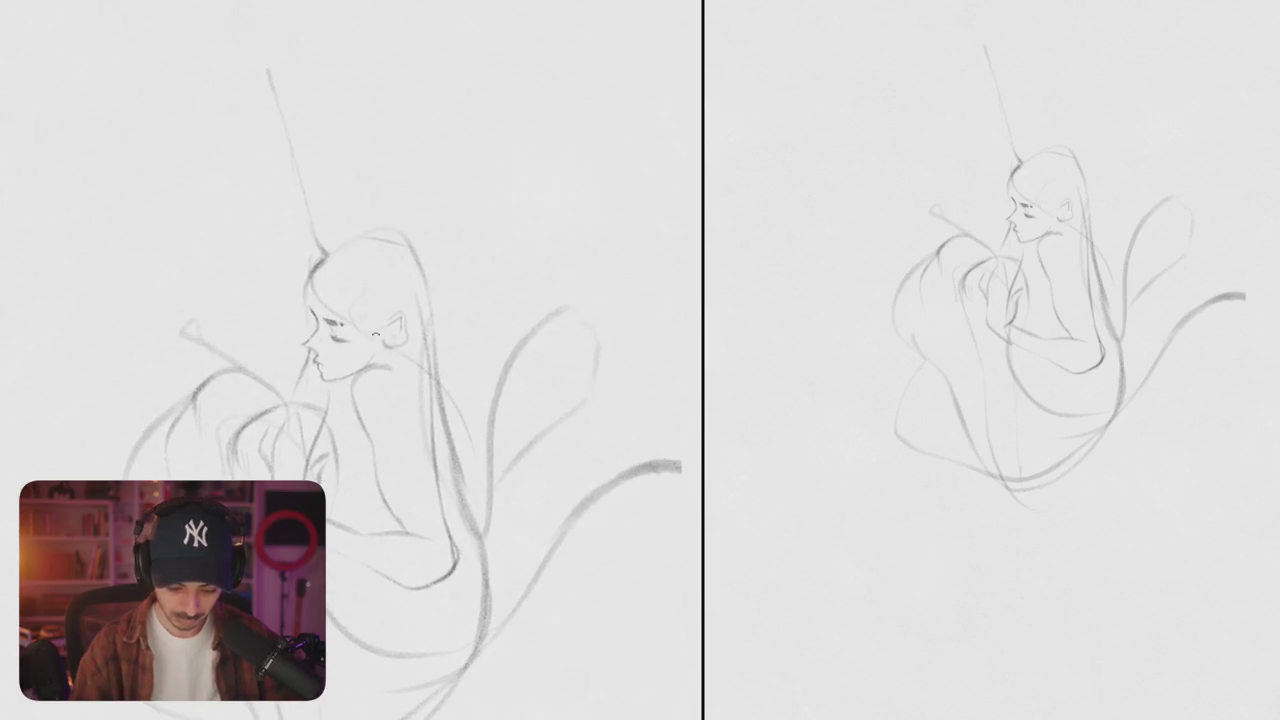
scroll(424, 374, "up", 2)
left_click_drag(424, 374, 438, 358)
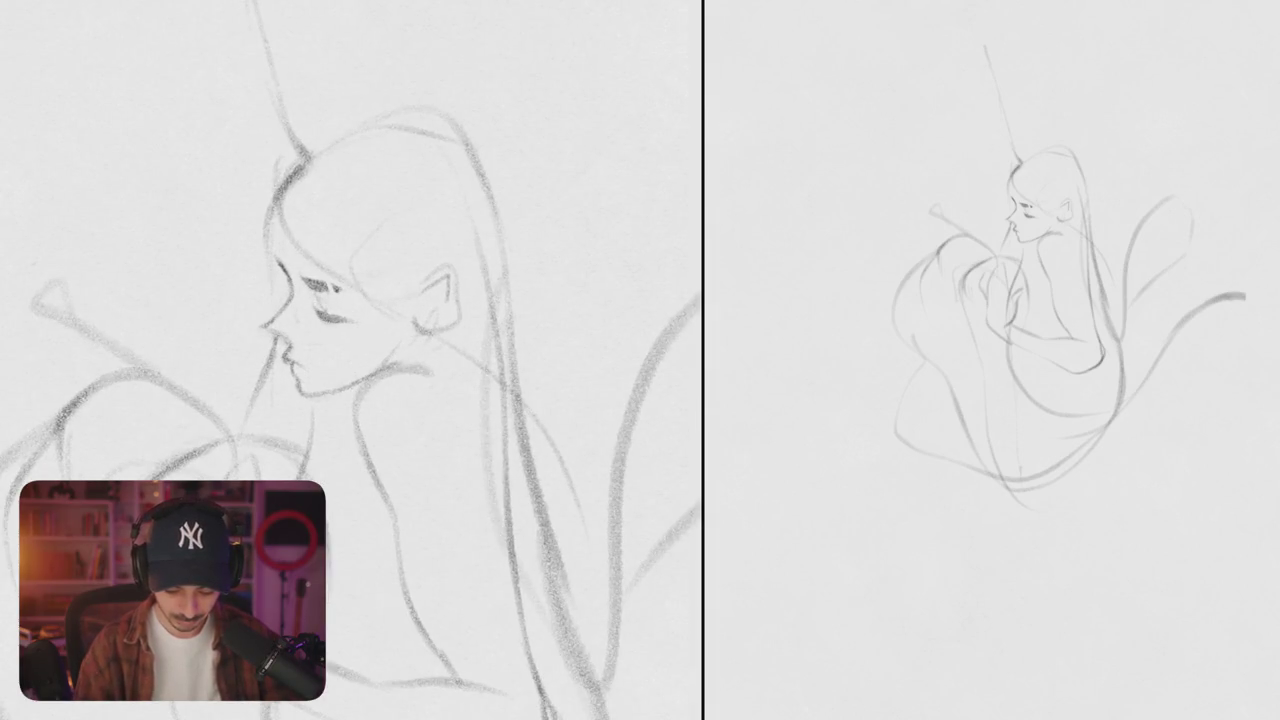
scroll(478, 368, "down", 3)
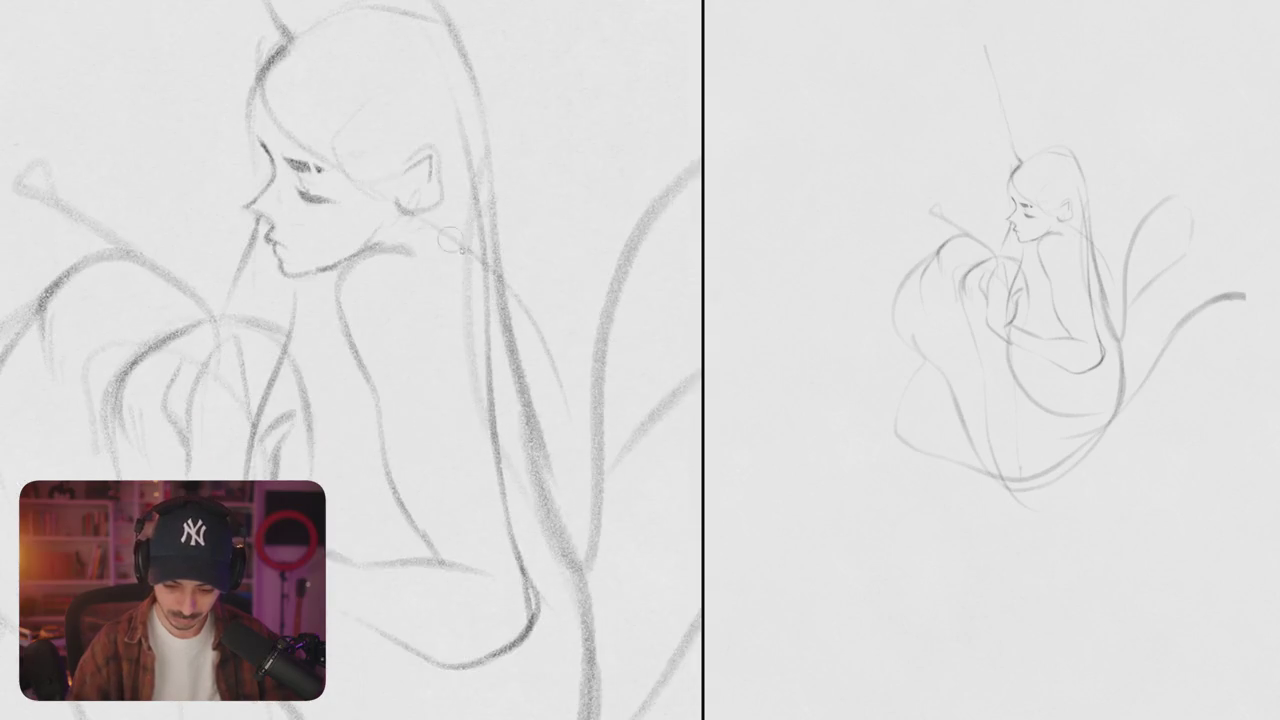
scroll(478, 368, "down", 3)
scroll(478, 314, "up", 3)
left_click_drag(494, 285, 540, 460)
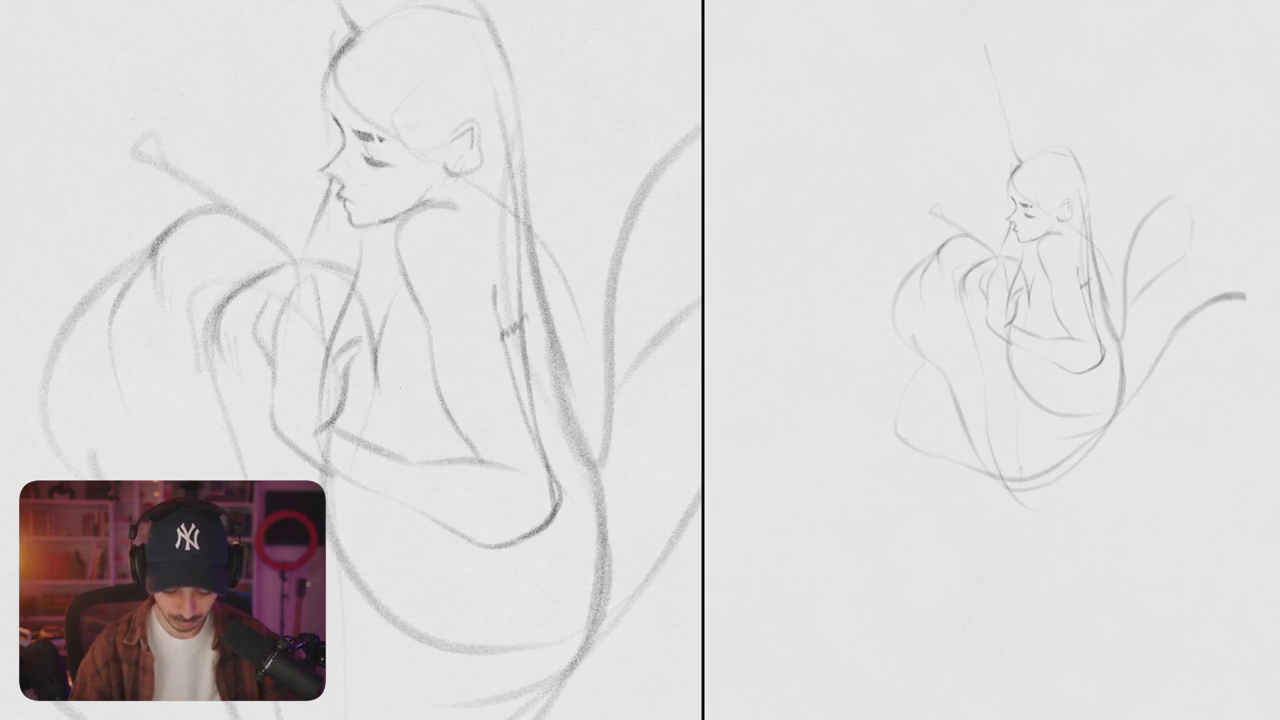
left_click_drag(380, 332, 436, 414)
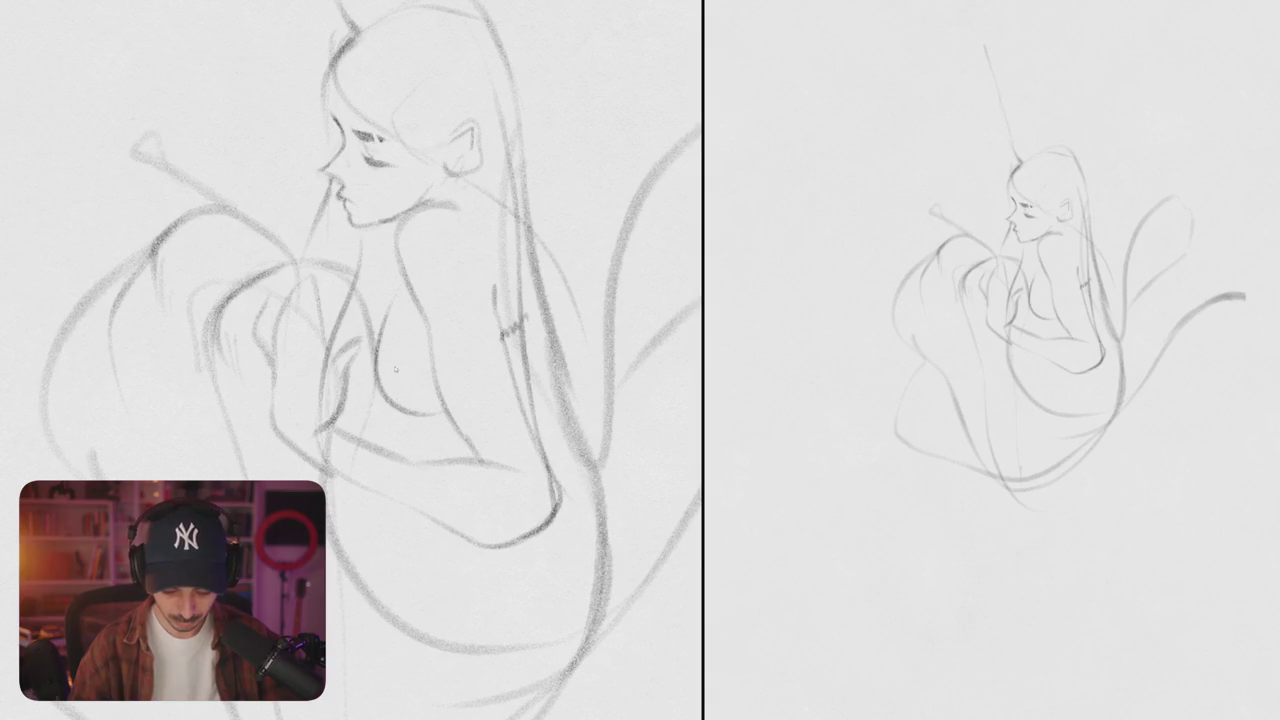
- Extend the scalloped neckline with a second wavy line, then erase it with the bust curve
scroll(393, 371, "up", 2)
scroll(393, 371, "up", 2)
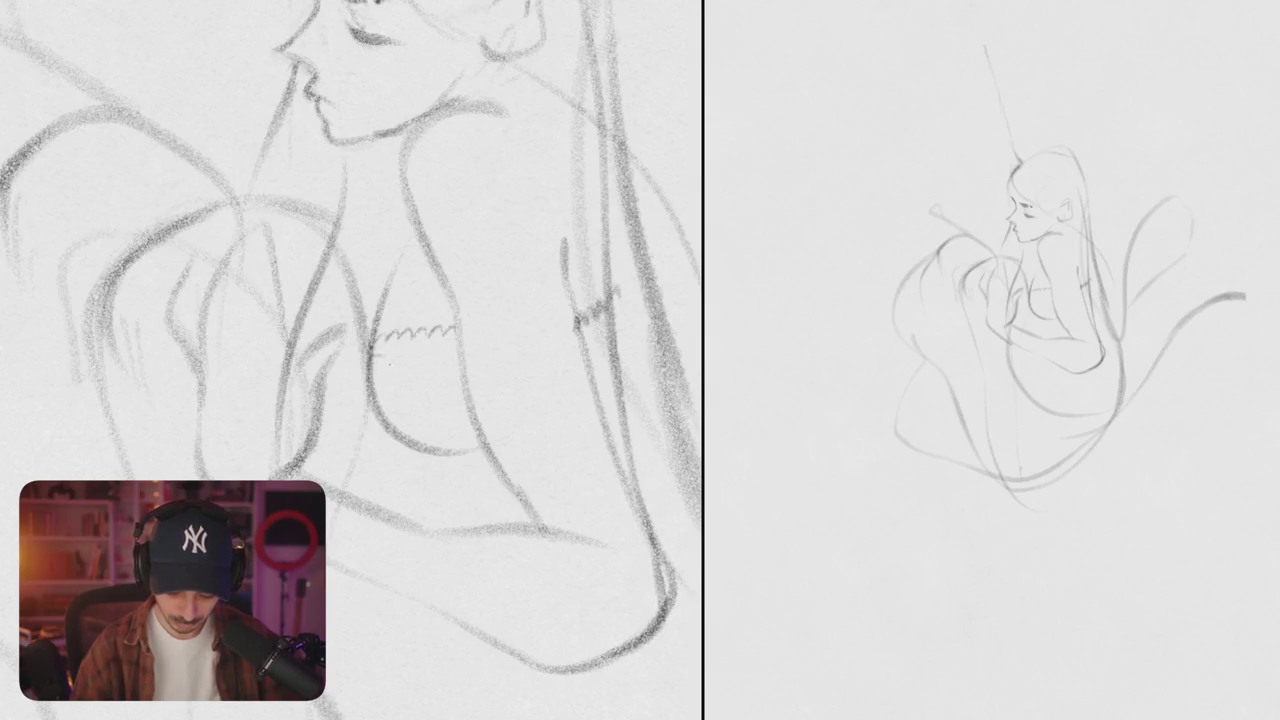
mouse_move(408, 352)
left_mouse_down()
mouse_move(455, 343)
mouse_move(380, 362)
left_mouse_up()
mouse_move(450, 330)
left_mouse_down()
mouse_move(420, 440)
mouse_move(399, 301)
mouse_move(444, 481)
left_mouse_up()
- Redraw the body curve shorter below the shoulder and add a short stroke near the mouth
key("ctrl+z")
left_click_drag(372, 312, 426, 466)
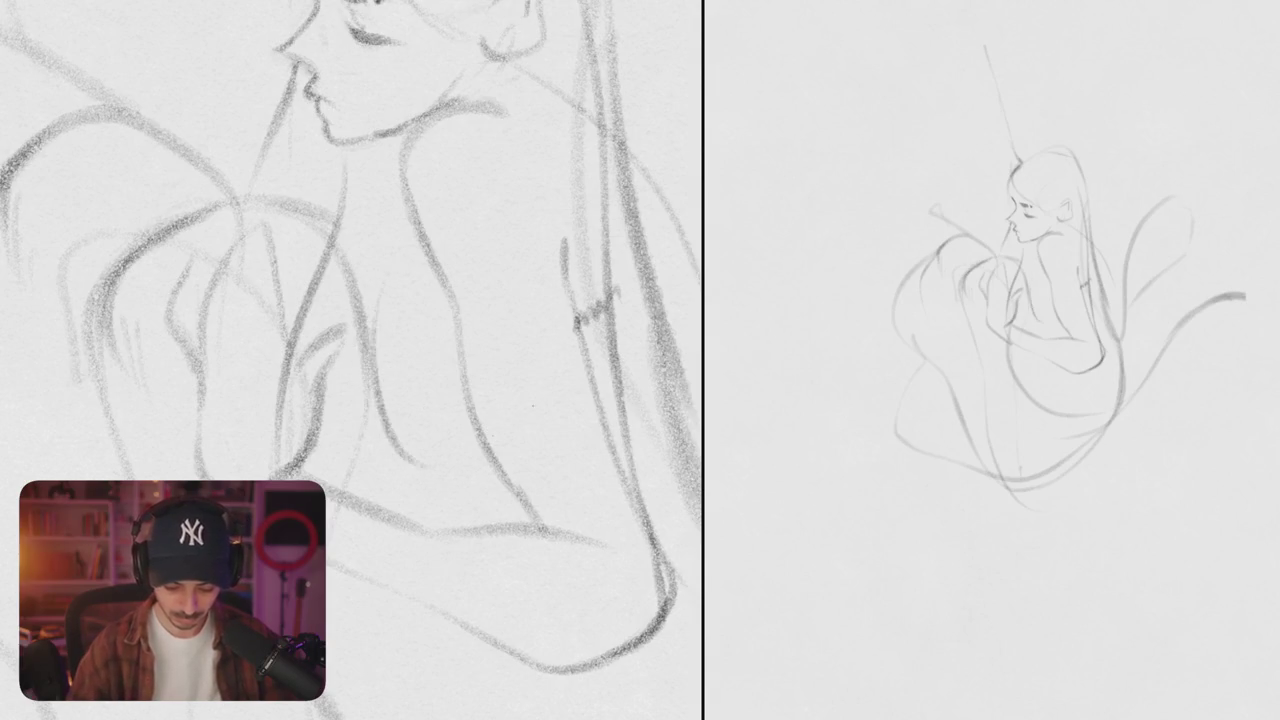
key("ctrl+z")
left_click_drag(404, 274, 383, 424)
key("ctrl+z")
mouse_move(398, 268)
left_mouse_down()
mouse_move(371, 406)
mouse_move(428, 459)
left_mouse_up()
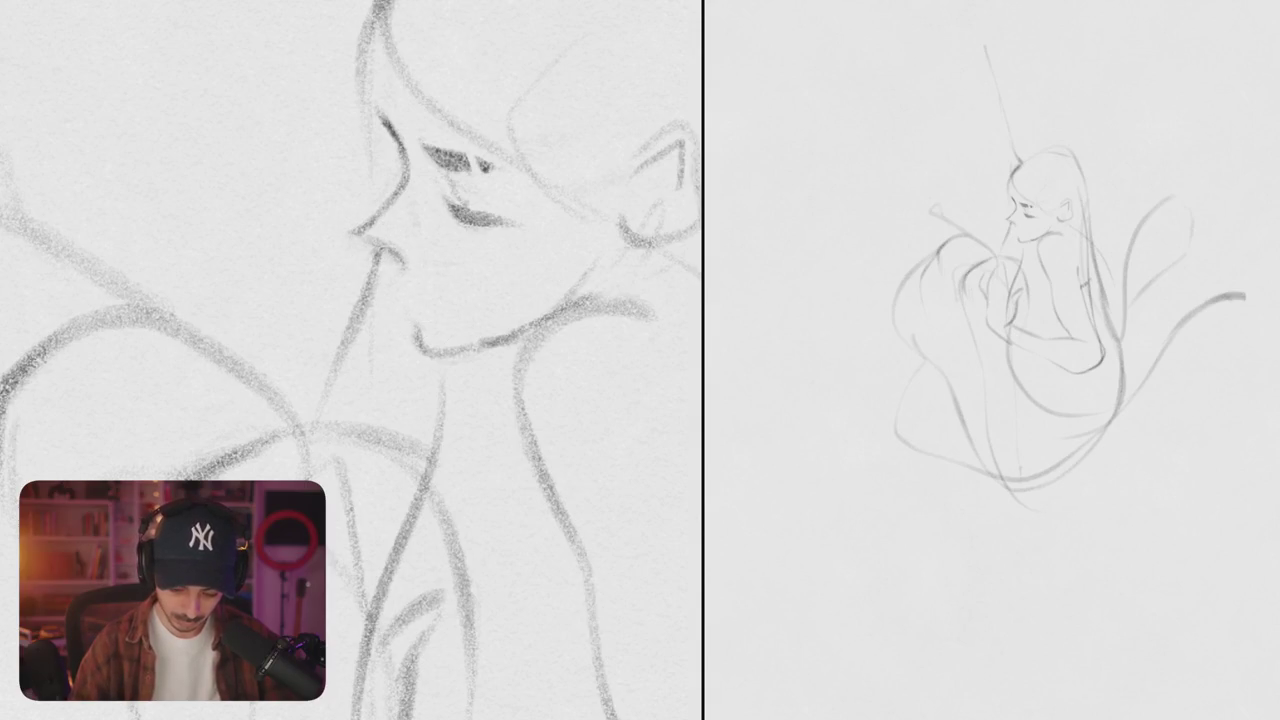
left_click_drag(394, 286, 412, 298)
- Erase the old lip and chin contour and draw a new upper lip, lower lip and chin
scroll(350, 360, "down", 5)
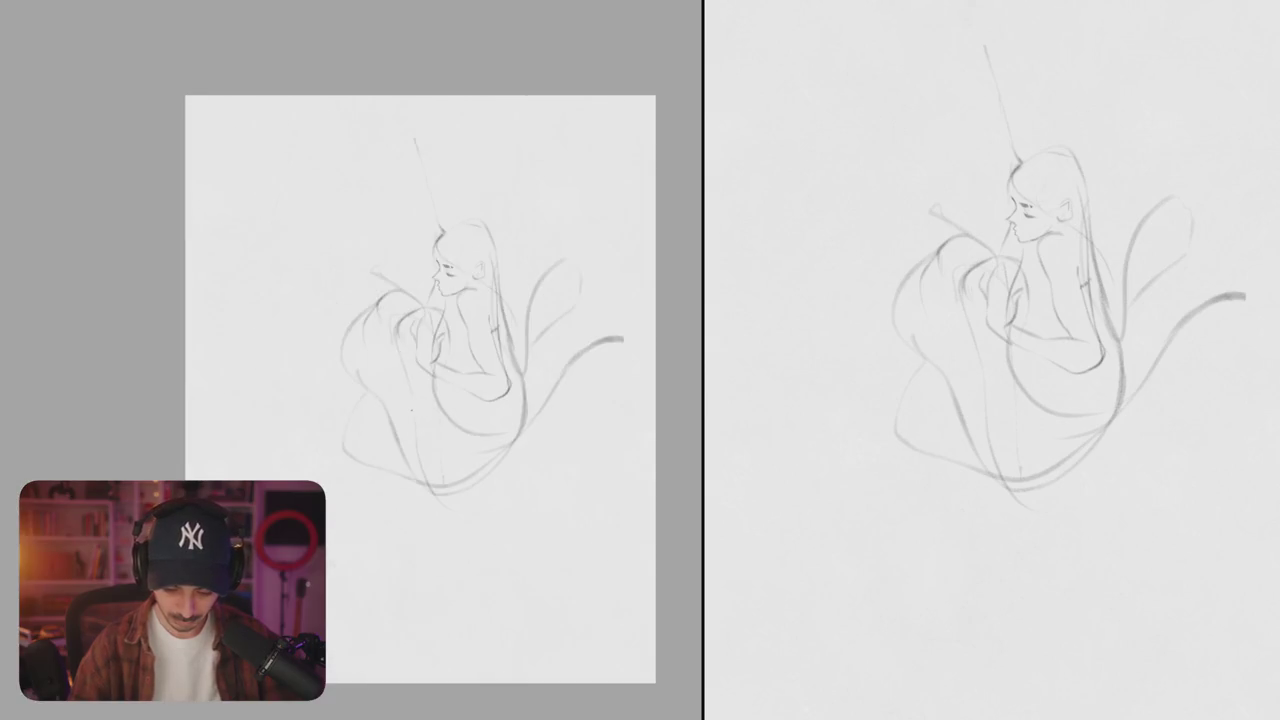
scroll(350, 360, "up", 5)
left_click_drag(405, 310, 420, 430)
mouse_move(452, 292)
left_mouse_down()
mouse_move(424, 332)
mouse_move(426, 370)
mouse_move(390, 414)
left_mouse_up()
mouse_move(350, 360)
left_mouse_down()
mouse_move(276, 295)
mouse_move(305, 425)
left_mouse_up()
key("ctrl+z")
- Draw the jaw and neck line, reshape the lower jaw curve, and shift a lip stroke left
left_click_drag(258, 292, 310, 422)
key("ctrl+z")
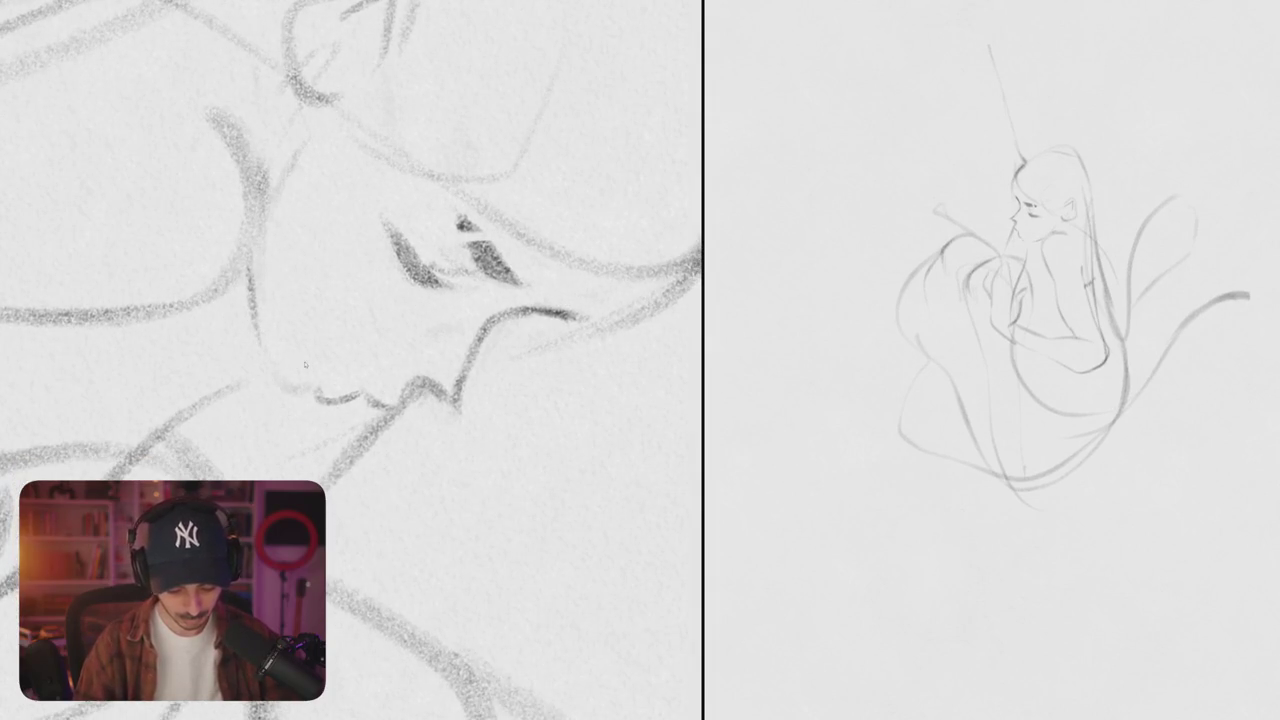
mouse_move(262, 352)
left_mouse_down()
mouse_move(276, 400)
mouse_move(330, 420)
left_mouse_up()
left_click_drag(350, 360, 300, 300)
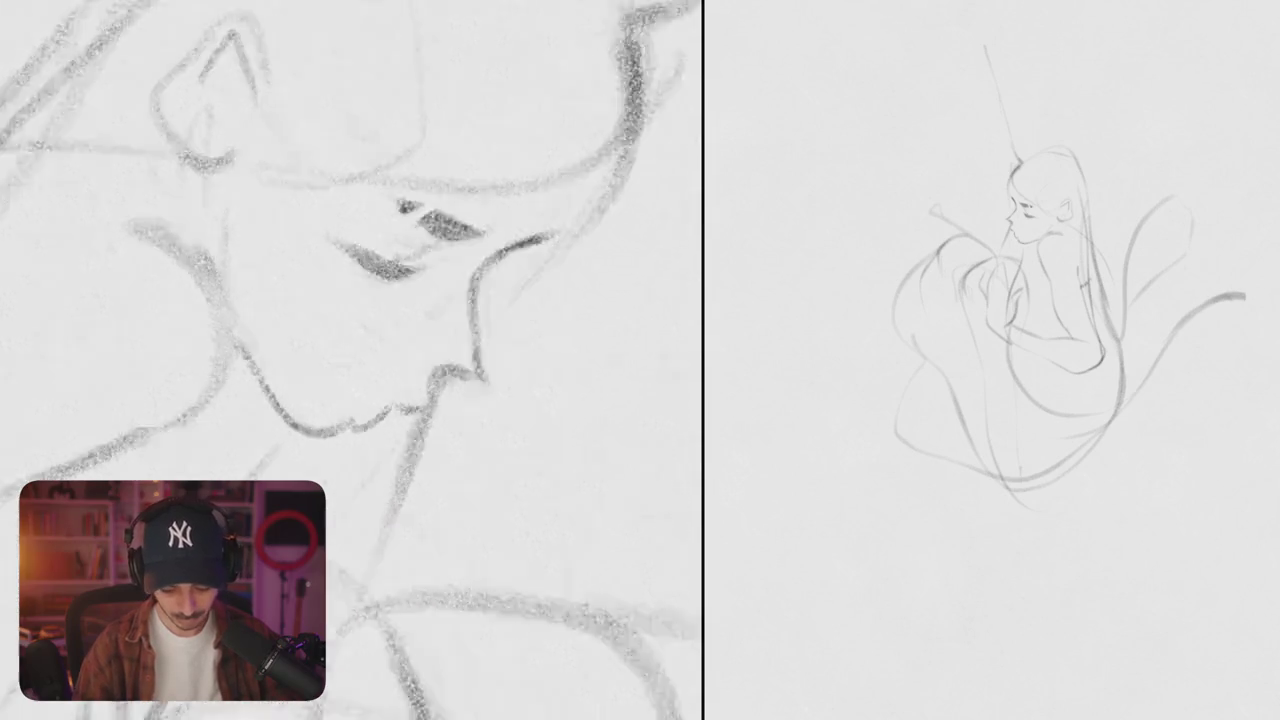
key("ctrl+z")
left_click_drag(398, 348, 394, 370)
- Darken the short lip-and-chin stroke and the shading under the lower lip
scroll(350, 360, "down", 5)
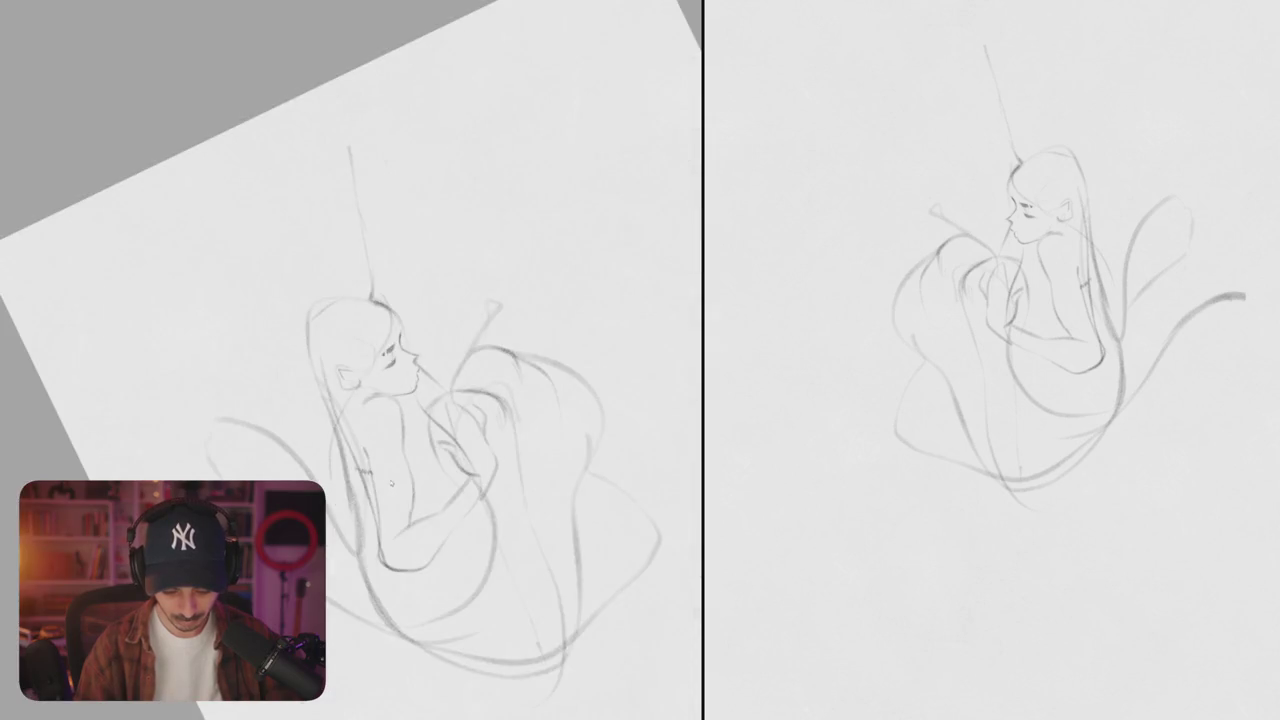
scroll(420, 374, "up", 5)
left_click_drag(422, 378, 420, 410)
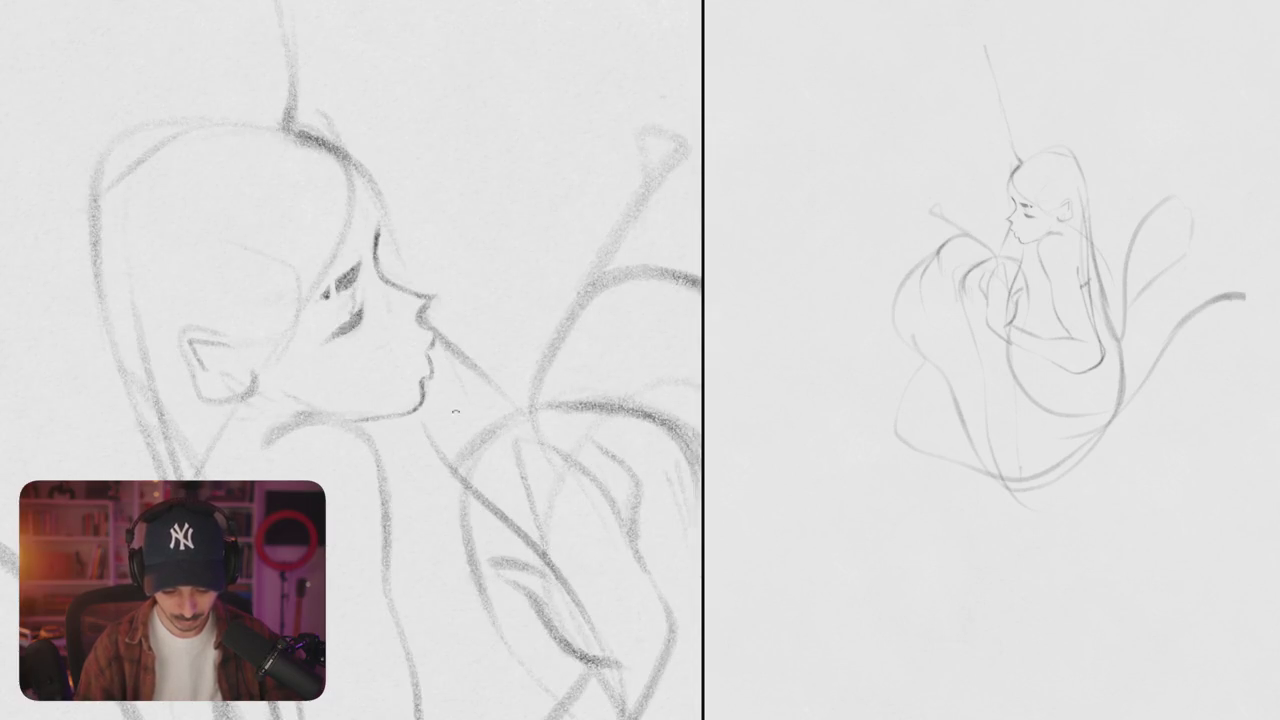
scroll(444, 416, "down", 2)
scroll(396, 355, "up", 5)
mouse_move(378, 330)
left_mouse_down()
mouse_move(402, 350)
mouse_move(452, 336)
left_mouse_up()
- Redraw the nose-to-lip line and remove the short stroke below the lower lip
scroll(373, 396, "down", 5)
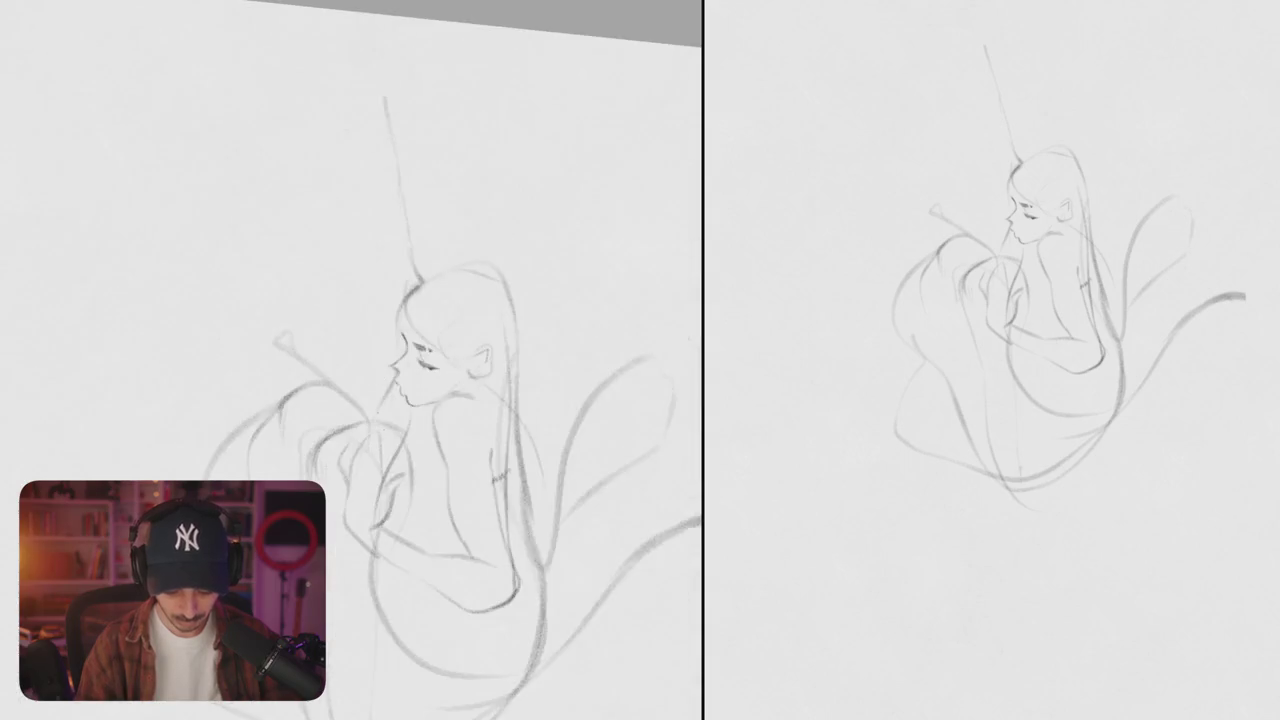
scroll(362, 395, "up", 5)
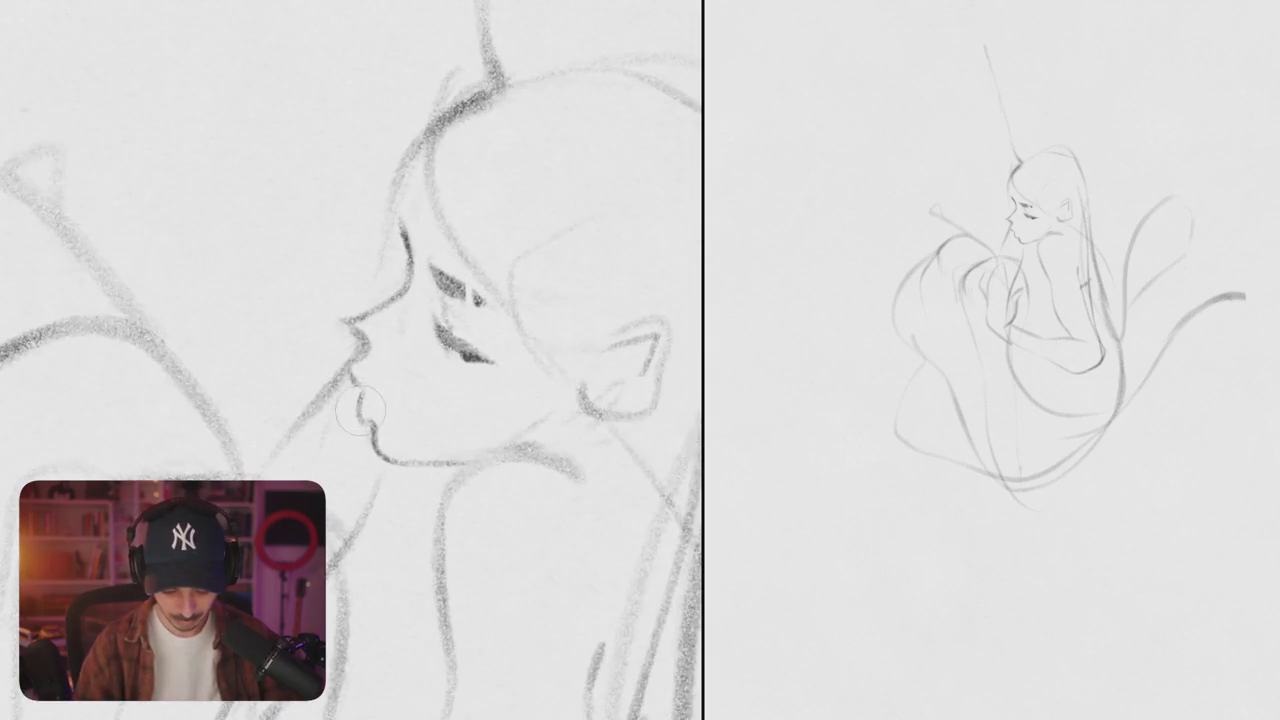
mouse_move(362, 395)
left_mouse_down()
mouse_move(350, 355)
mouse_move(368, 380)
left_mouse_up()
mouse_move(345, 310)
left_mouse_down()
mouse_move(380, 360)
mouse_move(410, 285)
mouse_move(376, 364)
left_mouse_up()
key("ctrl+z")
mouse_move(392, 298)
left_mouse_down()
mouse_move(340, 324)
mouse_move(368, 366)
mouse_move(353, 414)
left_mouse_up()
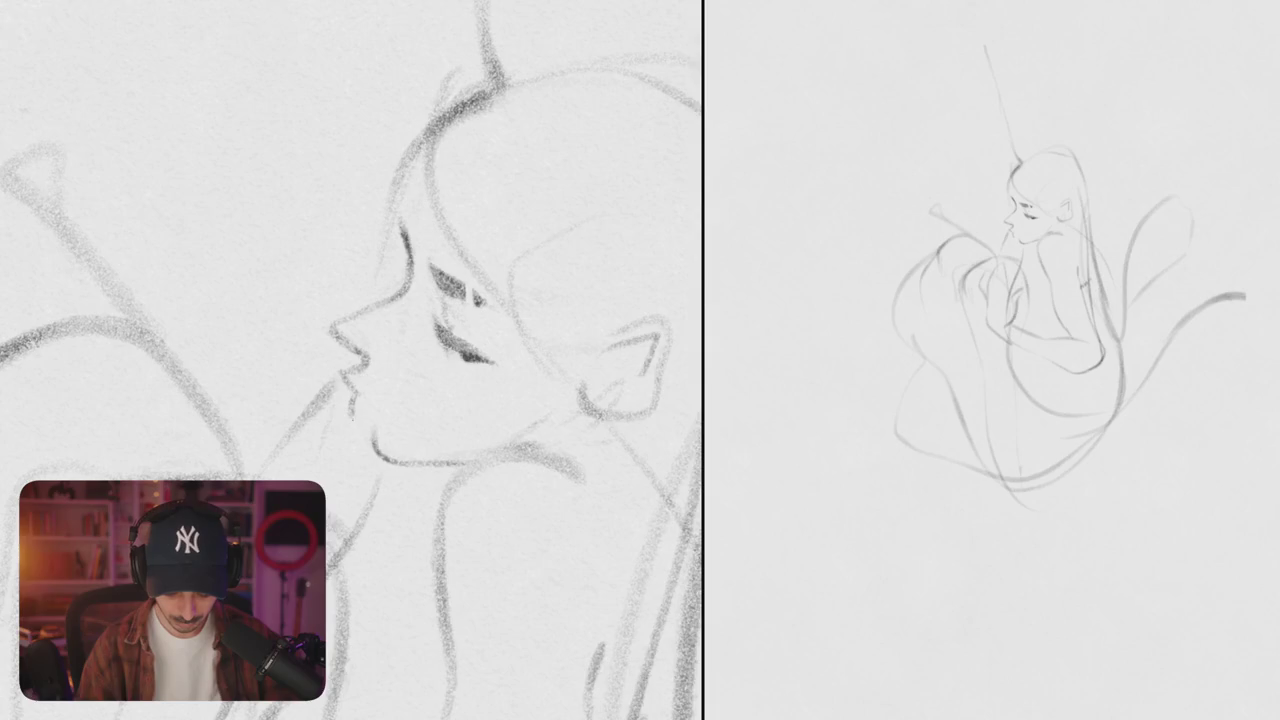
key("ctrl+z")
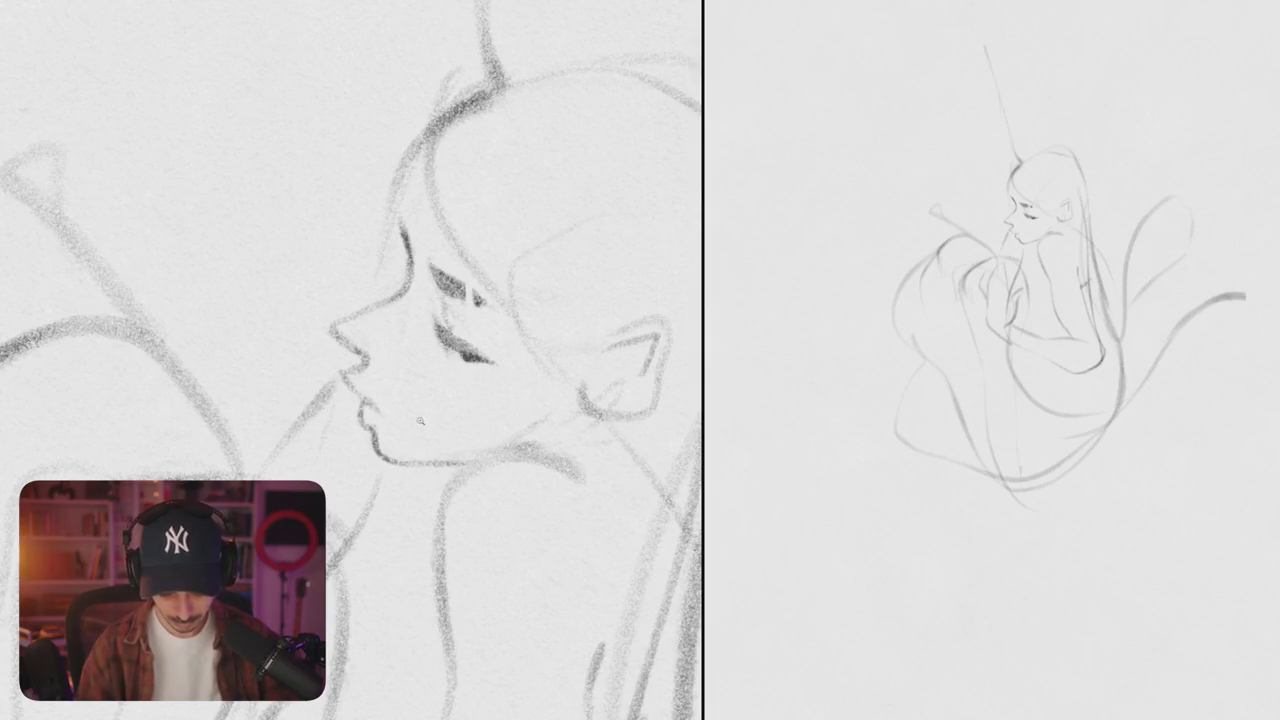
- Erase and redraw the nose bridge slightly shorter, then mirror the view to check proportions
scroll(350, 360, "down", 5)
scroll(350, 360, "up", 3)
scroll(350, 360, "up", 3)
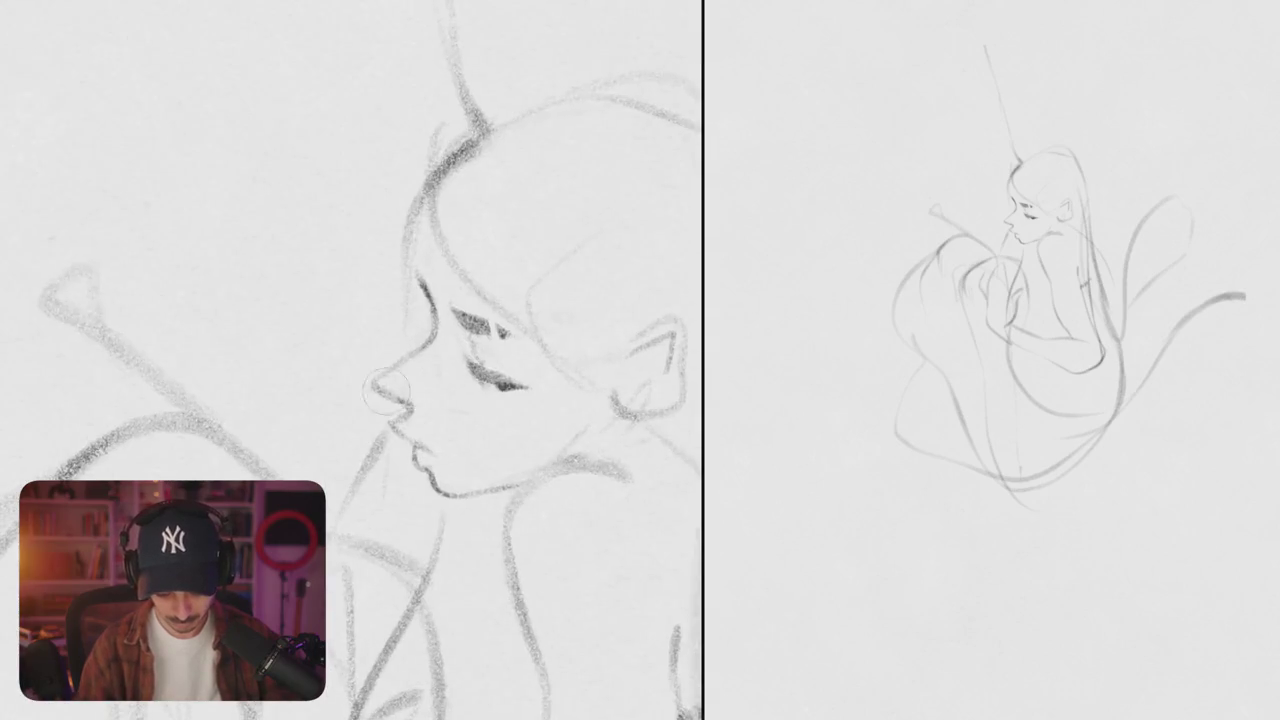
scroll(480, 400, "up", 2)
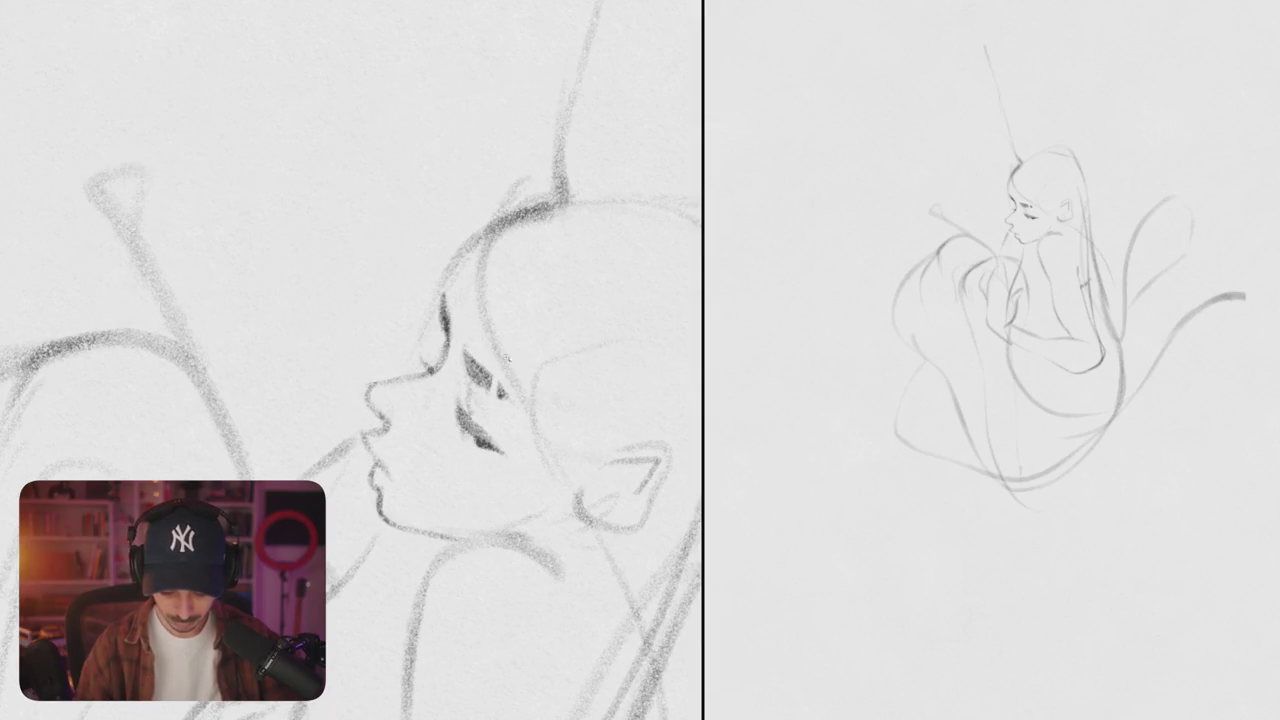
scroll(350, 360, "down", 5)
scroll(350, 360, "up", 5)
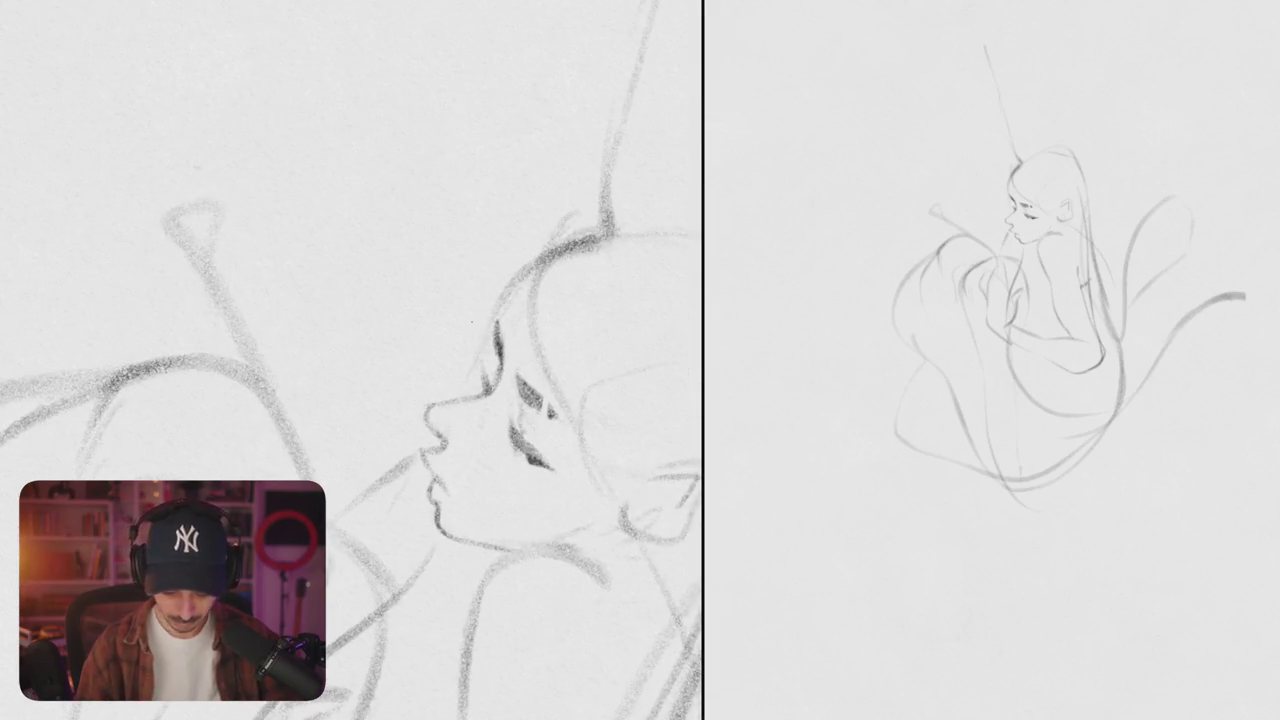
scroll(350, 360, "right", 3)
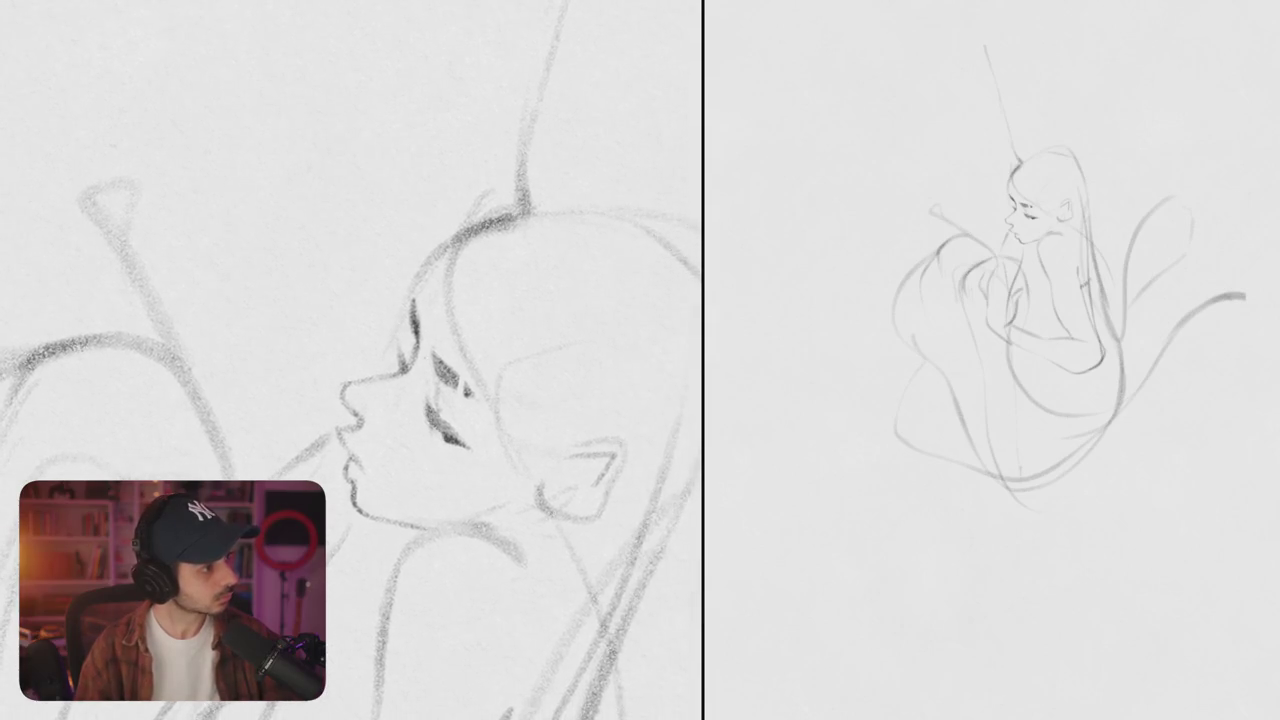
left_click_drag(384, 390, 346, 404)
left_click_drag(405, 365, 352, 398)
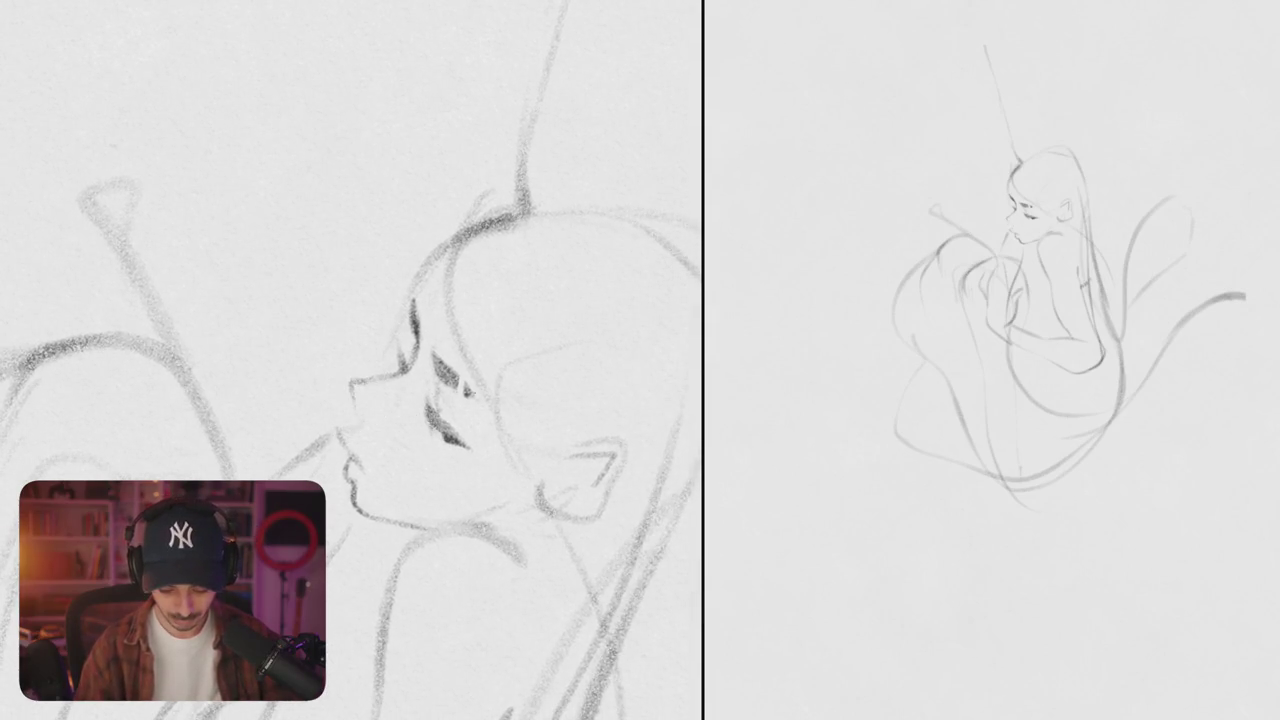
scroll(350, 360, "right", 3)
key("h")
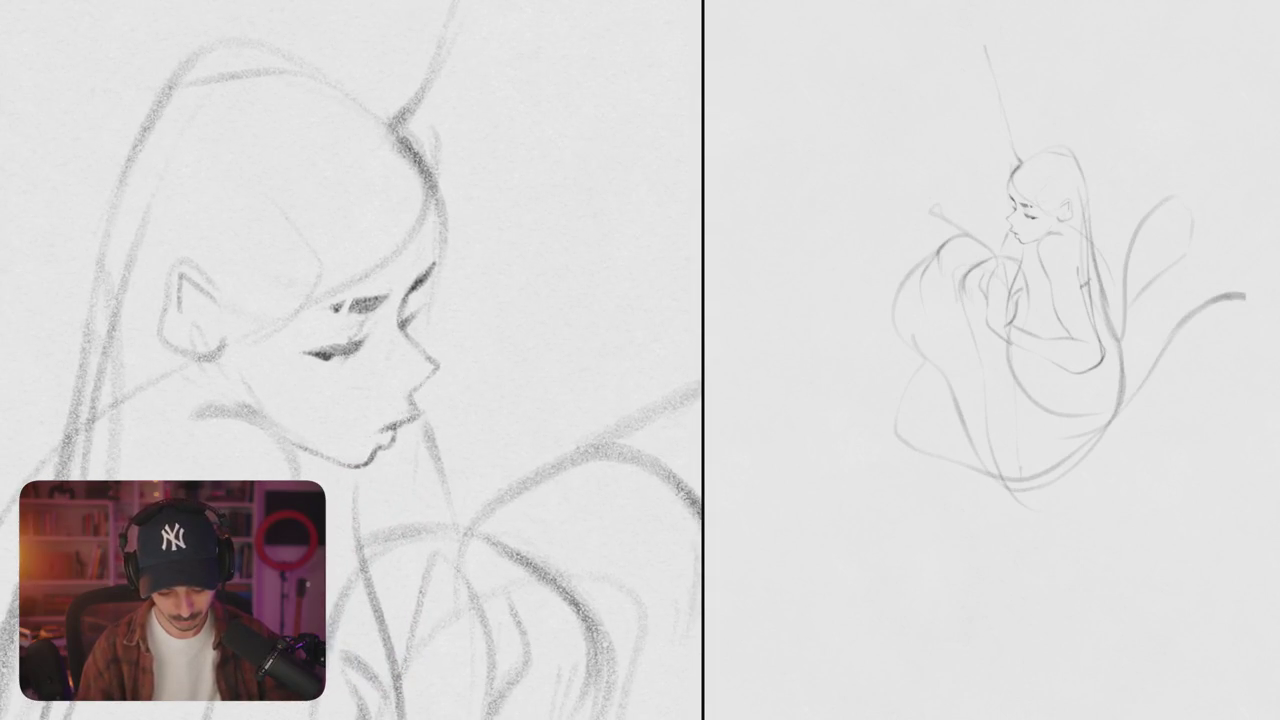
- Darken the lower eyelash strokes under the woman's eye
scroll(350, 360, "down", 5)
scroll(429, 381, "up", 5)
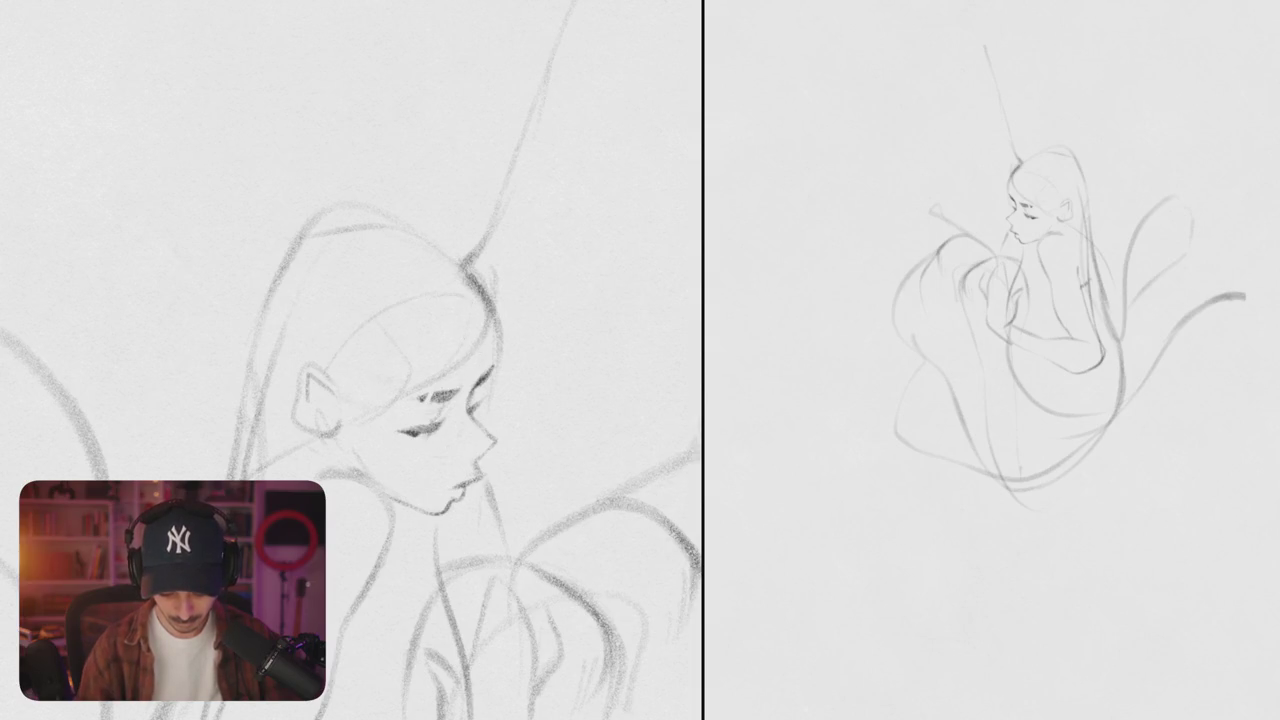
scroll(430, 388, "up", 2)
scroll(430, 388, "up", 3)
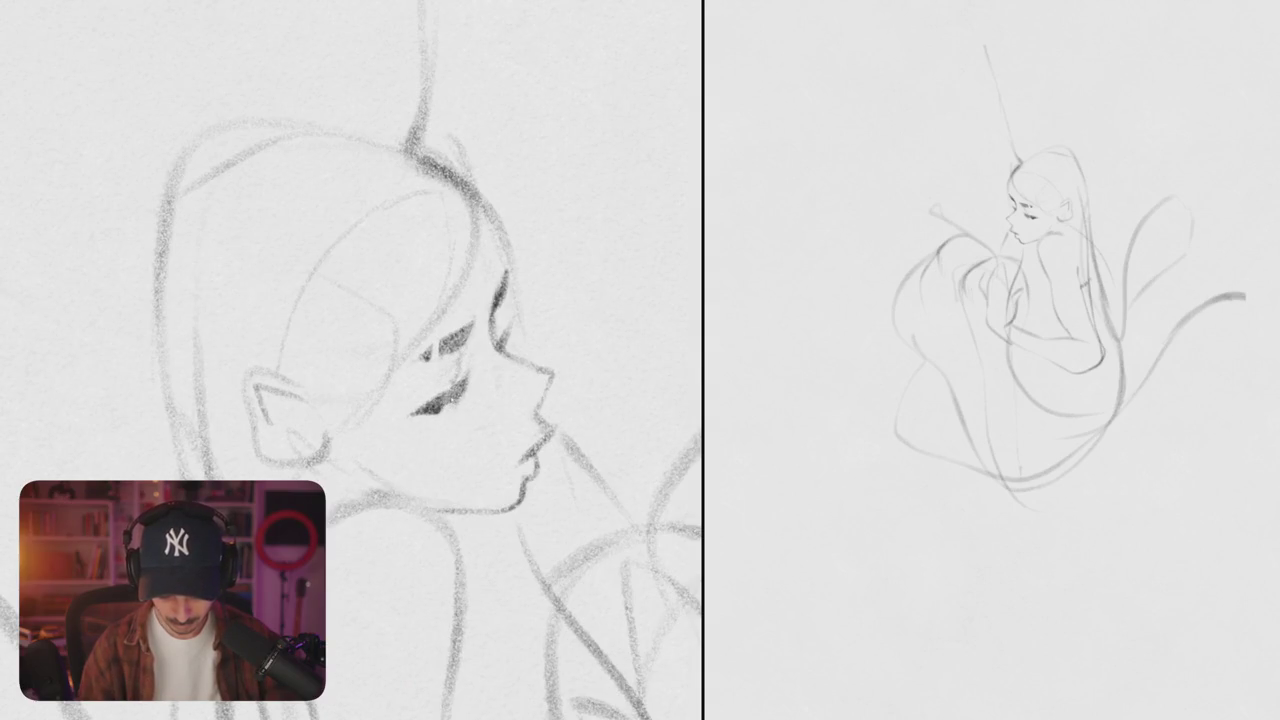
left_click_drag(430, 406, 456, 394)
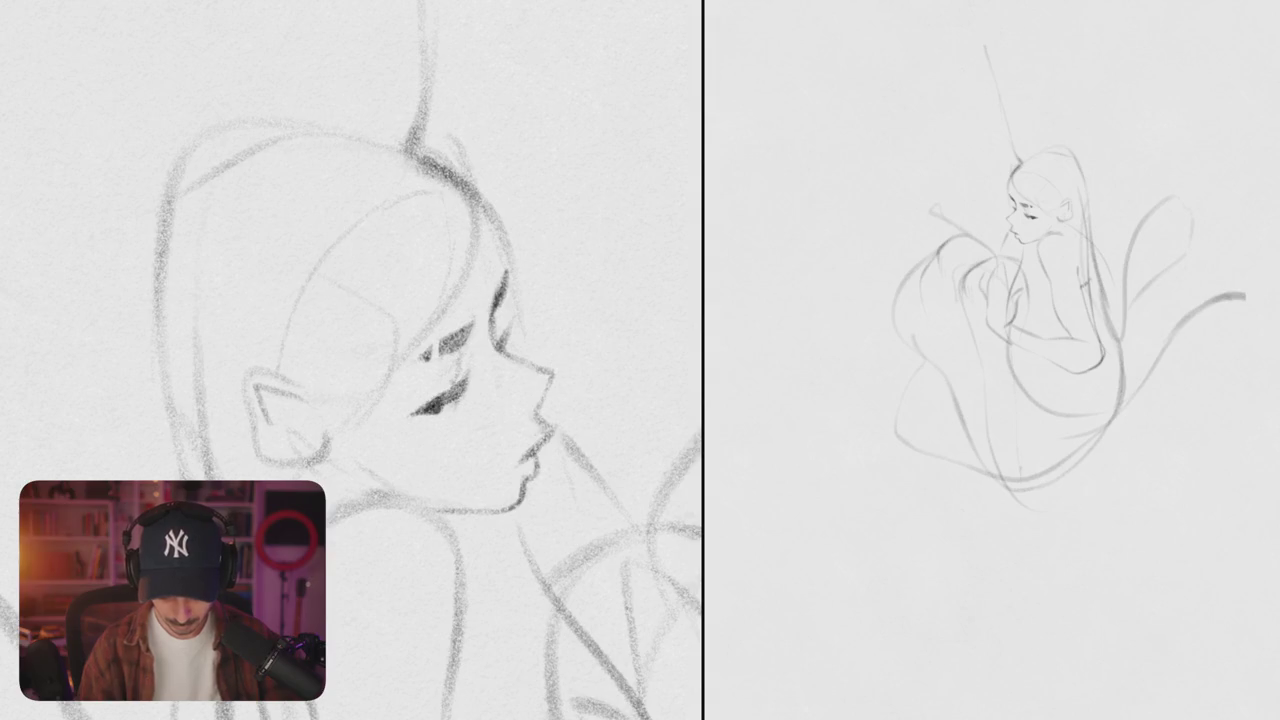
scroll(350, 360, "up", 5)
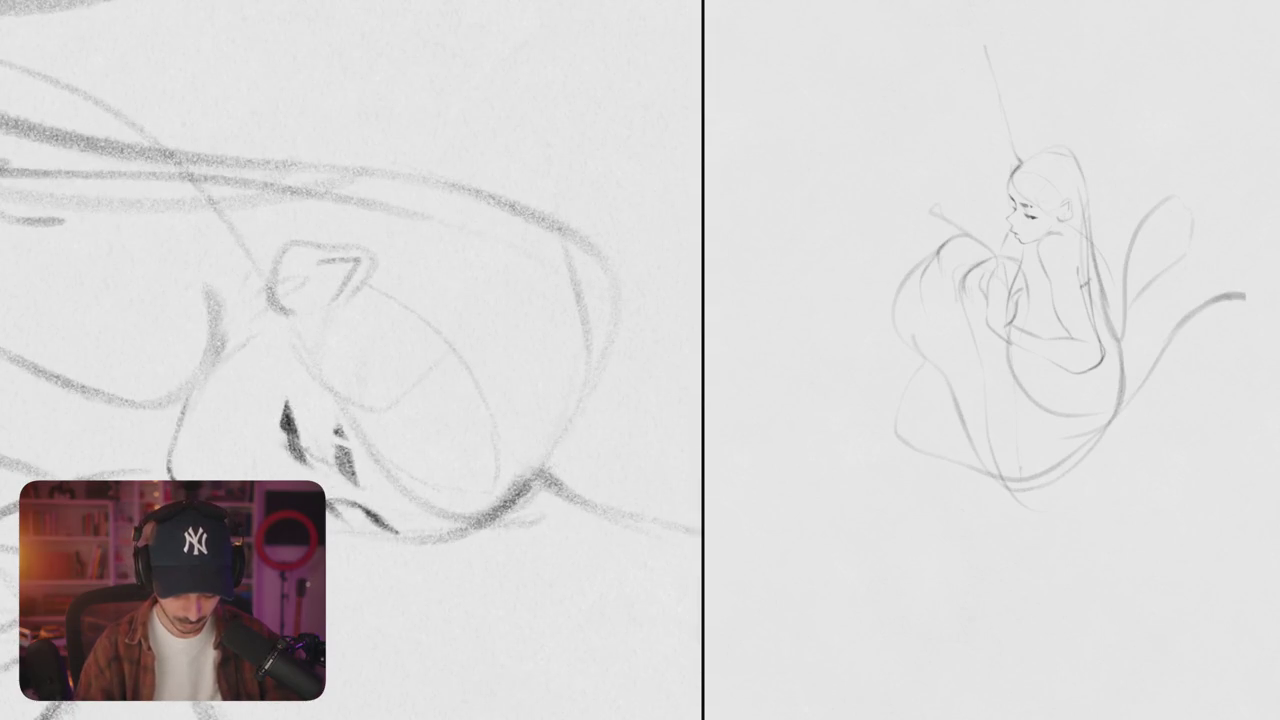
scroll(350, 360, "down", 3)
scroll(350, 360, "down", 3)
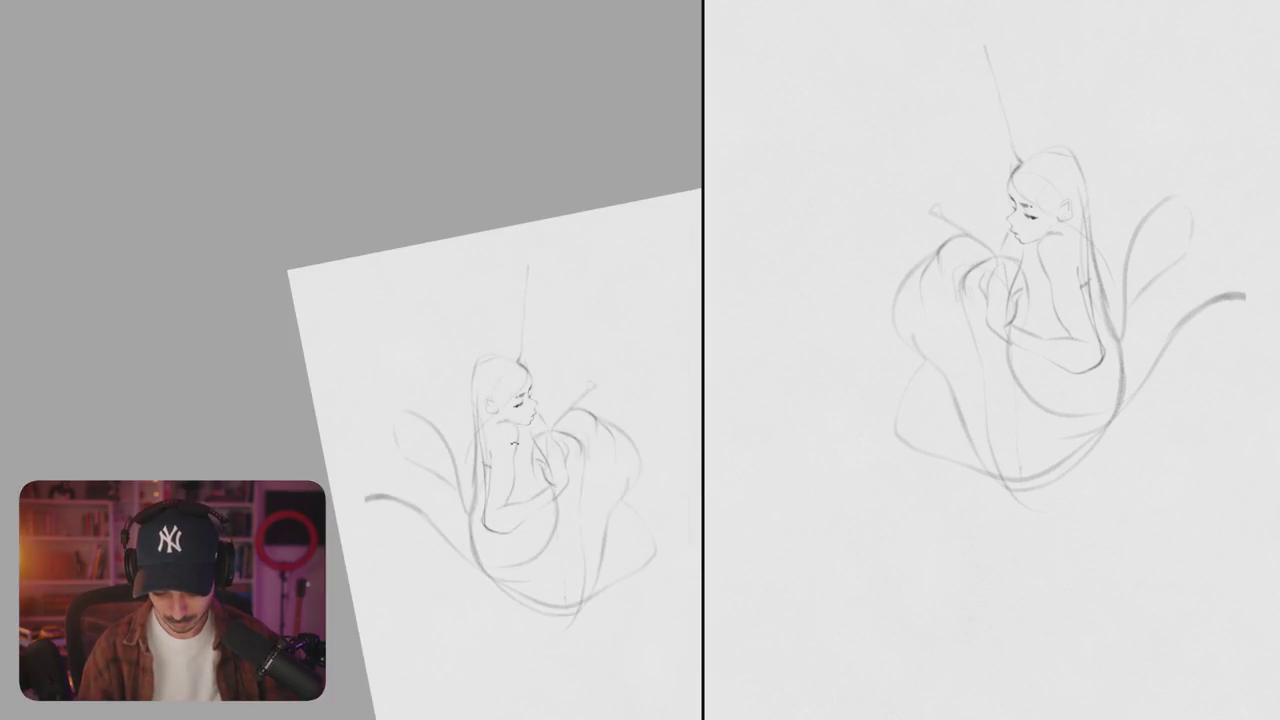
scroll(545, 405, "up", 5)
scroll(545, 405, "up", 5)
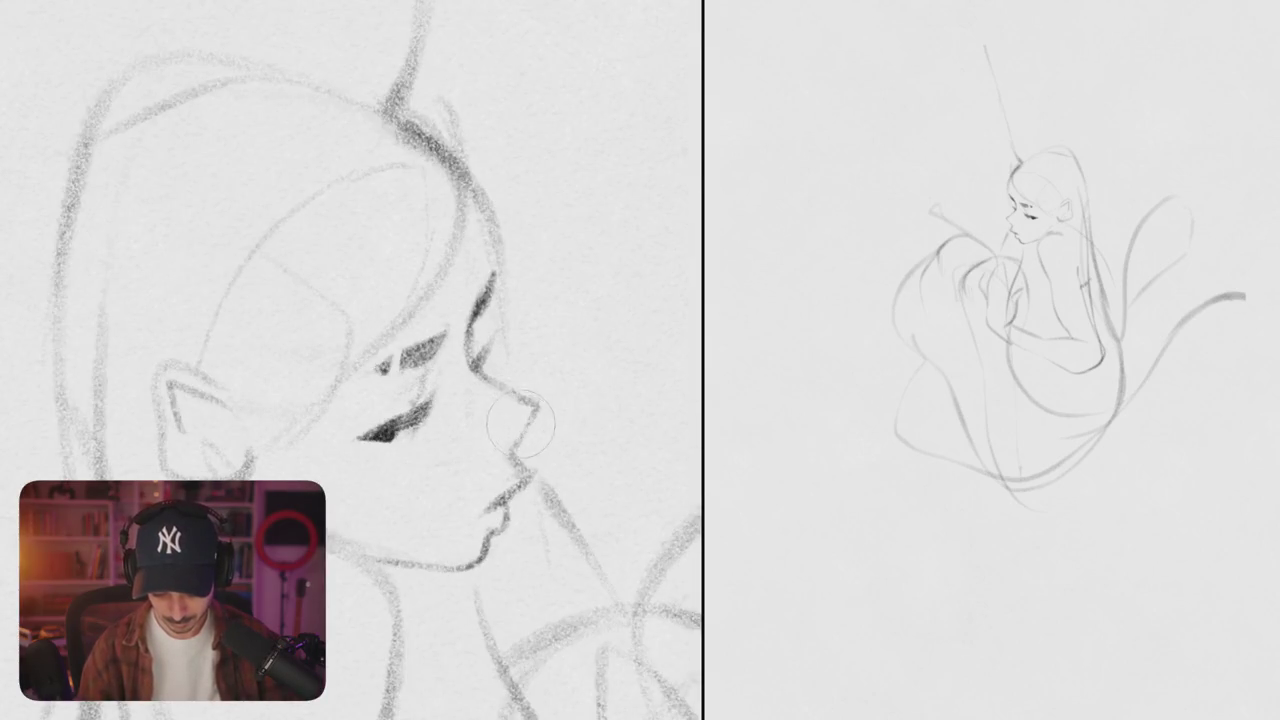
- Rotate the view, erase the old lip and chin lines, and draw a new nose-tip stroke
left_click_drag(492, 468, 400, 394)
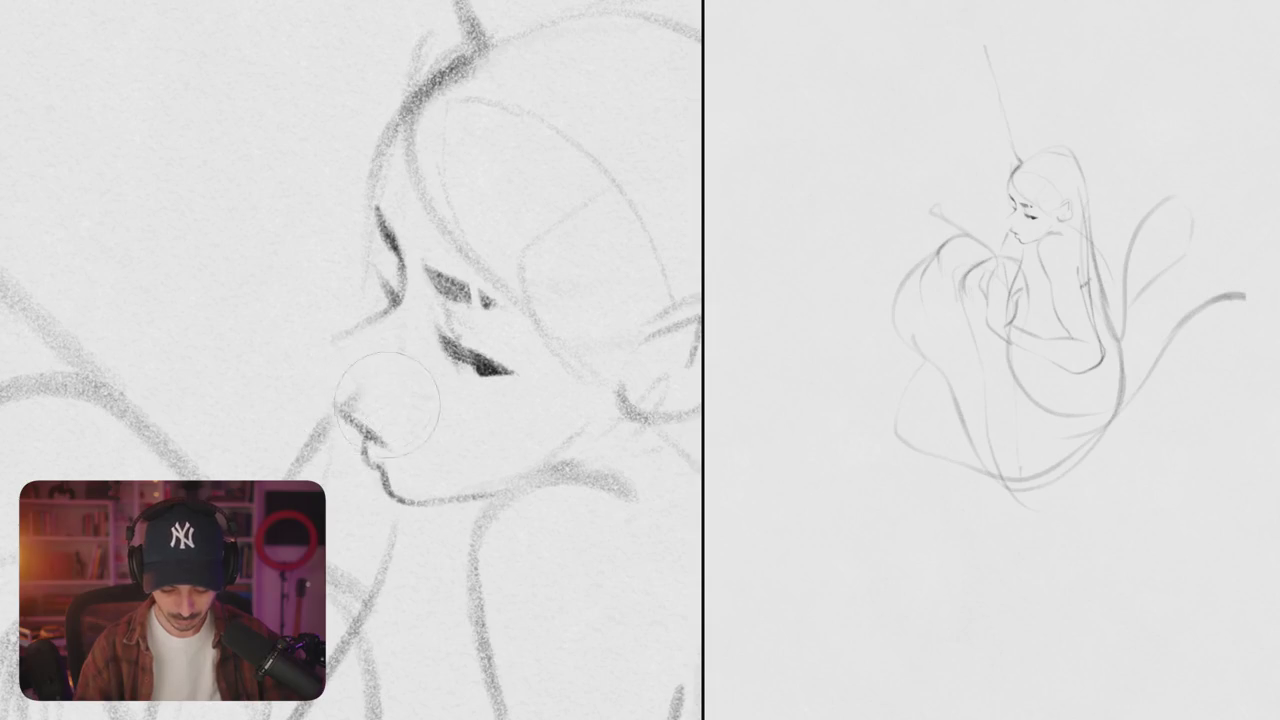
left_click_drag(340, 400, 395, 495)
left_click_drag(405, 370, 345, 448)
mouse_move(352, 322)
left_mouse_down()
mouse_move(336, 360)
mouse_move(396, 496)
left_mouse_up()
scroll(350, 360, "down", 5)
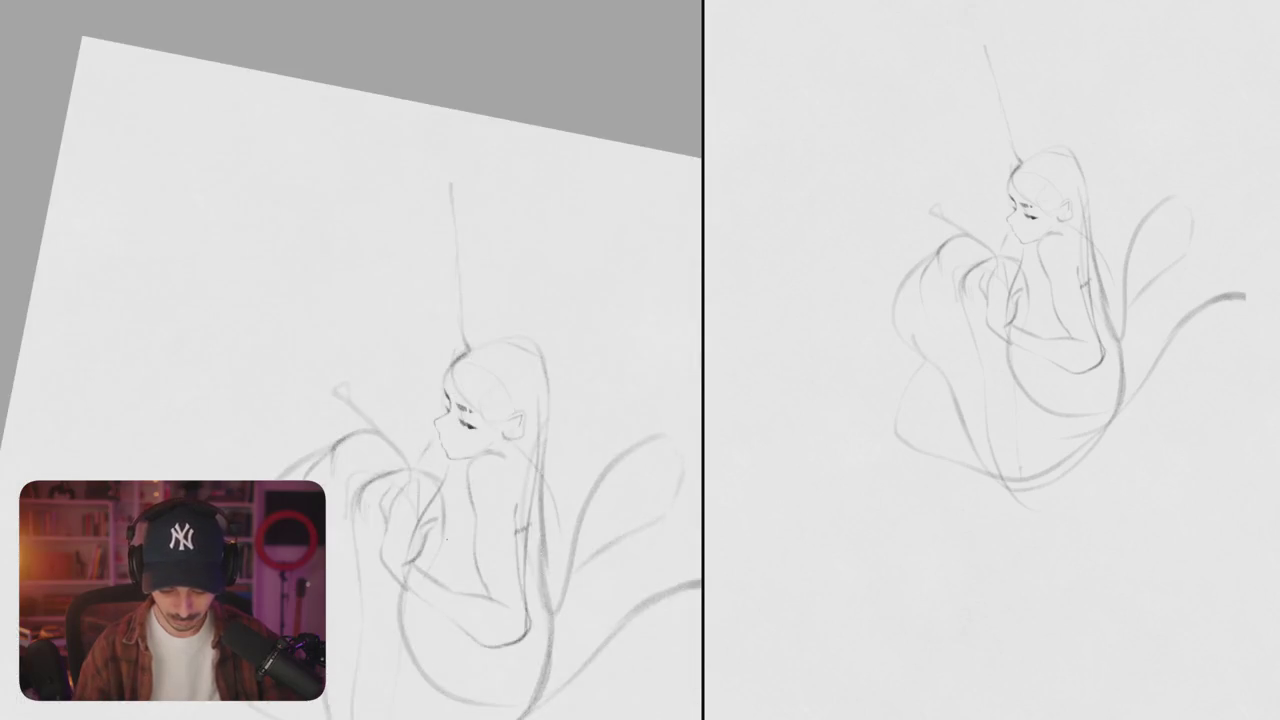
scroll(470, 410, "up", 5)
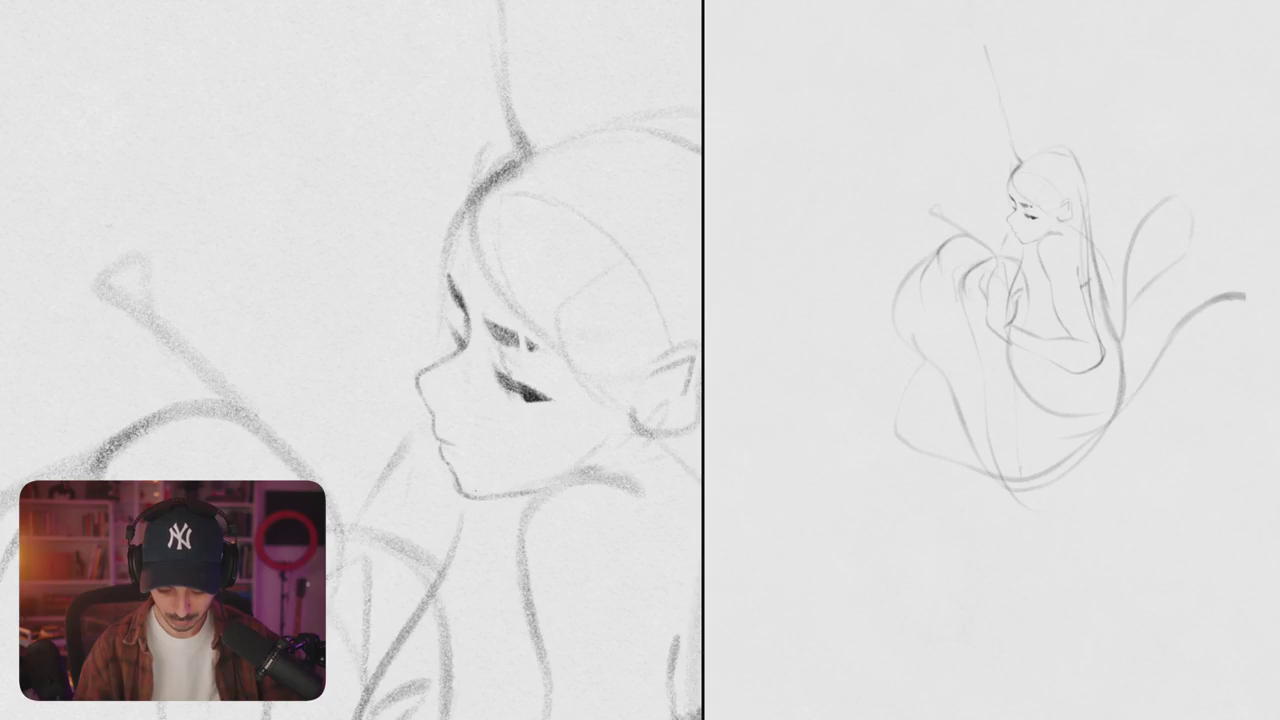
- Redraw the nose curve several times until it forms a single cleaner line
mouse_move(450, 378)
left_mouse_down()
mouse_move(465, 438)
mouse_move(412, 425)
mouse_move(410, 382)
mouse_move(426, 398)
left_mouse_up()
key("ctrl+z")
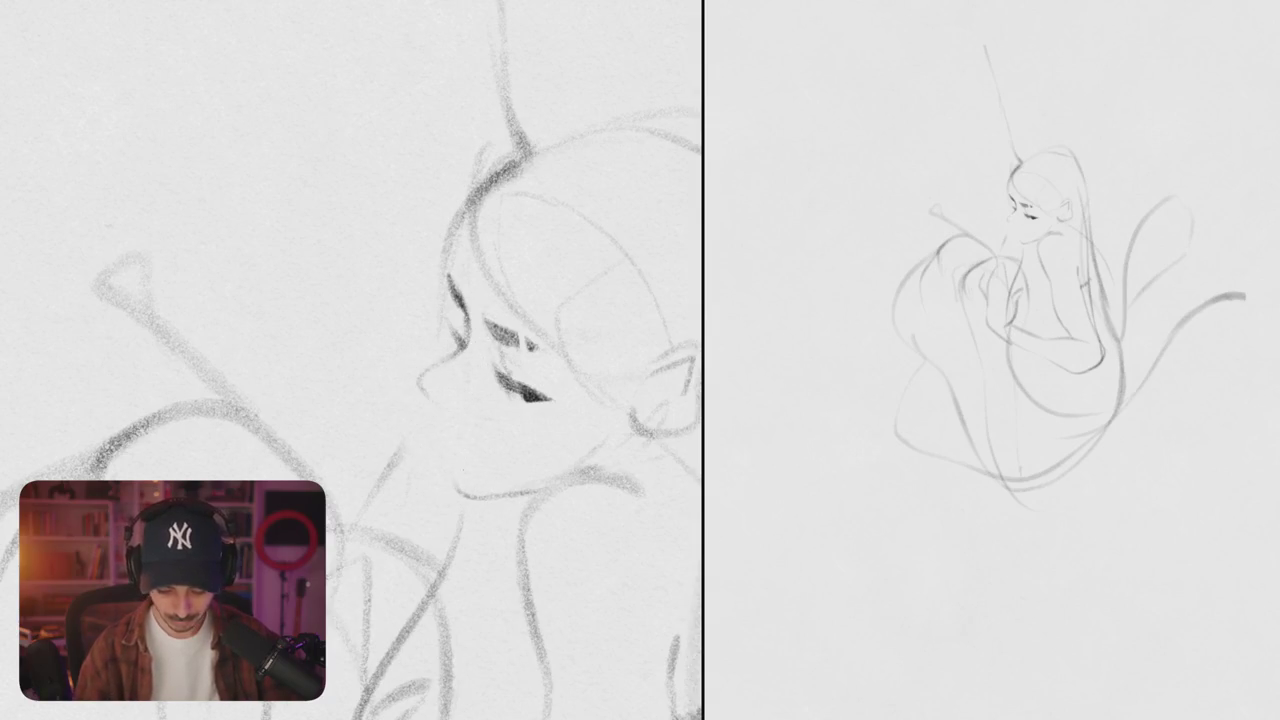
key("ctrl+z")
mouse_move(452, 354)
left_mouse_down()
mouse_move(418, 370)
mouse_move(430, 404)
left_mouse_up()
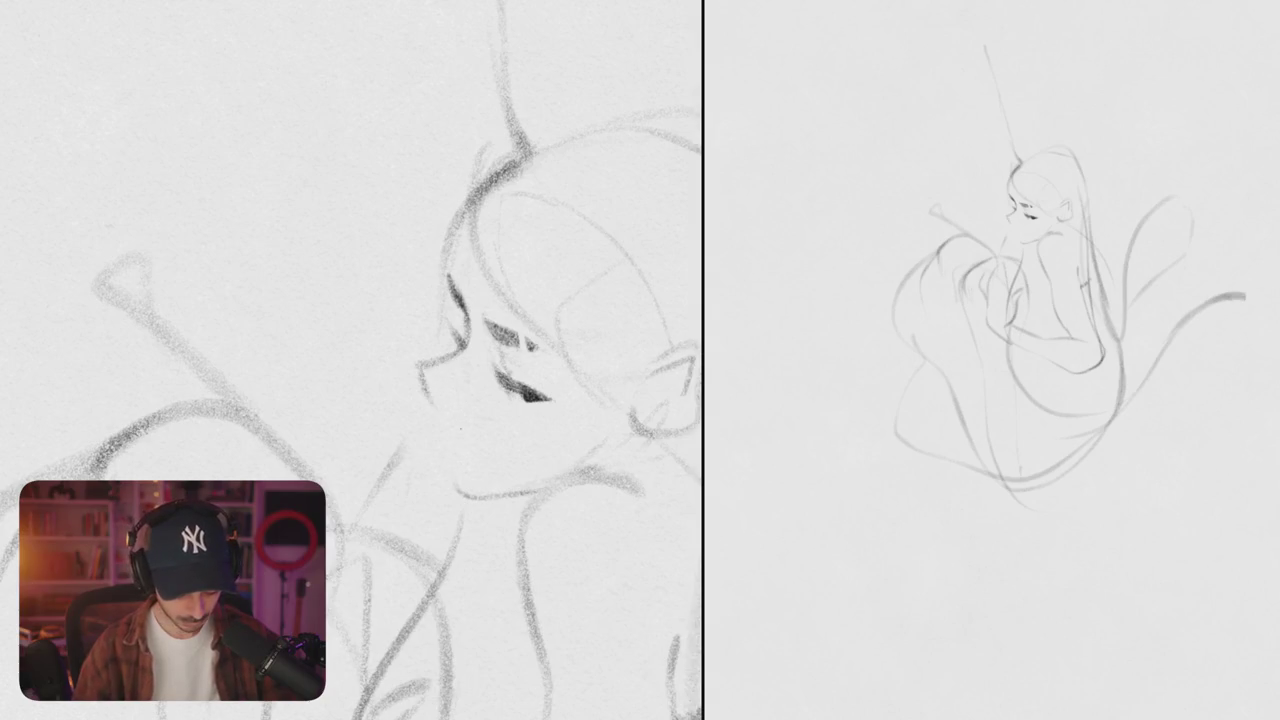
key("ctrl+z")
left_click_drag(436, 360, 422, 396)
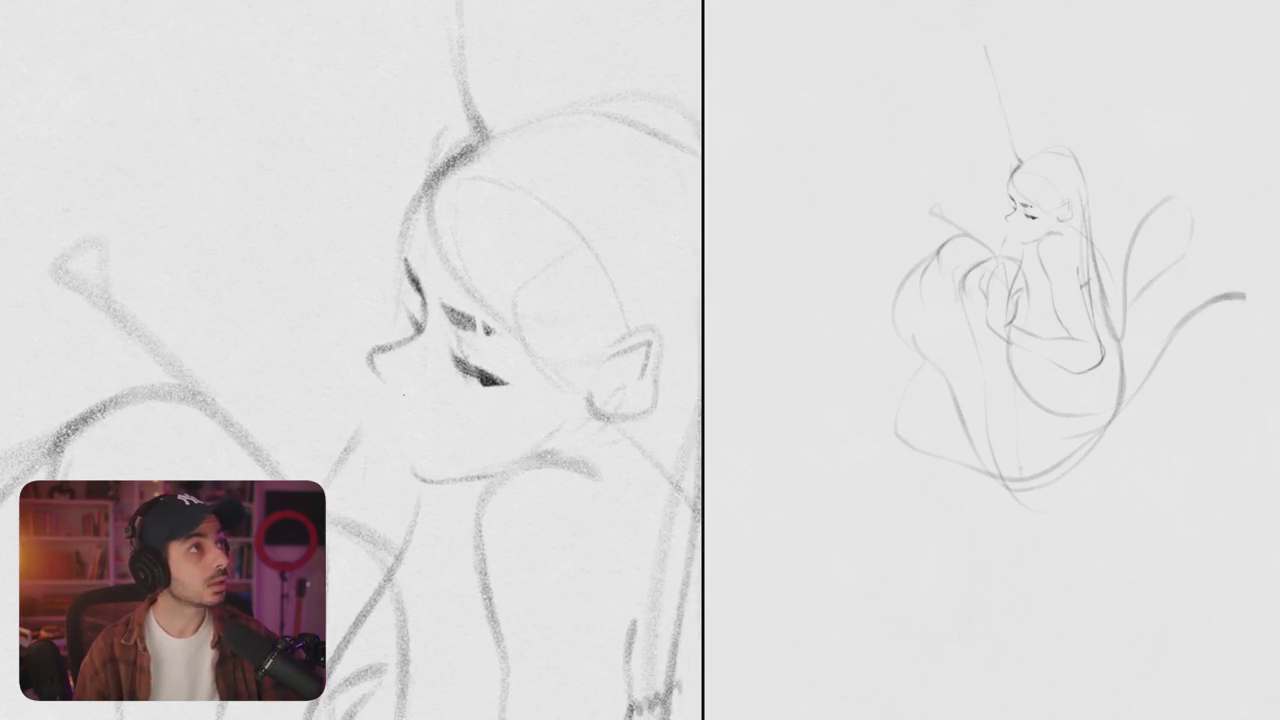
key("ctrl+z")
left_click_drag(390, 346, 372, 352)
left_click_drag(372, 352, 390, 394)
key("ctrl+z")
key("ctrl+z")
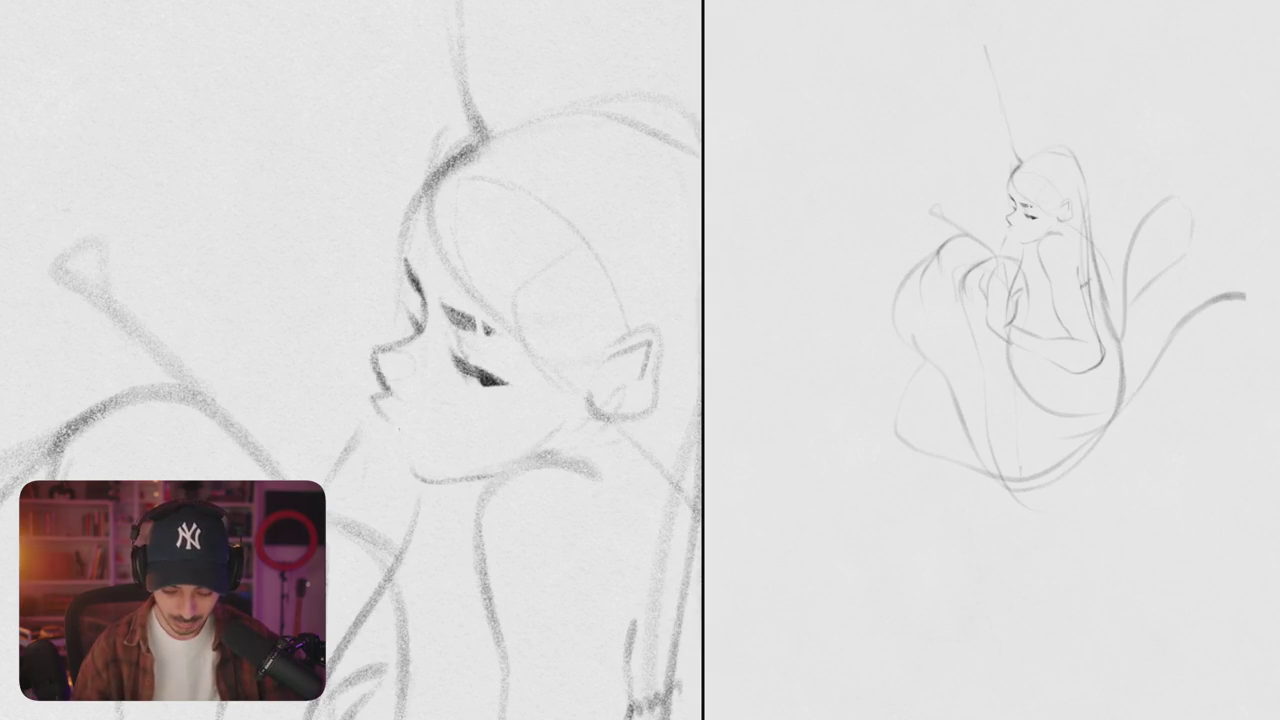
- Darken the chin line, mirror to check proportions, and fit the whole page in view
left_click_drag(390, 445, 430, 480)
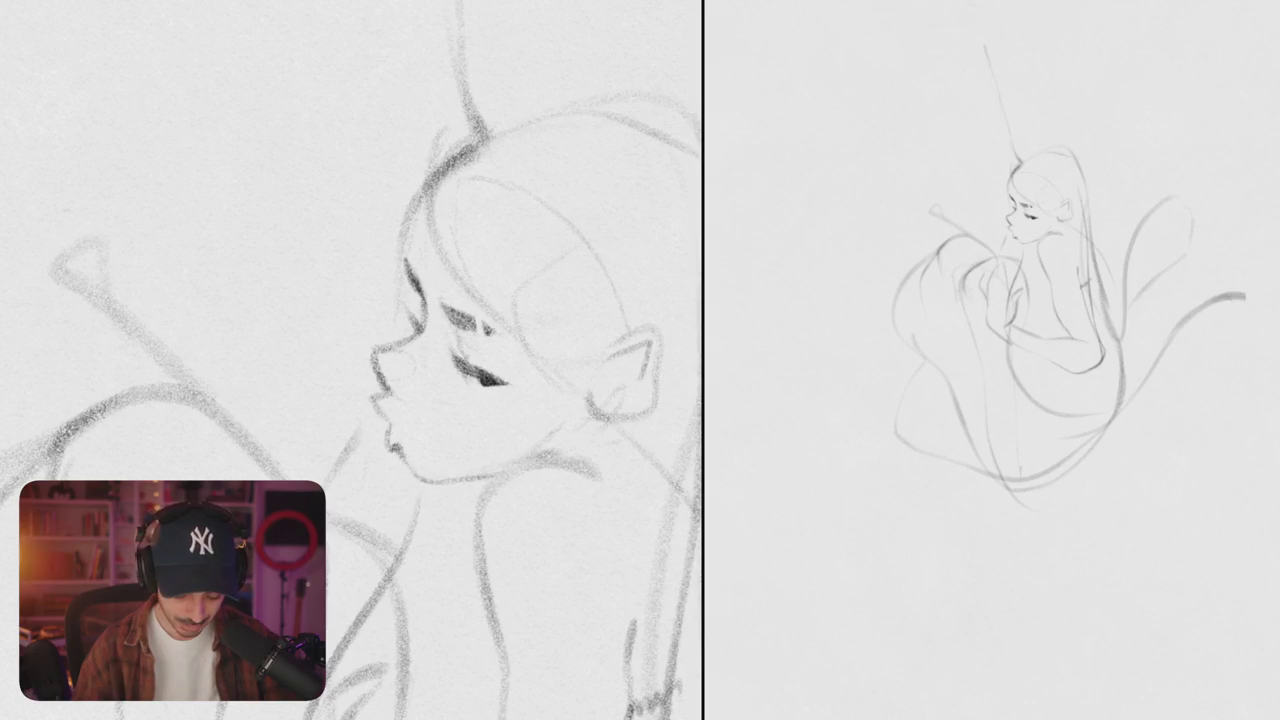
scroll(499, 439, "down", 5)
scroll(499, 439, "up", 6)
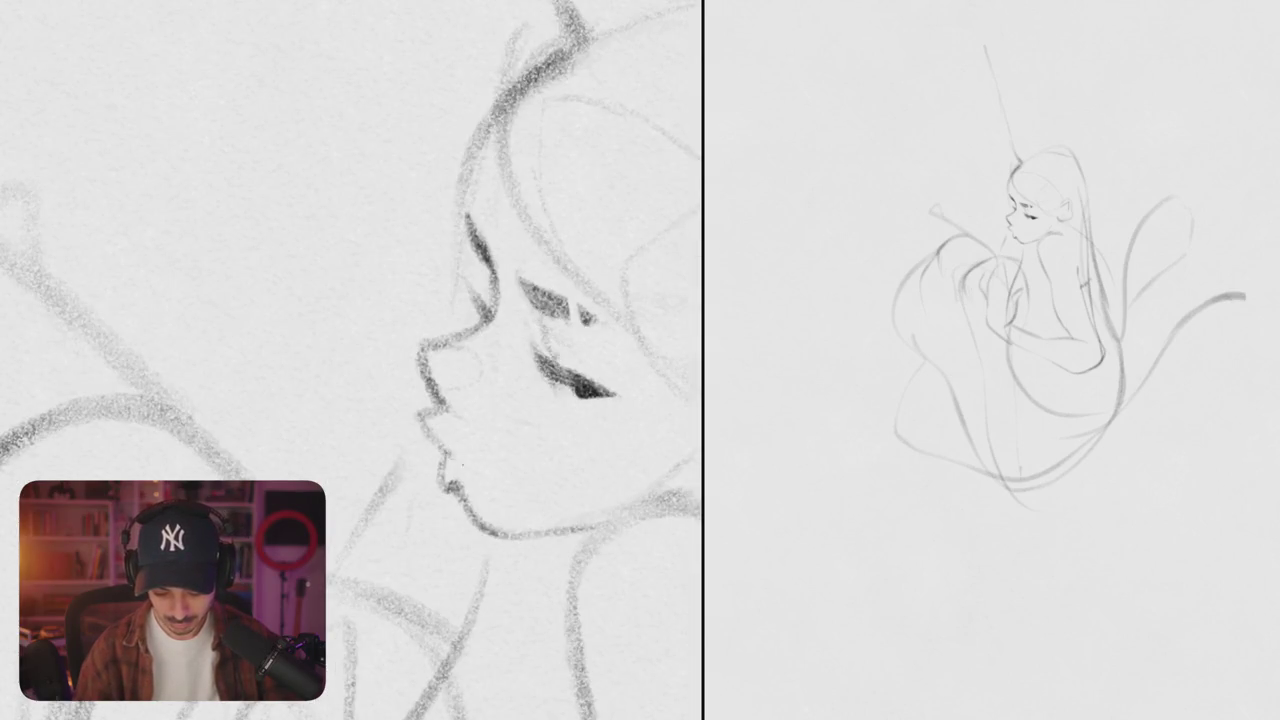
scroll(499, 439, "down", 5)
key("h")
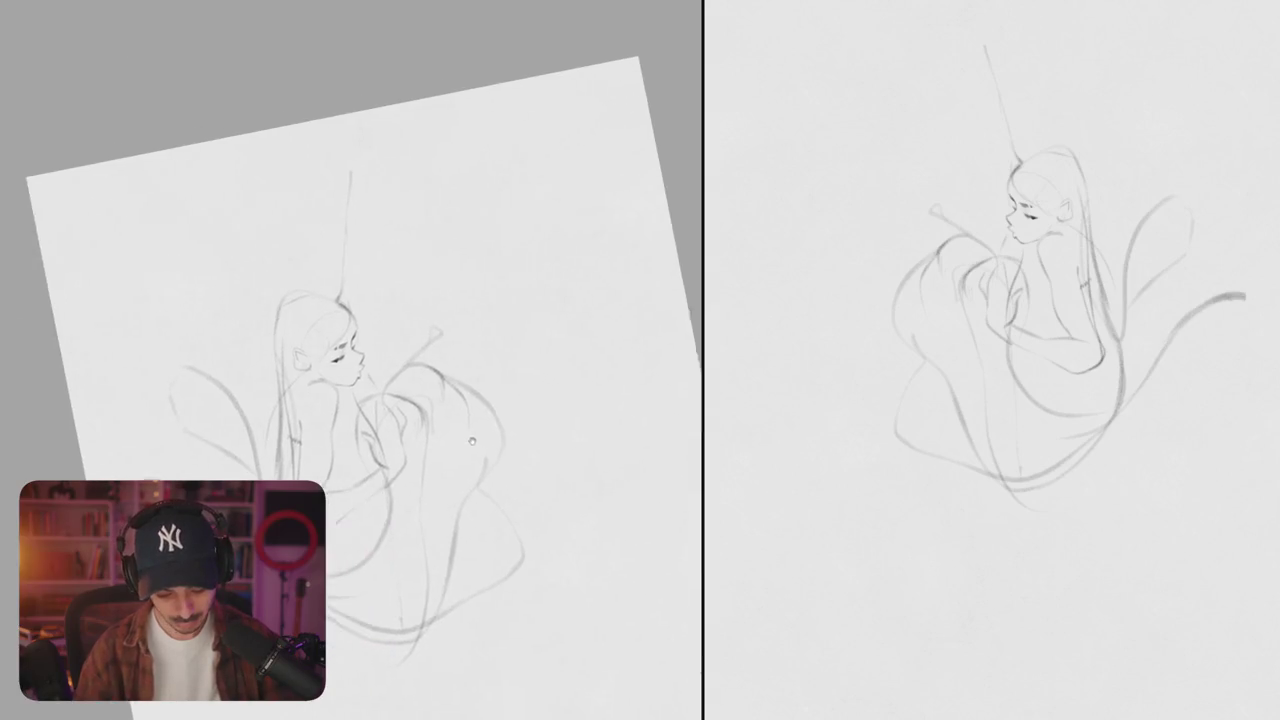
scroll(403, 363, "up", 6)
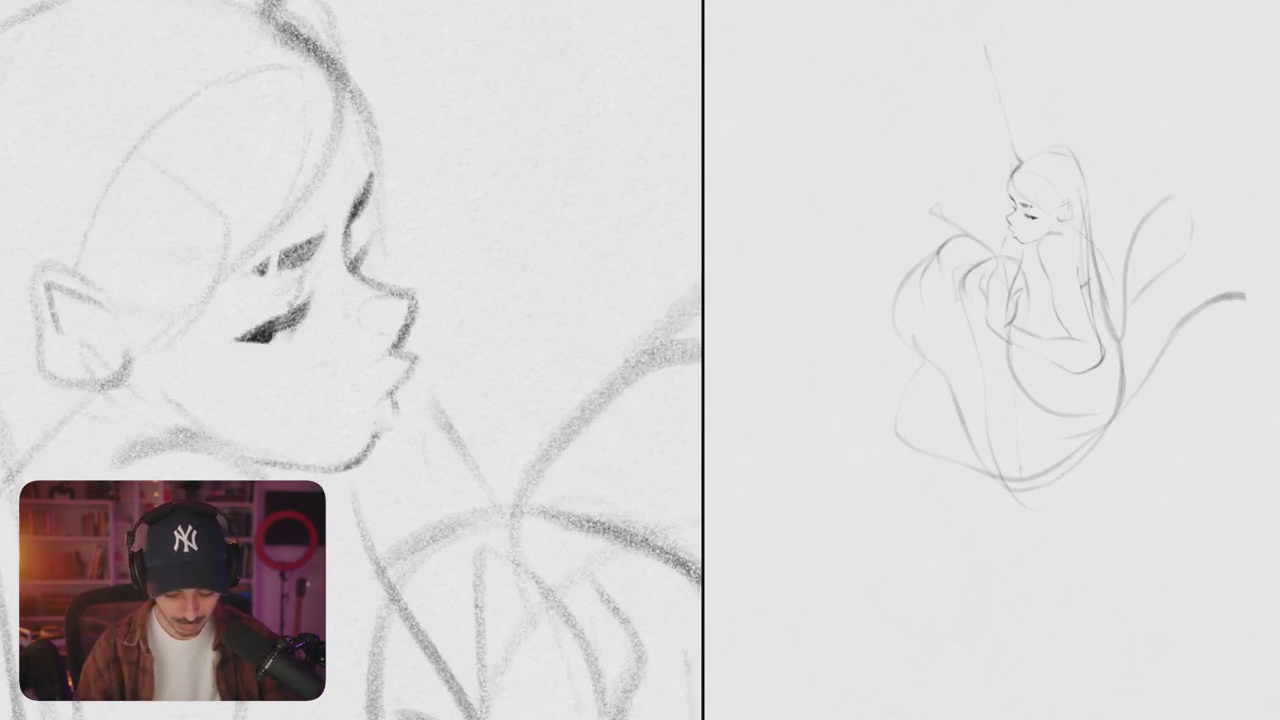
scroll(366, 397, "down", 5)
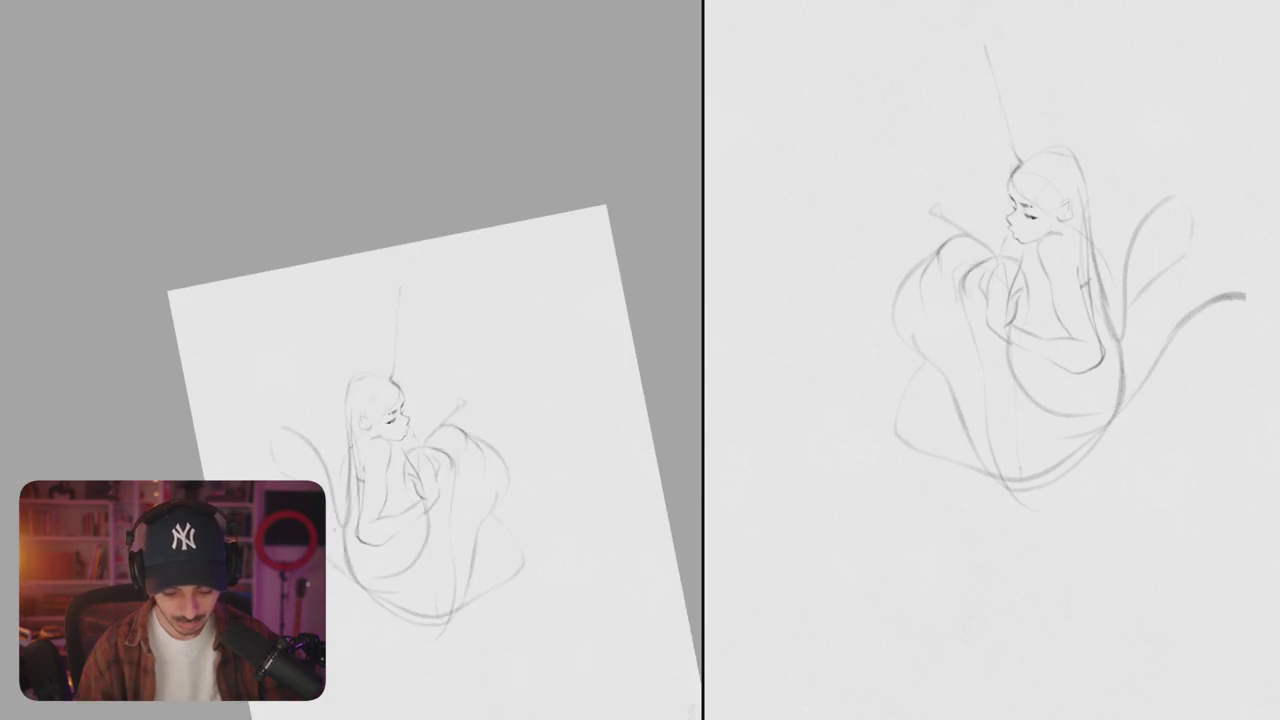
key("ctrl+0")
scroll(366, 397, "up", 5)
scroll(366, 397, "up", 3)
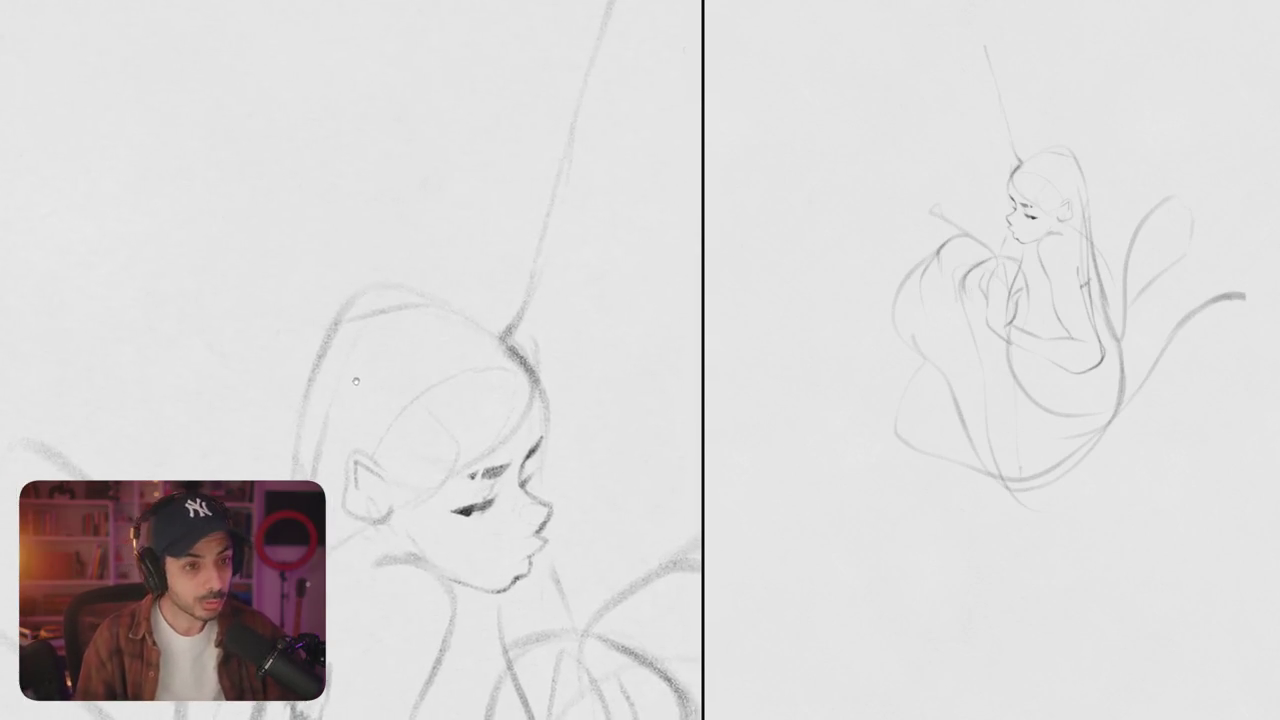
- Zoom in on the neck and draw the shoulder-to-arm line below the chin, then undo it for a redraw
scroll(430, 297, "down", 2)
scroll(430, 297, "down", 3)
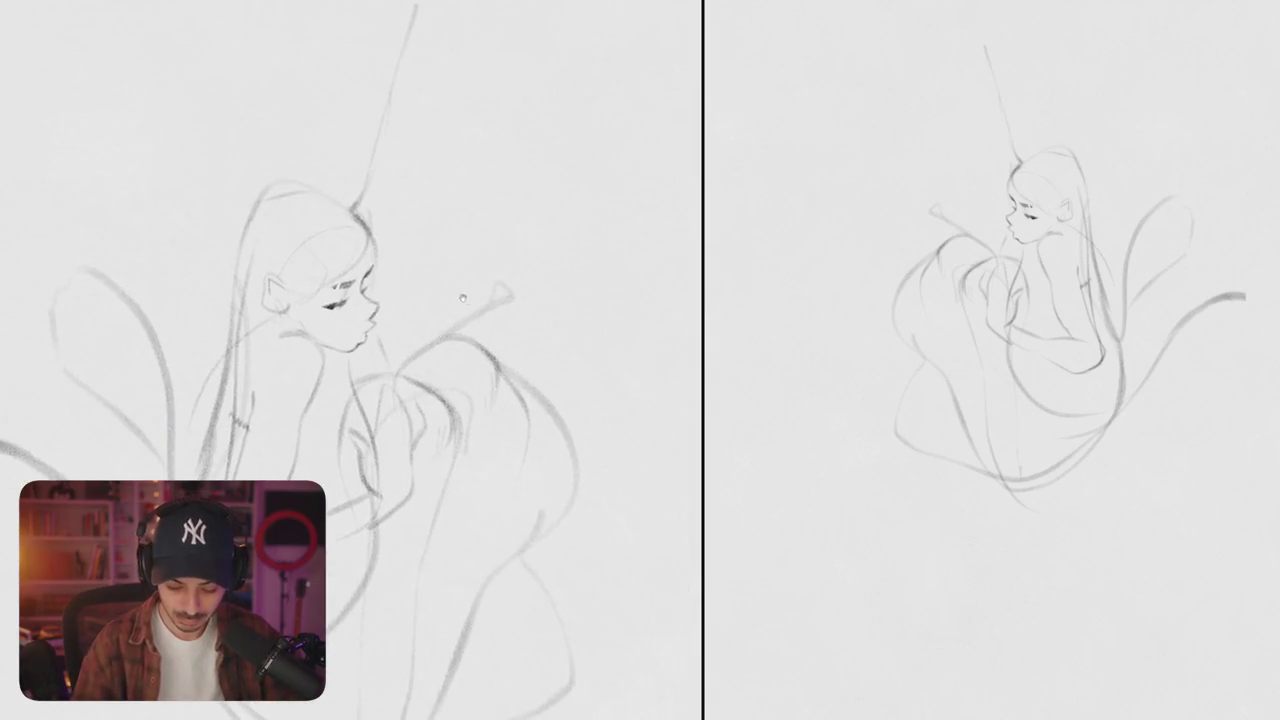
scroll(460, 295, "down", 2)
scroll(488, 262, "up", 1)
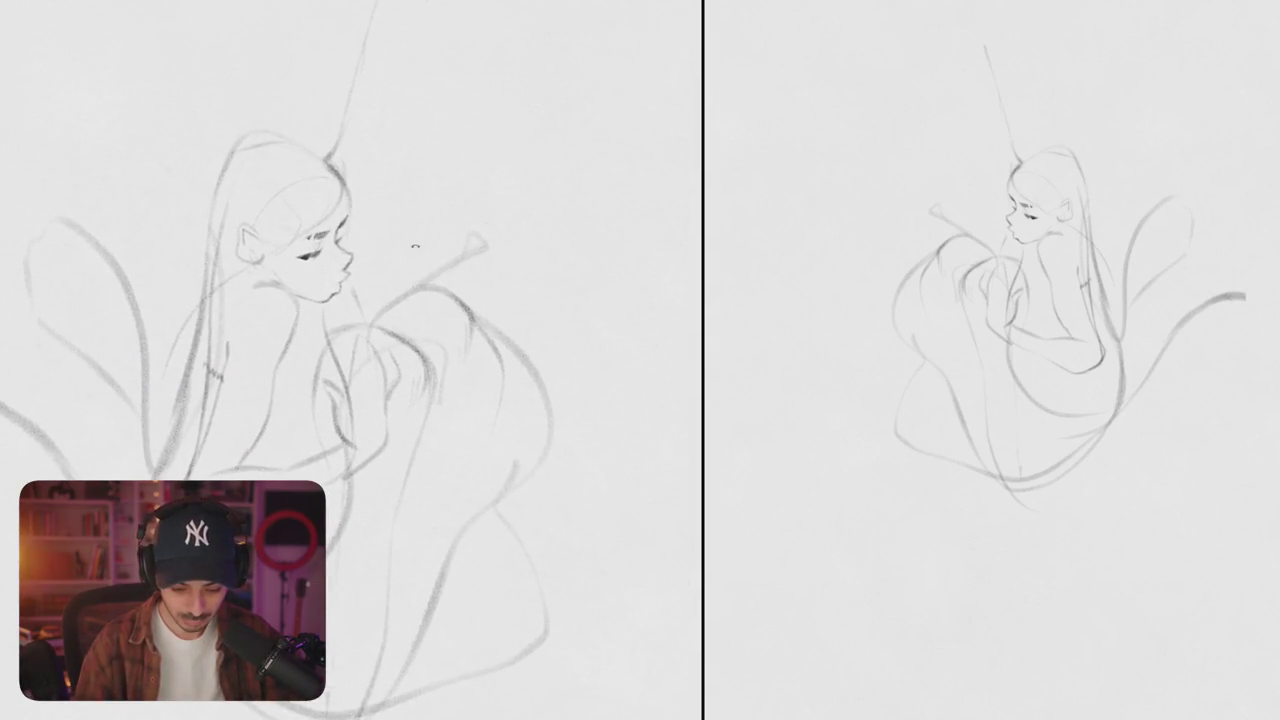
left_click_drag(378, 237, 453, 226)
scroll(369, 256, "up", 3)
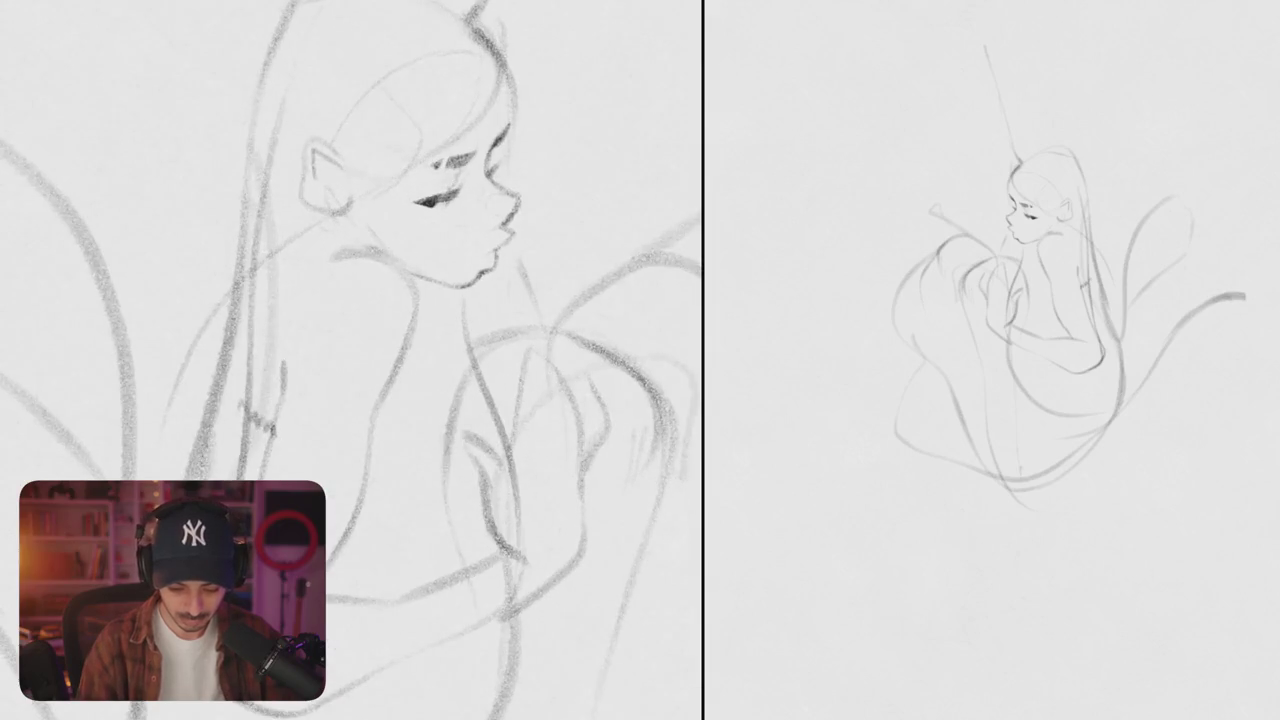
mouse_move(330, 252)
left_mouse_down()
mouse_move(414, 310)
mouse_move(370, 445)
left_mouse_up()
key("ctrl+z")
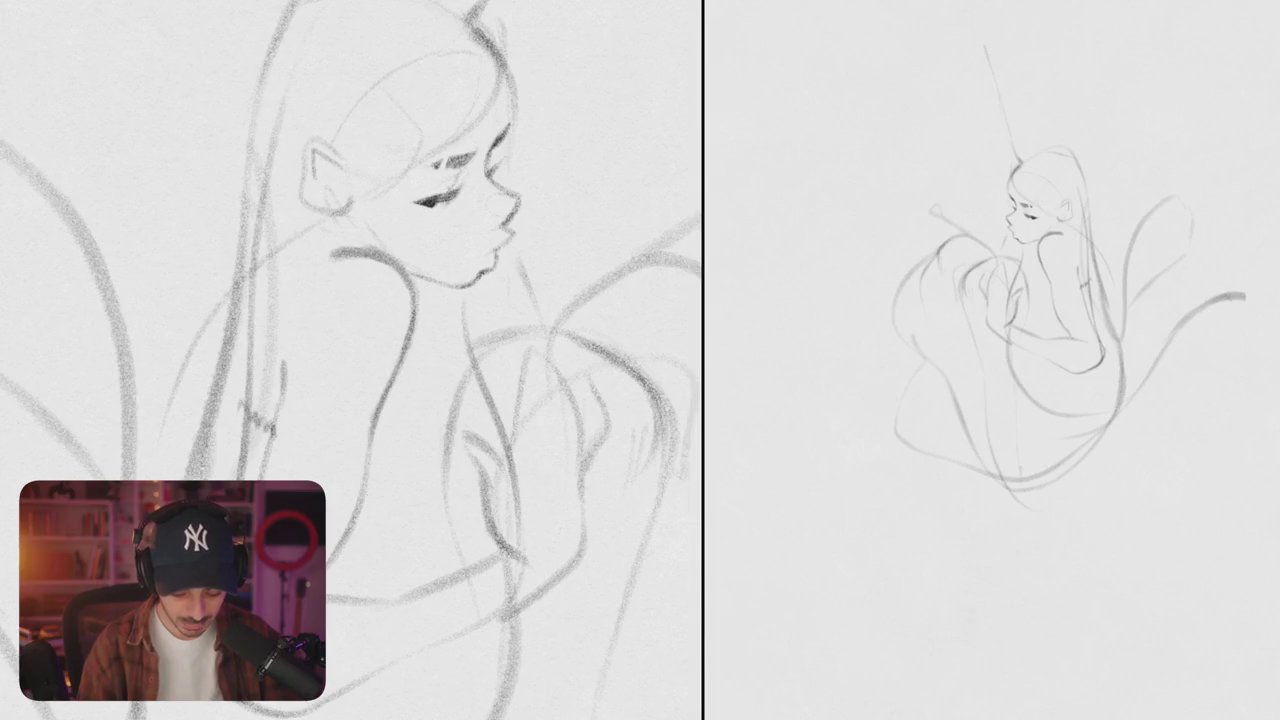
scroll(351, 360, "down", 2)
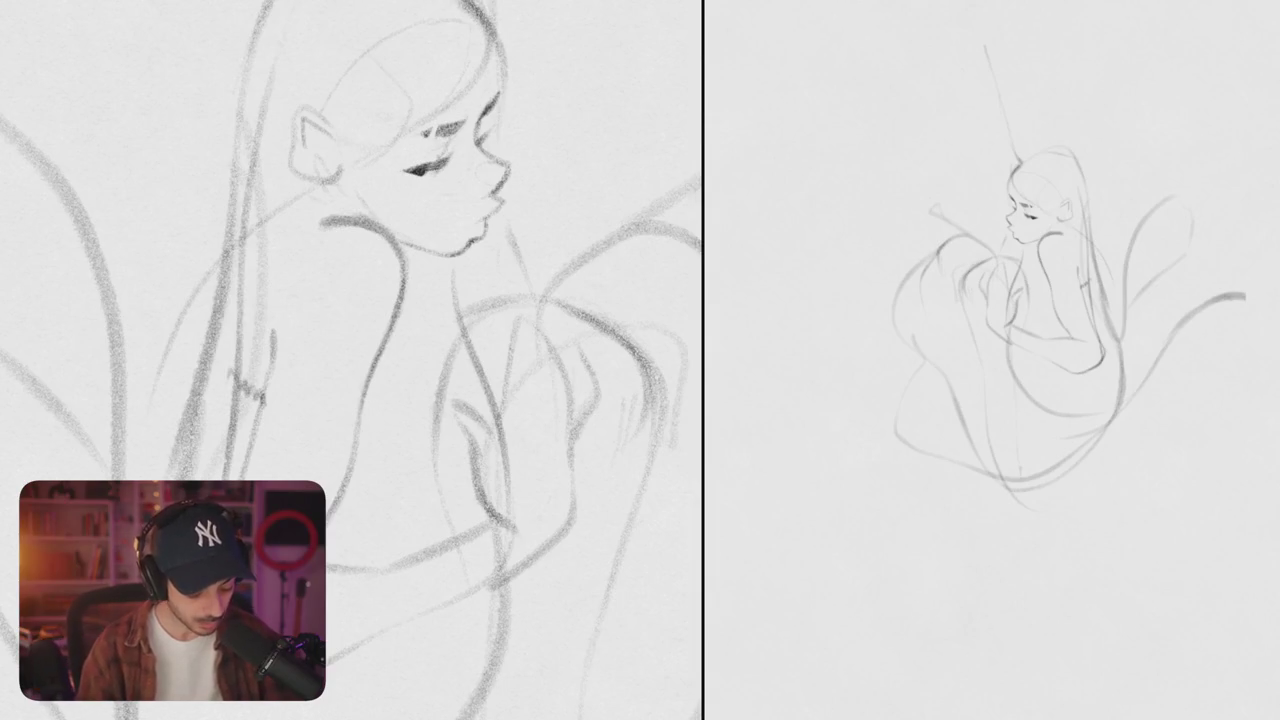
scroll(350, 360, "down", 5)
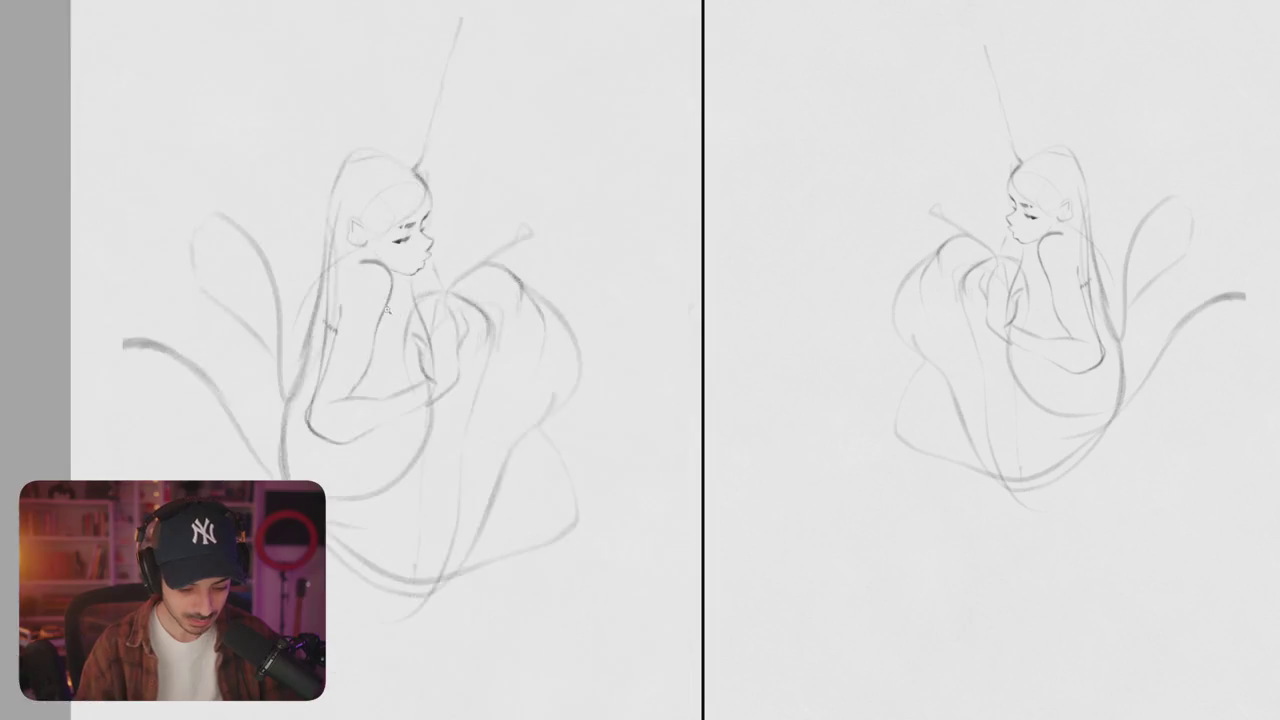
- Flip the view to check the drawing, then redraw the nose and lip profile line
key("h")
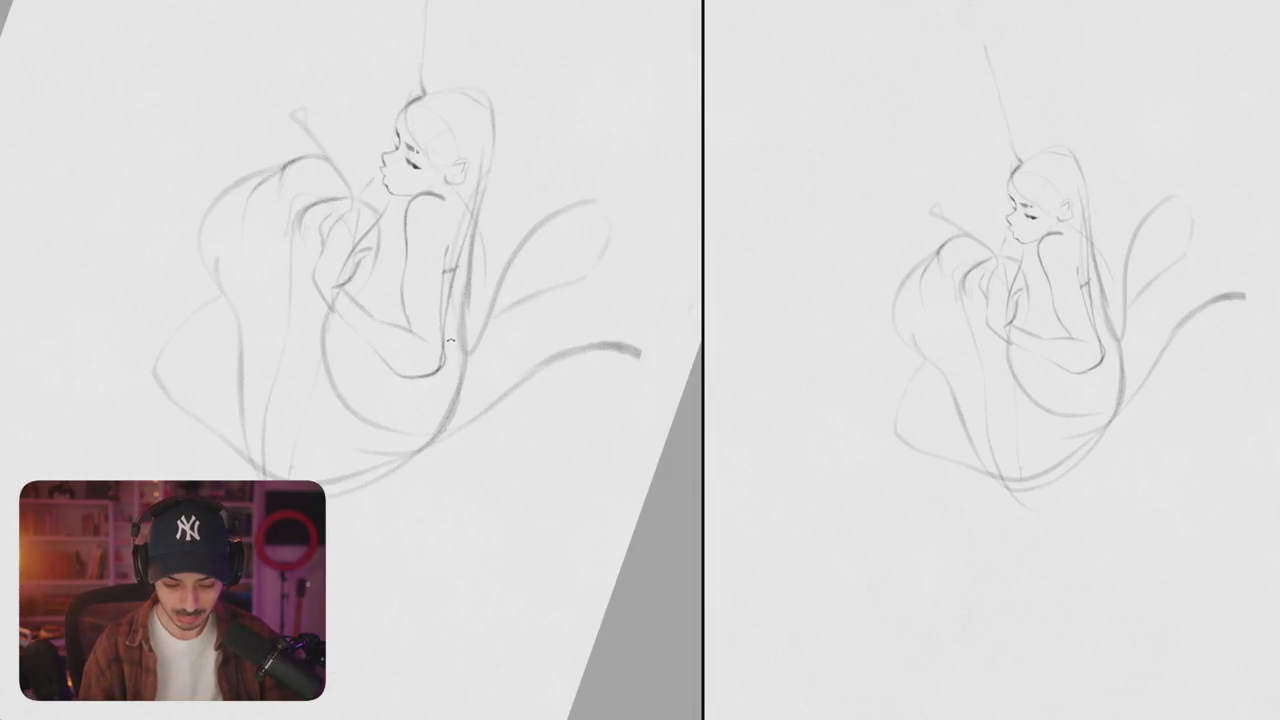
scroll(380, 231, "up", 5)
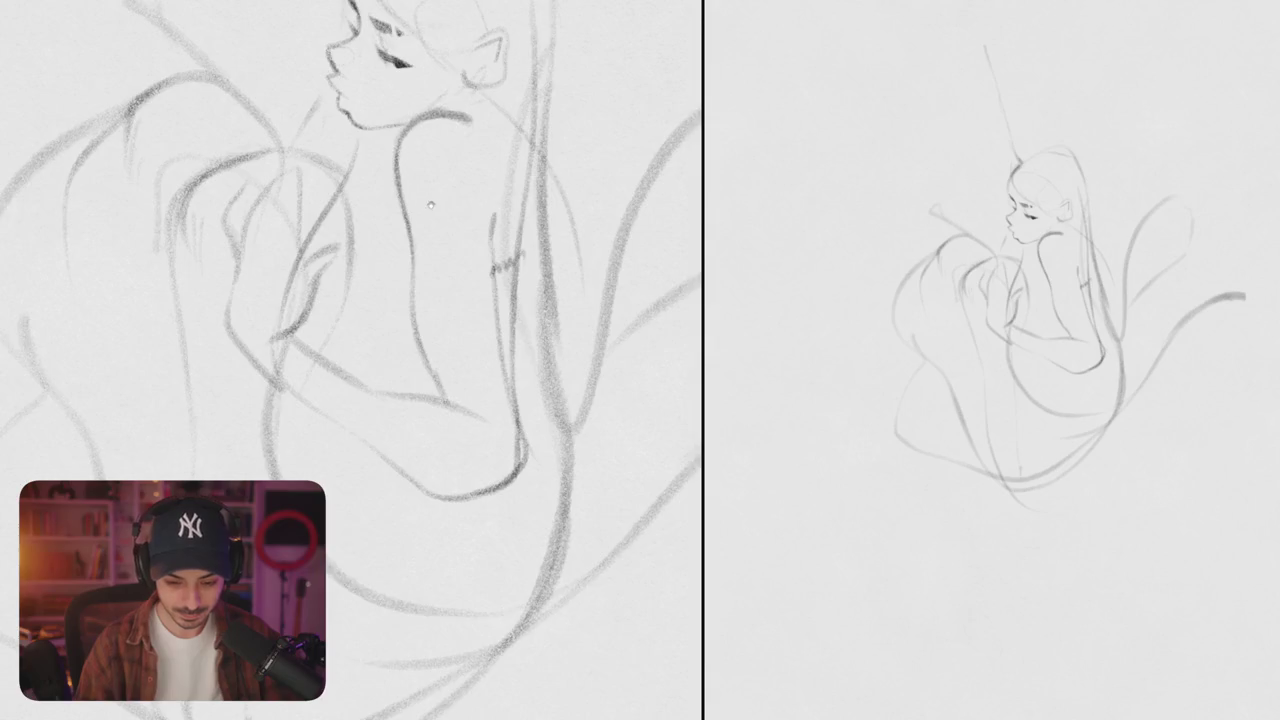
scroll(433, 201, "down", 2)
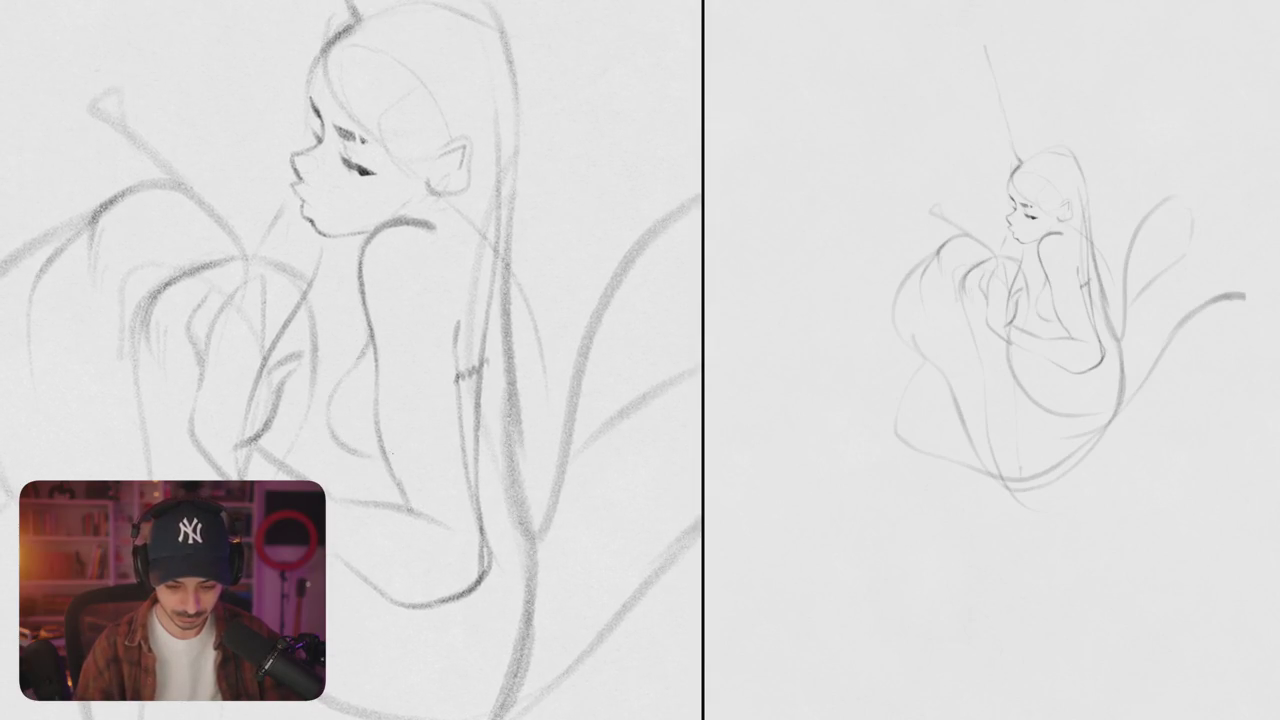
scroll(380, 360, "down", 5)
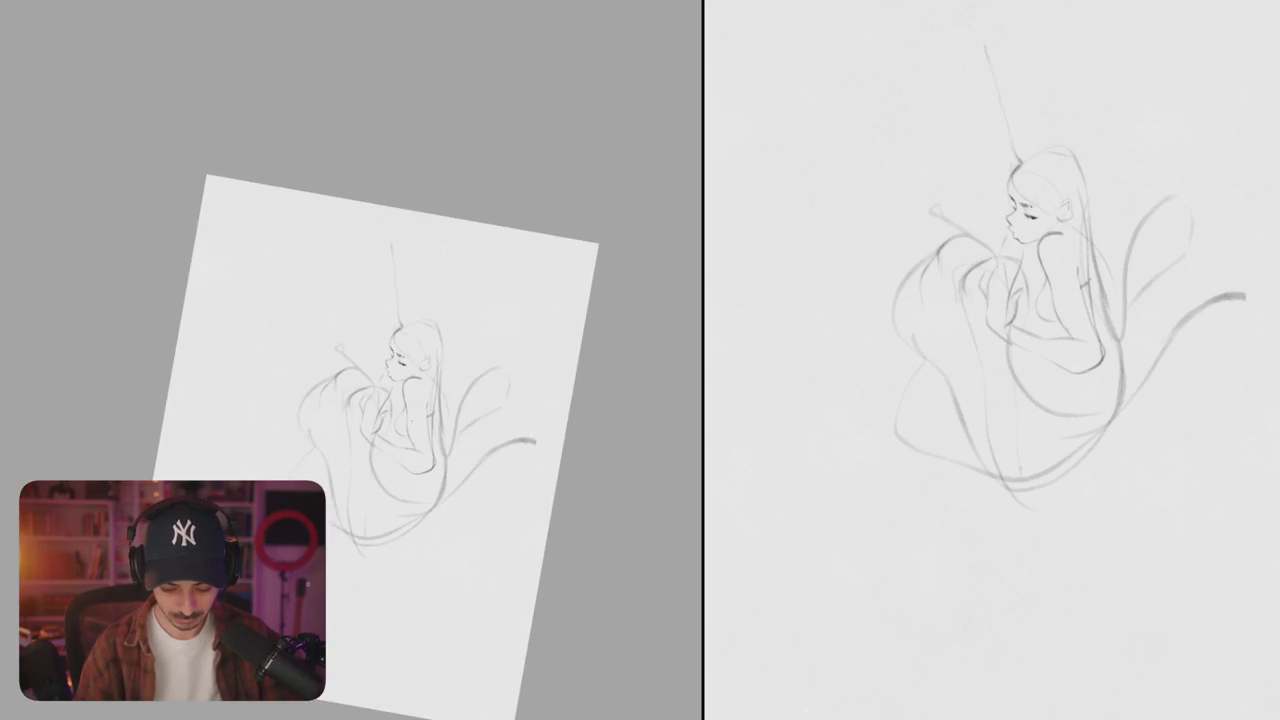
scroll(390, 376, "up", 5)
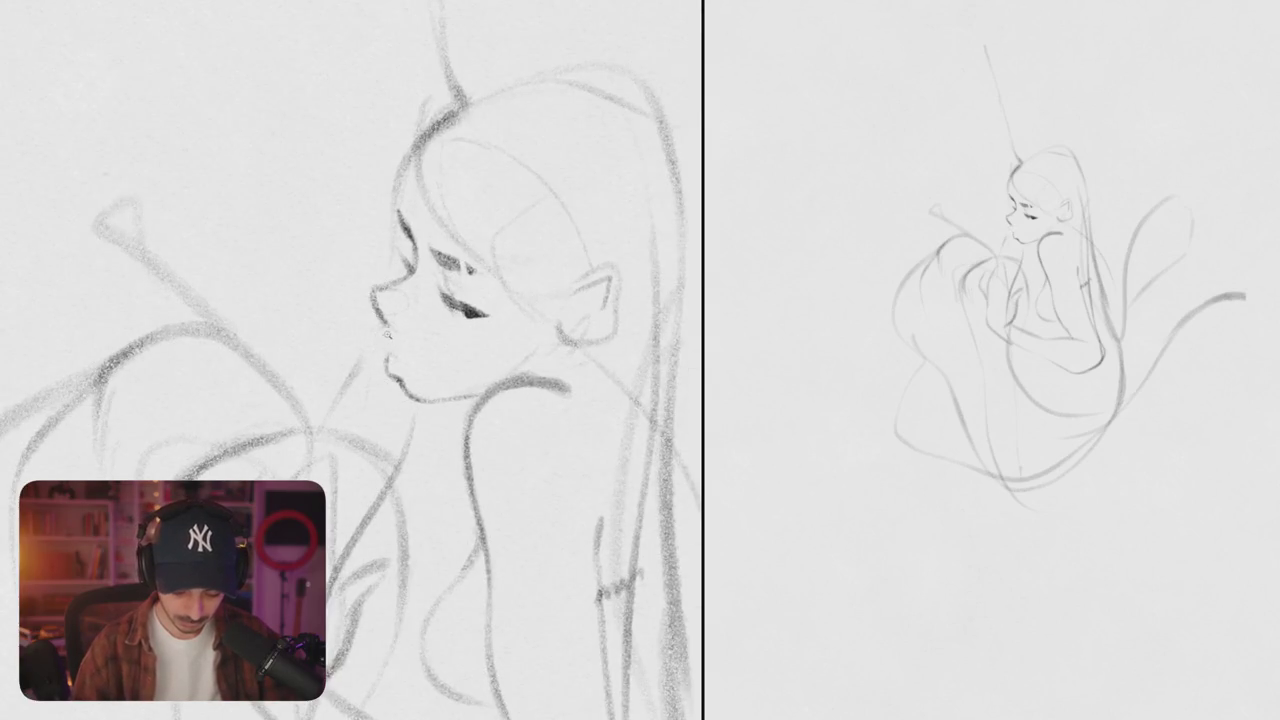
scroll(384, 334, "up", 3)
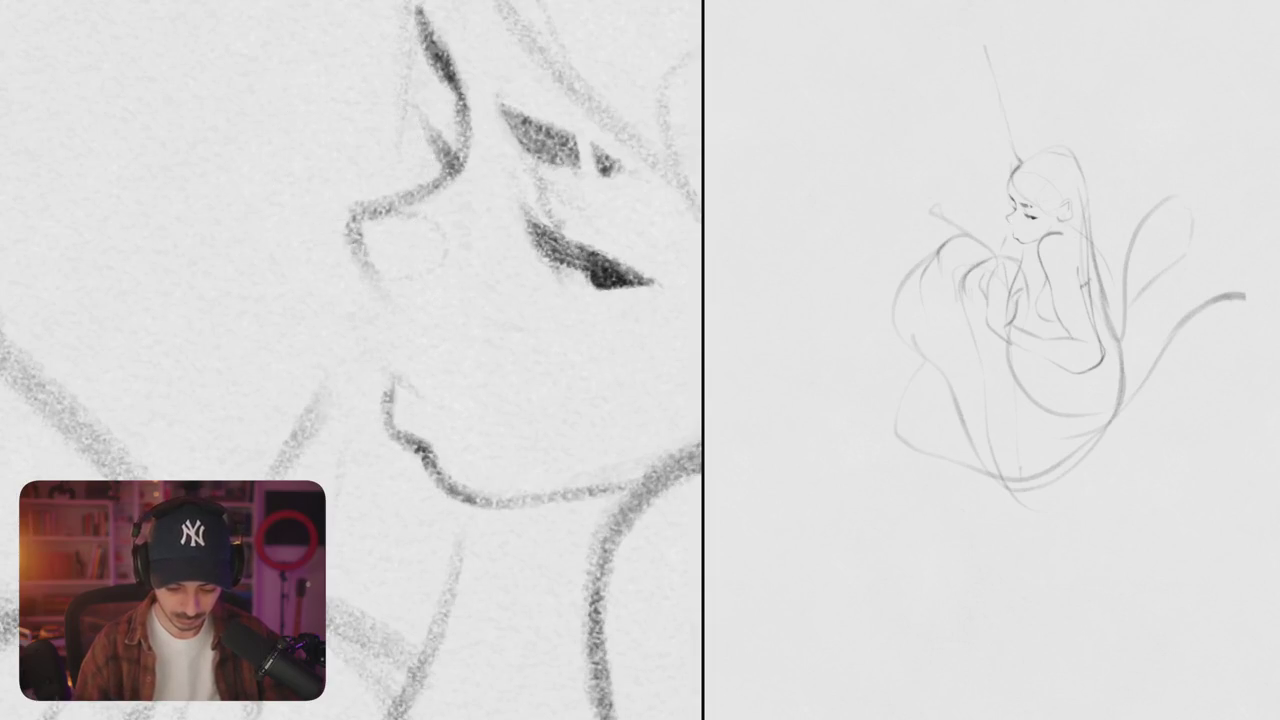
left_click_drag(350, 228, 404, 388)
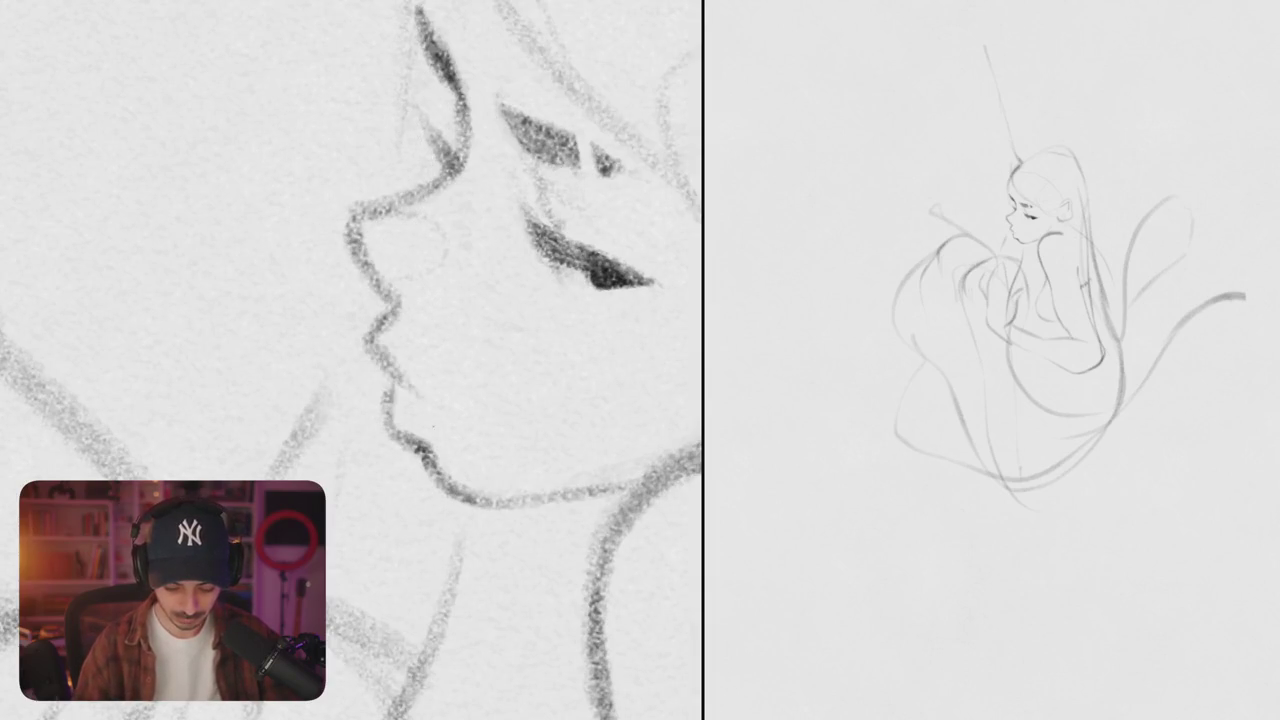
- Draw a flowing curve sweeping right and down on the figure's right side
scroll(467, 426, "down", 5)
scroll(466, 380, "up", 4)
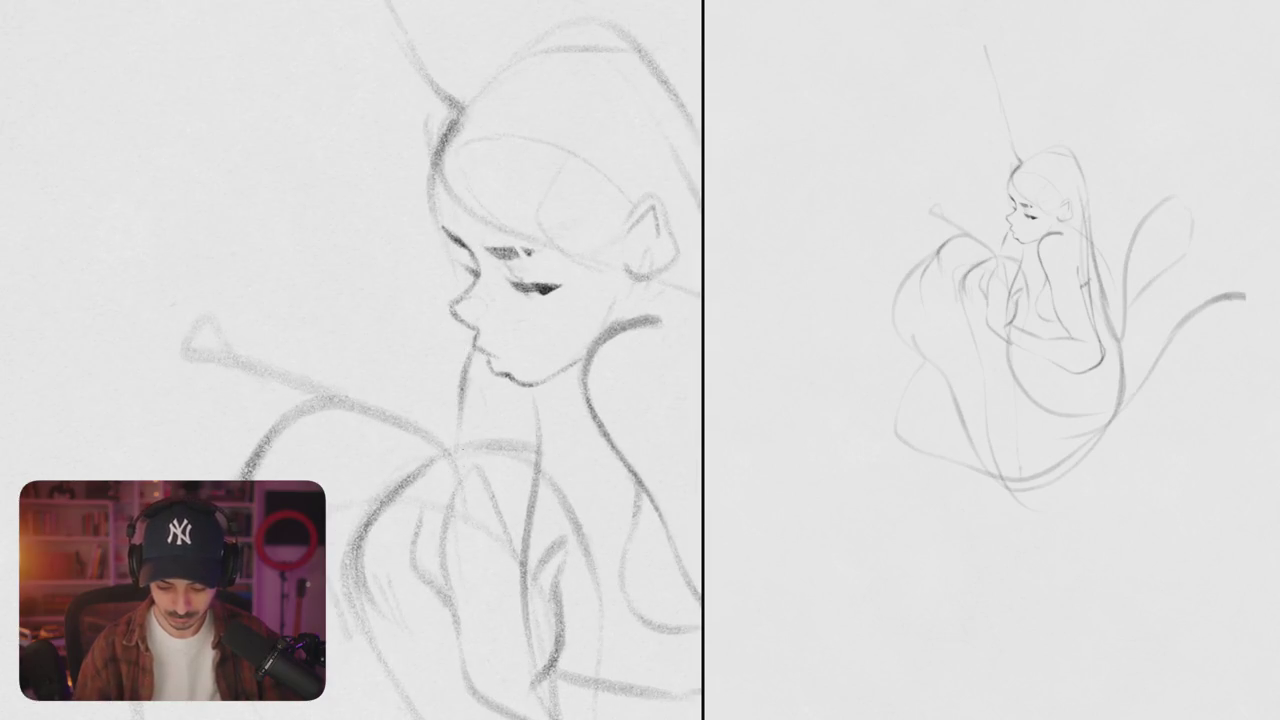
scroll(466, 348, "down", 5)
scroll(466, 348, "up", 2)
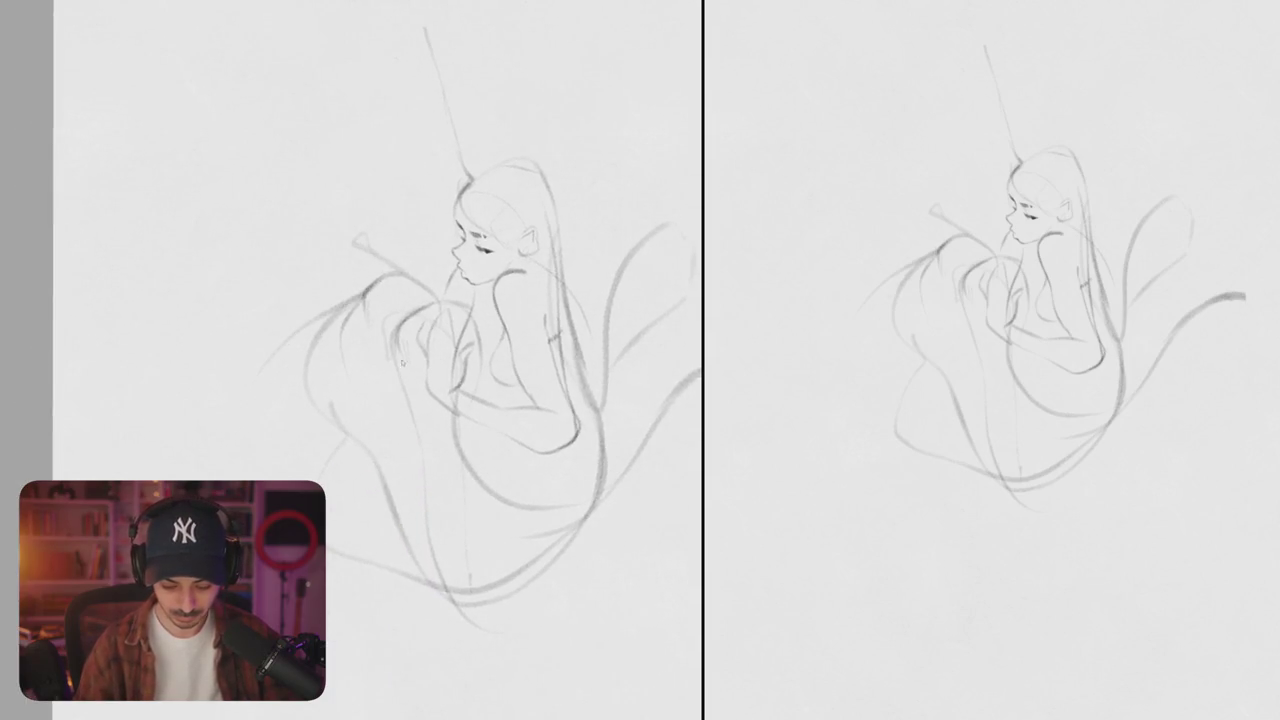
scroll(410, 351, "down", 2)
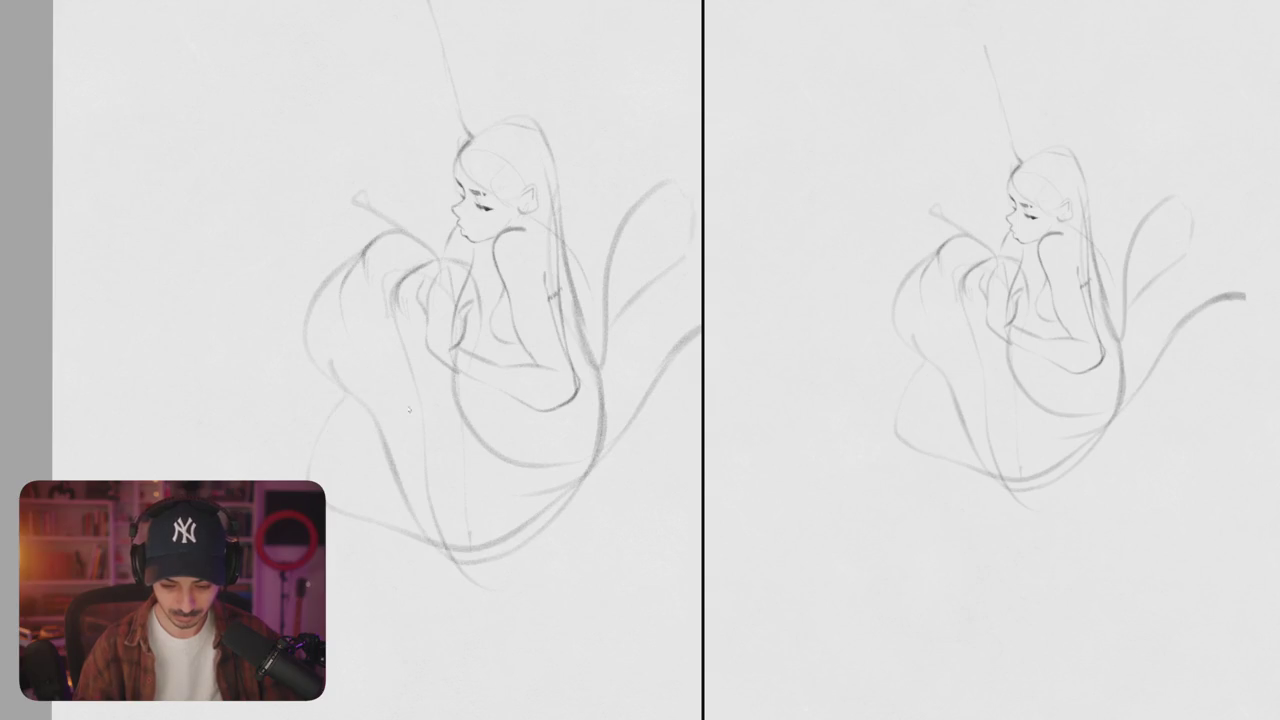
scroll(414, 395, "right", 2)
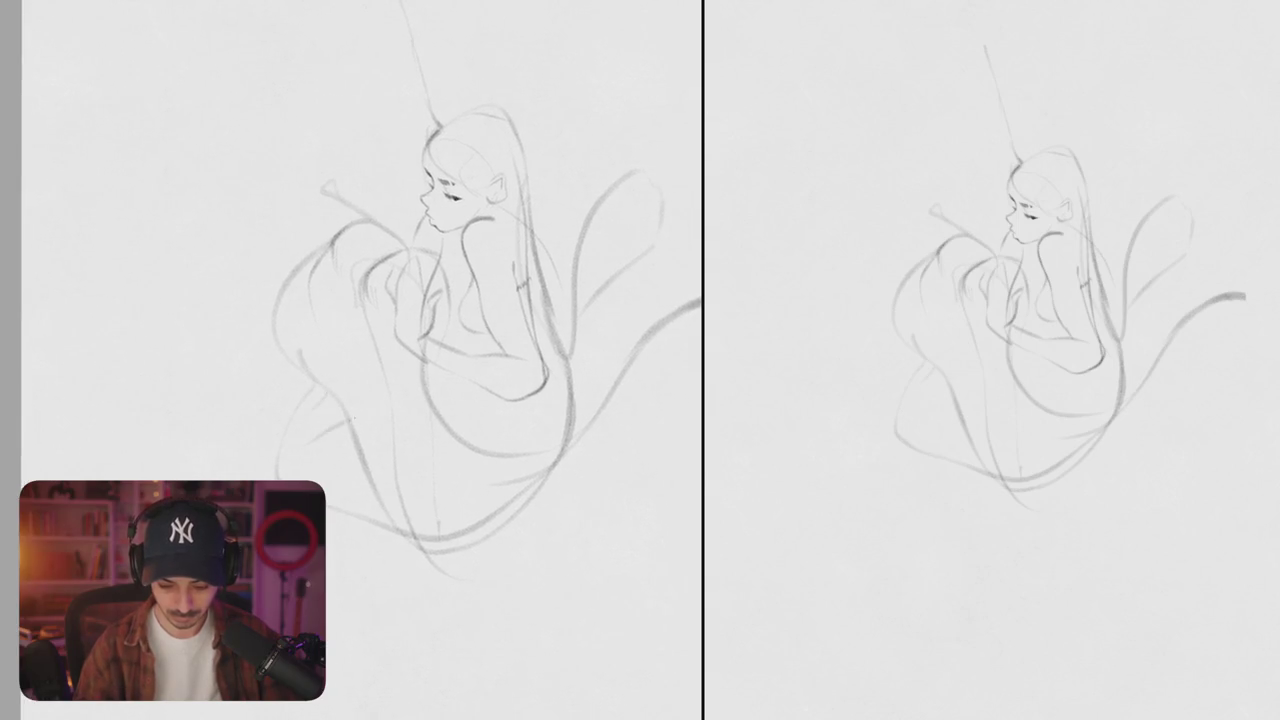
scroll(414, 395, "right", 3)
scroll(414, 395, "up", 2)
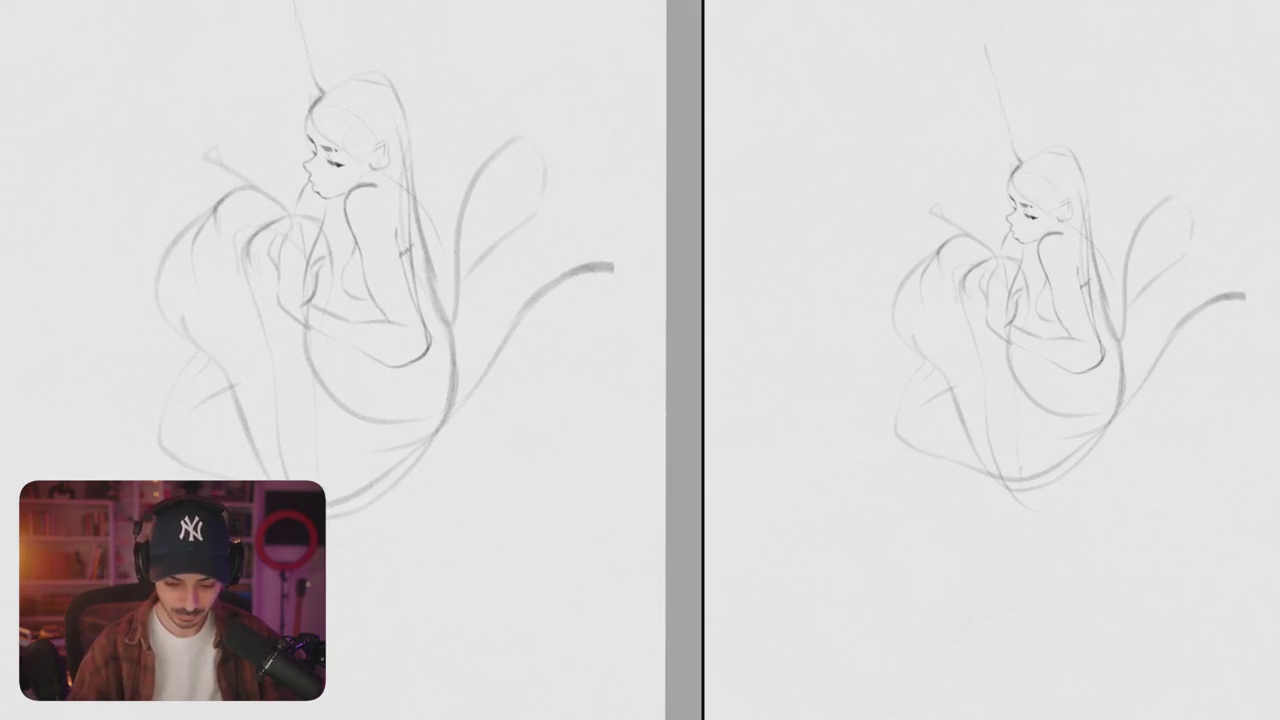
scroll(414, 395, "down", 1)
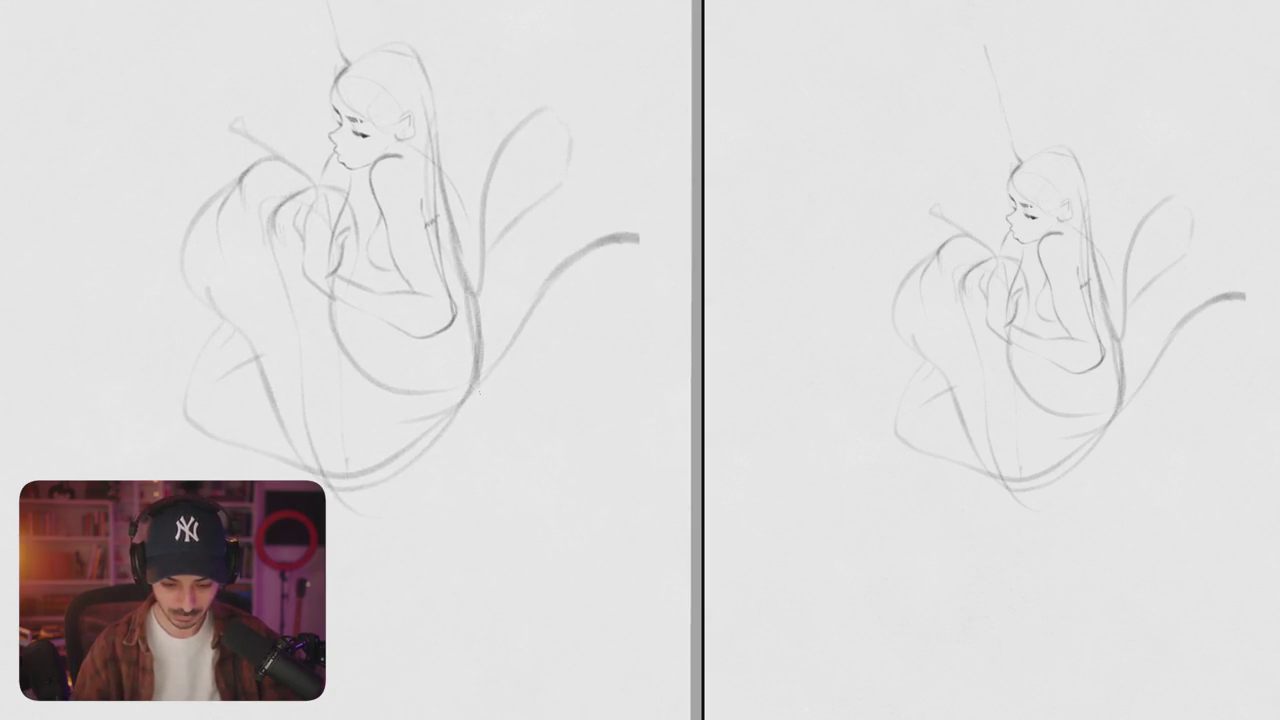
left_click_drag(474, 325, 562, 305)
key("ctrl+z")
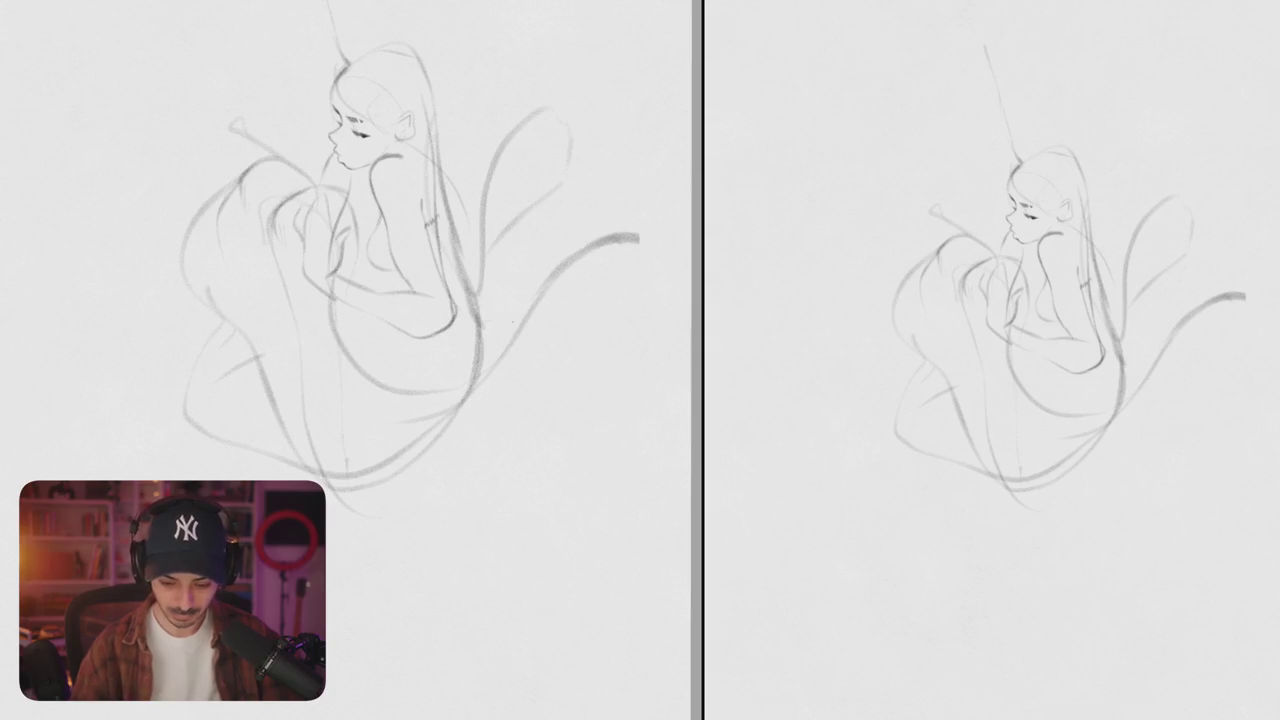
left_click_drag(476, 332, 584, 470)
scroll(400, 300, "down", 2)
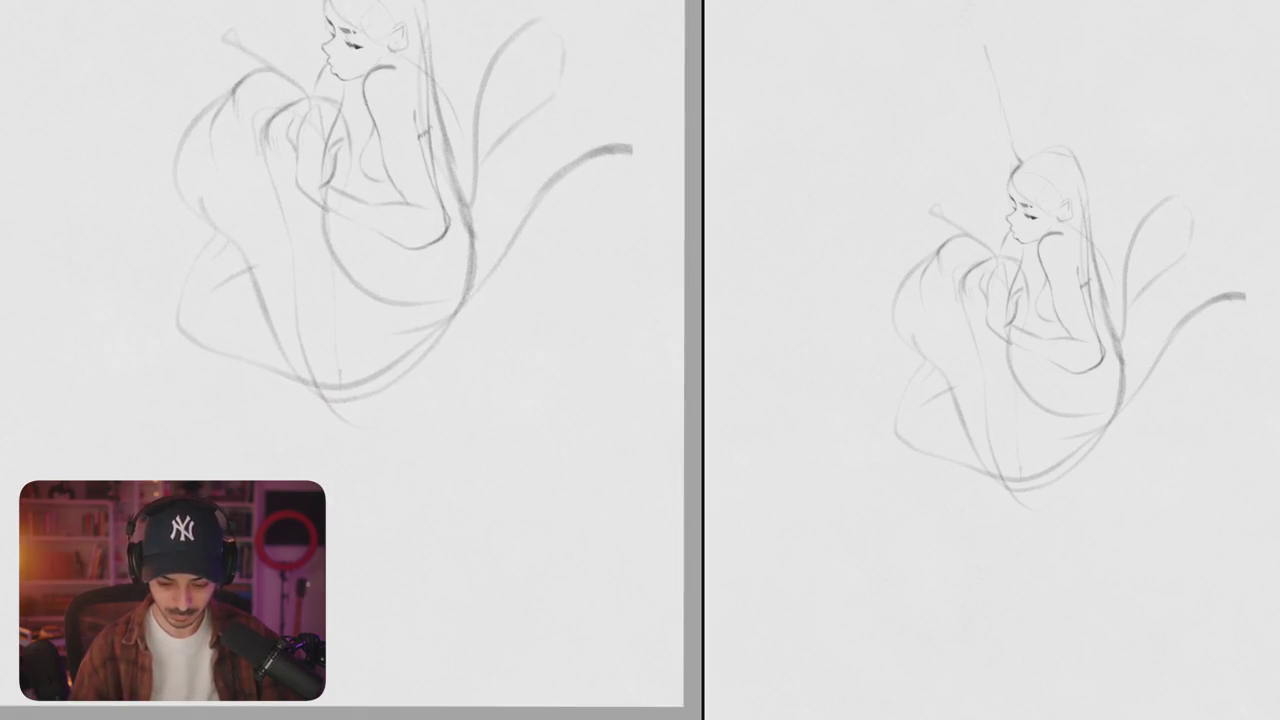
- Add horizontal and downward strokes on the right and a diagonal stroke below the figure
left_click_drag(455, 200, 564, 238)
left_click_drag(630, 262, 592, 384)
key("ctrl+minus")
mouse_move(502, 335)
left_mouse_down()
mouse_move(362, 455)
mouse_move(328, 518)
left_mouse_up()
- Draw long diagonal curves sweeping down-left toward the bottom of the page
scroll(384, 414, "up", 2)
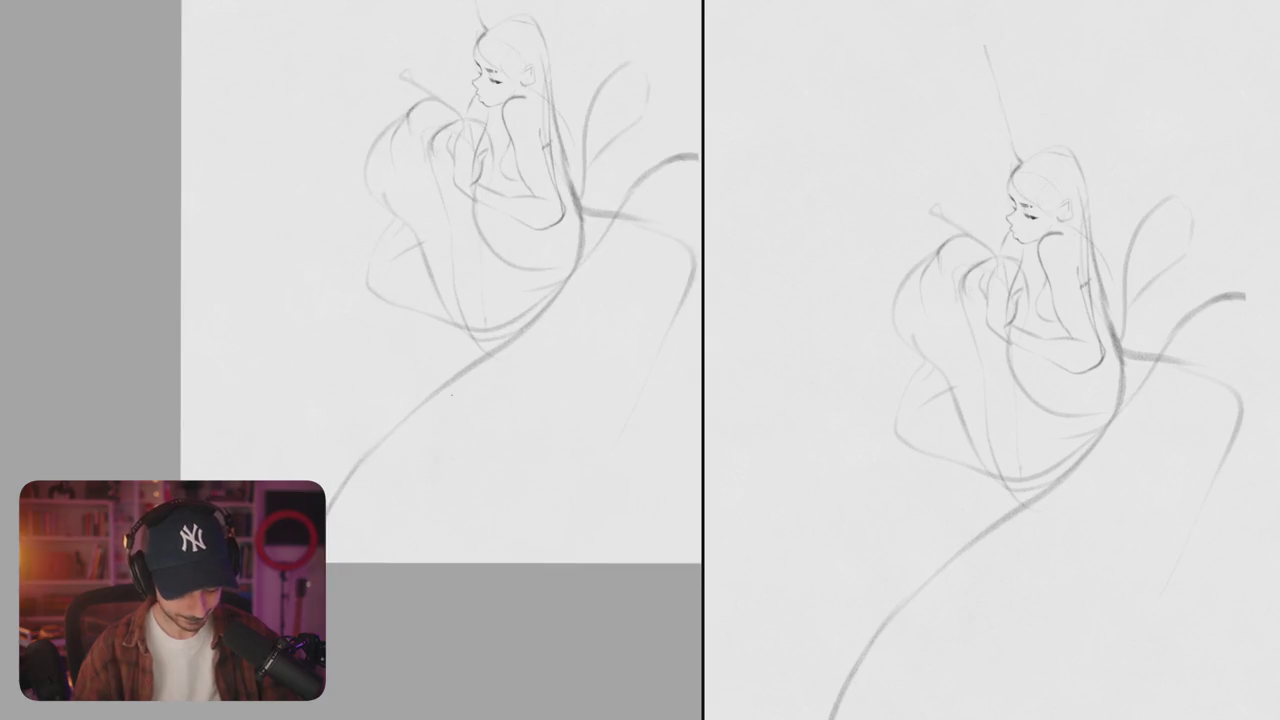
left_click_drag(495, 350, 228, 478)
scroll(245, 466, "down", 2)
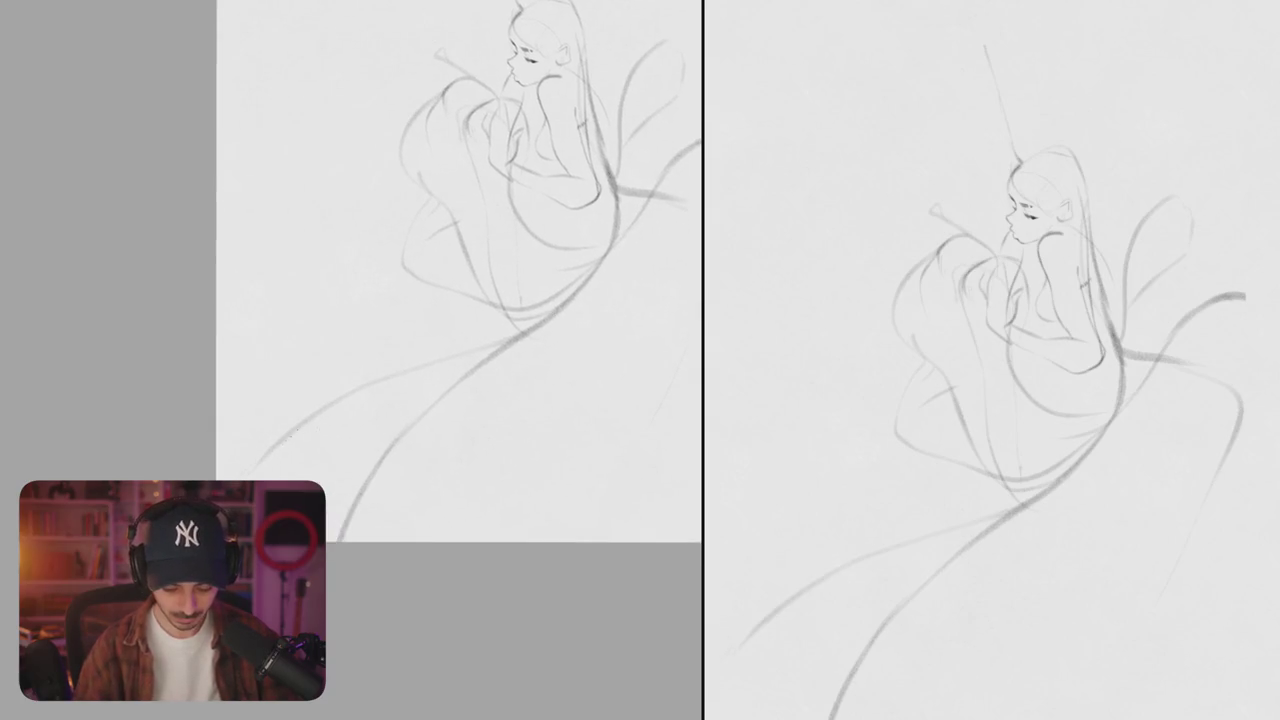
scroll(424, 395, "up", 2)
left_click_drag(424, 395, 346, 388)
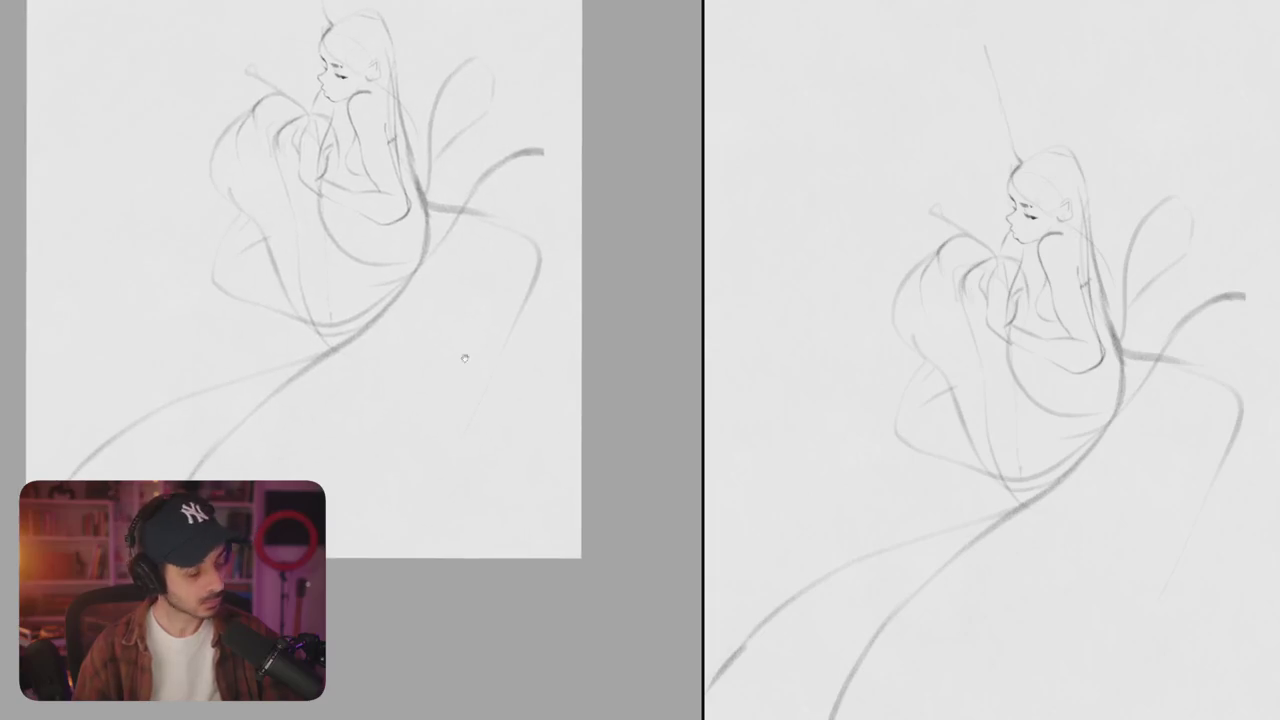
left_click_drag(496, 354, 451, 531)
scroll(350, 360, "down", 1)
scroll(350, 360, "up", 3)
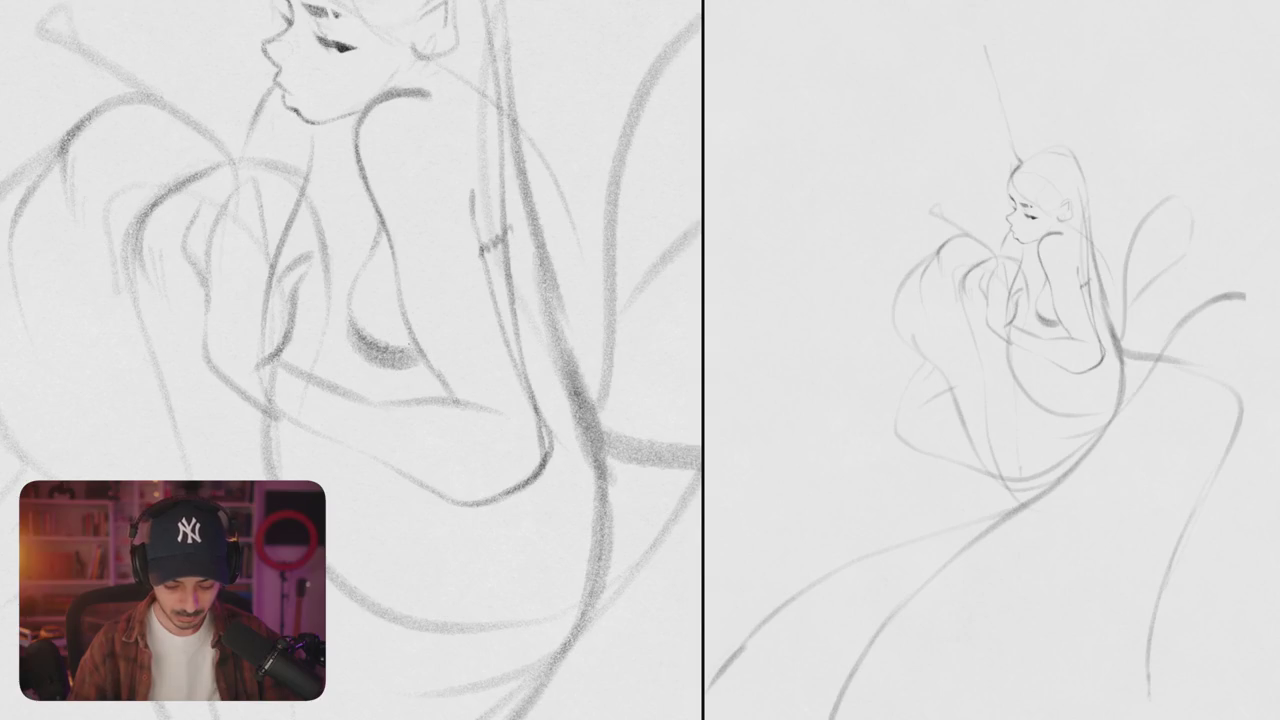
scroll(436, 336, "down", 5)
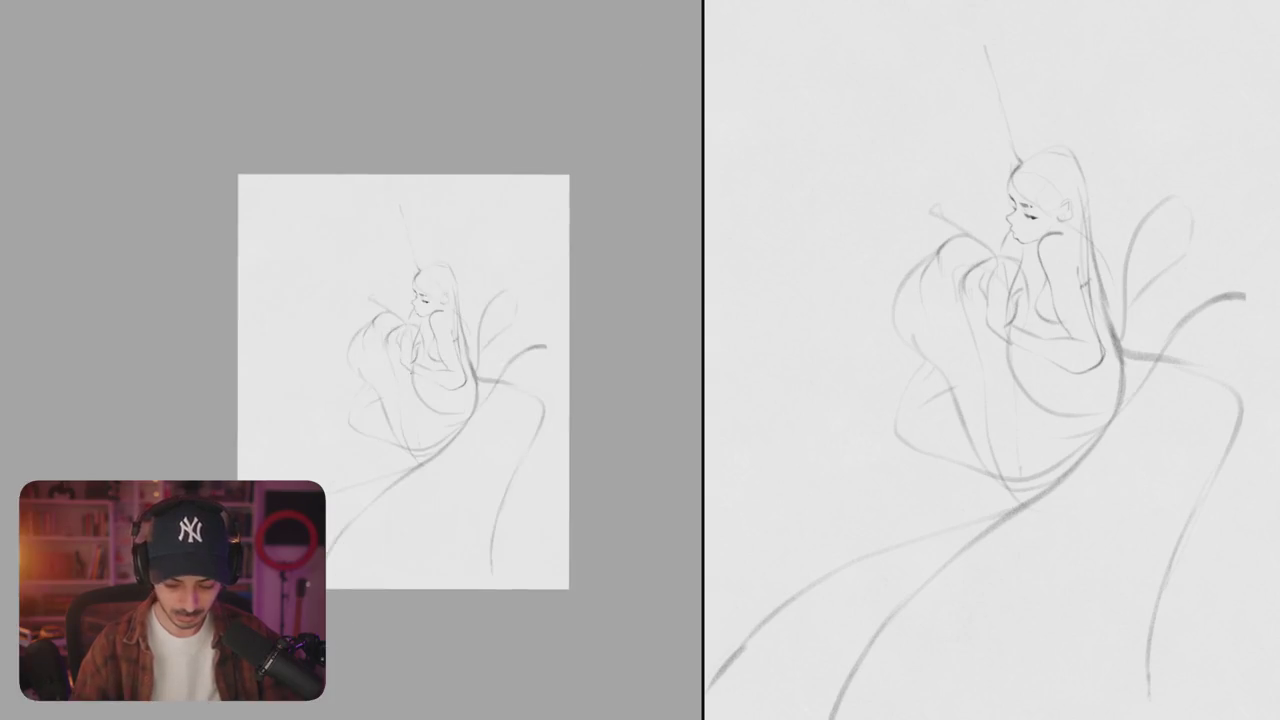
- Rotate the canvas and try long strokes above the head, undoing both attempts
scroll(430, 300, "up", 5)
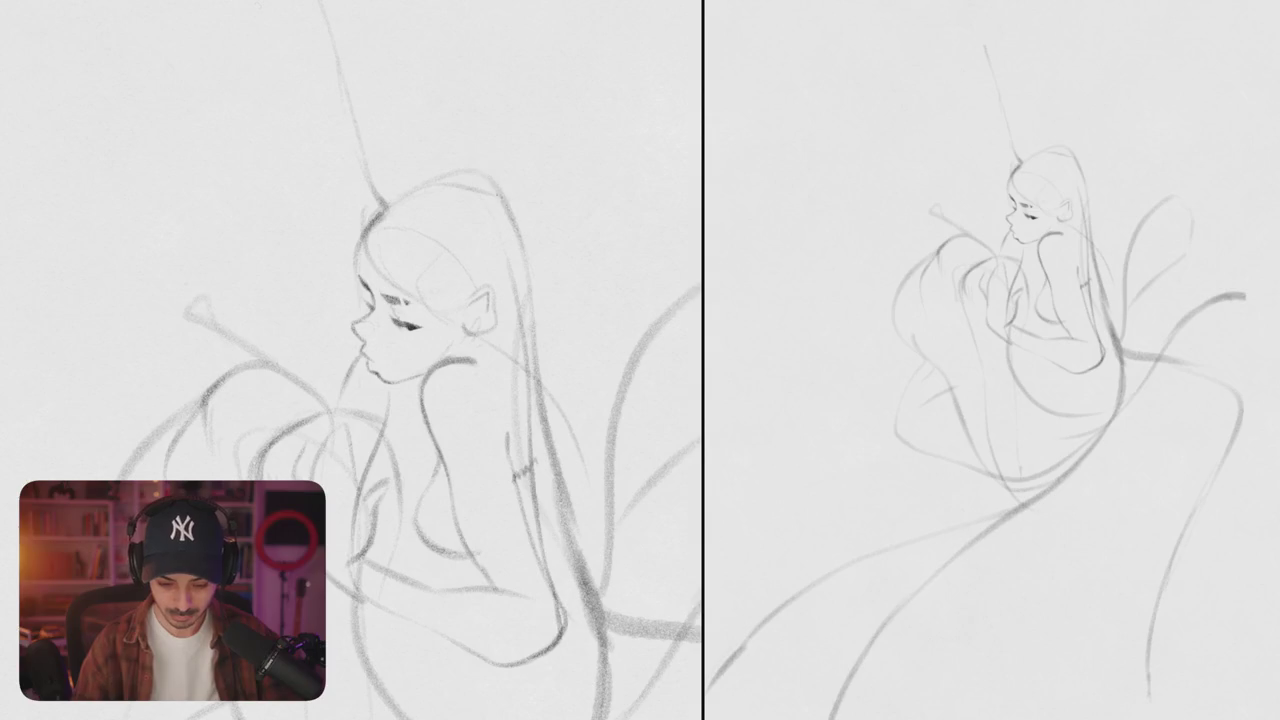
left_click_drag(500, 300, 560, 420)
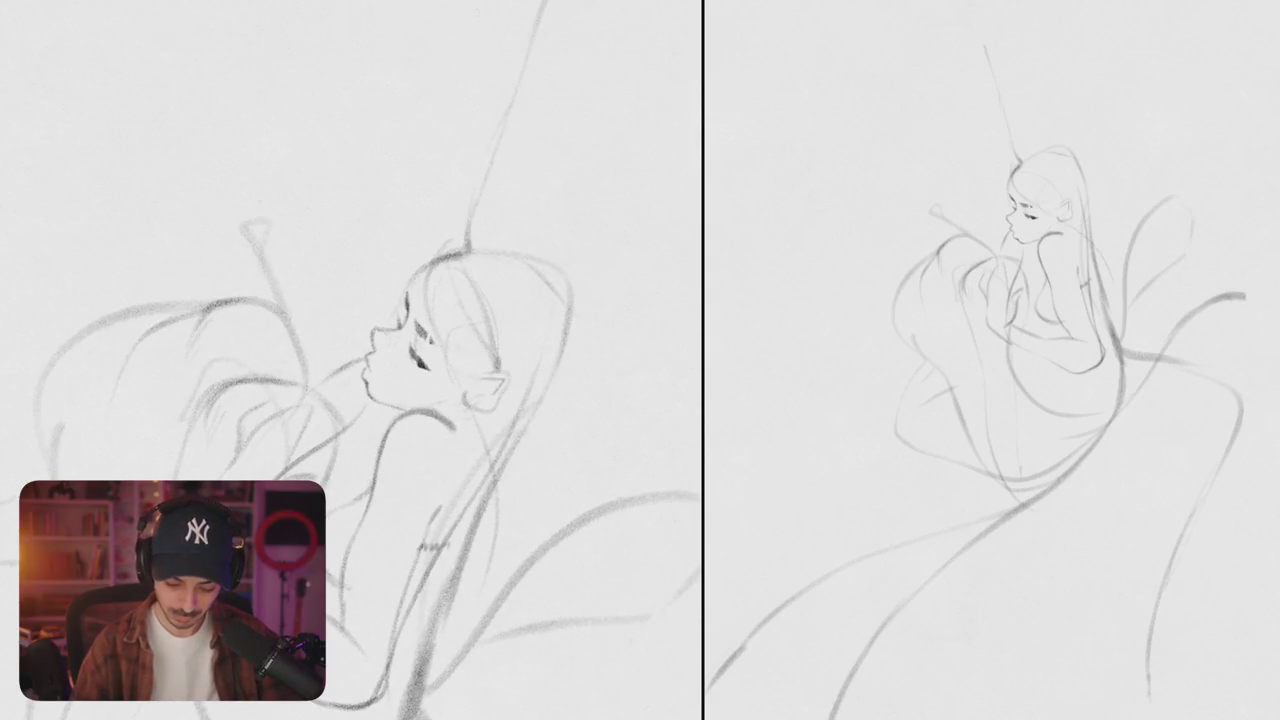
left_click_drag(549, 350, 474, 306)
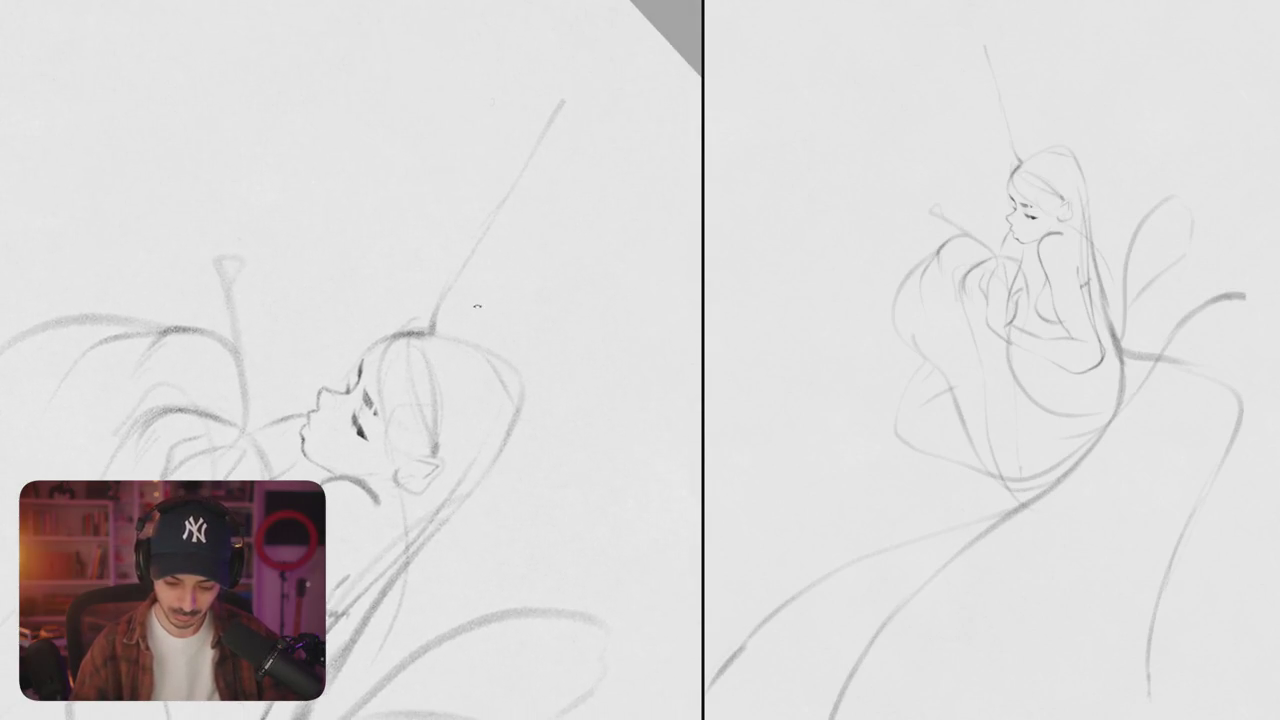
scroll(400, 380, "down", 2)
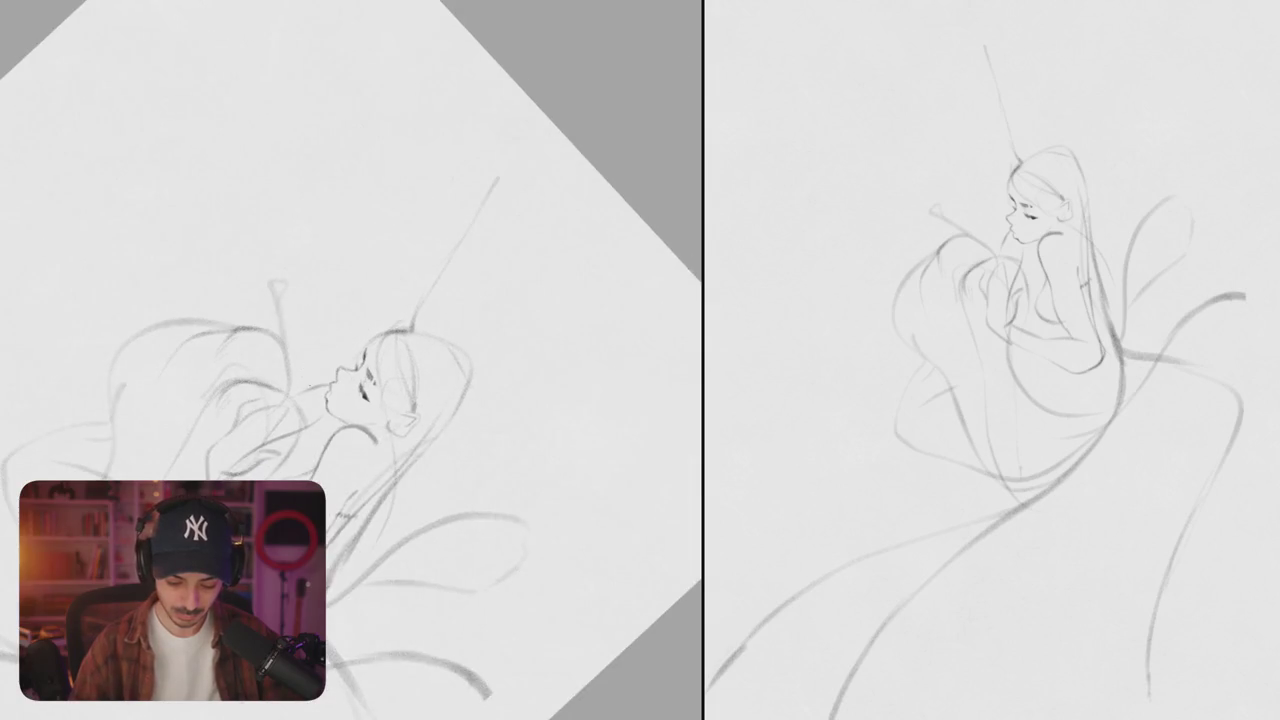
left_click_drag(315, 345, 310, 104)
key("ctrl+z")
mouse_move(305, 380)
left_mouse_down()
mouse_move(255, 200)
mouse_move(296, 208)
mouse_move(350, 2)
left_mouse_up()
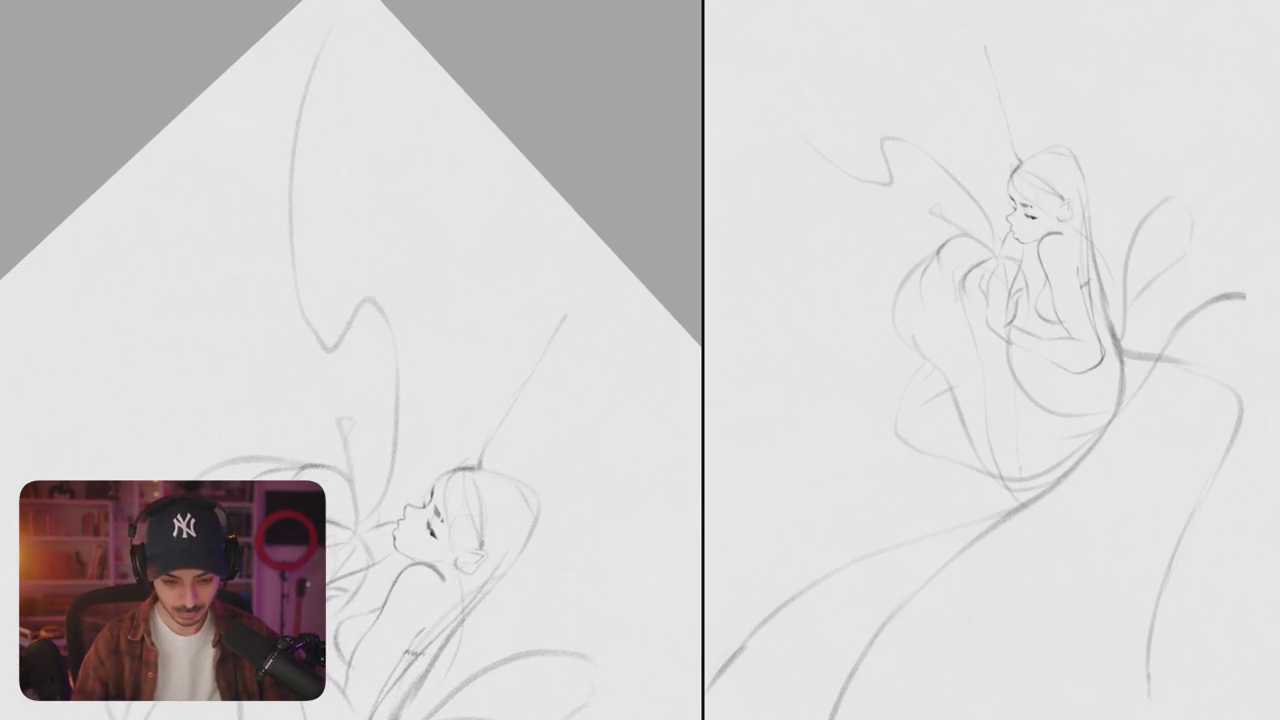
key("ctrl+z")
key("ctrl+z")
- Draw wing outlines and an antenna above the woman's head
mouse_move(394, 271)
left_mouse_down()
mouse_move(412, 355)
mouse_move(300, 370)
left_mouse_up()
left_click_drag(320, 205, 430, 90)
mouse_move(400, 360)
left_mouse_down()
mouse_move(430, 440)
mouse_move(423, 267)
left_mouse_up()
scroll(423, 267, "up", 5)
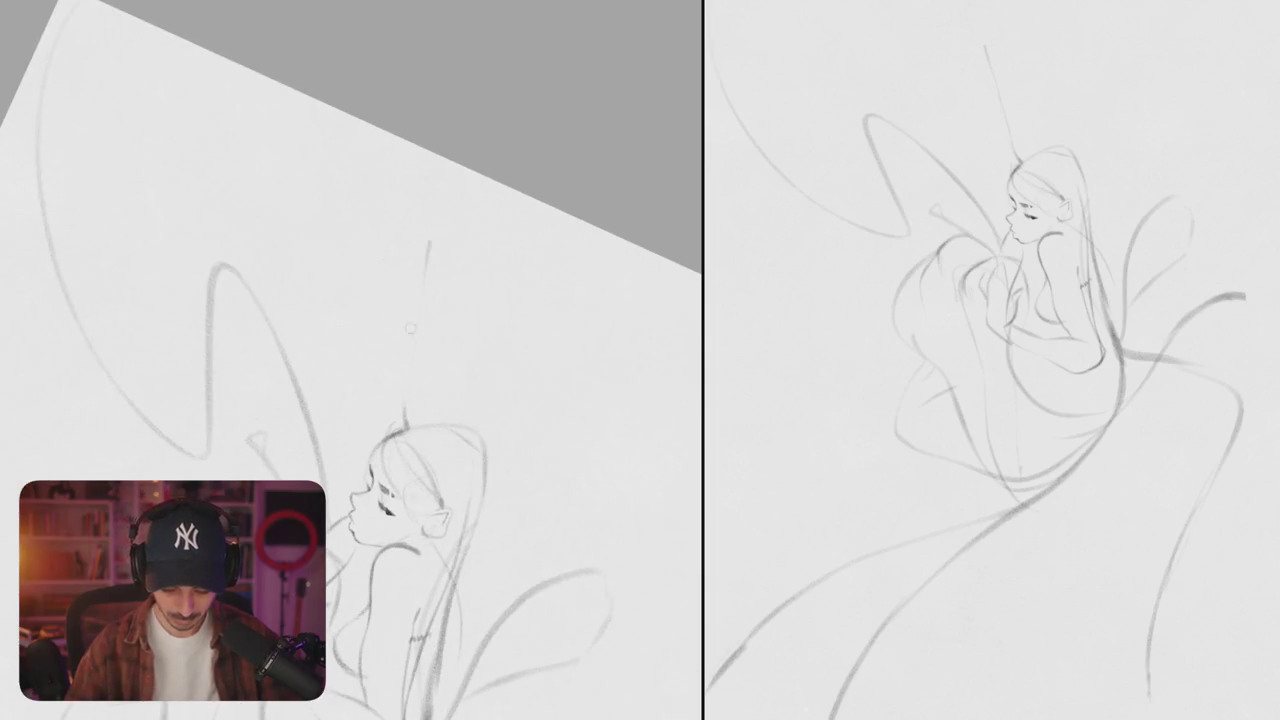
mouse_move(408, 418)
left_mouse_down()
mouse_move(412, 322)
mouse_move(530, 198)
left_mouse_up()
- Mirror the canvas view to check proportions, then restore it
scroll(396, 463, "up", 4)
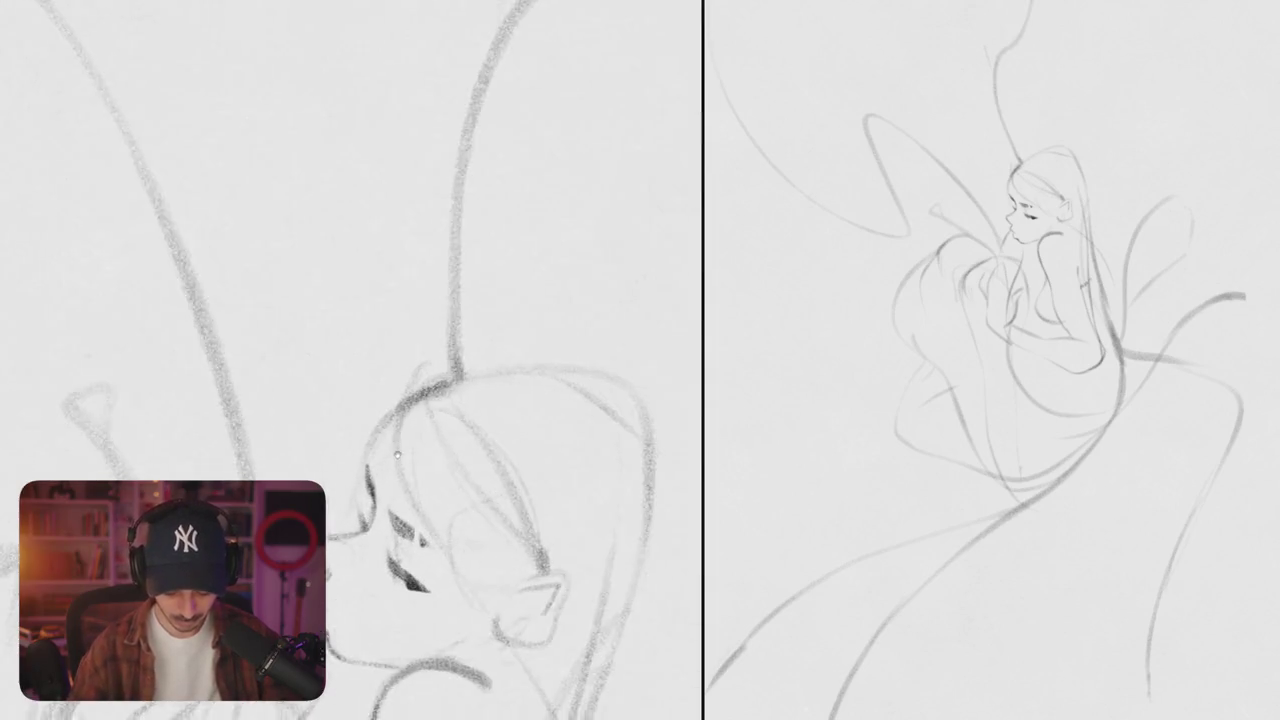
scroll(396, 462, "down", 3)
key("m")
scroll(413, 340, "up", 3)
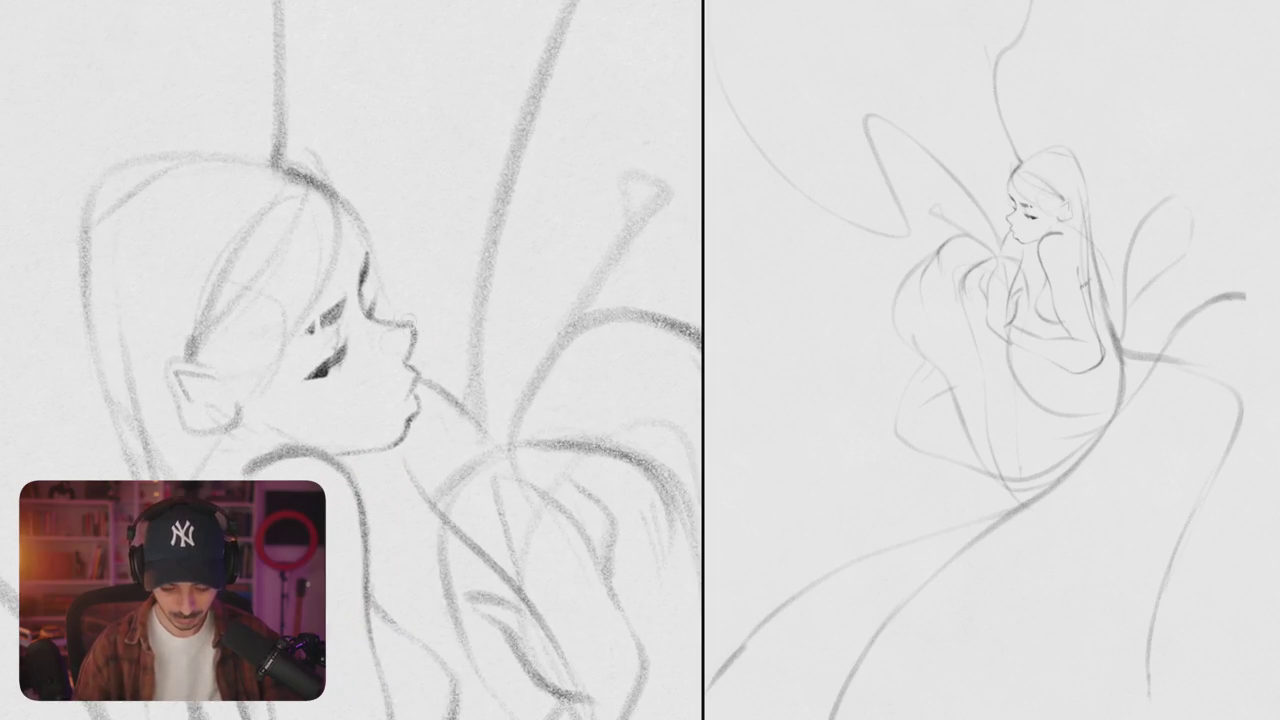
key("m")
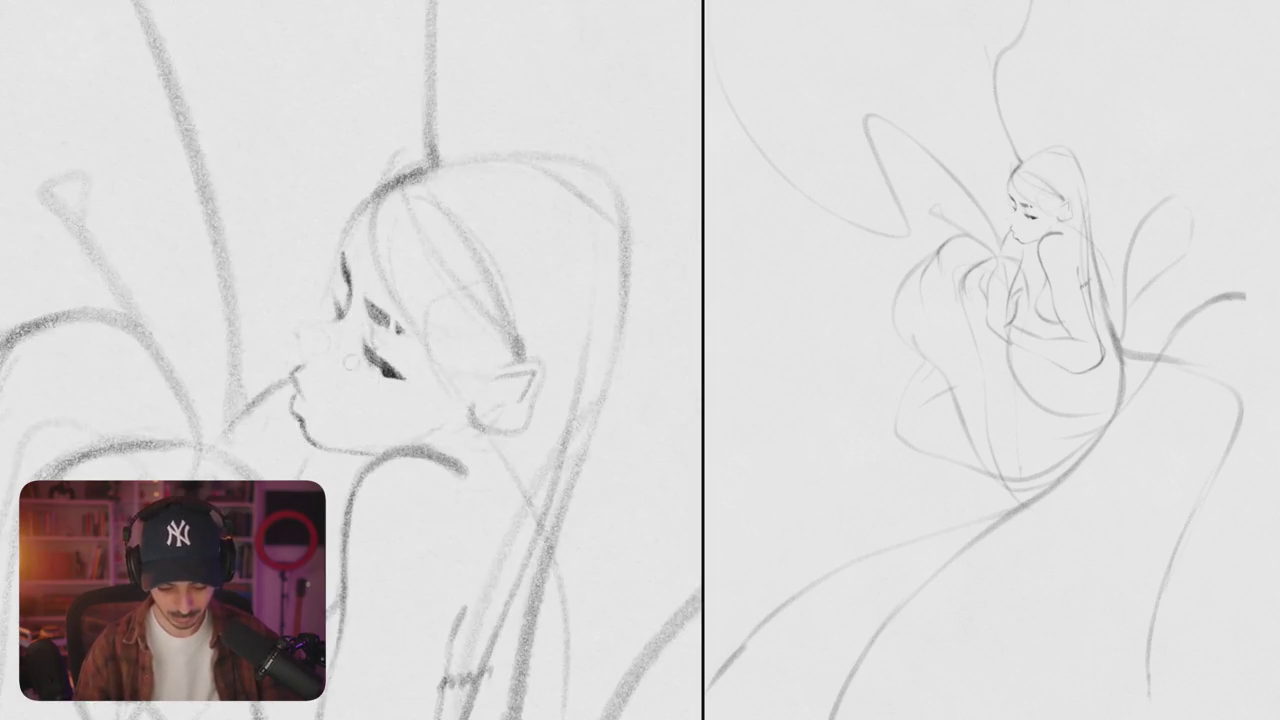
- Draw a small round earring with a dot inside below the ear
left_click_drag(427, 355, 300, 350)
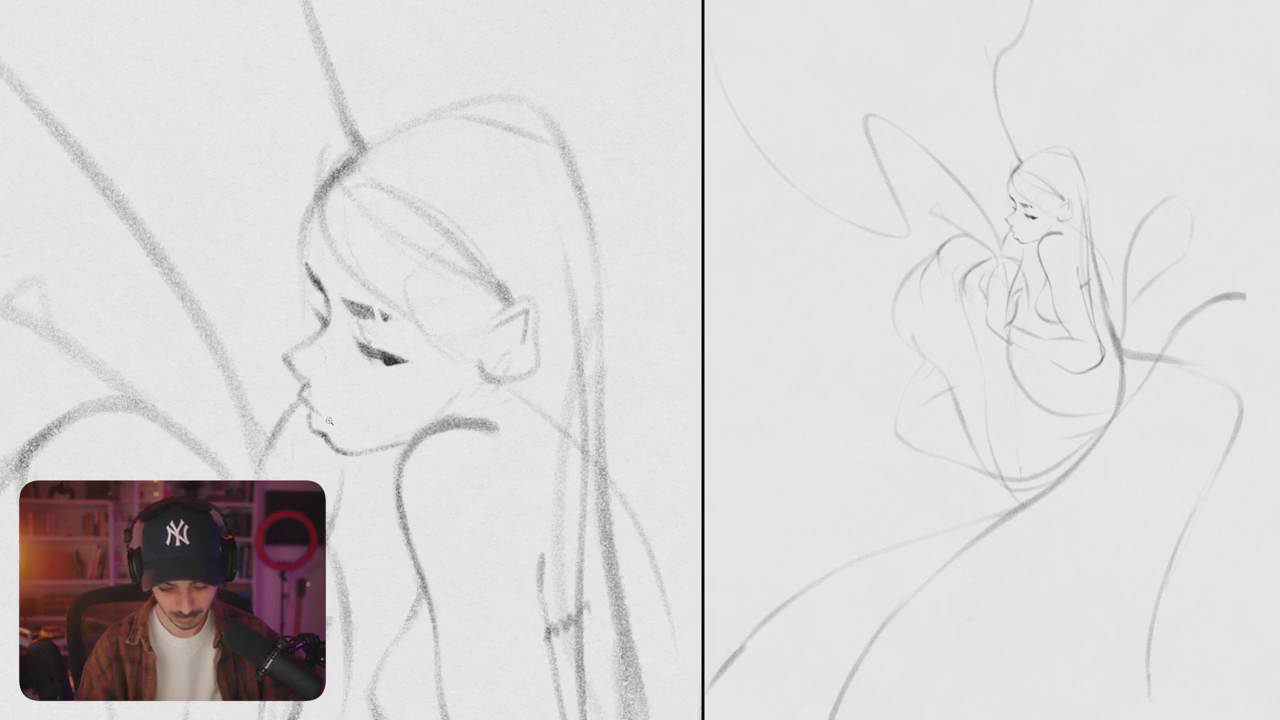
scroll(351, 360, "down", 5)
scroll(351, 360, "up", 5)
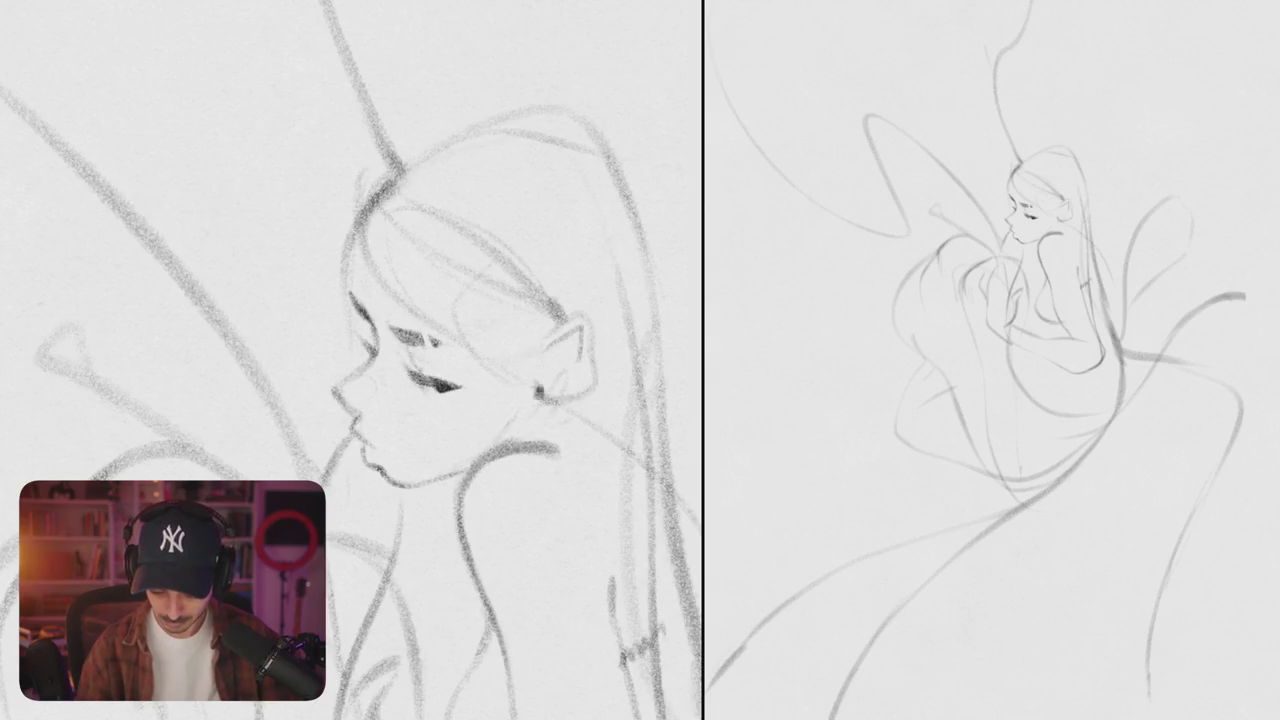
left_click_drag(542, 386, 540, 388)
key("ctrl+z")
left_click_drag(534, 402, 538, 406)
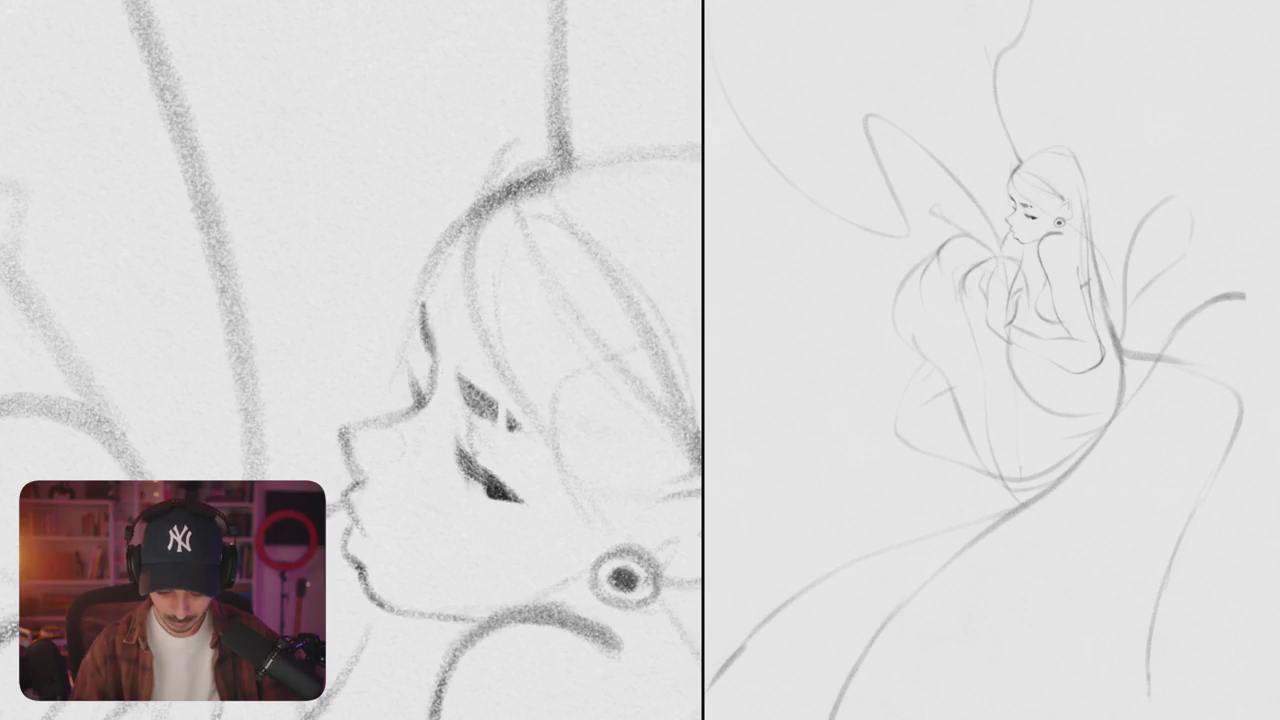
- Sketch curved strands through the hair and crown, undoing the trial lash and profile strokes
left_click_drag(414, 308, 428, 370)
key("ctrl+z")
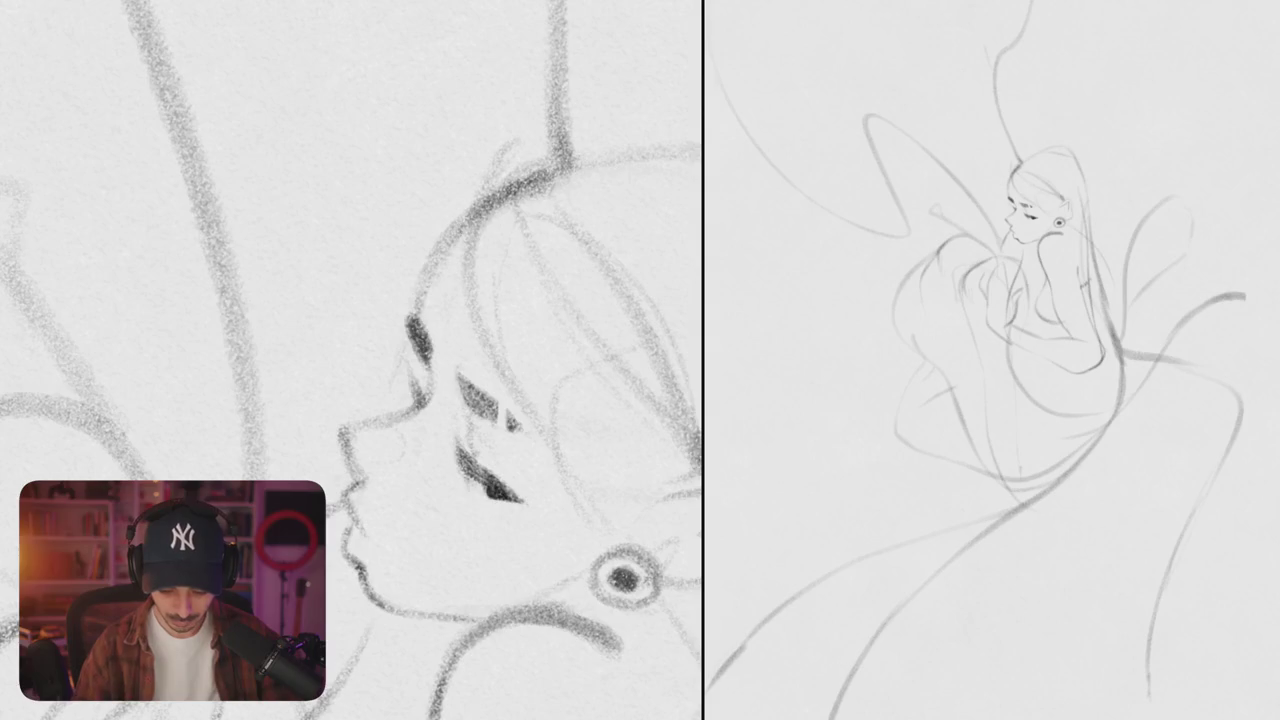
left_click_drag(575, 175, 486, 295)
left_click_drag(500, 214, 484, 378)
mouse_move(568, 165)
left_mouse_down()
mouse_move(414, 225)
mouse_move(400, 345)
left_mouse_up()
left_click_drag(405, 260, 325, 452)
key("ctrl+z")
key("ctrl+z")
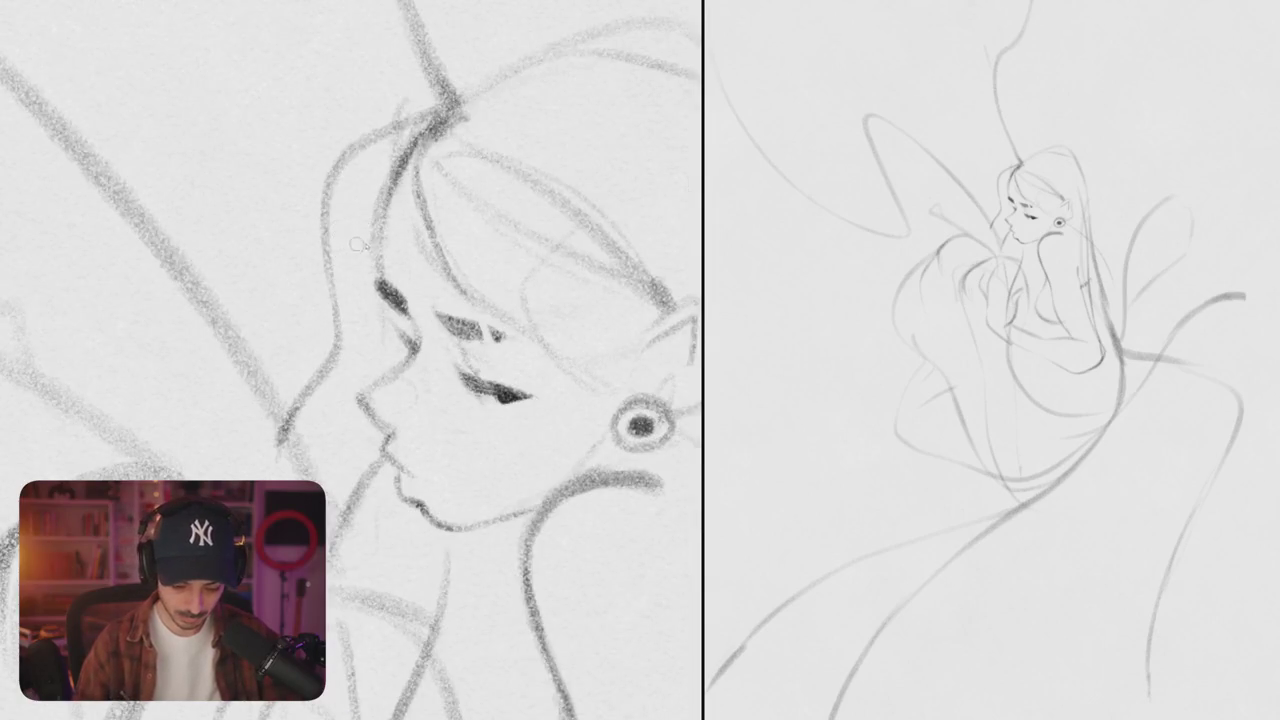
- Hatch dense dark shading across the front and top of the hair
mouse_move(333, 220)
left_mouse_down()
mouse_move(342, 290)
mouse_move(374, 296)
left_mouse_up()
left_click_drag(372, 228, 380, 304)
mouse_move(328, 168)
left_mouse_down()
mouse_move(342, 234)
mouse_move(376, 240)
left_mouse_up()
left_click_drag(370, 180, 380, 250)
mouse_move(372, 136)
left_mouse_down()
mouse_move(346, 172)
mouse_move(356, 178)
left_mouse_up()
mouse_move(420, 118)
left_mouse_down()
mouse_move(372, 184)
mouse_move(378, 228)
left_mouse_up()
left_click_drag(402, 156, 378, 272)
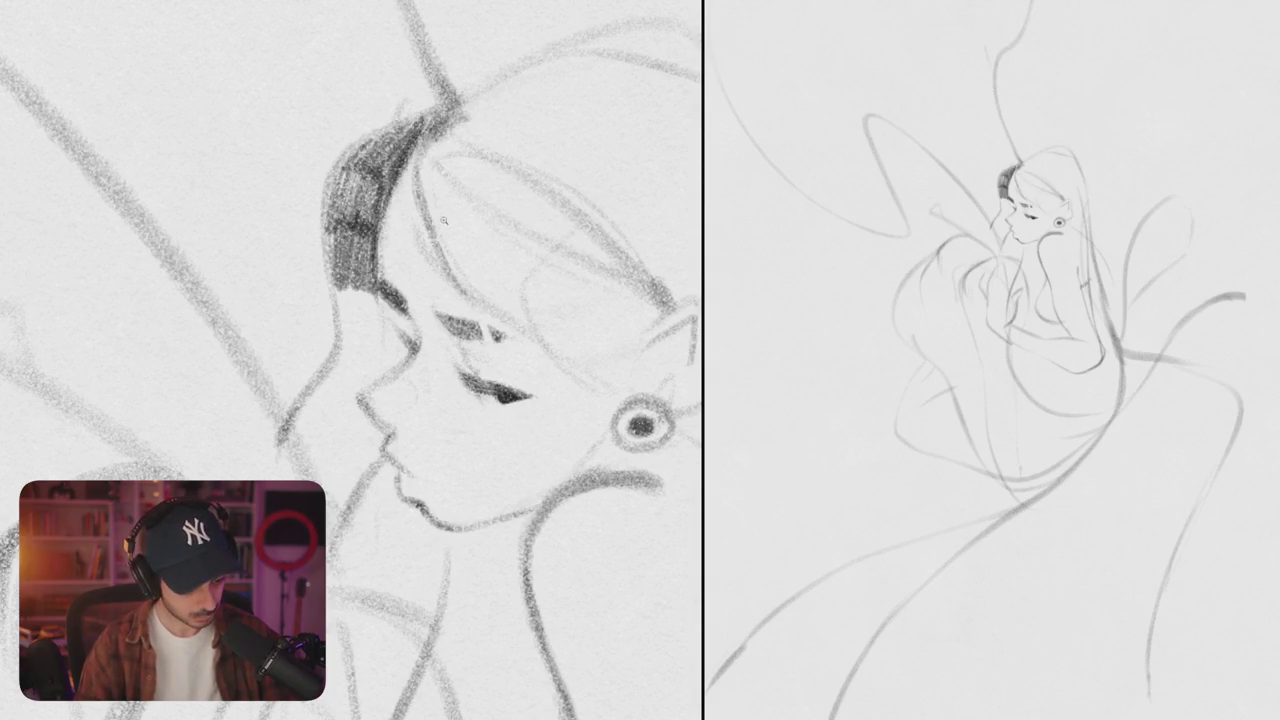
scroll(430, 186, "down", 5)
scroll(391, 216, "up", 3)
scroll(541, 397, "down", 1)
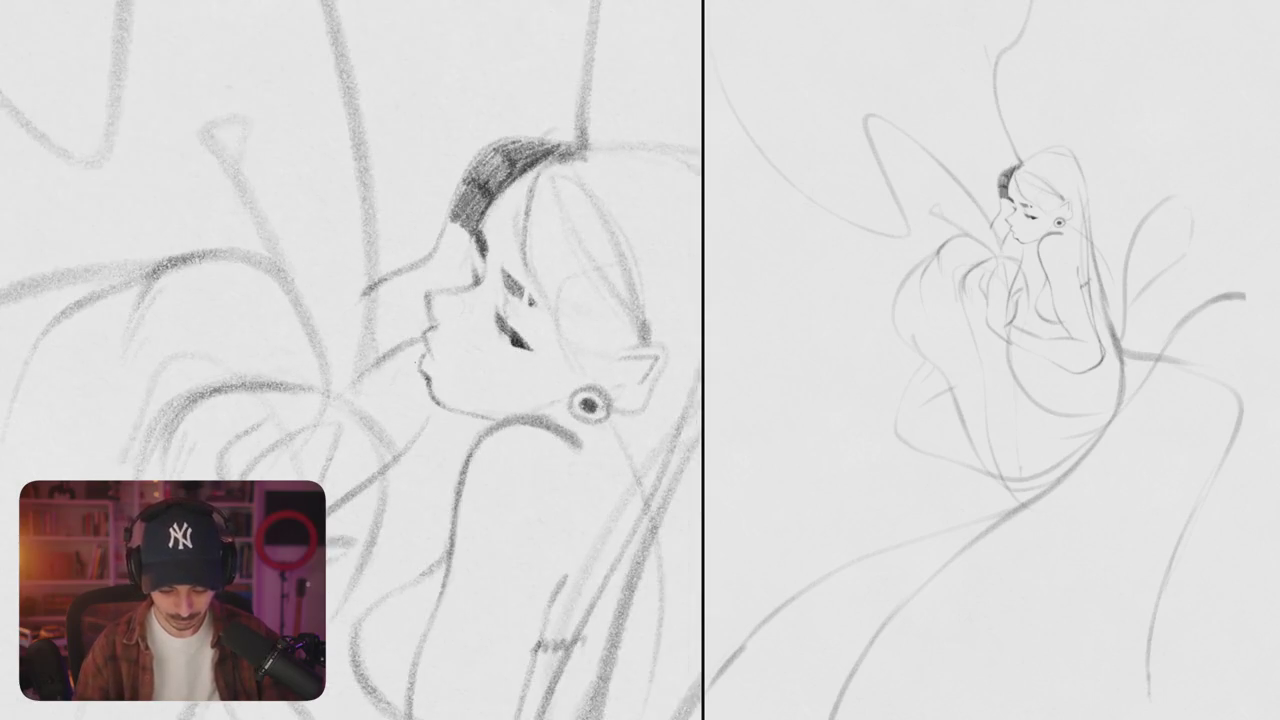
scroll(420, 320, "up", 2)
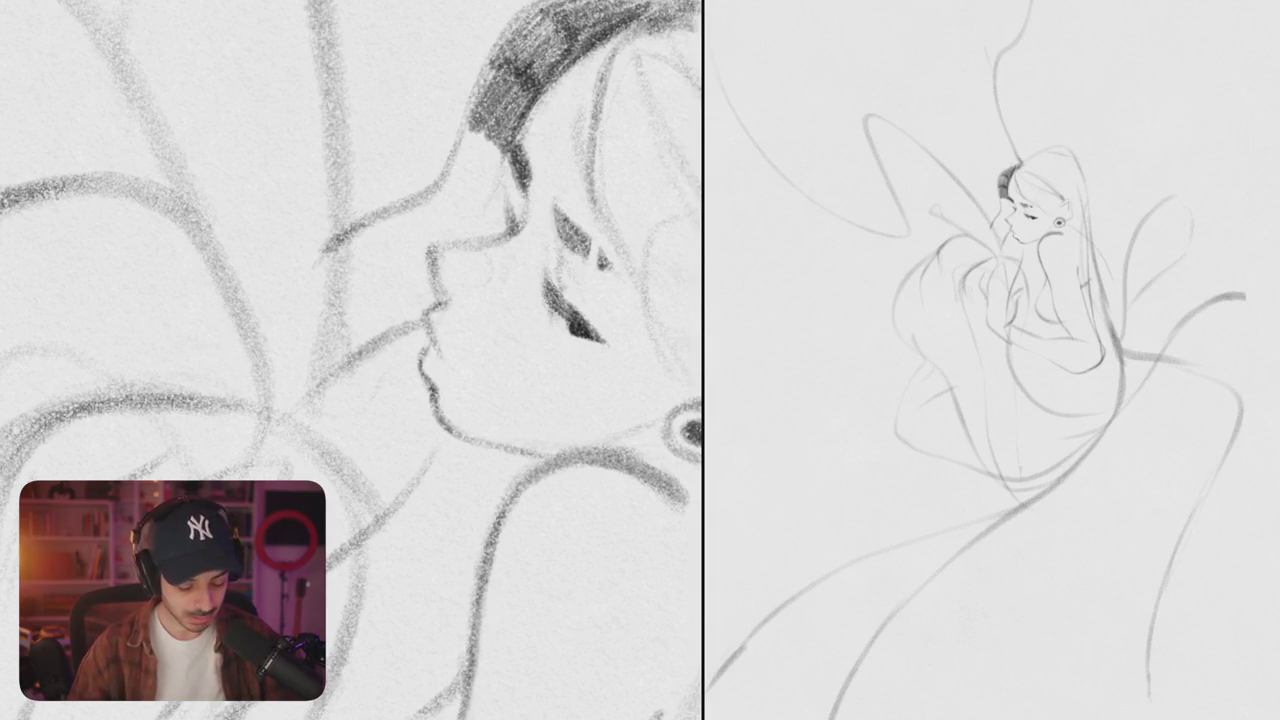
scroll(350, 360, "down", 5)
mouse_move(533, 231)
left_mouse_down()
mouse_move(421, 261)
mouse_move(535, 150)
left_mouse_up()
- Rotate the canvas and try wing and shoulder curves, undoing both strokes
scroll(379, 277, "up", 2)
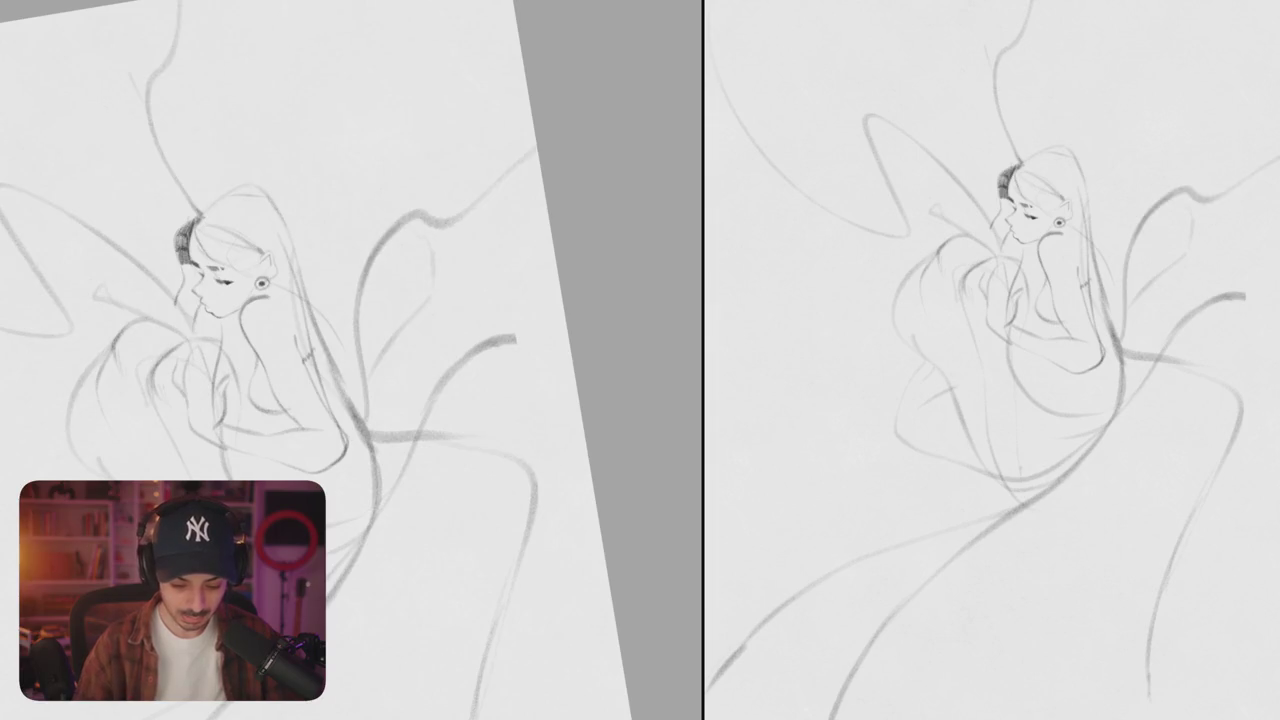
scroll(539, 200, "up", 3)
scroll(539, 201, "down", 5)
scroll(520, 235, "up", 5)
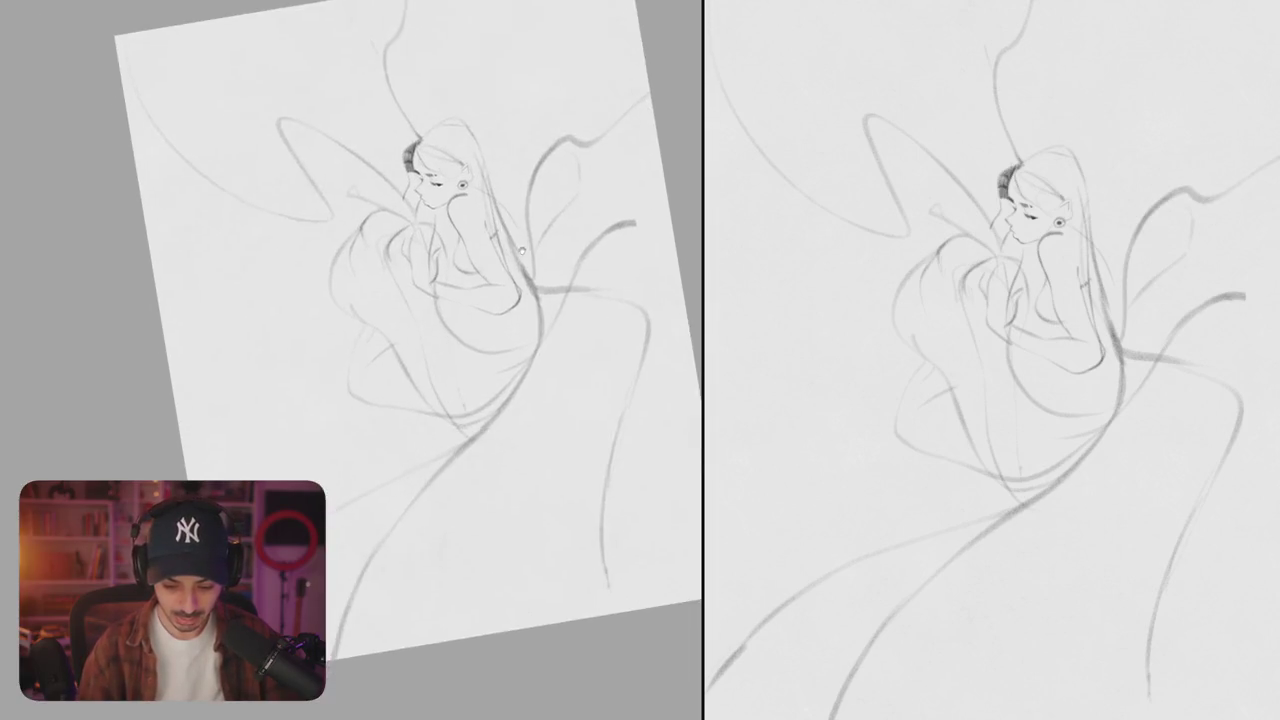
left_click_drag(520, 235, 370, 372)
mouse_move(310, 460)
left_mouse_down()
mouse_move(384, 258)
mouse_move(470, 158)
mouse_move(355, 288)
left_mouse_up()
key("ctrl+z")
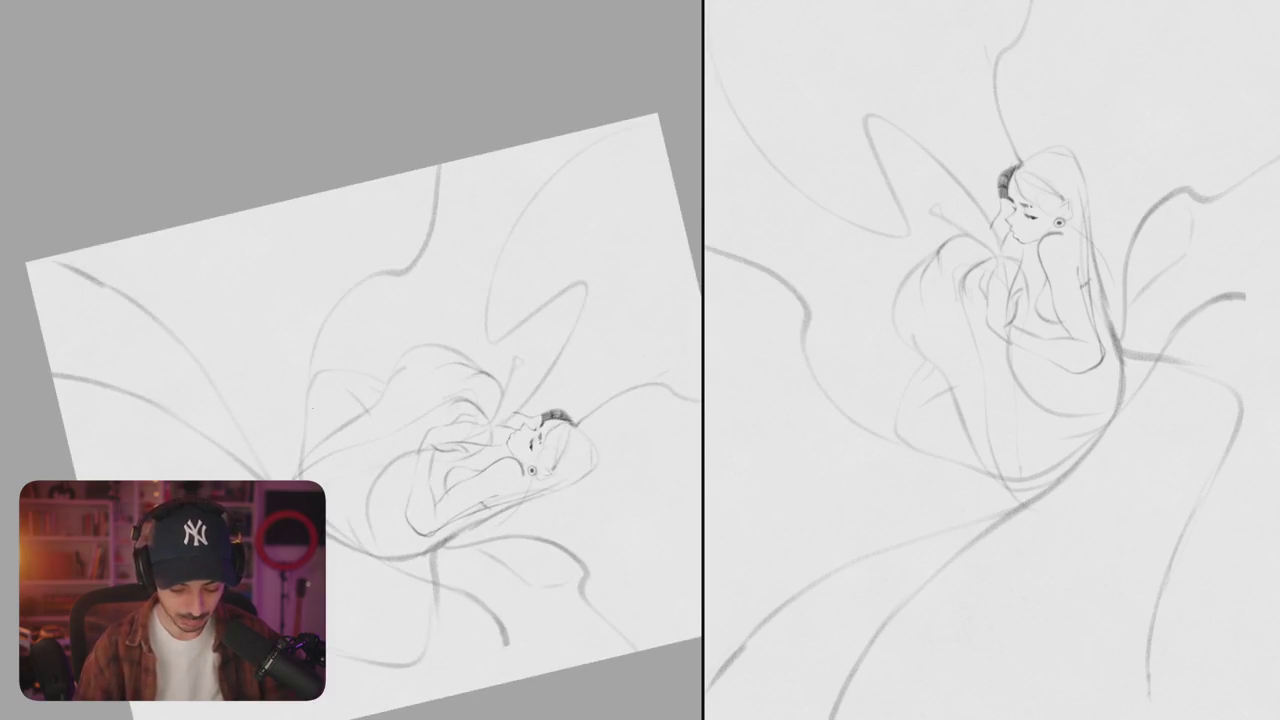
mouse_move(470, 250)
left_mouse_down()
mouse_move(413, 366)
mouse_move(457, 449)
mouse_move(479, 302)
mouse_move(562, 195)
mouse_move(393, 299)
left_mouse_up()
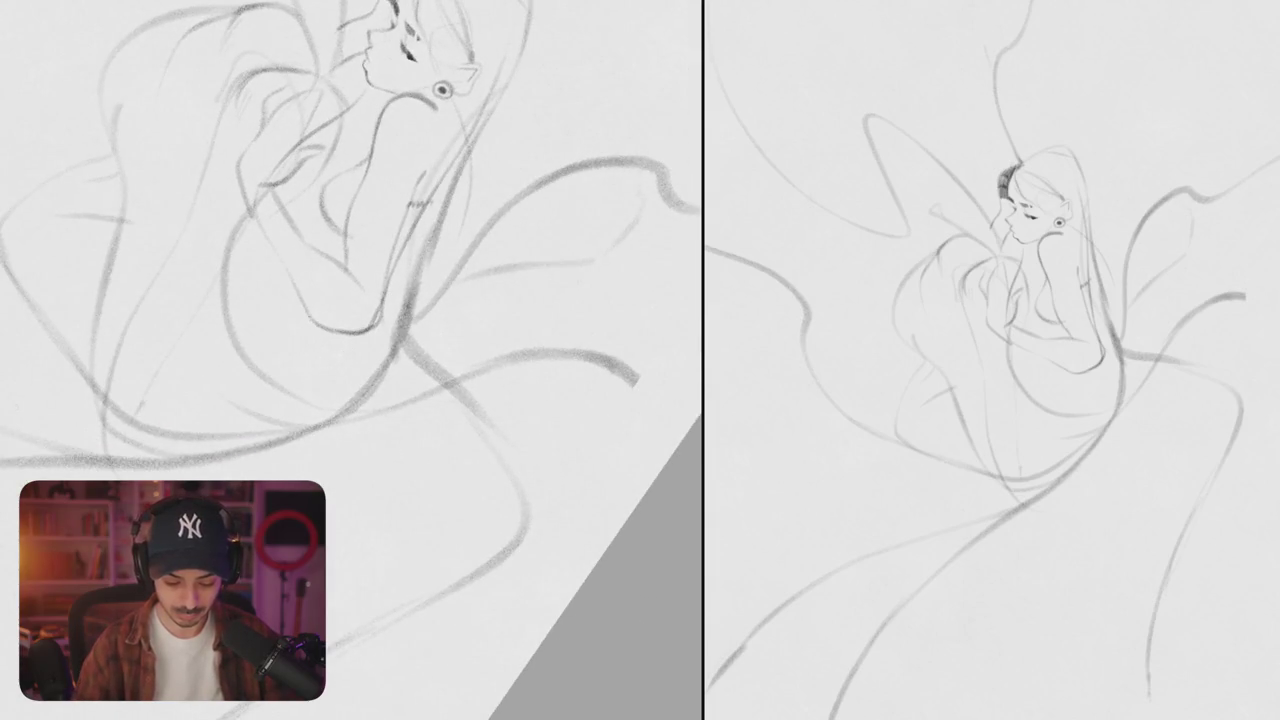
left_click_drag(308, 324, 340, 417)
key("ctrl+z")
- Redraw the faint line on the figure's chest, discarding a trial arm stroke
left_click_drag(350, 240, 372, 302)
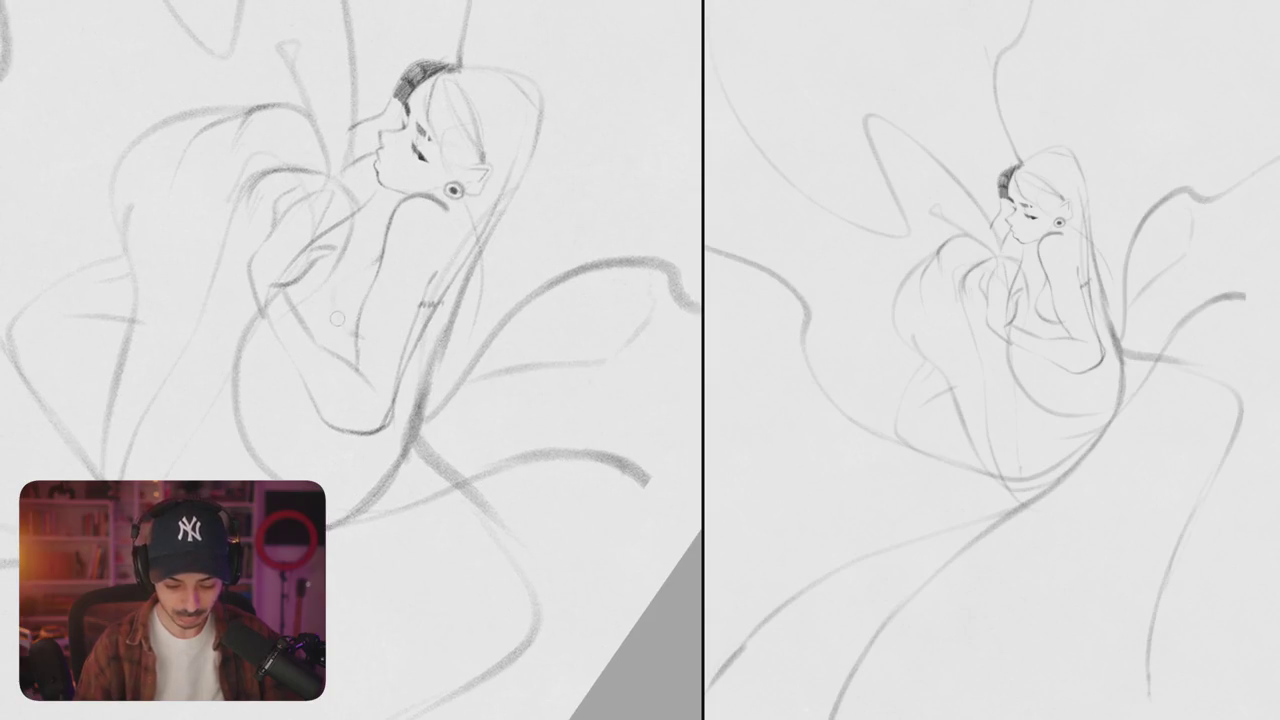
left_click_drag(356, 258, 318, 298)
key("ctrl+z")
mouse_move(370, 252)
left_mouse_down()
mouse_move(326, 312)
mouse_move(321, 351)
left_mouse_up()
left_click_drag(326, 404, 310, 480)
key("ctrl+z")
- Add a curve along the hair's left outline and turn the canvas back upright
scroll(350, 360, "down", 5)
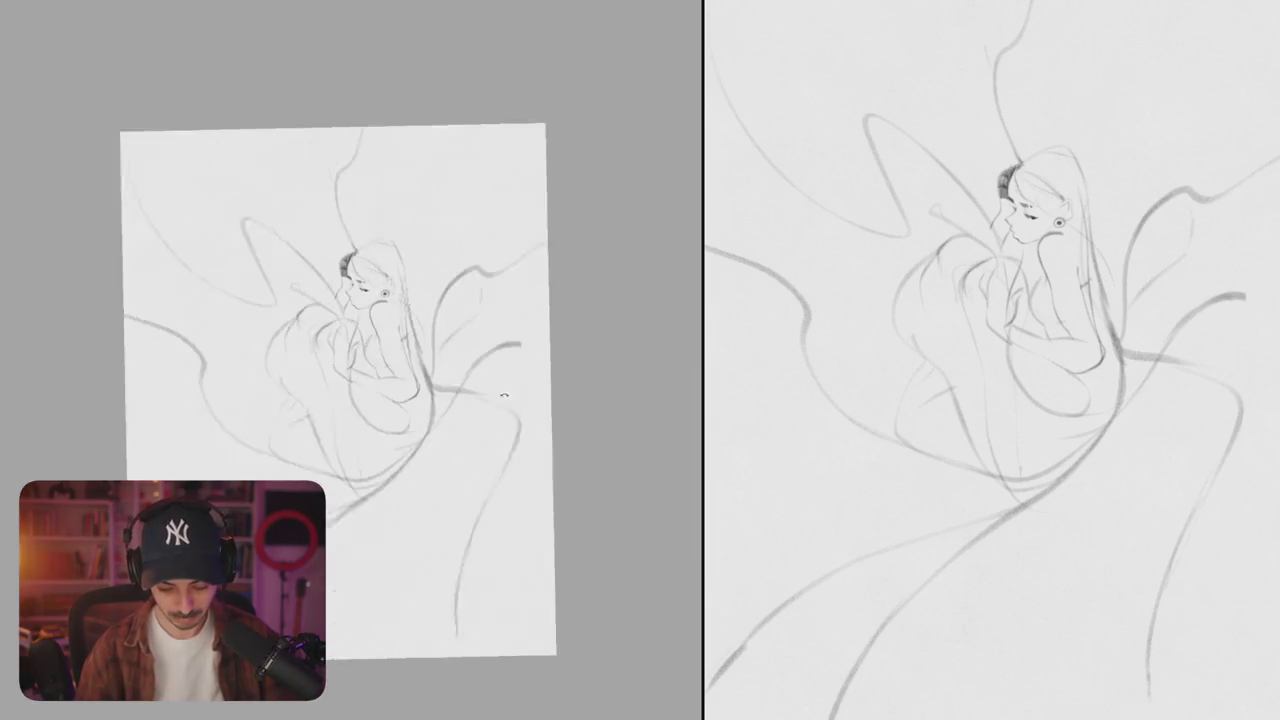
scroll(455, 437, "up", 5)
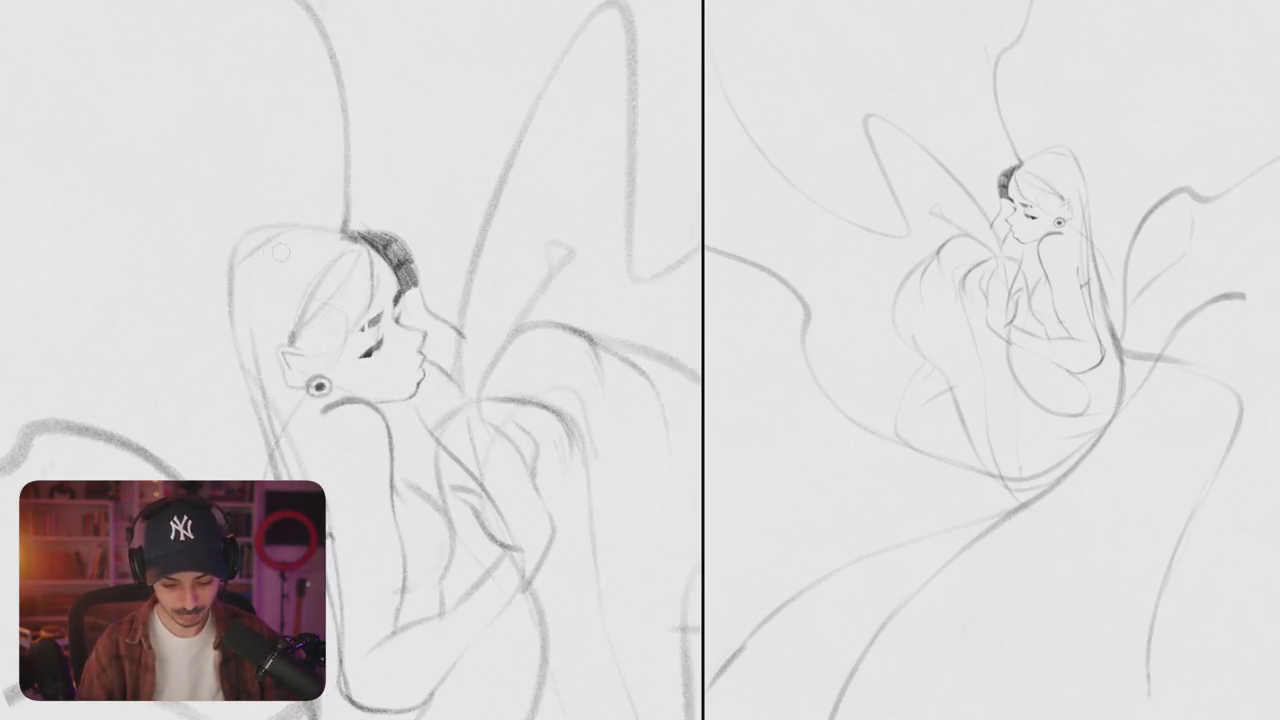
left_click_drag(240, 242, 223, 312)
left_click_drag(400, 360, 360, 330)
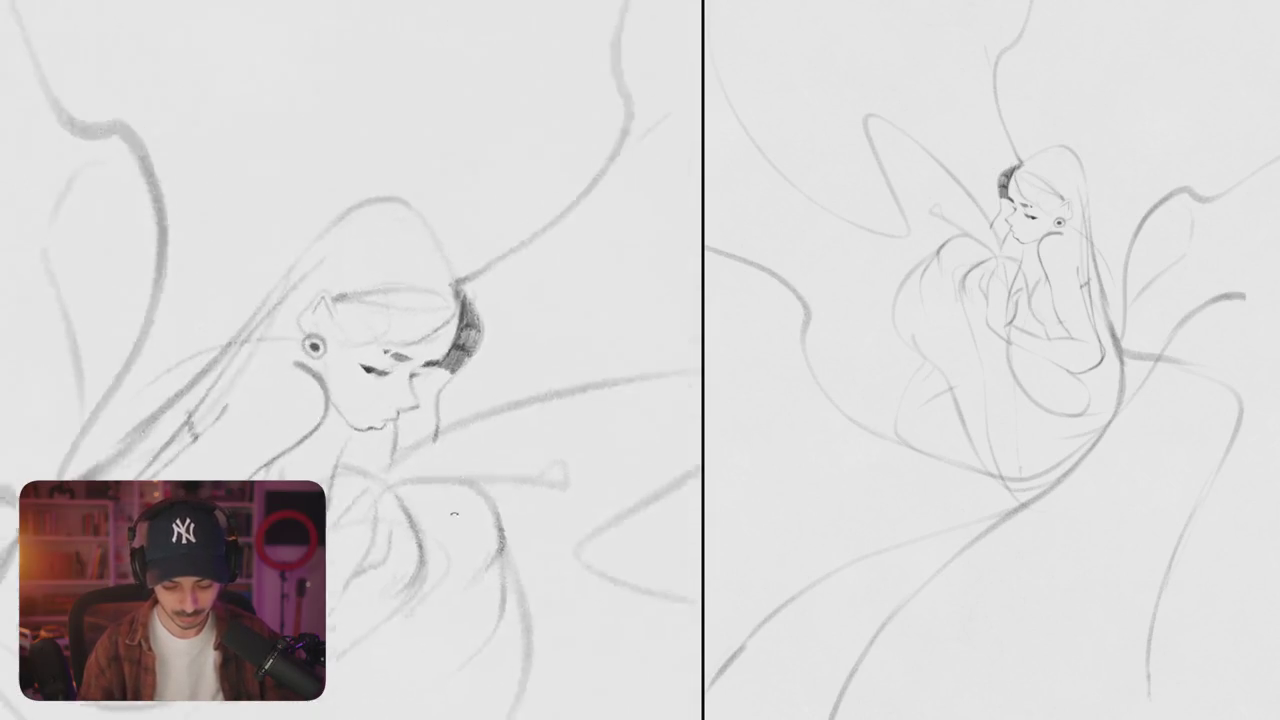
left_click_drag(483, 268, 443, 311)
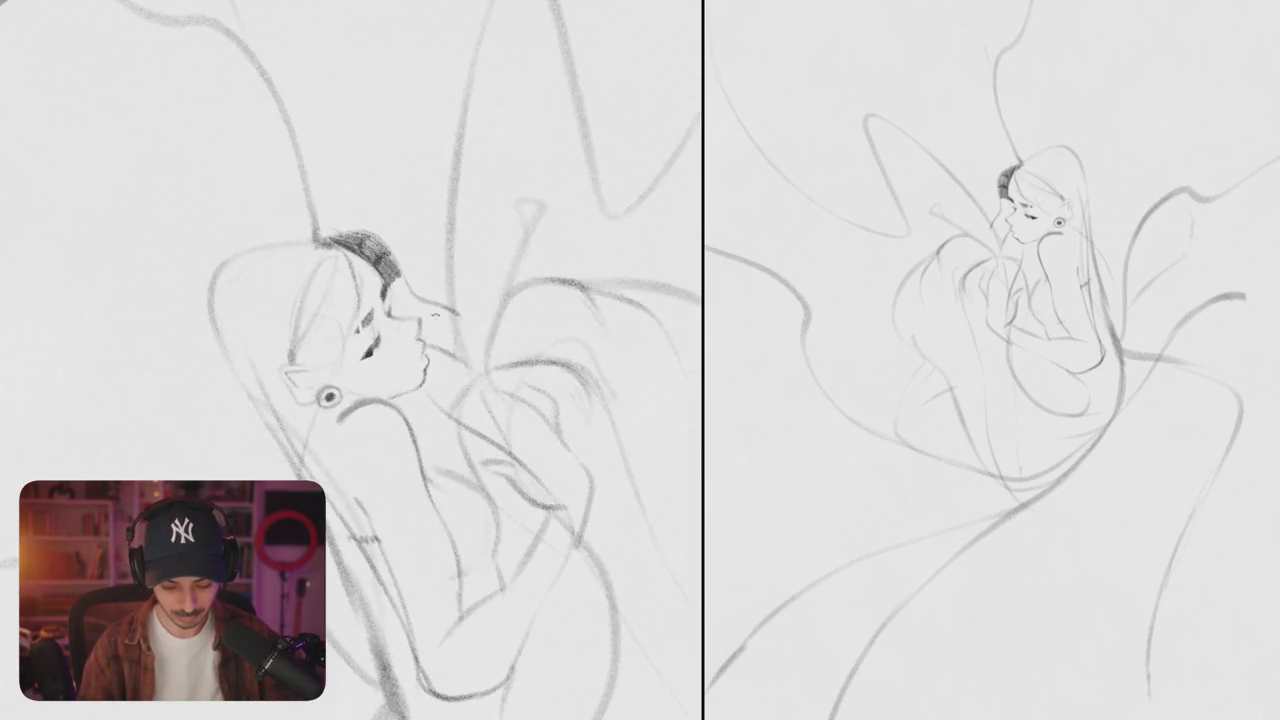
scroll(445, 313, "up", 5)
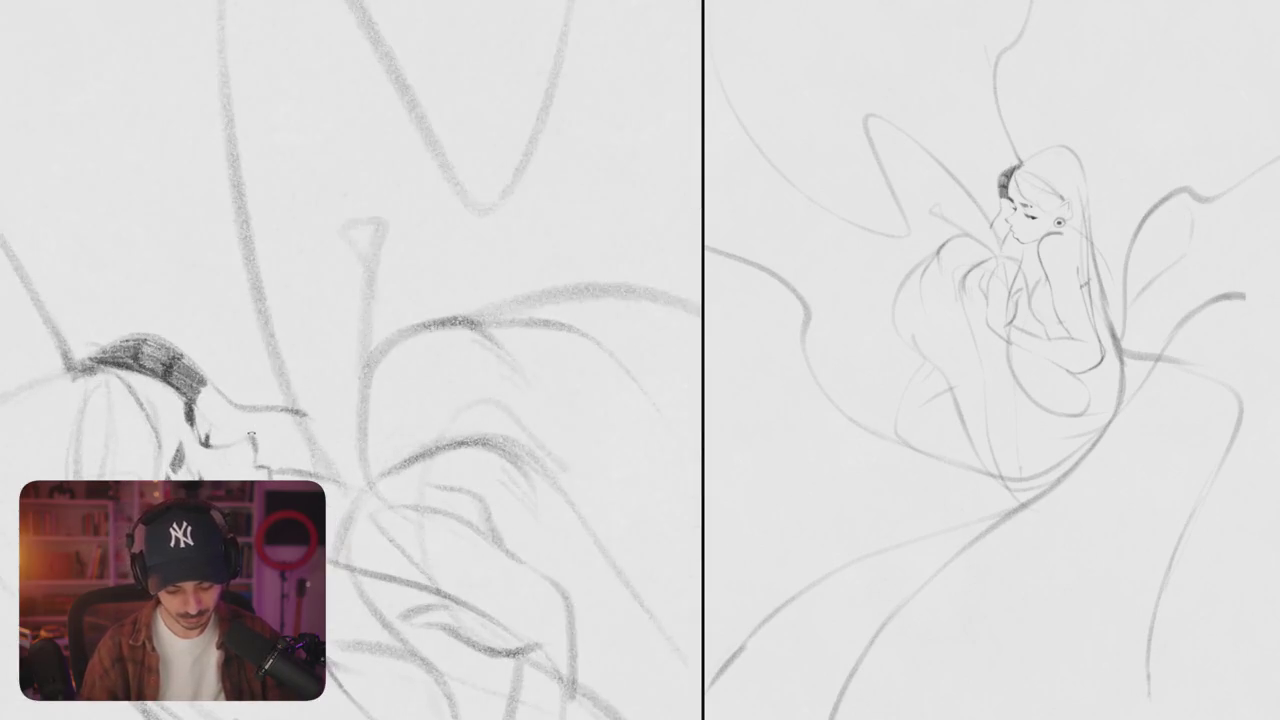
scroll(350, 360, "down", 5)
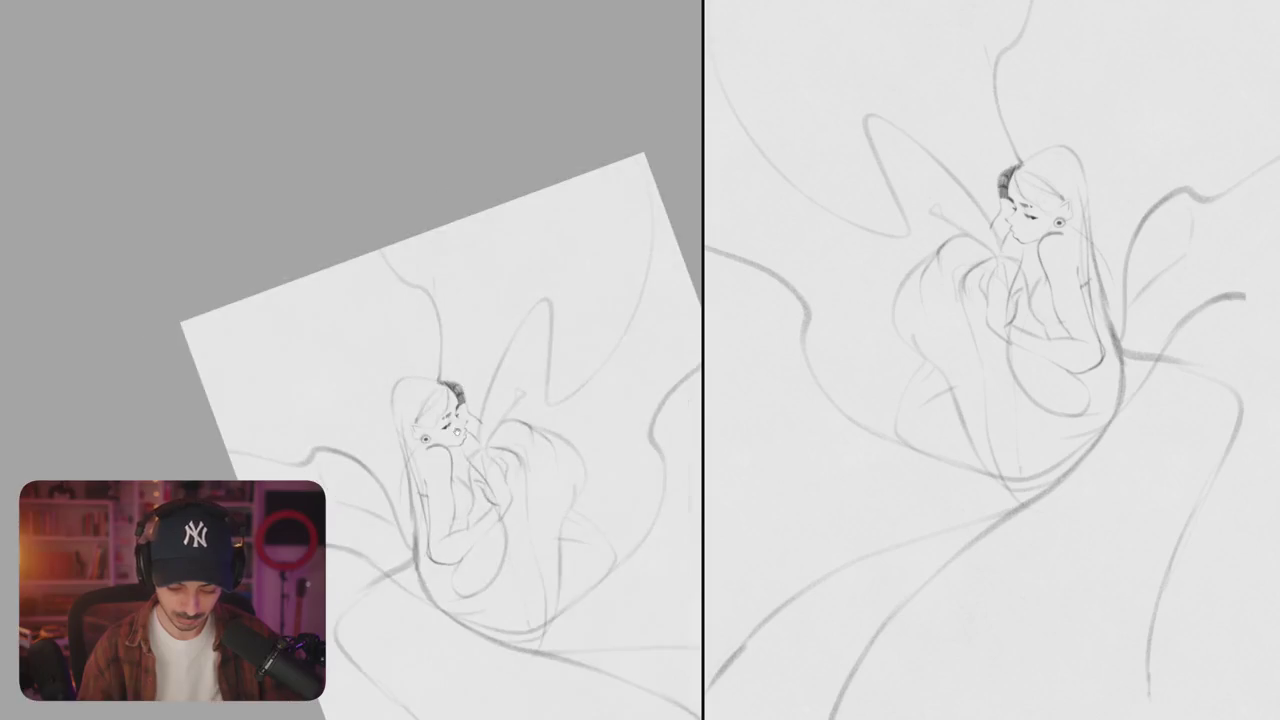
- Zoom in and shade the inside of the ear just above the earring
scroll(445, 403, "up", 3)
scroll(445, 403, "up", 5)
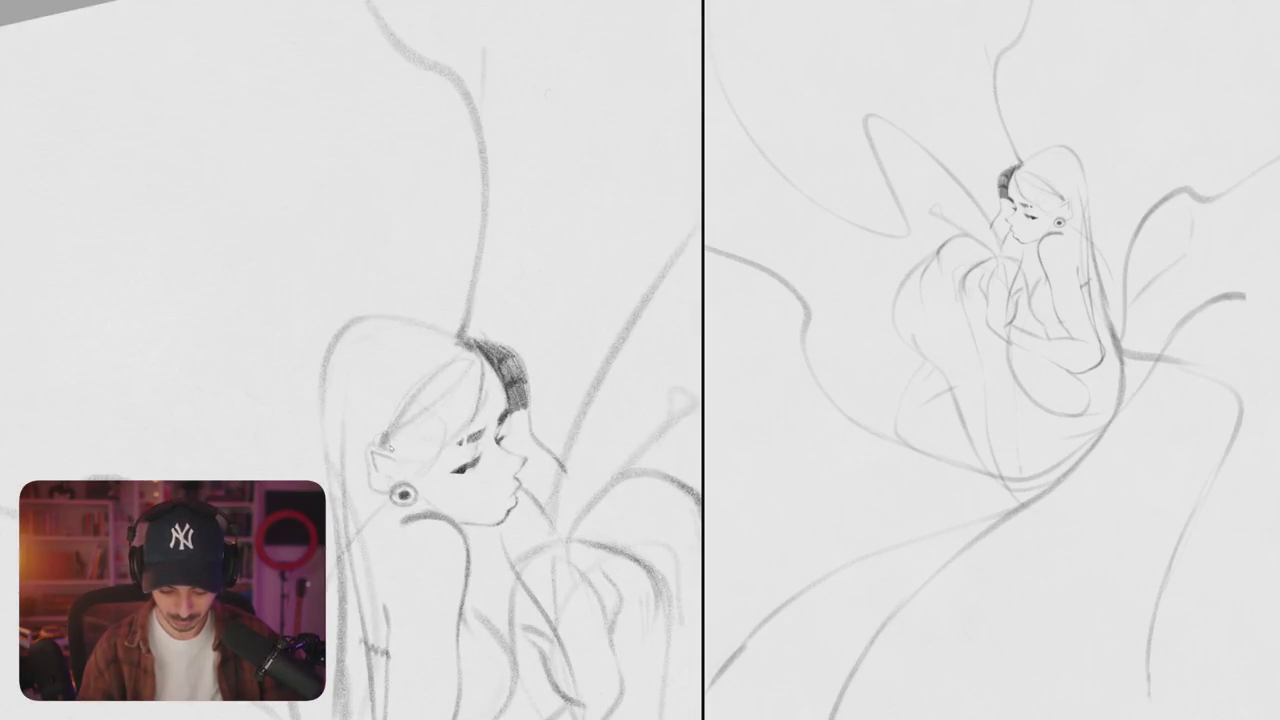
scroll(450, 400, "up", 2)
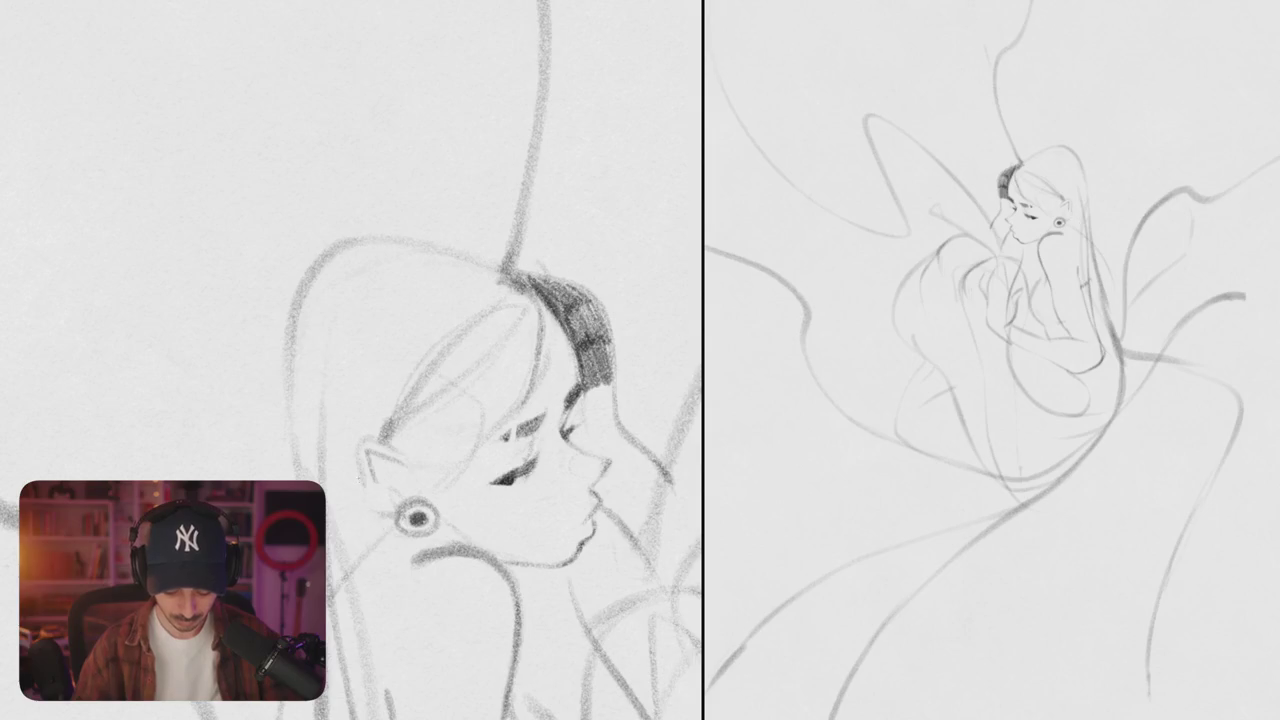
scroll(379, 467, "up", 3)
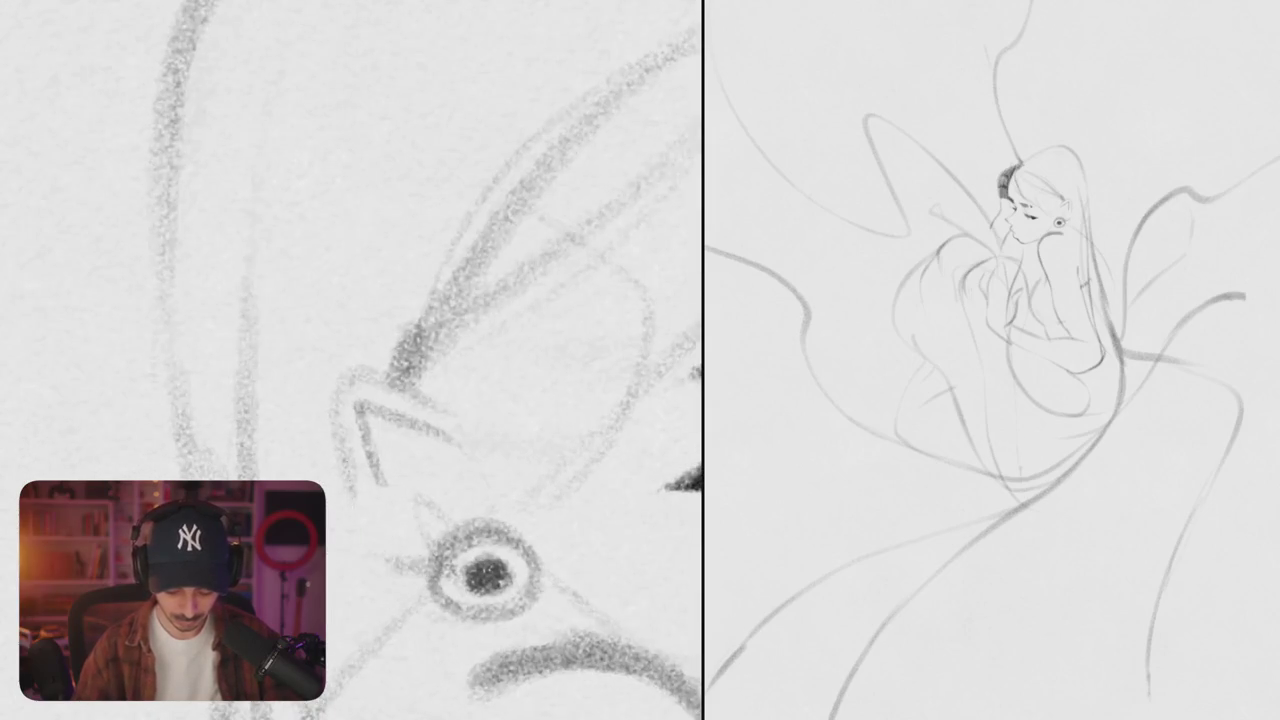
scroll(380, 400, "up", 3)
left_click_drag(378, 312, 333, 378)
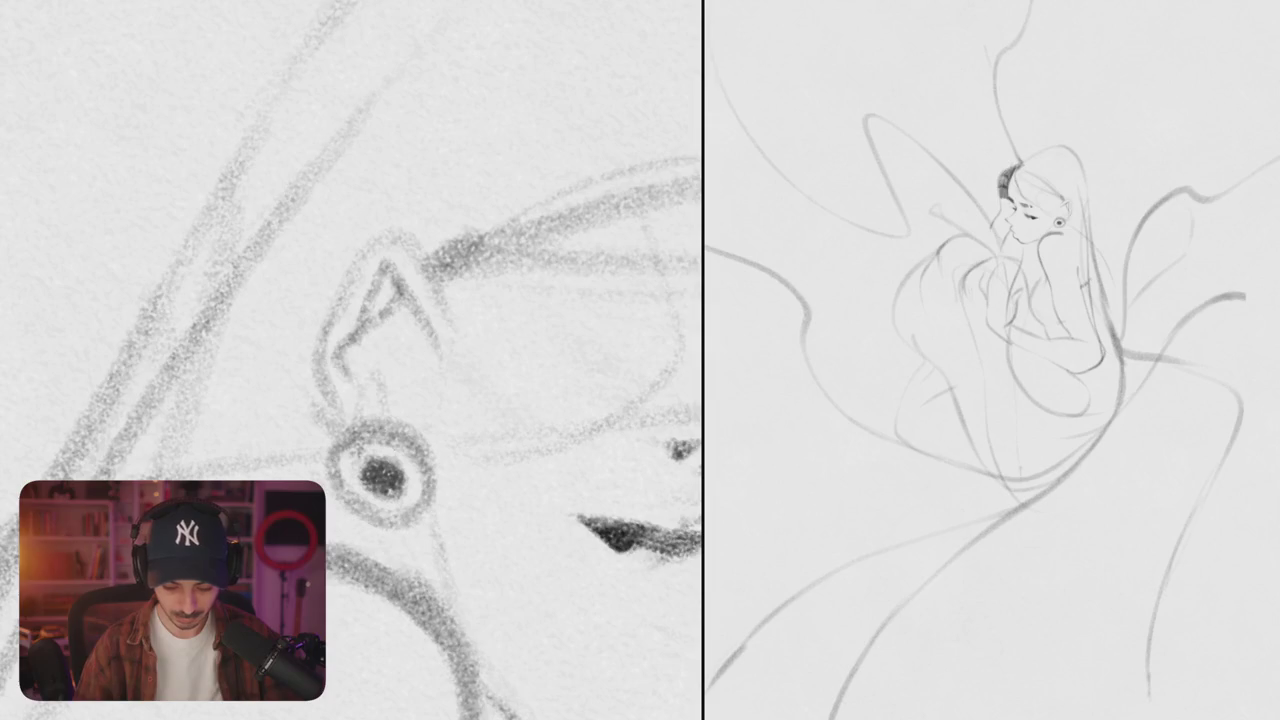
mouse_move(420, 372)
left_mouse_down()
mouse_move(372, 398)
mouse_move(395, 422)
left_mouse_up()
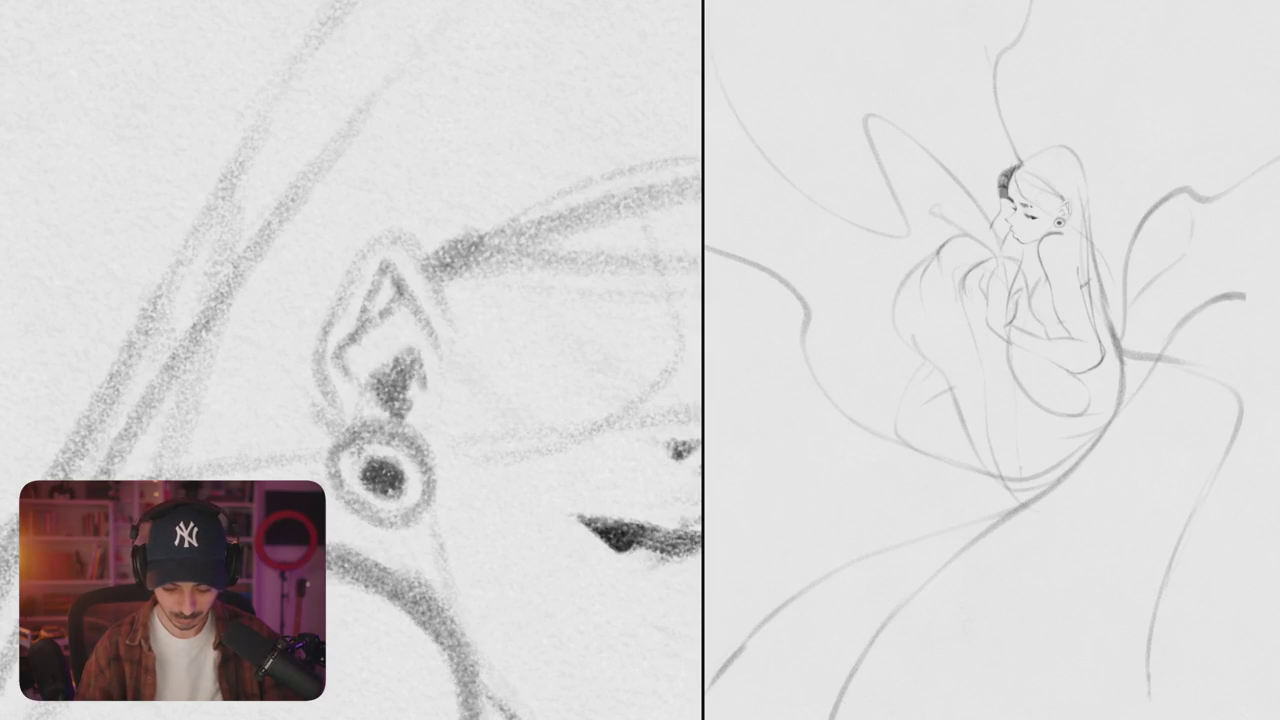
left_click_drag(430, 335, 400, 420)
left_click_drag(420, 330, 400, 350)
left_click_drag(394, 288, 386, 310)
- Retrace the upper eyelid line to darken it
scroll(380, 400, "down", 3)
scroll(380, 400, "down", 2)
scroll(470, 330, "up", 5)
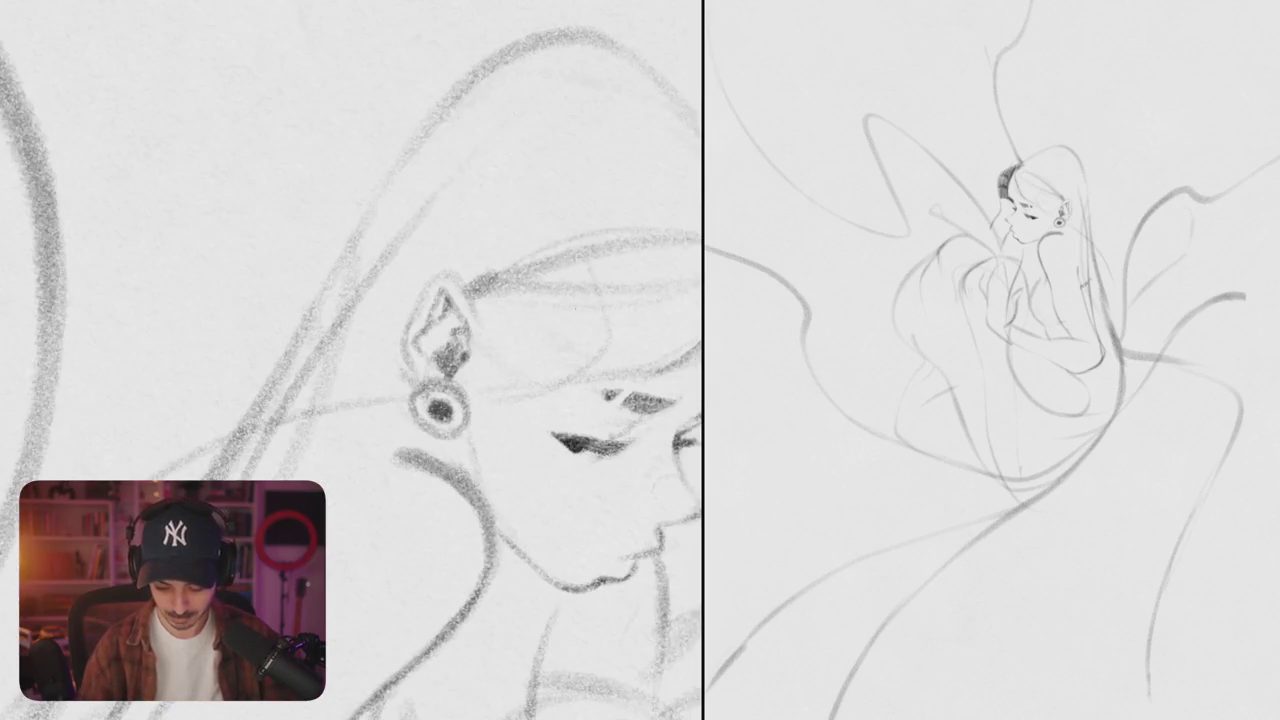
scroll(350, 360, "up", 1)
scroll(450, 360, "down", 1)
mouse_move(480, 280)
left_mouse_down()
mouse_move(436, 300)
mouse_move(456, 298)
left_mouse_up()
left_click_drag(376, 340, 478, 276)
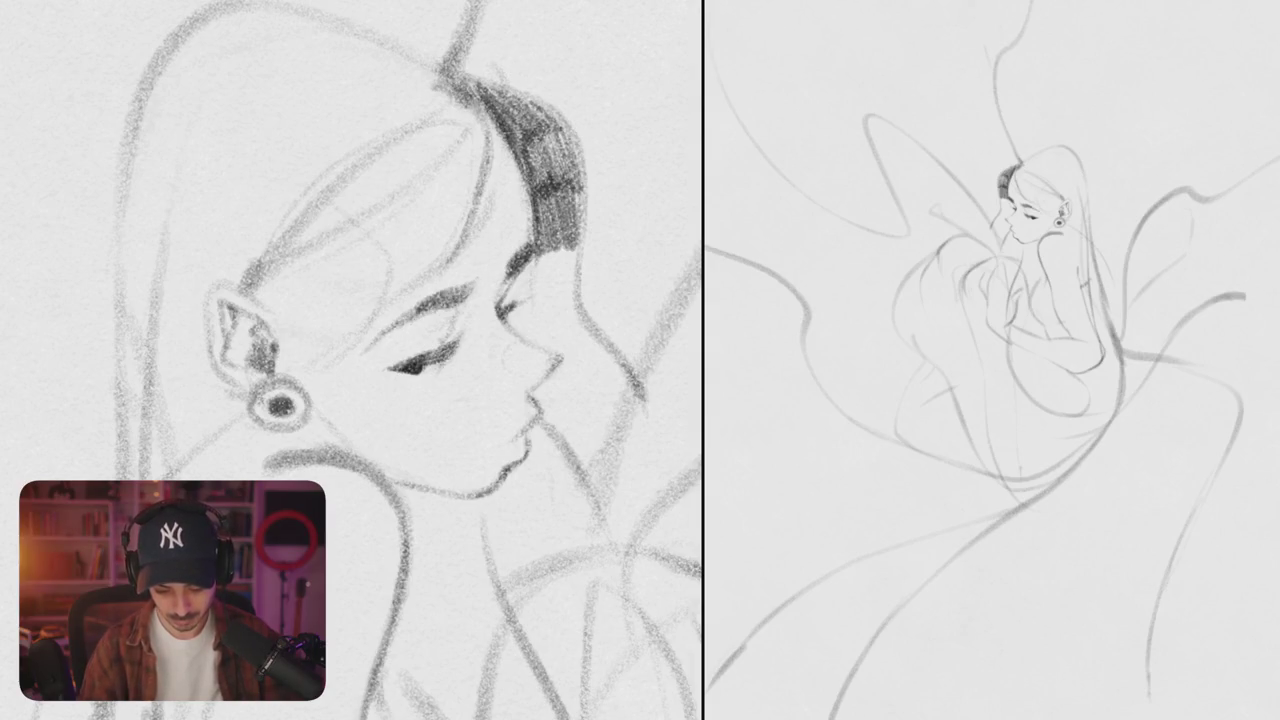
scroll(450, 400, "down", 10)
scroll(360, 395, "up", 10)
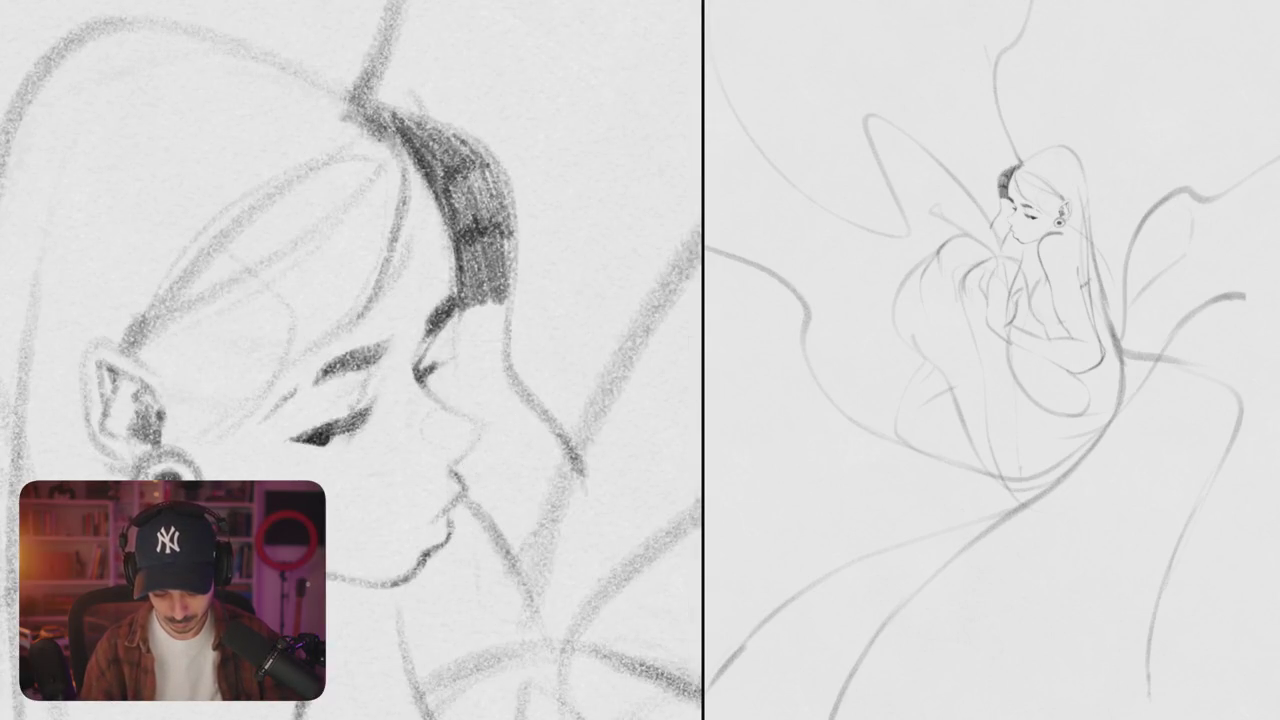
scroll(470, 400, "down", 2)
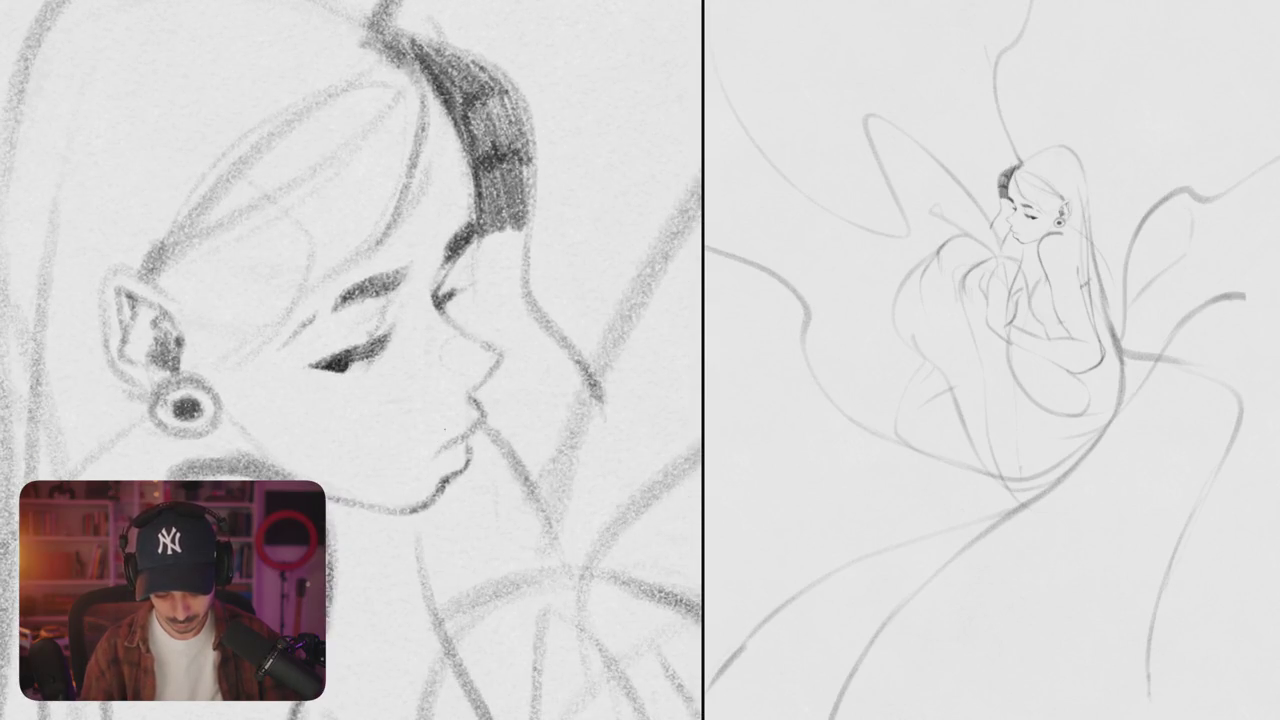
scroll(467, 444, "down", 5)
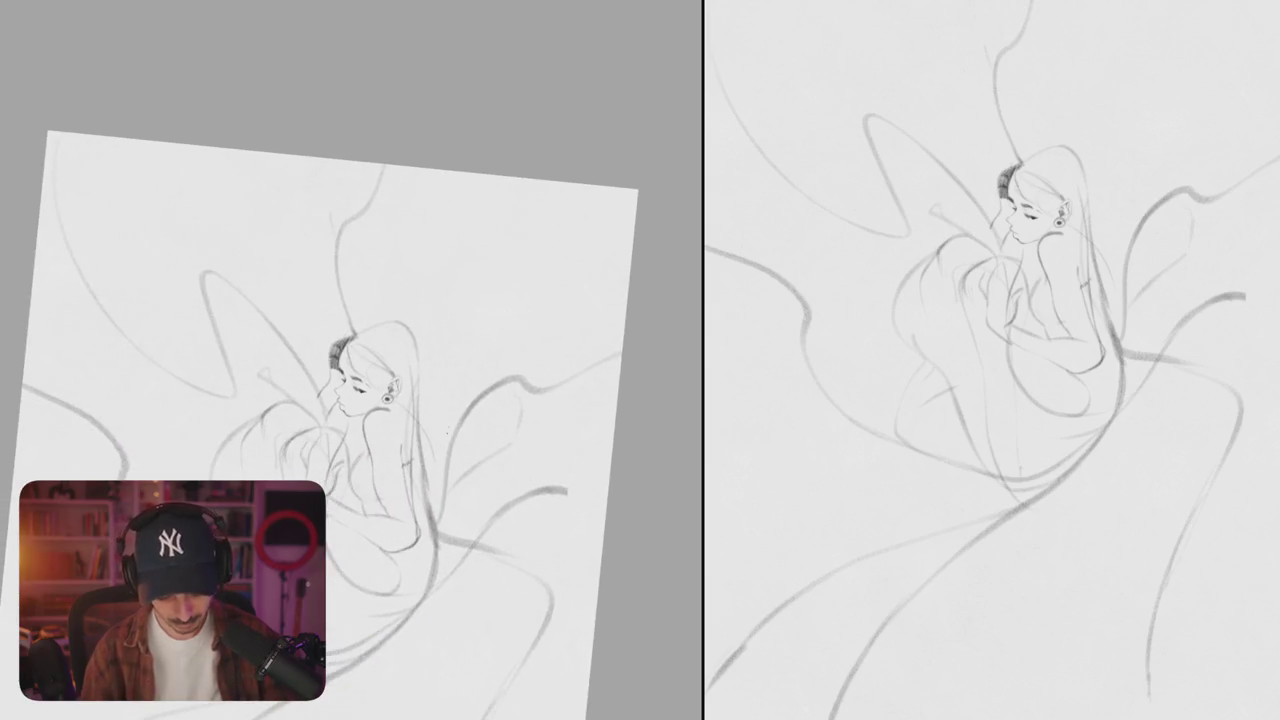
scroll(472, 466, "up", 5)
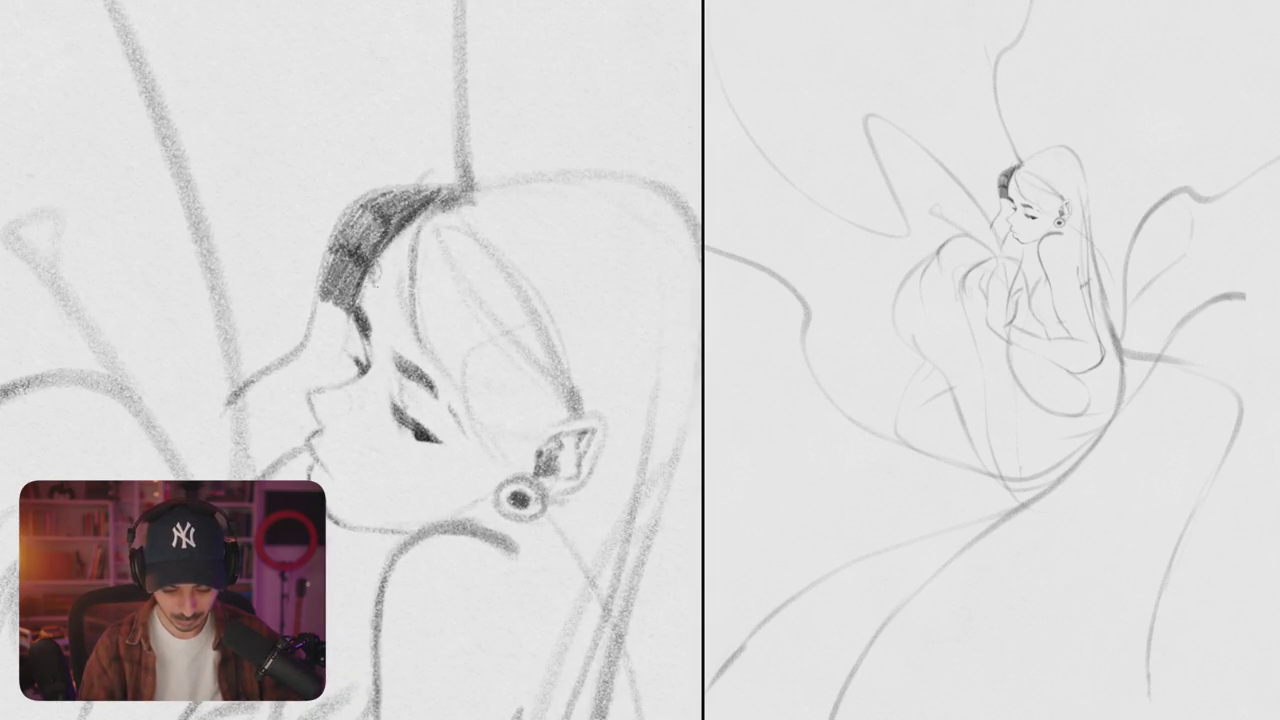
scroll(410, 295, "down", 5)
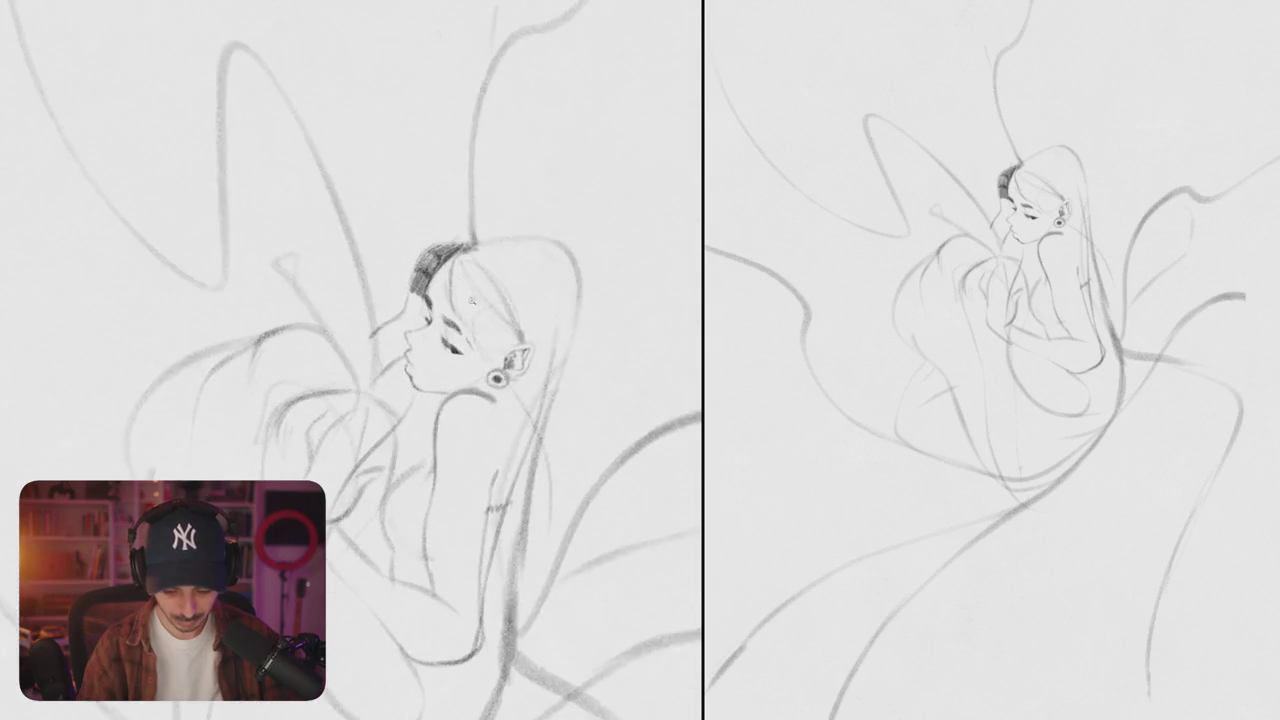
scroll(463, 295, "up", 2)
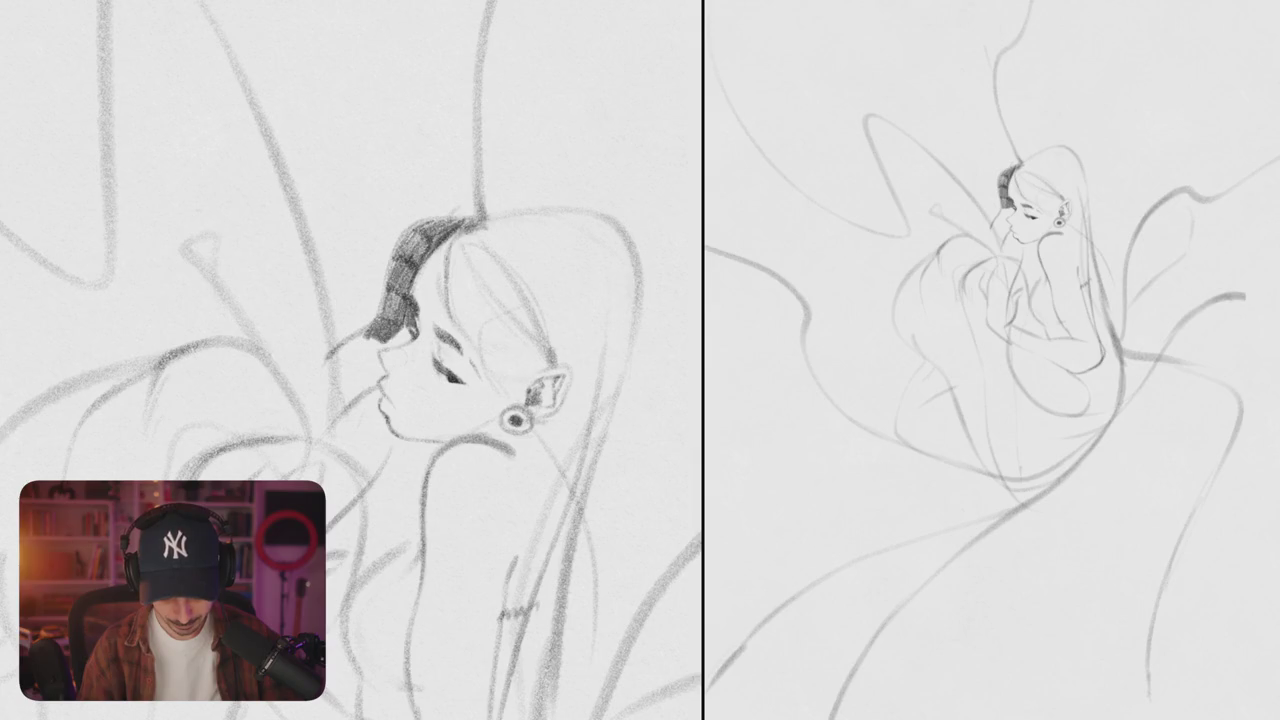
- Extend and darken a bold shaded hair tip leftward past the face
mouse_move(372, 335)
left_mouse_down()
mouse_move(338, 352)
mouse_move(350, 362)
left_mouse_up()
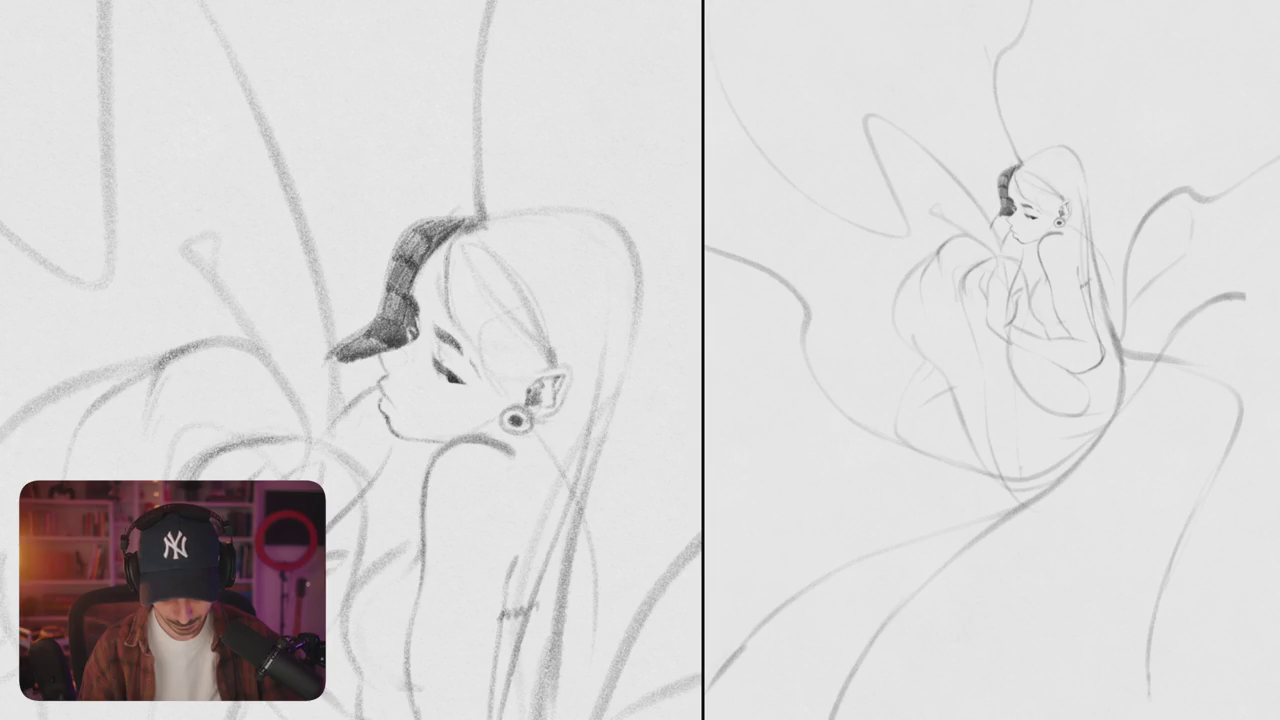
scroll(381, 323, "up", 3)
scroll(381, 323, "up", 3)
left_click_drag(400, 200, 560, 360)
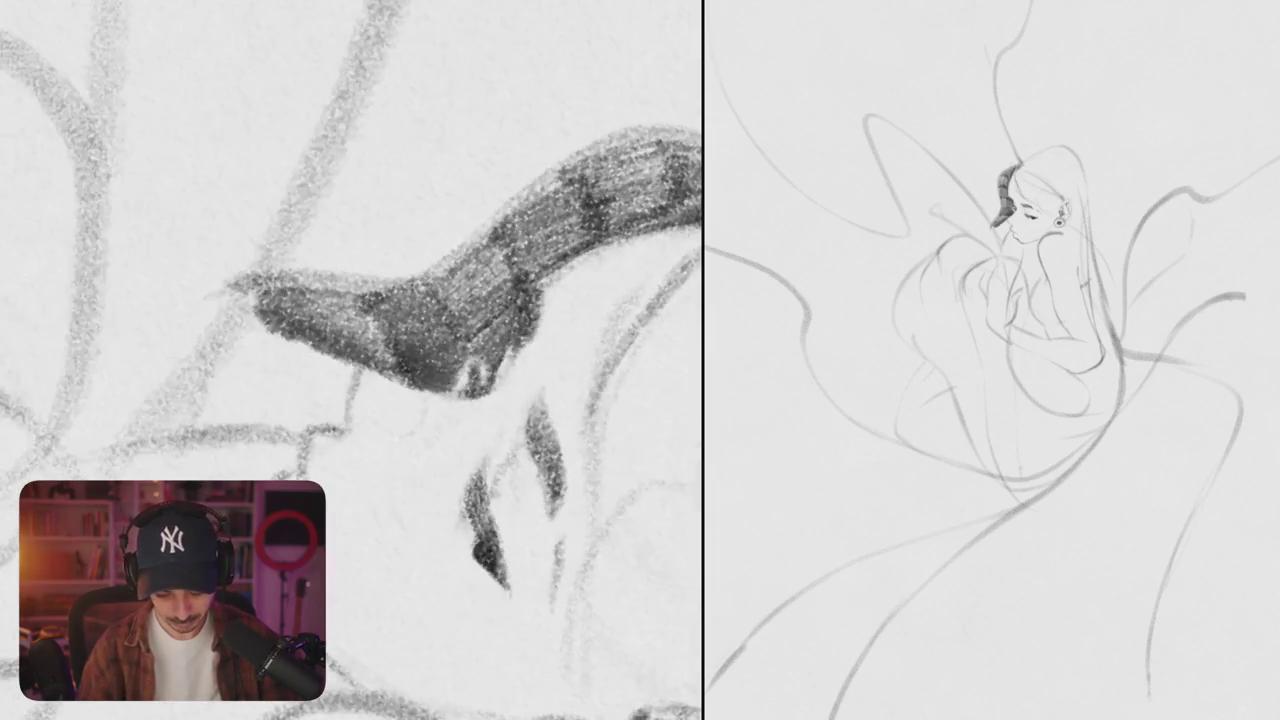
left_click_drag(384, 366, 352, 412)
left_click_drag(560, 360, 400, 200)
mouse_move(366, 362)
left_mouse_down()
mouse_move(326, 404)
mouse_move(372, 446)
left_mouse_up()
- Shade the dark area above the nose and along the hair edge below it
mouse_move(356, 398)
left_mouse_down()
mouse_move(386, 452)
mouse_move(396, 430)
left_mouse_up()
left_click_drag(248, 404, 306, 478)
mouse_move(282, 388)
left_mouse_down()
mouse_move(318, 478)
mouse_move(332, 480)
left_mouse_up()
left_click_drag(300, 422, 338, 484)
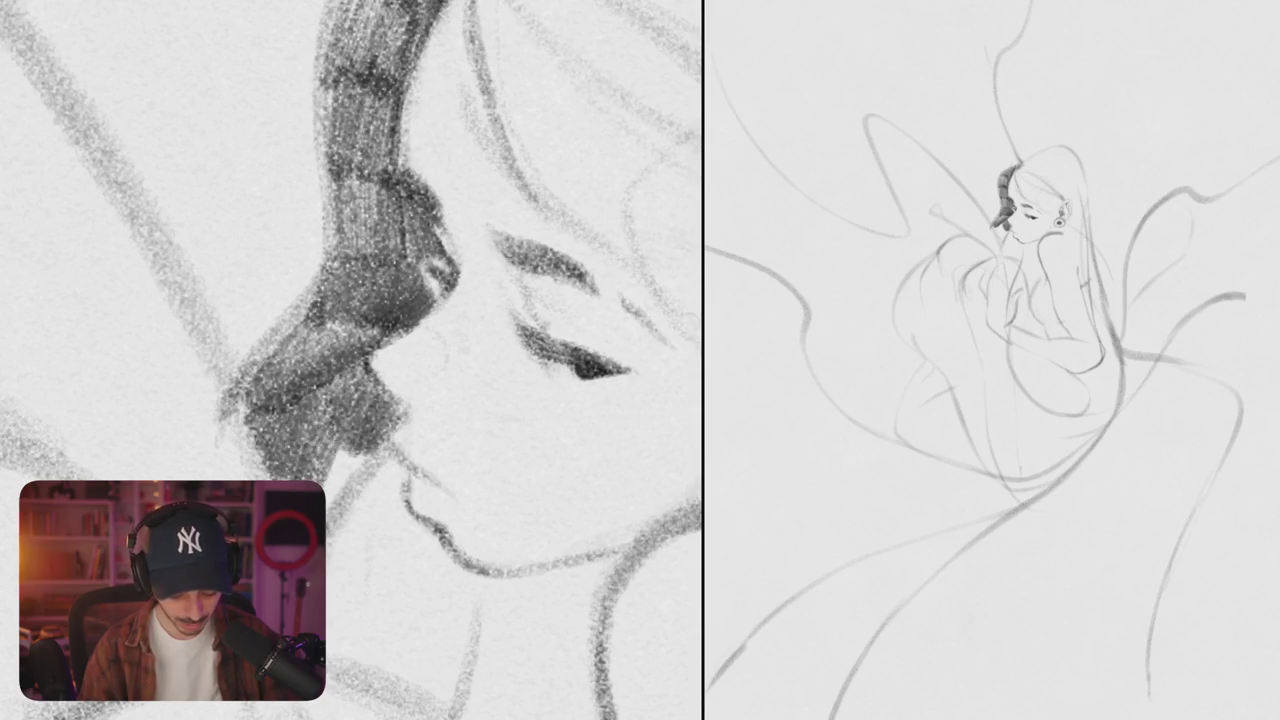
left_click_drag(318, 442, 352, 508)
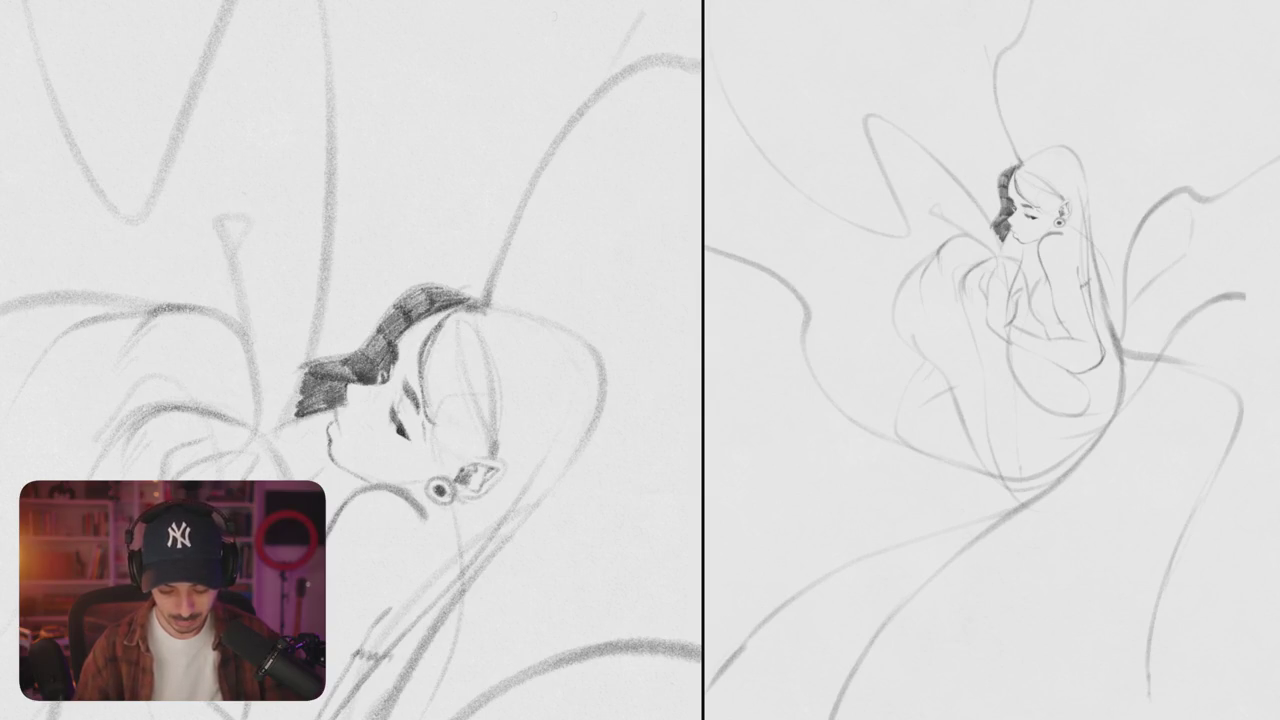
- Darken the hair strand beside the face, including its upper part
mouse_move(430, 358)
left_mouse_down()
mouse_move(436, 416)
mouse_move(438, 376)
left_mouse_up()
mouse_move(440, 332)
left_mouse_down()
mouse_move(444, 392)
mouse_move(464, 406)
left_mouse_up()
left_click_drag(442, 316, 458, 350)
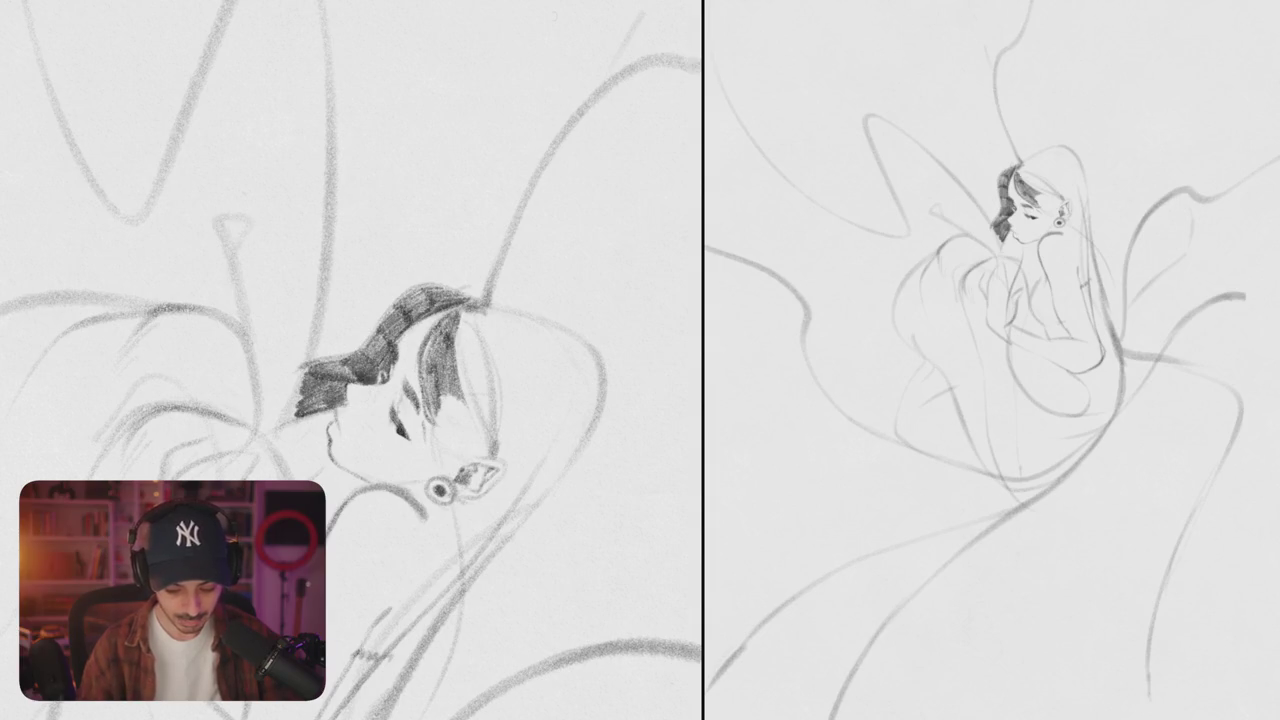
scroll(350, 360, "down", 5)
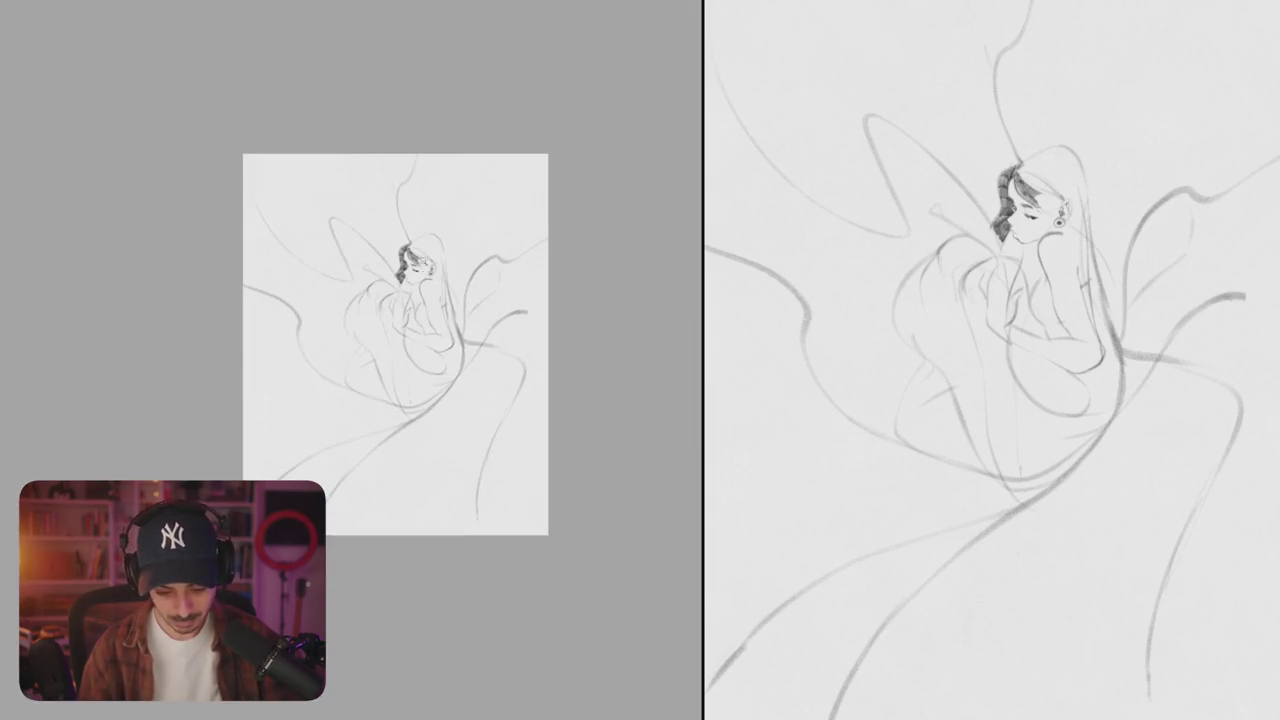
- Darken the hair strands below and just left of the ear with short dark strokes
scroll(350, 360, "up", 5)
mouse_move(352, 392)
left_mouse_down()
mouse_move(372, 455)
mouse_move(420, 446)
left_mouse_up()
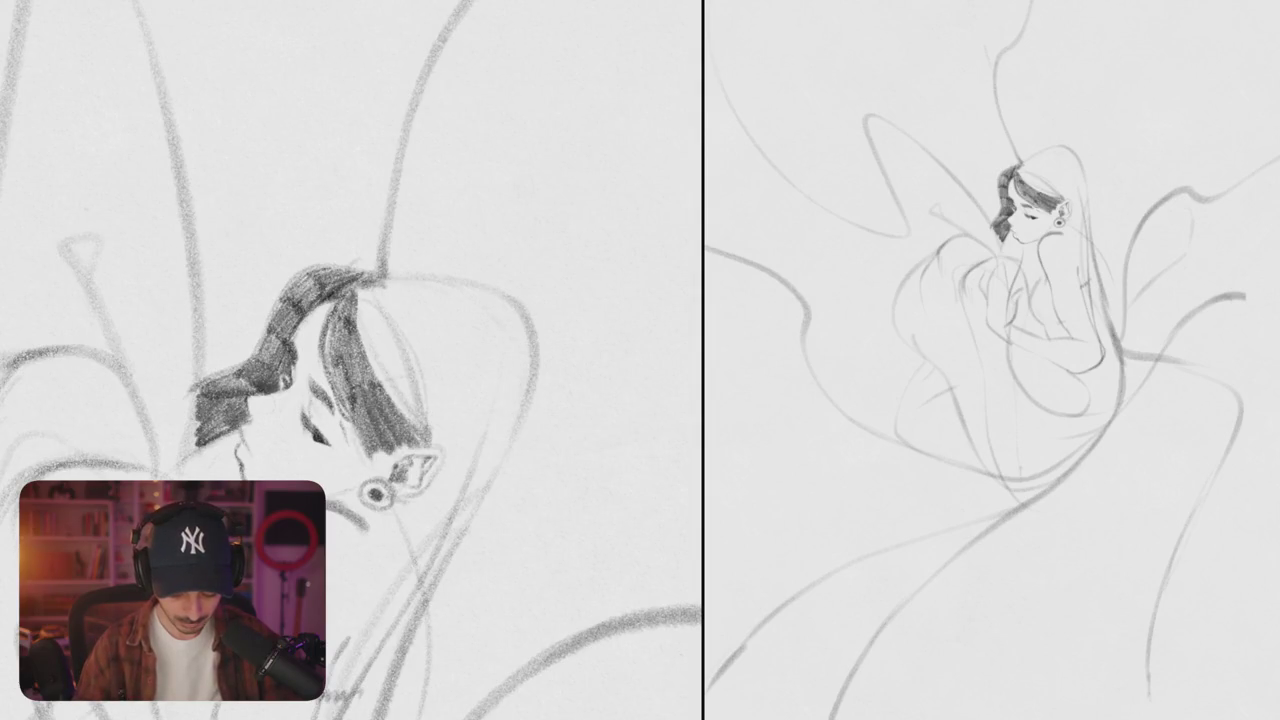
scroll(350, 360, "down", 3)
scroll(350, 360, "down", 3)
scroll(350, 360, "up", 8)
mouse_move(415, 368)
left_mouse_down()
mouse_move(436, 414)
mouse_move(414, 436)
left_mouse_up()
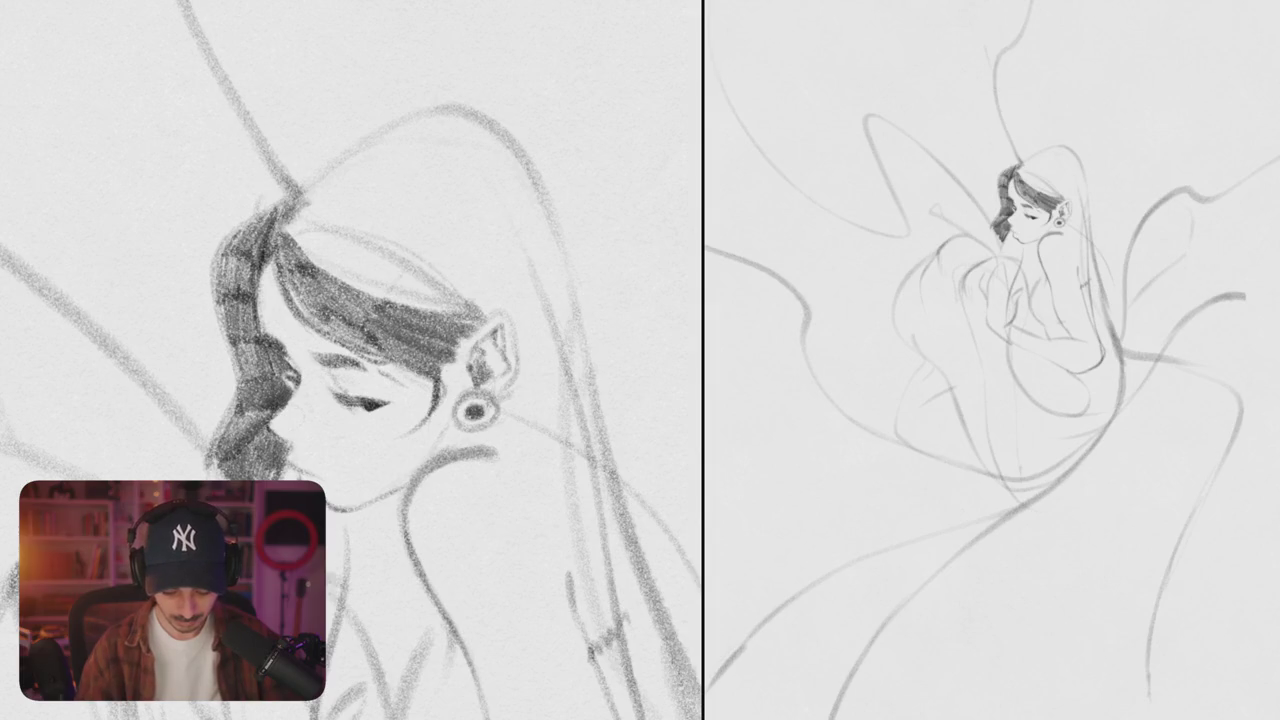
left_click_drag(426, 360, 450, 376)
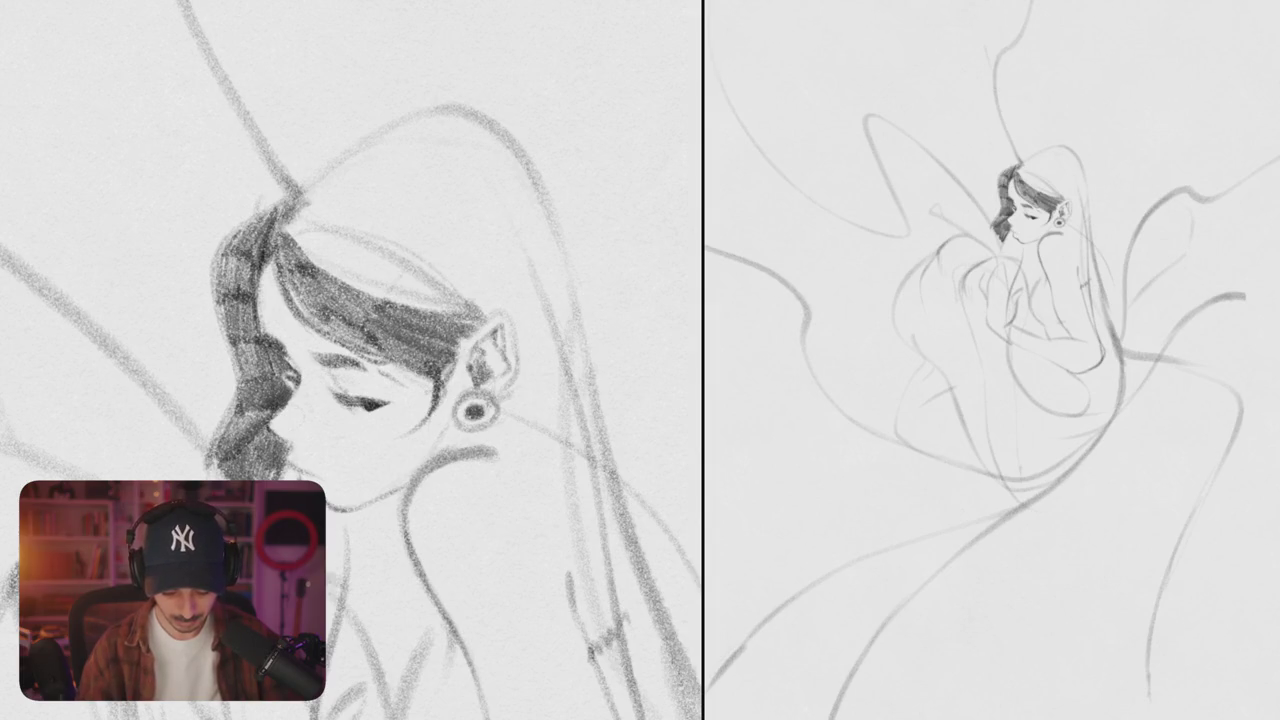
- Rotate and refit the canvas view, then darken the shading in the upper hair
key("6")
key("6")
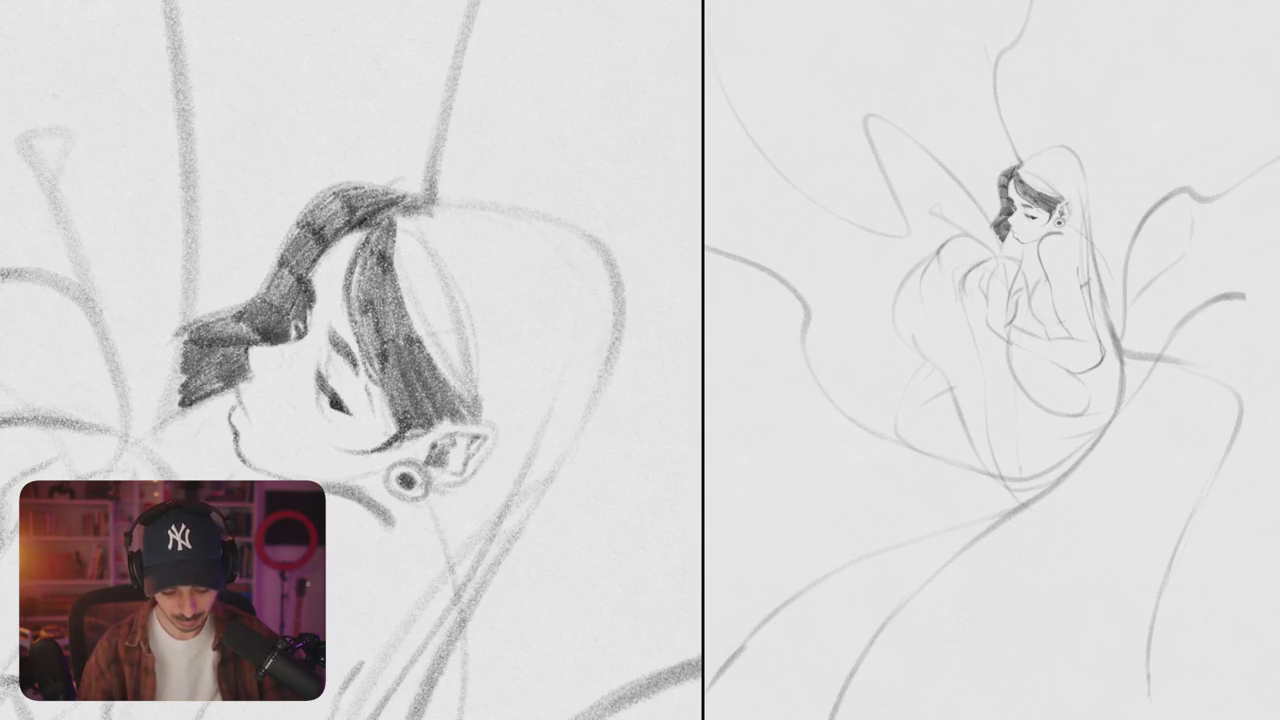
key("ctrl+0")
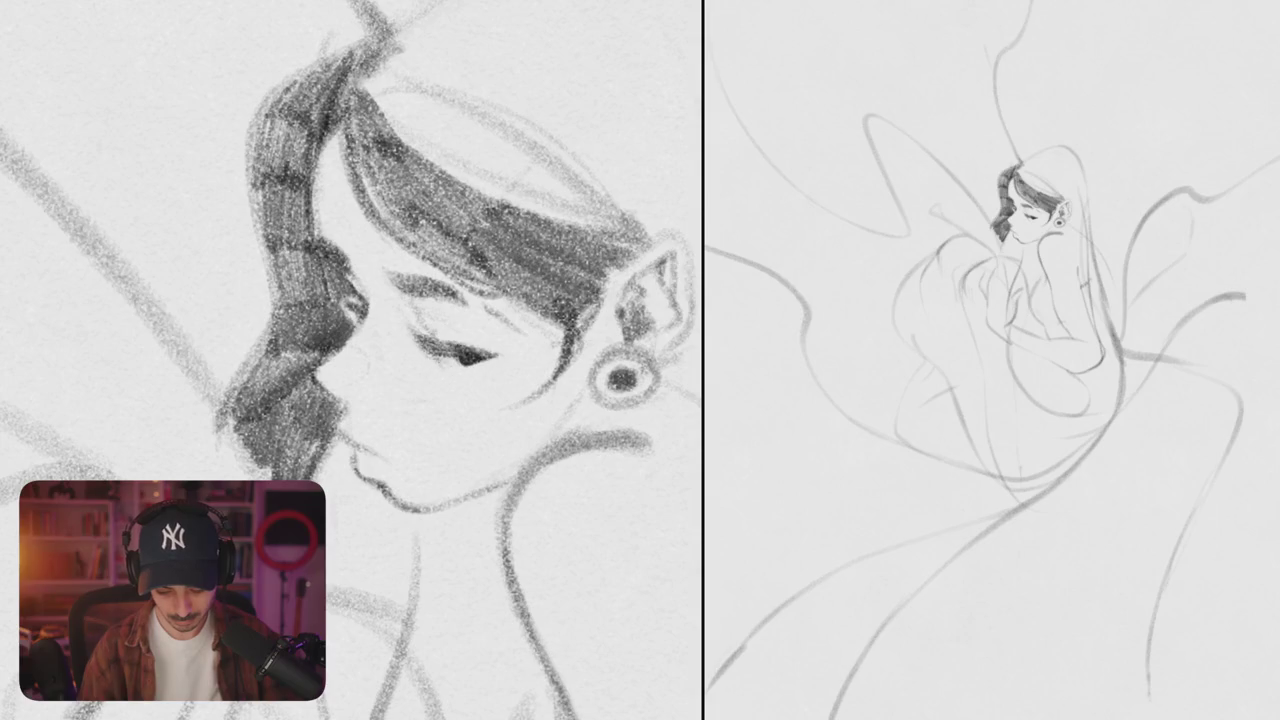
scroll(350, 360, "down", 5)
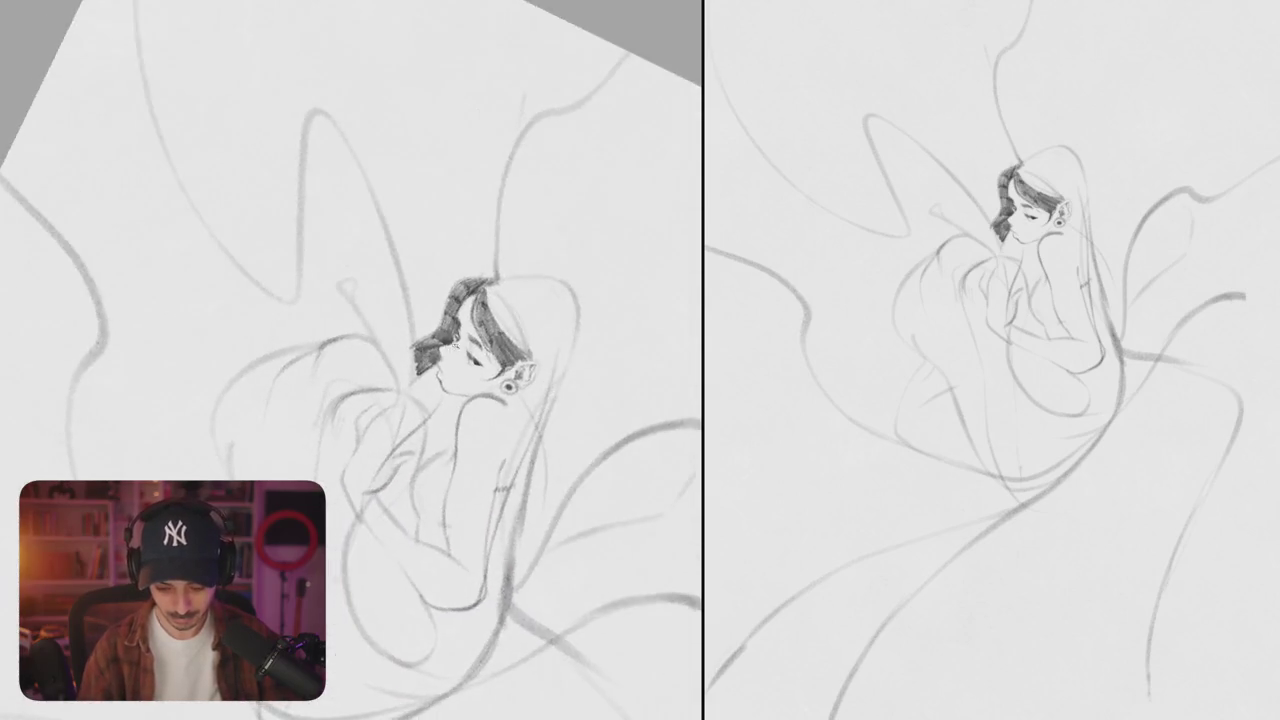
scroll(350, 360, "up", 5)
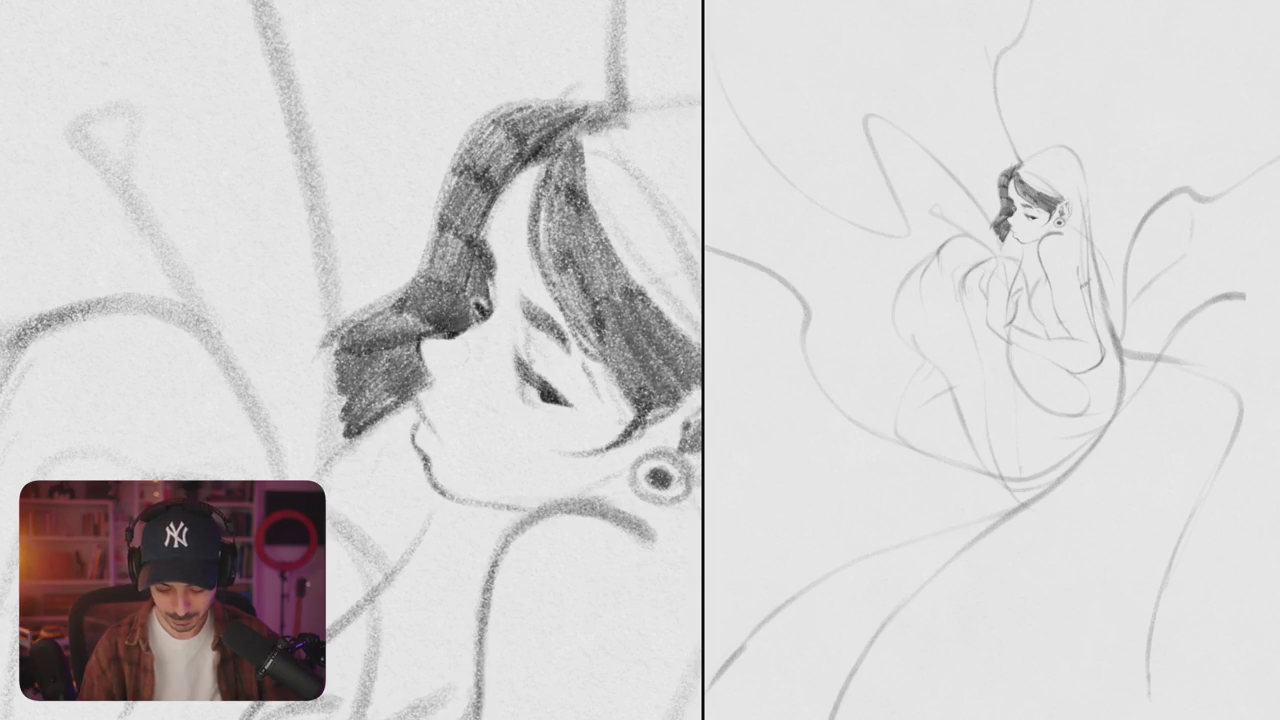
left_click_drag(470, 238, 490, 268)
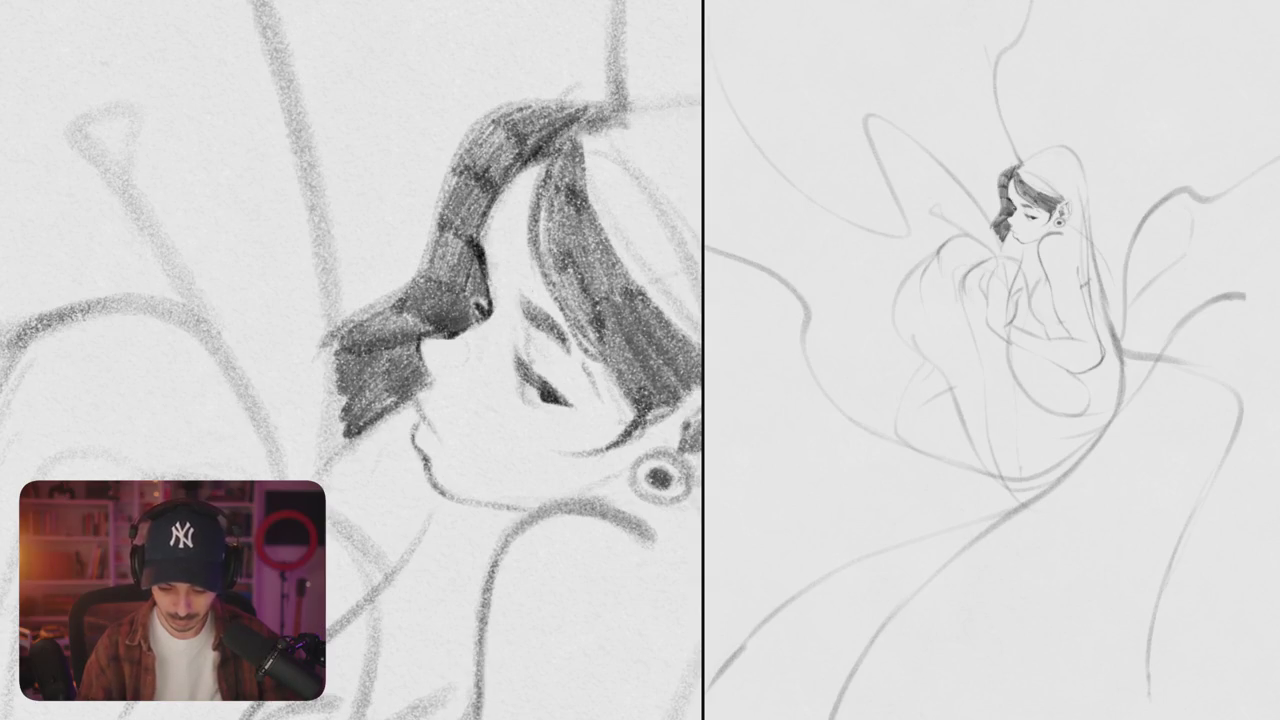
scroll(351, 360, "down", 5)
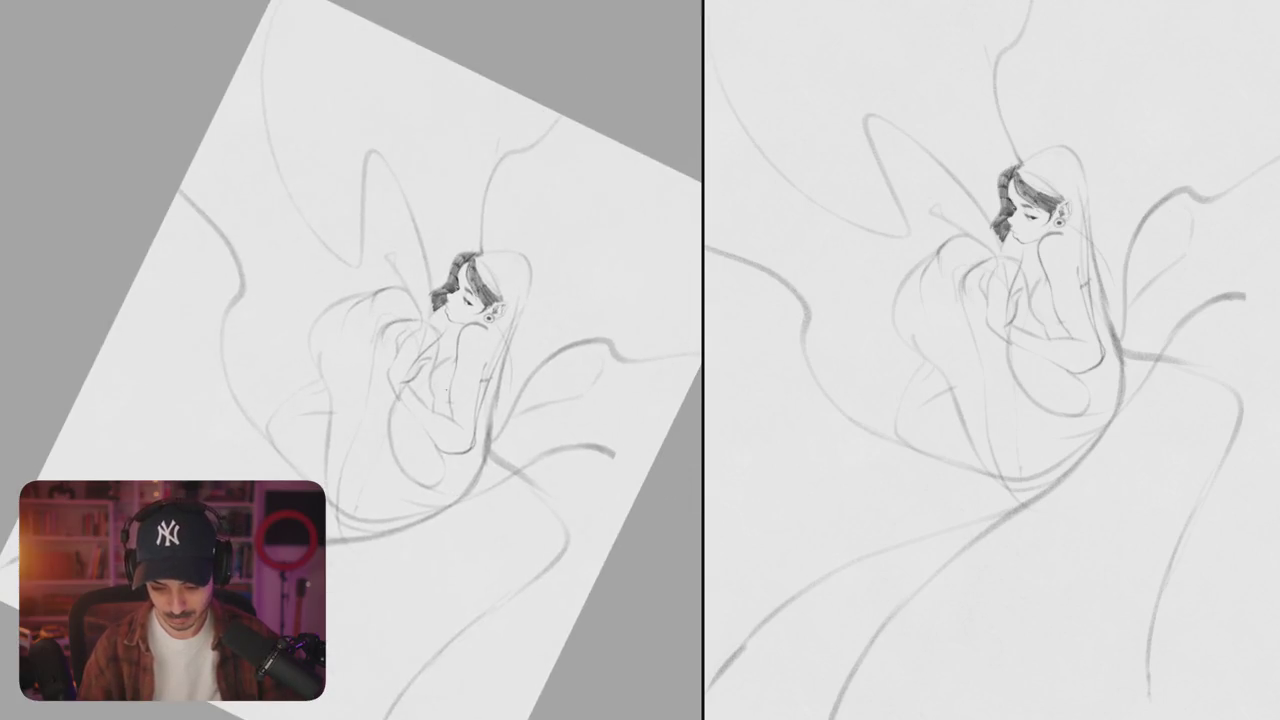
- Lighten and soften the faint stray marks around the lips
left_click_drag(350, 360, 470, 330)
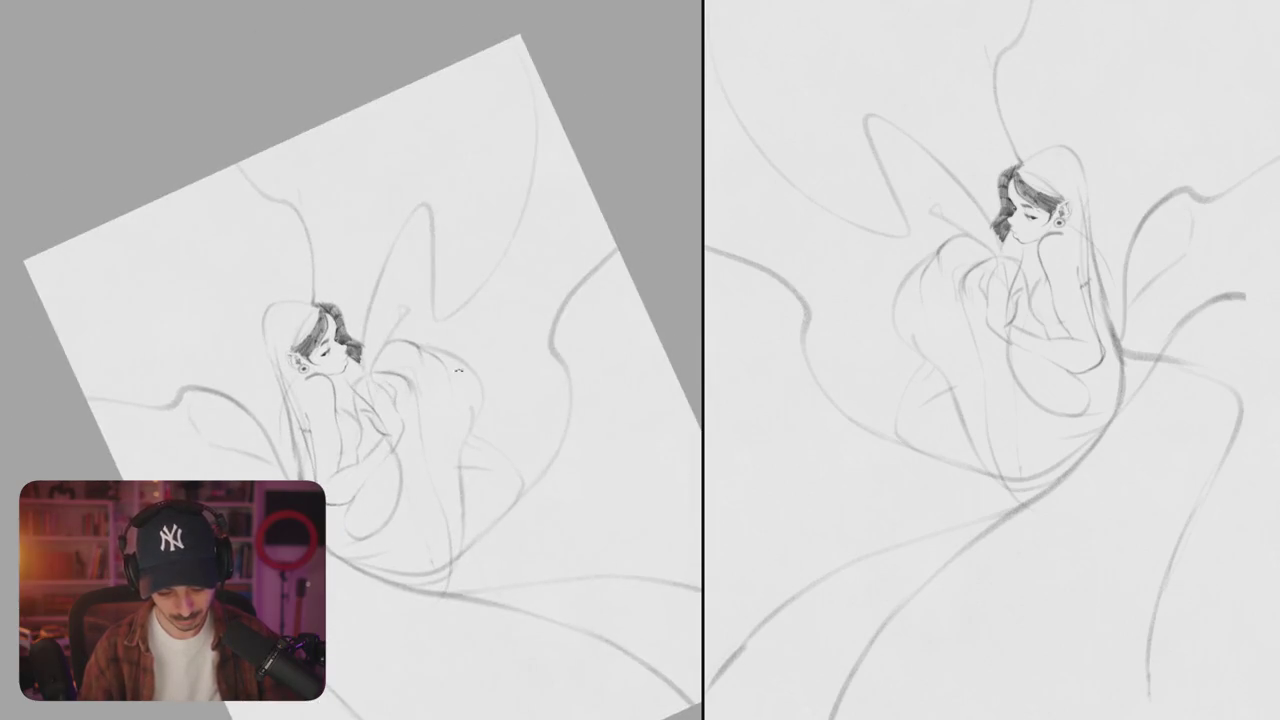
scroll(330, 330, "up", 5)
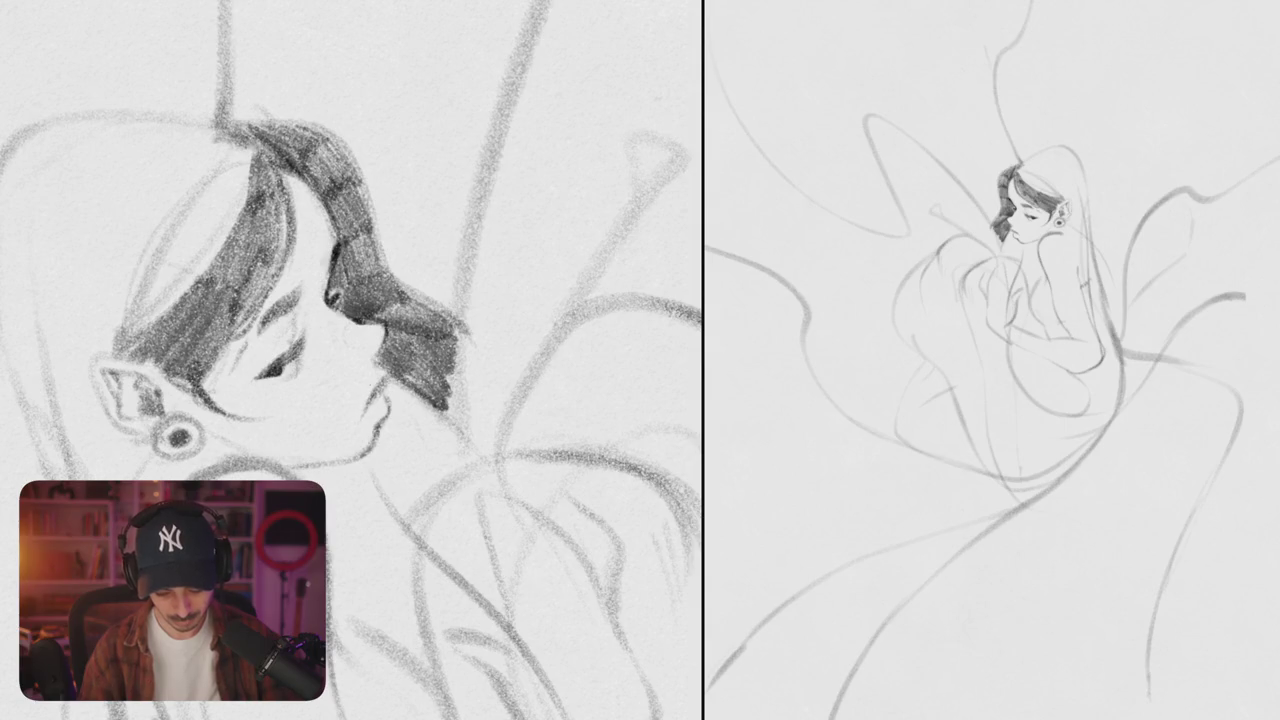
scroll(350, 360, "down", 5)
scroll(350, 360, "up", 10)
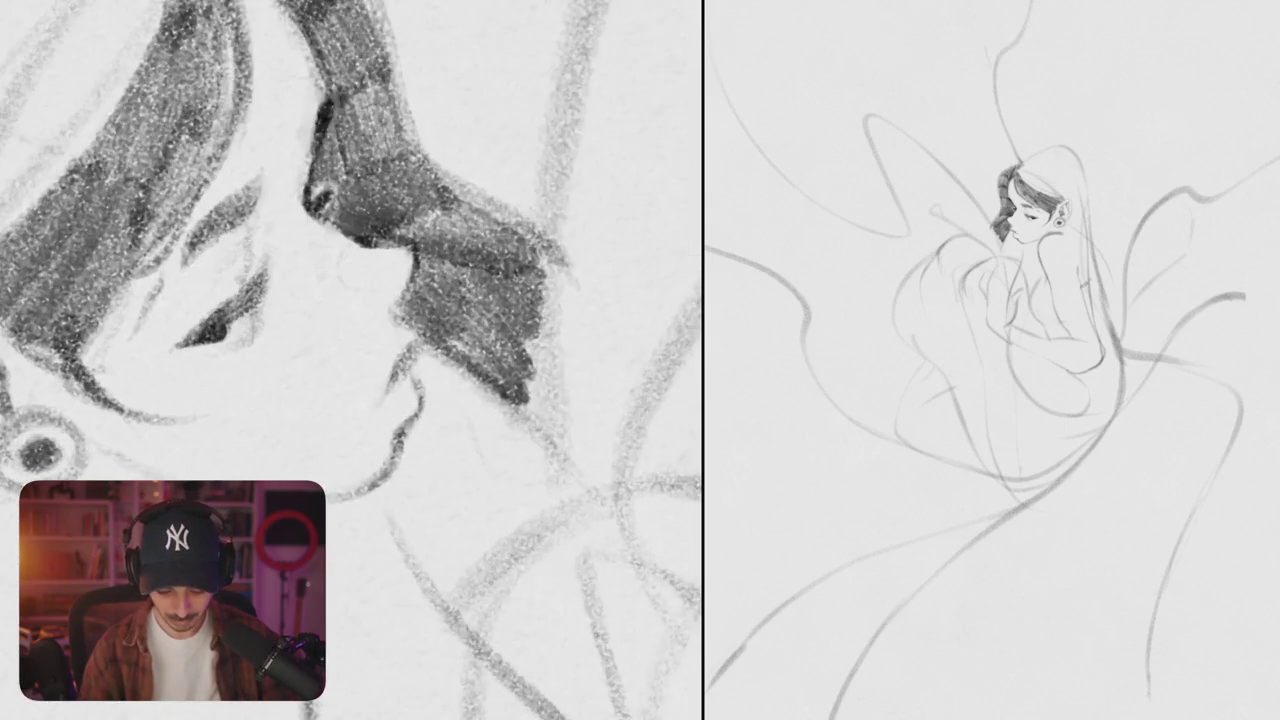
left_click_drag(424, 403, 401, 444)
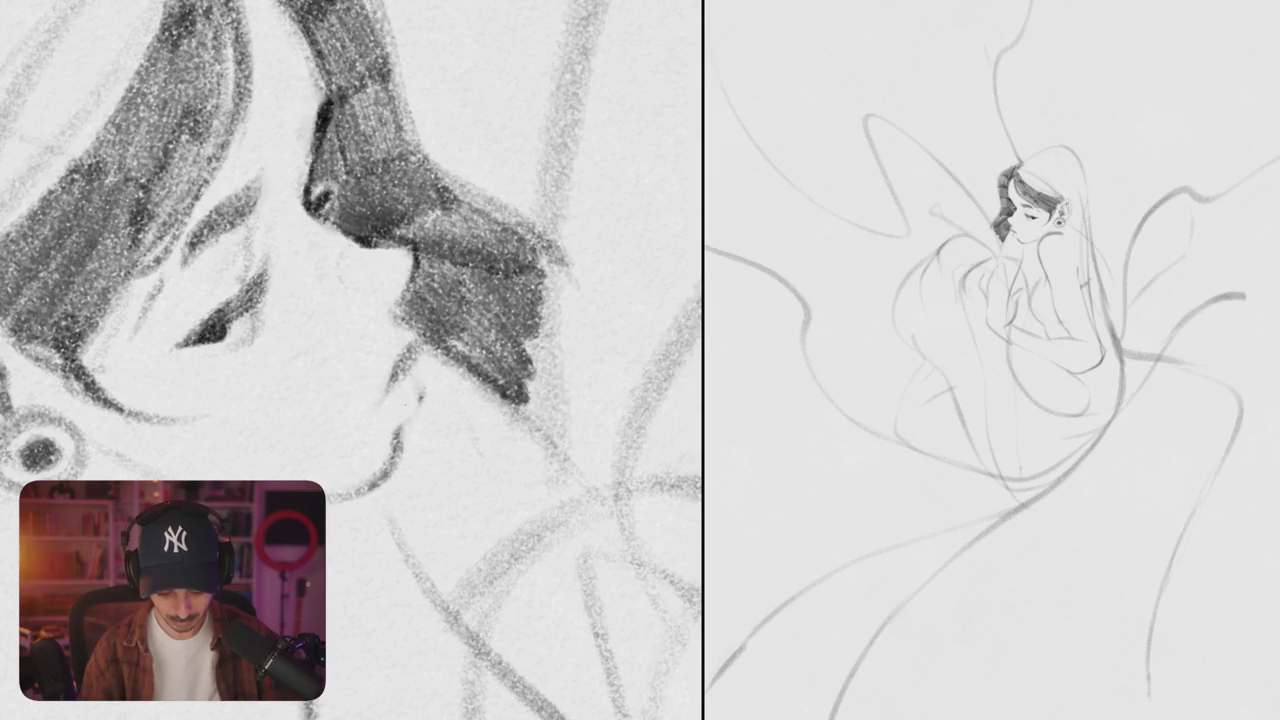
left_click_drag(410, 420, 427, 407)
- Add dark and faint pencil strokes through the hair from a rotated view
scroll(401, 450, "down", 5)
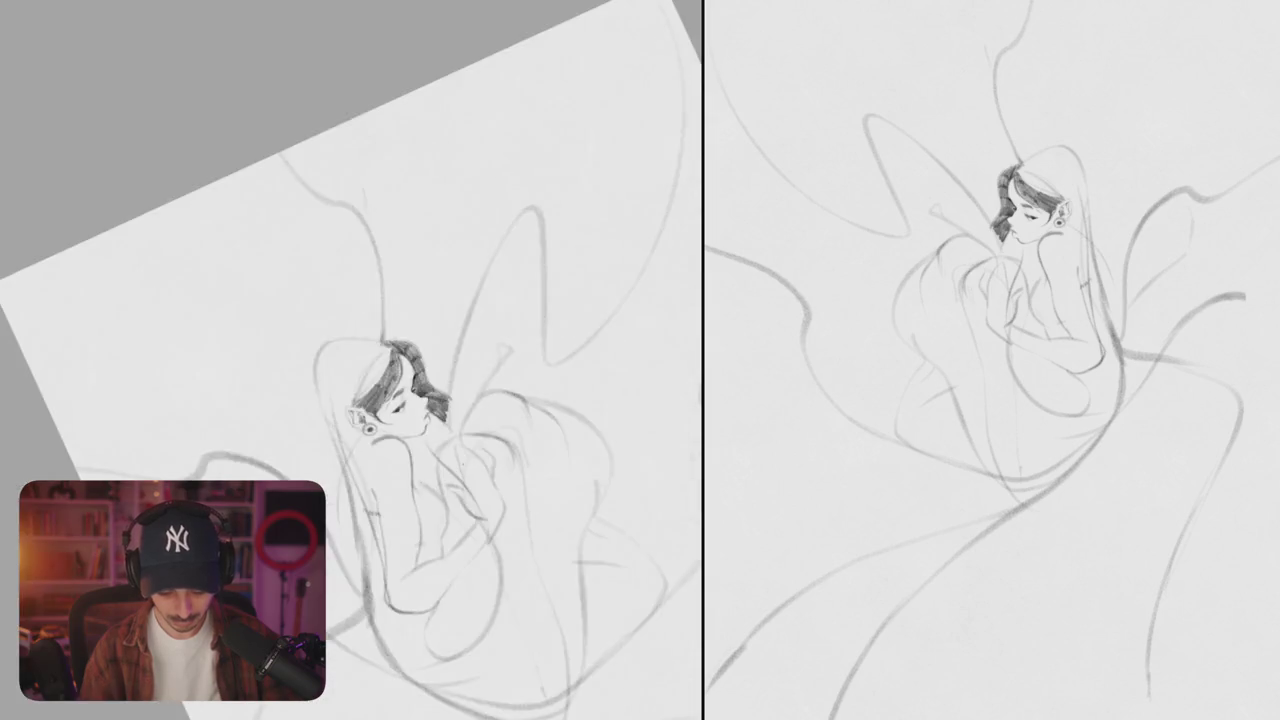
scroll(350, 420, "up", 10)
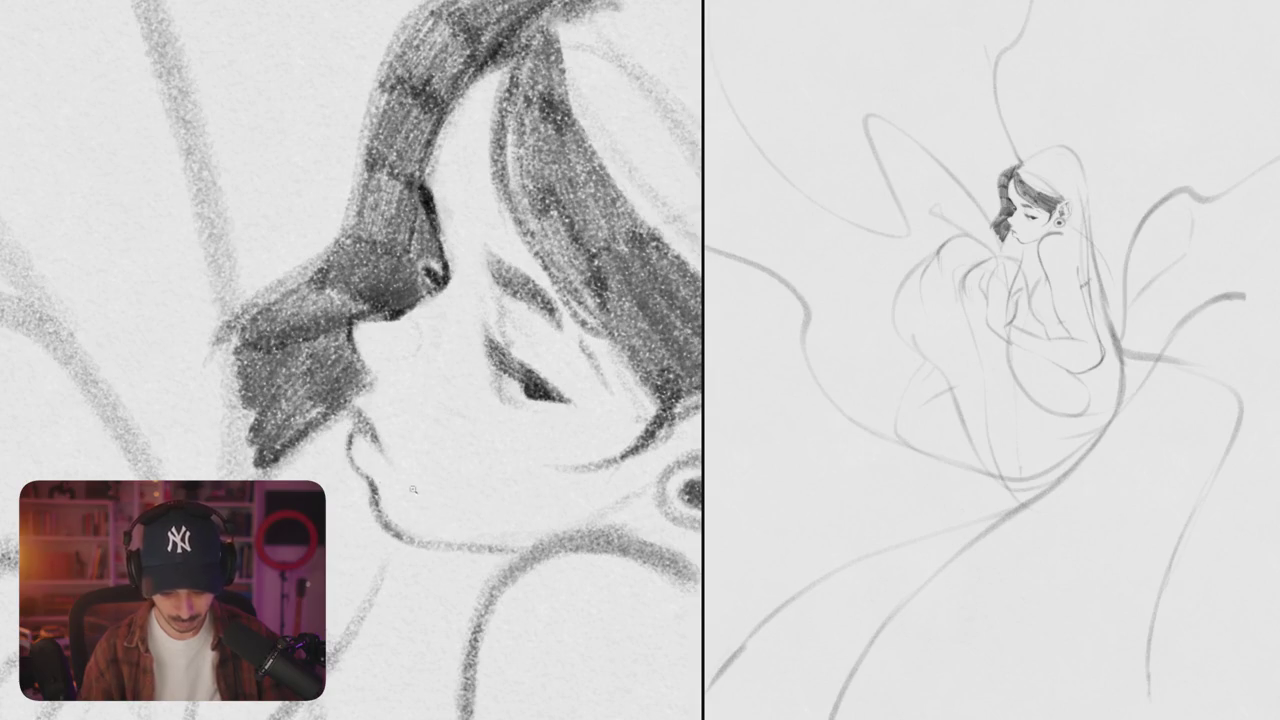
scroll(350, 400, "down", 10)
scroll(400, 400, "up", 3)
scroll(450, 300, "up", 6)
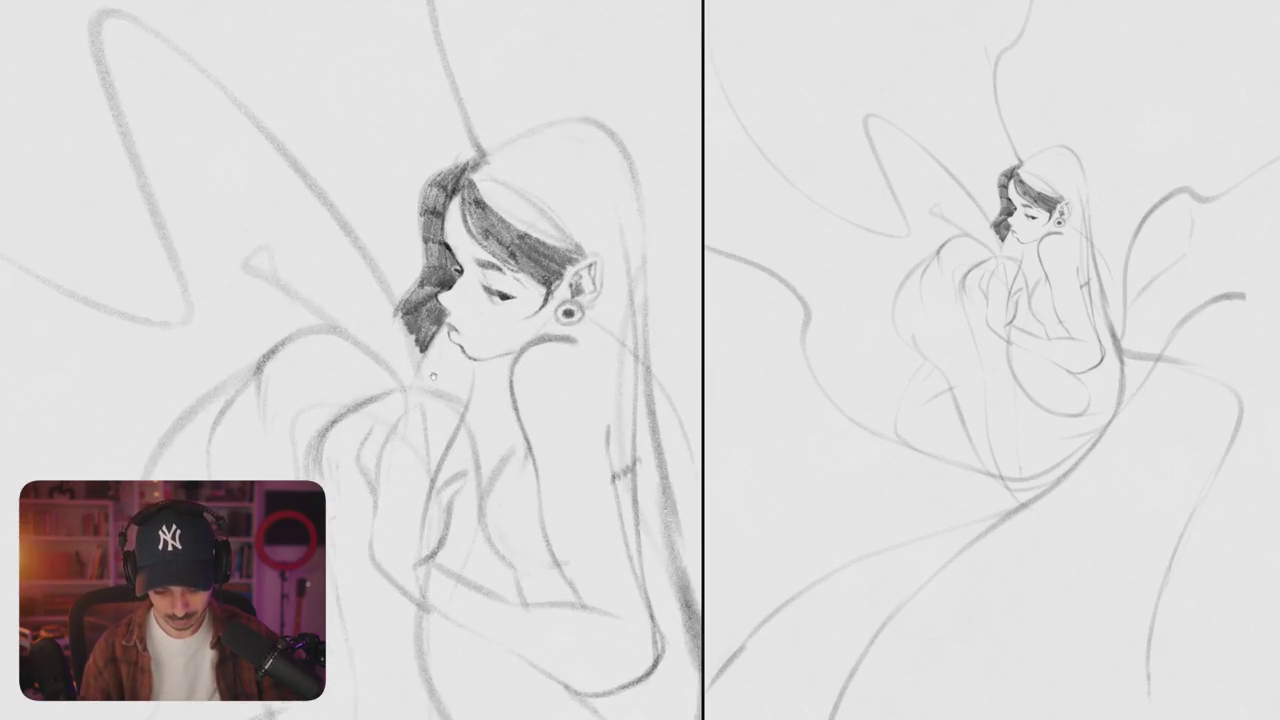
scroll(500, 300, "up", 3)
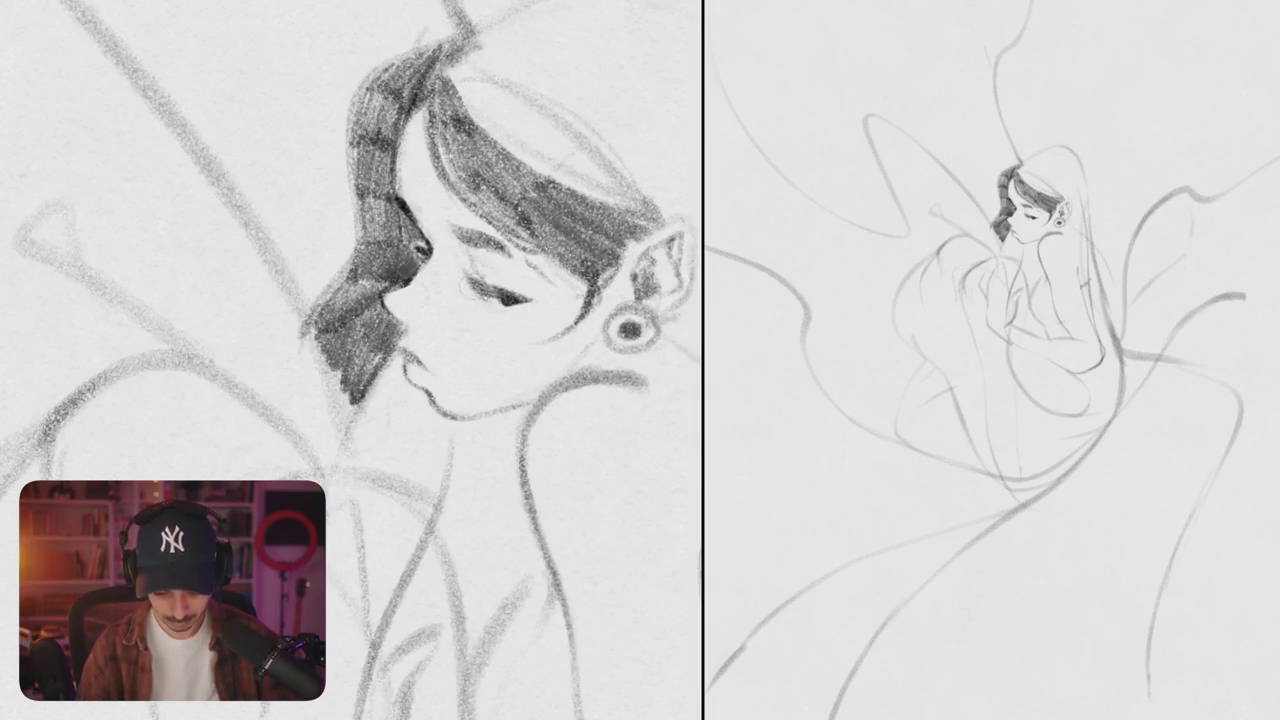
left_click_drag(500, 300, 400, 450)
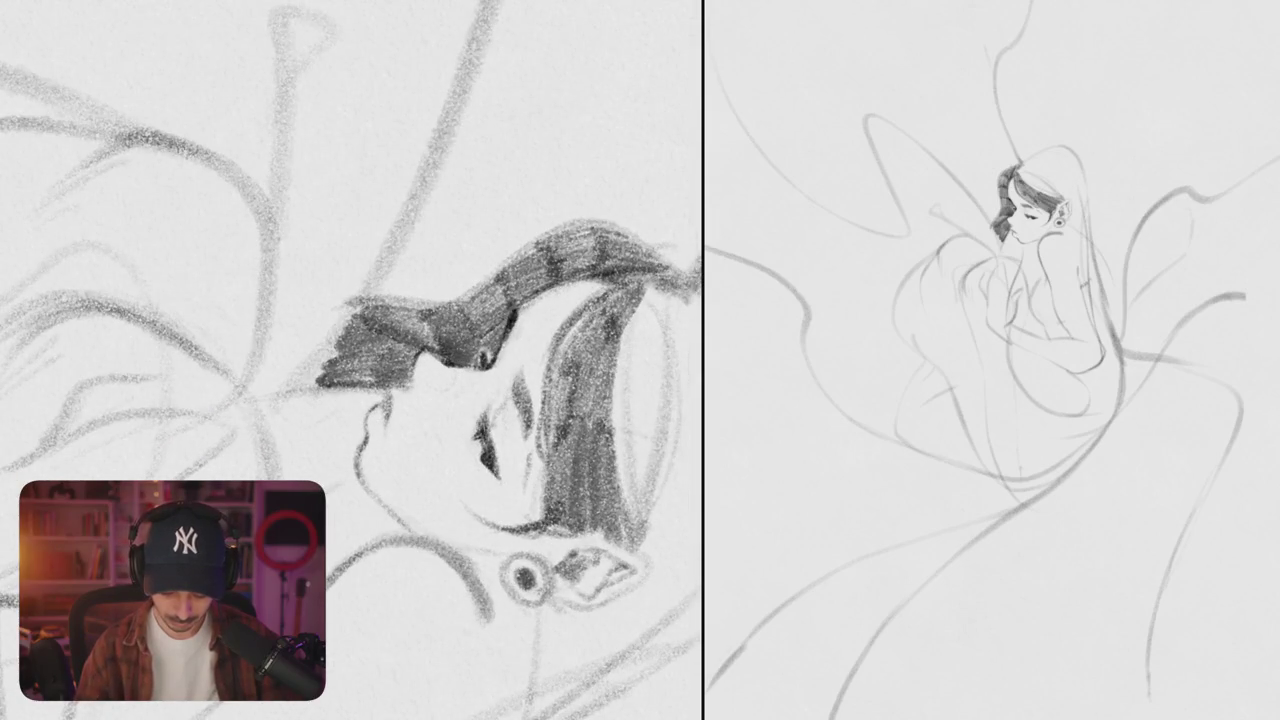
scroll(528, 424, "down", 5)
mouse_move(511, 428)
left_mouse_down()
mouse_move(456, 276)
mouse_move(390, 340)
left_mouse_up()
scroll(456, 276, "up", 5)
left_click_drag(388, 292, 420, 392)
scroll(487, 366, "down", 5)
left_click_drag(487, 366, 433, 287)
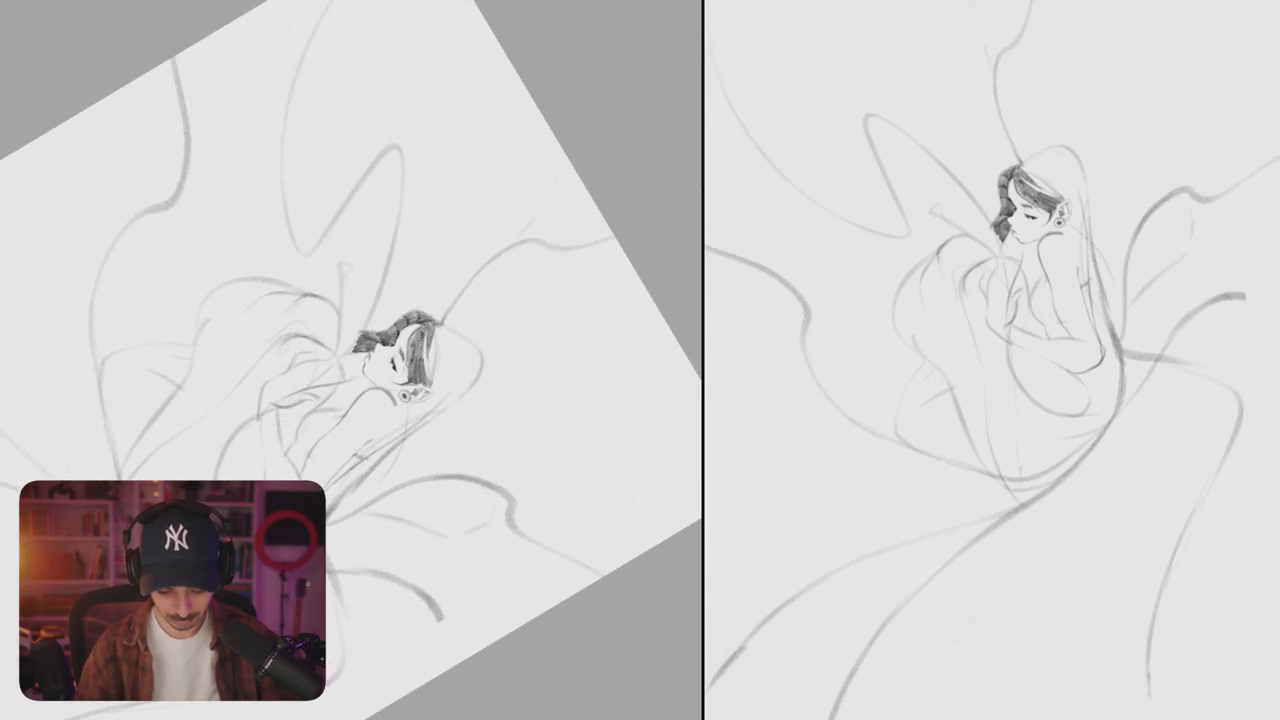
- Add pencil marks along the figure's arm with the page upright
mouse_move(476, 360)
left_mouse_down()
mouse_move(468, 375)
mouse_move(480, 323)
left_mouse_up()
scroll(468, 375, "down", 3)
scroll(480, 323, "up", 5)
left_click_drag(347, 262, 338, 285)
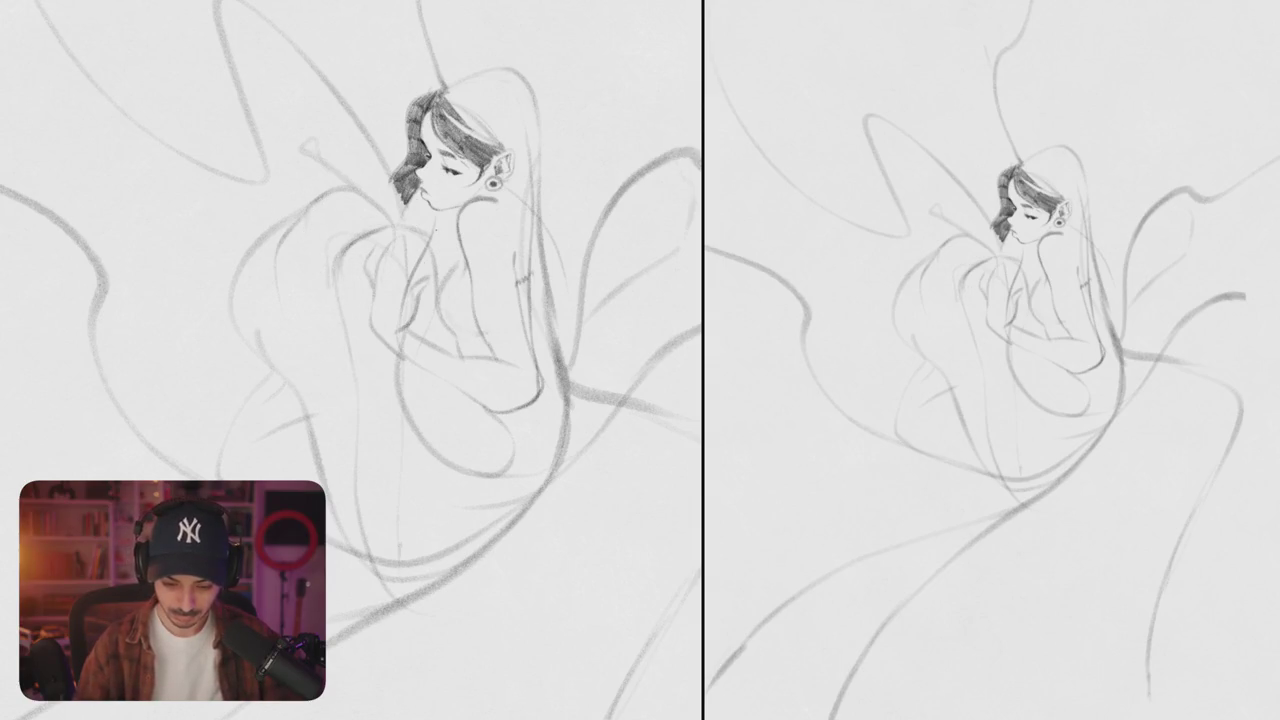
- Shade the left edge of the hair darker with several long vertical strokes
scroll(445, 163, "up", 5)
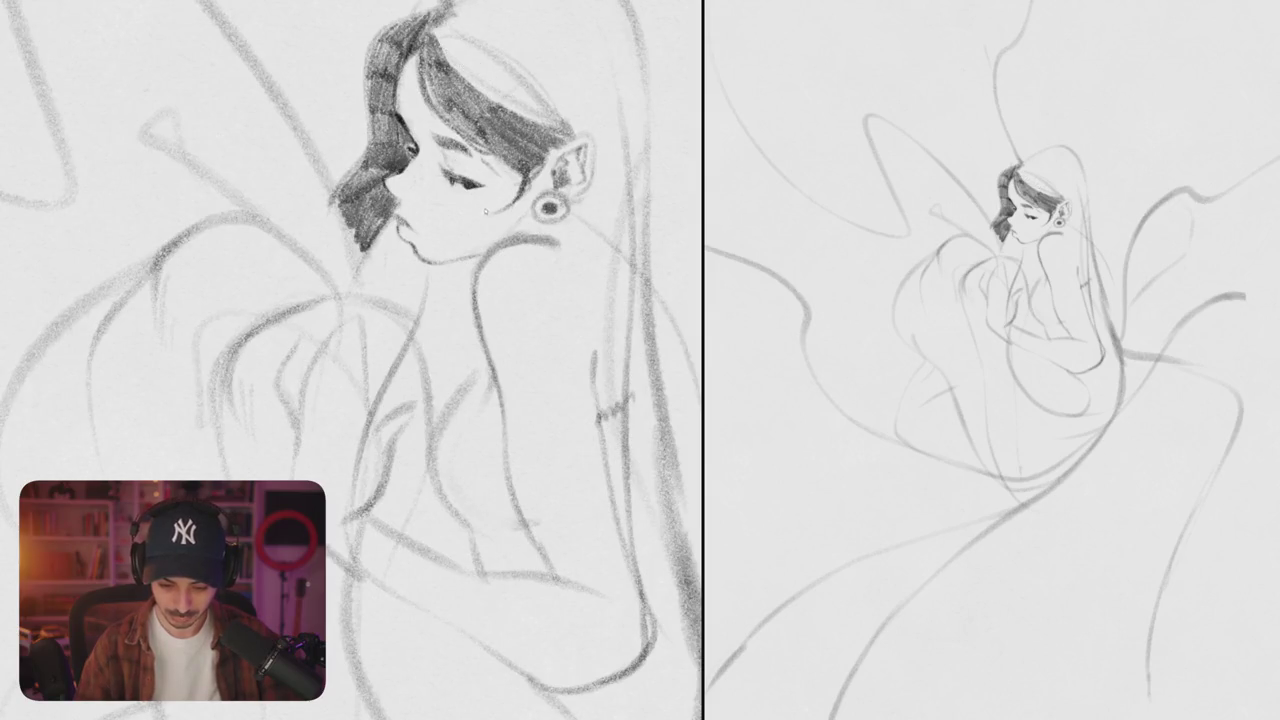
scroll(485, 210, "down", 5)
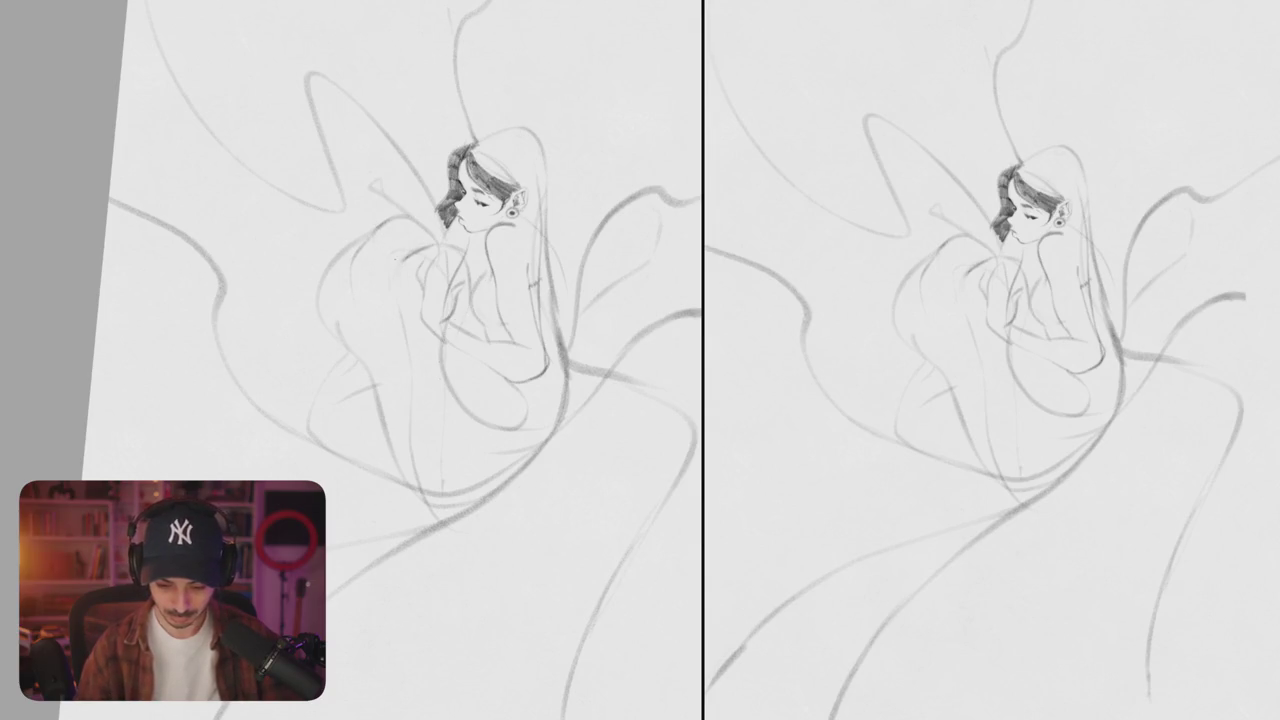
scroll(397, 257, "up", 5)
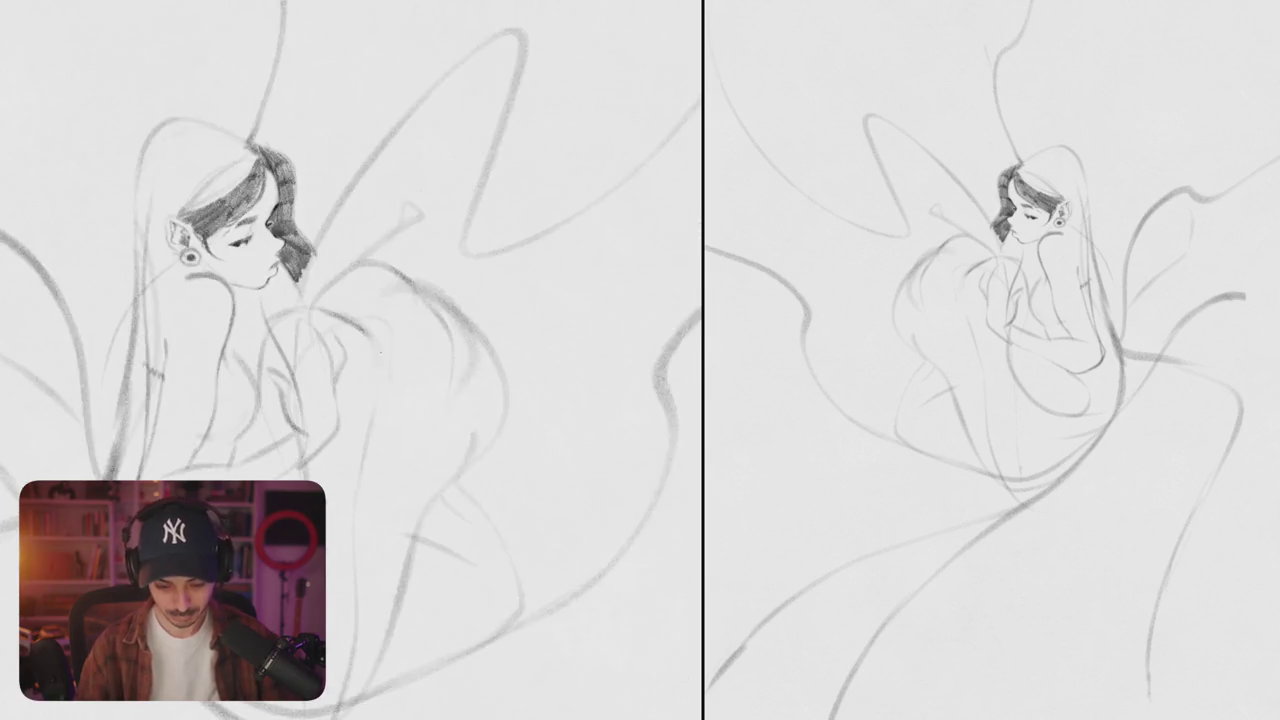
scroll(350, 300, "up", 5)
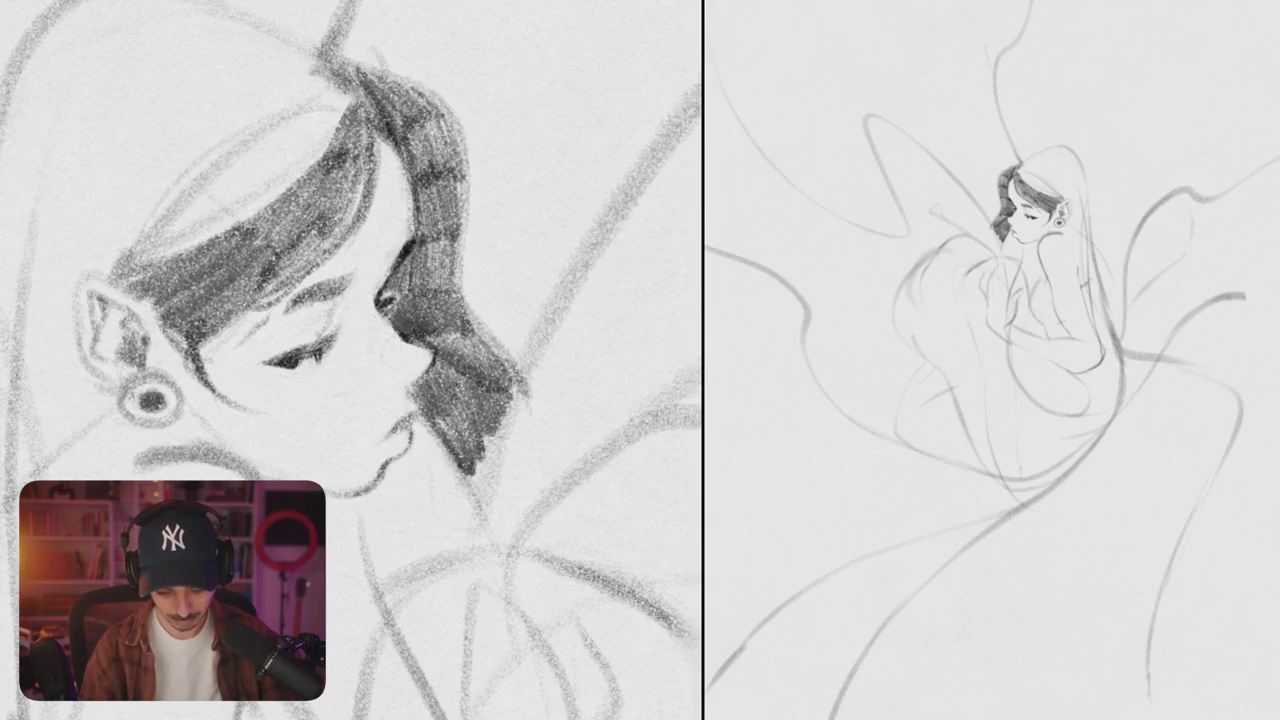
left_click_drag(410, 170, 410, 245)
left_click_drag(406, 195, 408, 250)
left_click_drag(400, 140, 404, 245)
left_click_drag(408, 165, 406, 240)
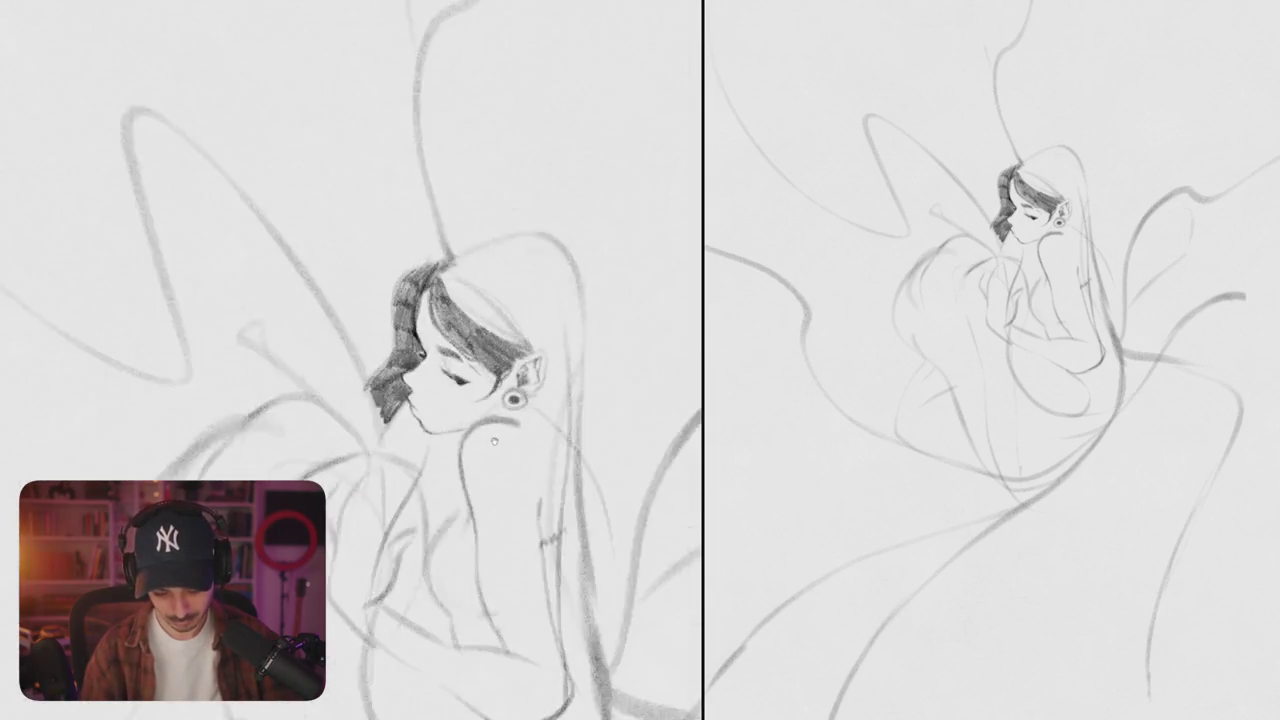
left_click_drag(350, 263, 355, 258)
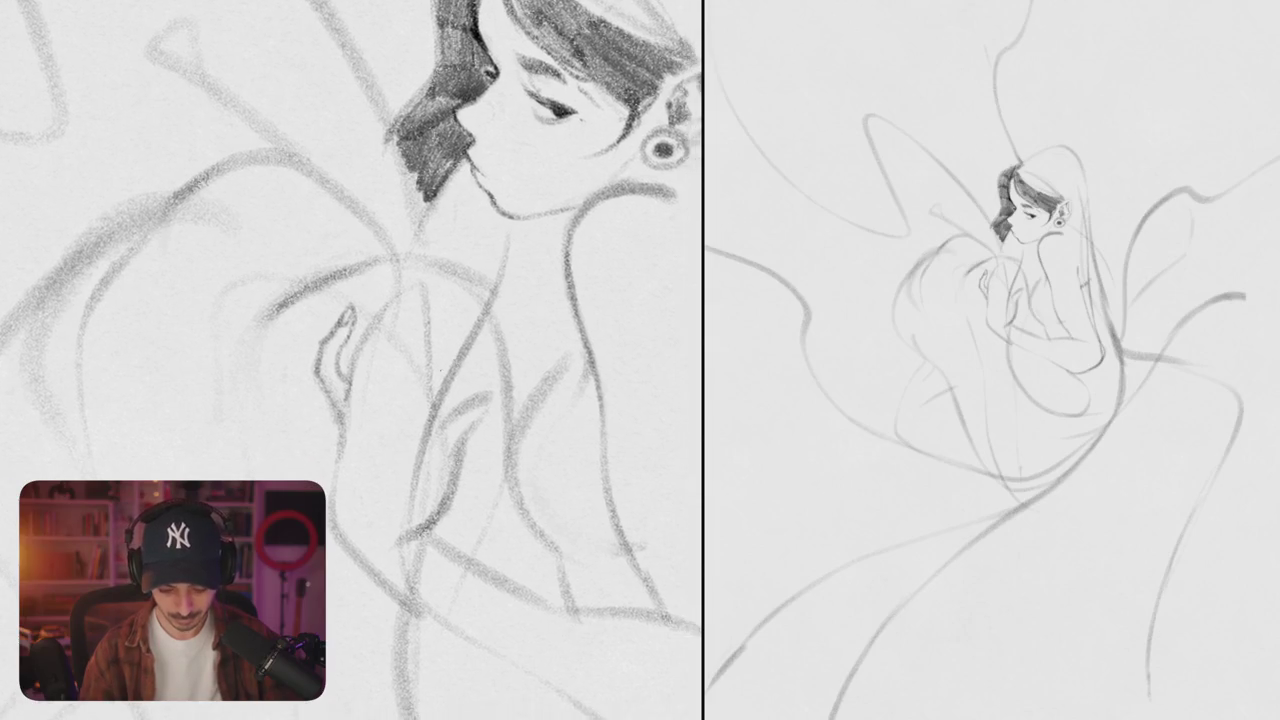
- Sketch the raised hand's finger lines, undoing and redrawing the strokes that miss
left_click_drag(406, 358, 402, 404)
left_click_drag(414, 306, 404, 358)
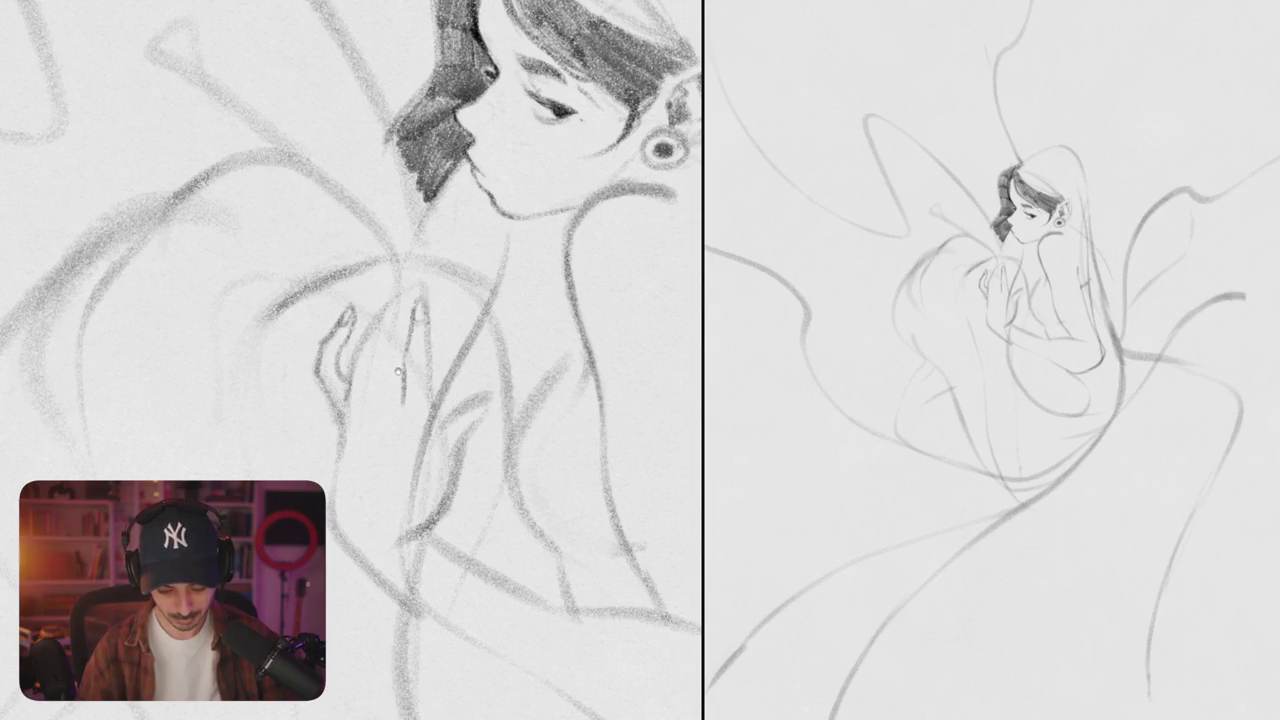
left_click_drag(380, 402, 389, 358)
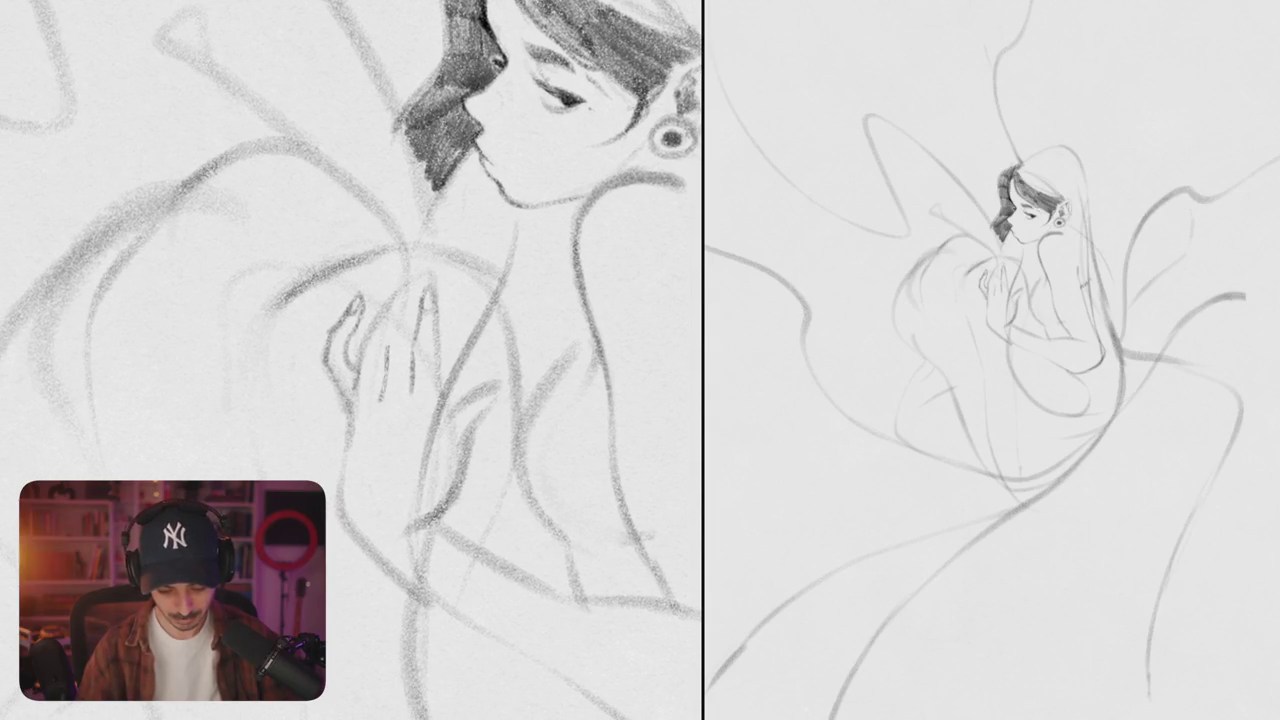
key("ctrl+z")
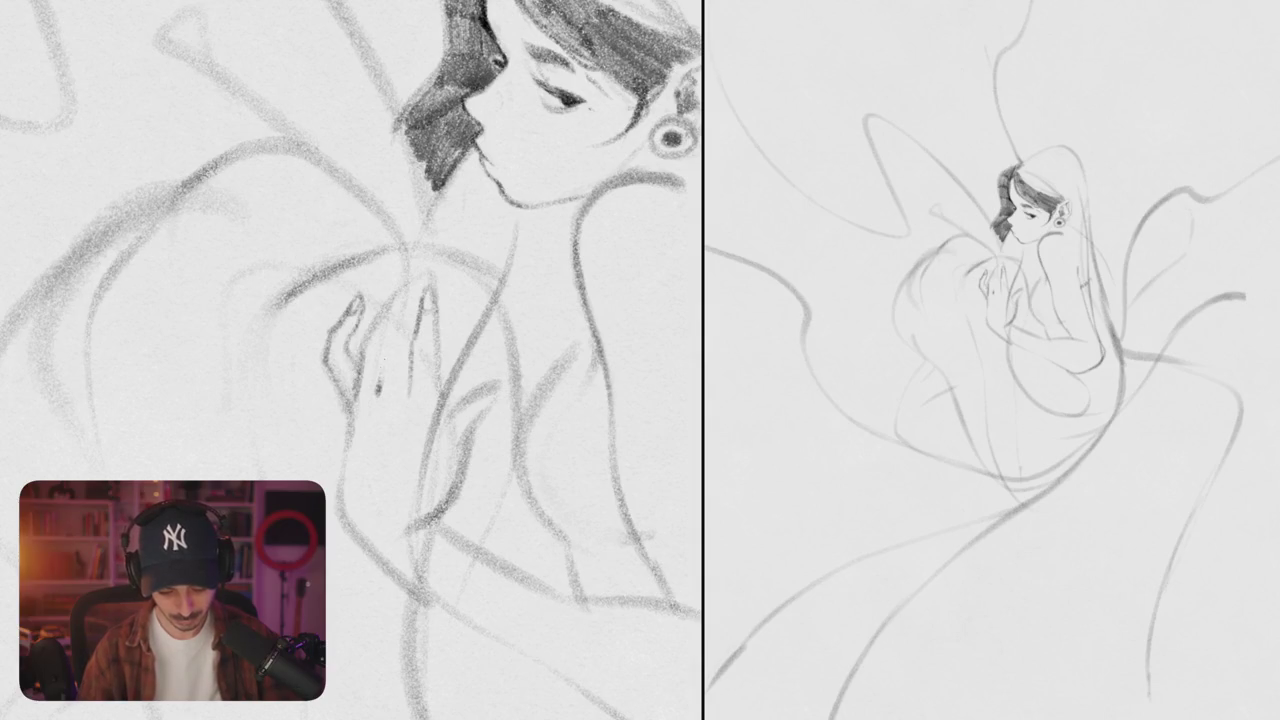
key("ctrl+z")
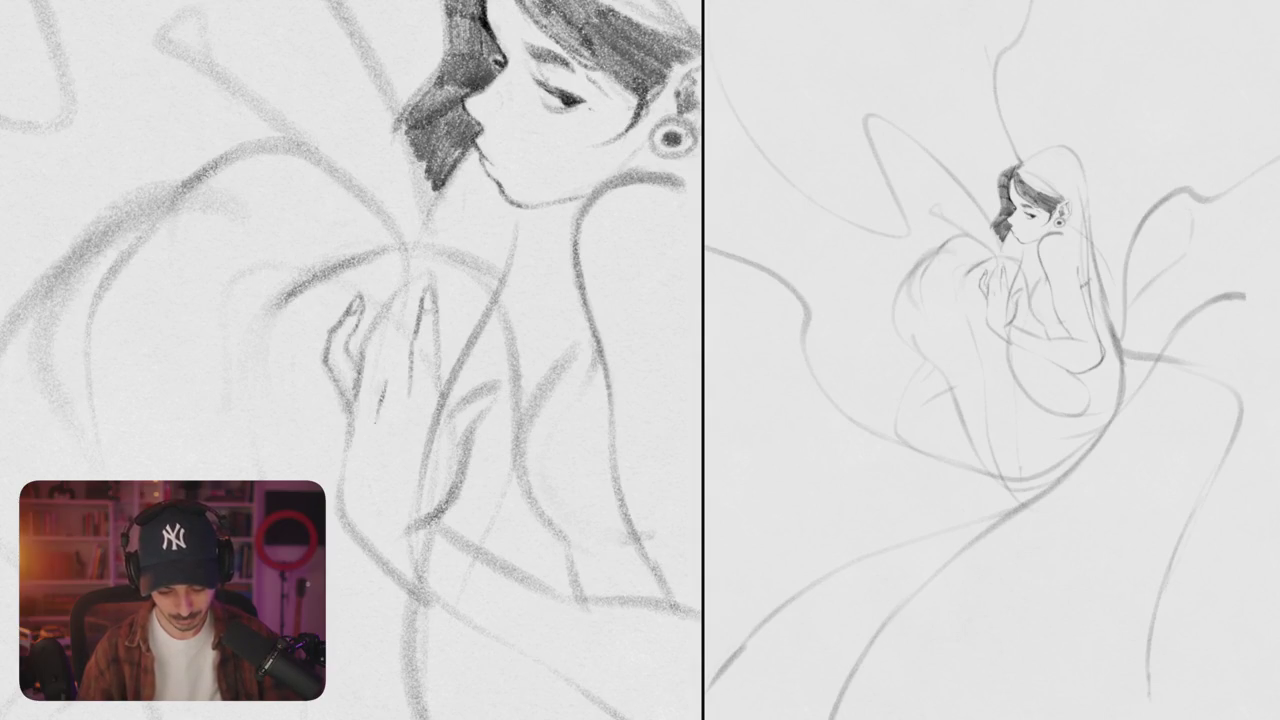
left_click_drag(382, 398, 405, 285)
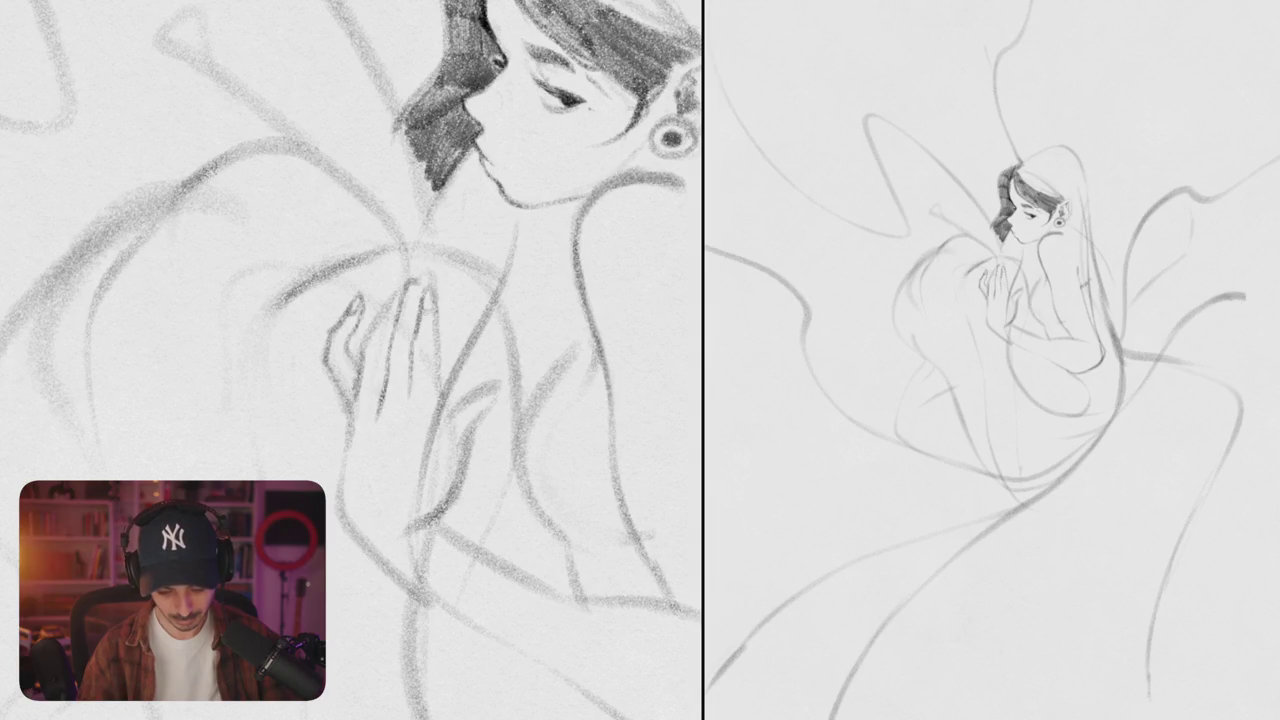
key("ctrl+z")
left_click_drag(398, 322, 424, 274)
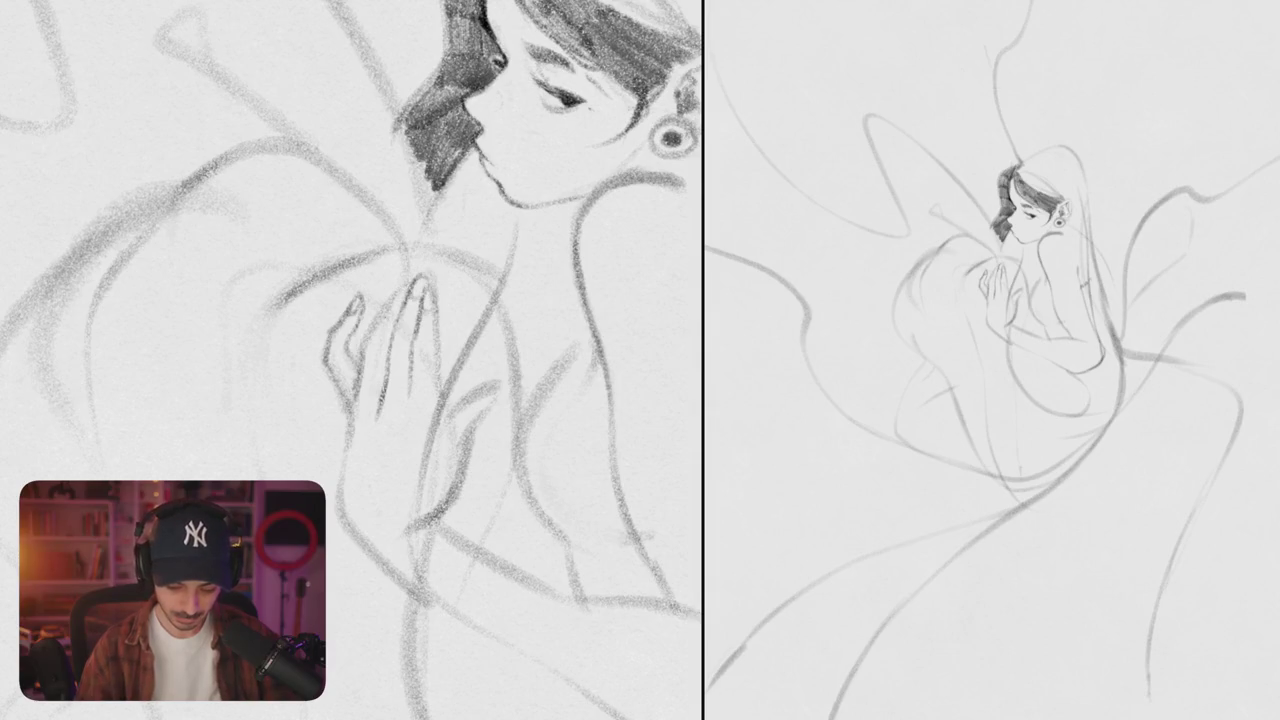
left_click_drag(364, 378, 405, 285)
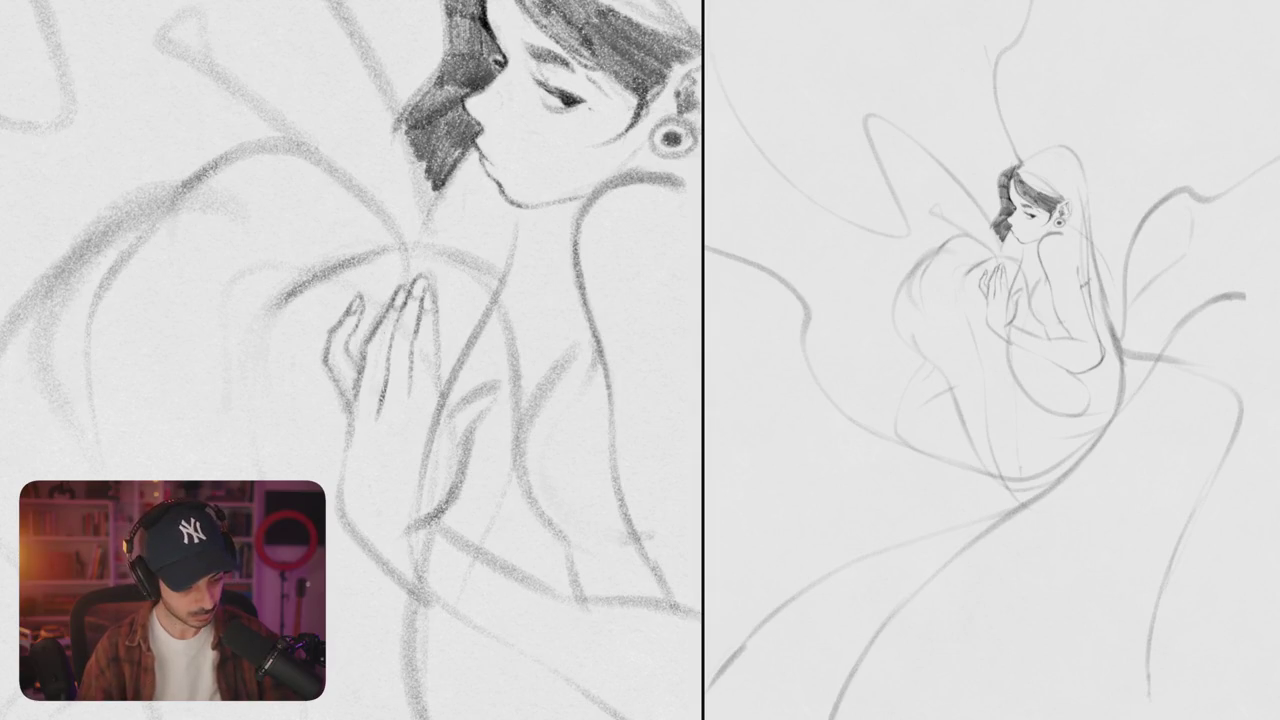
- Redraw the long stroke along the lower edge of the hand after undoing a miss
scroll(400, 360, "down", 5)
scroll(400, 360, "down", 5)
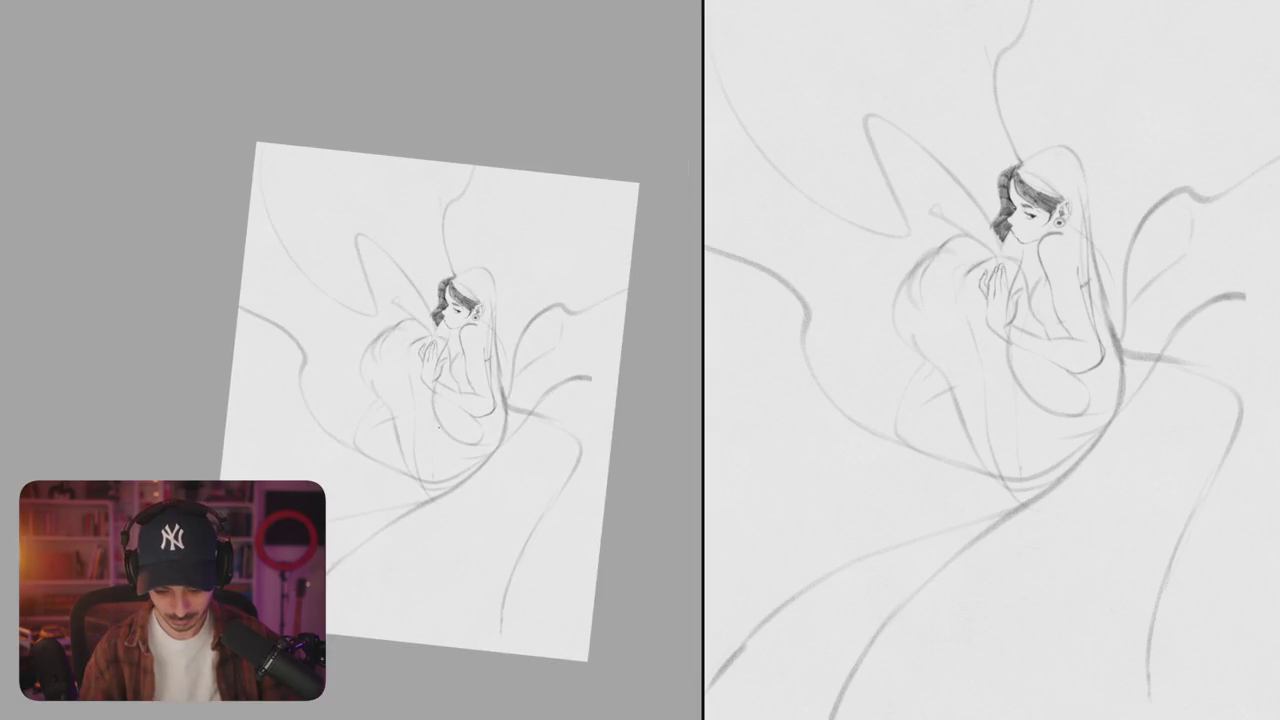
scroll(400, 400, "up", 5)
scroll(395, 420, "up", 3)
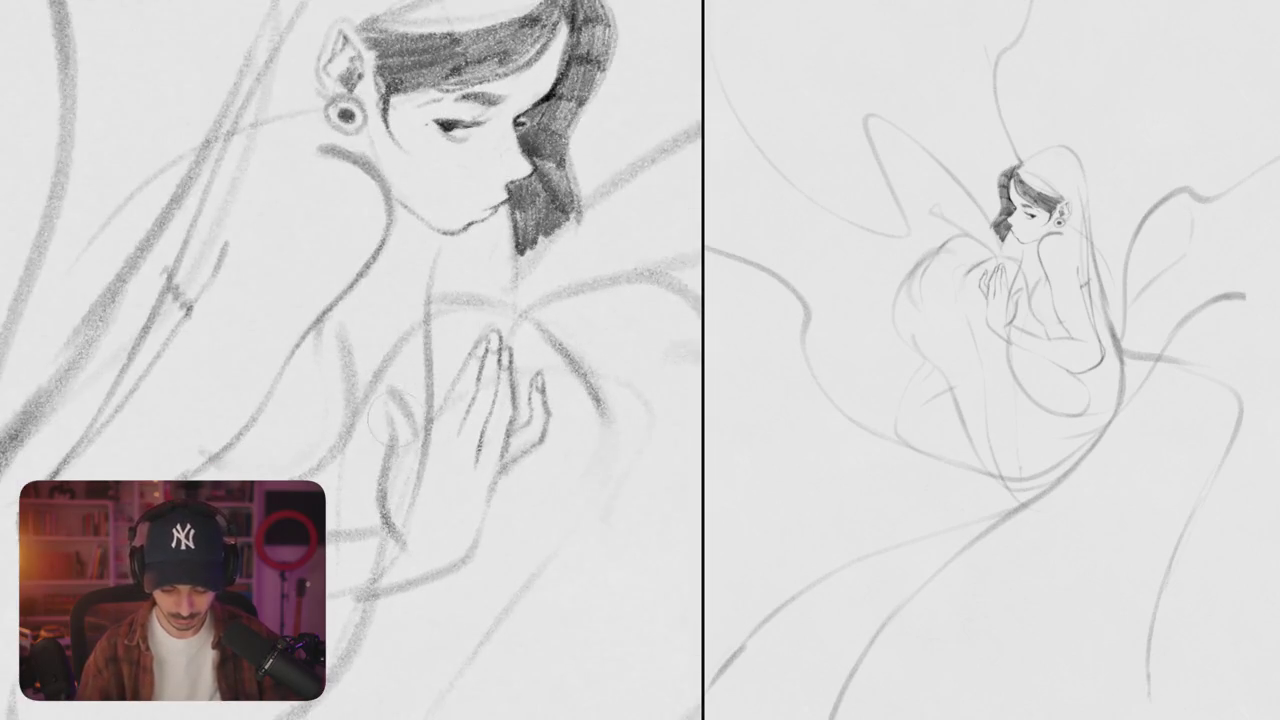
left_click_drag(380, 488, 412, 414)
key("ctrl+z")
left_click_drag(380, 508, 438, 374)
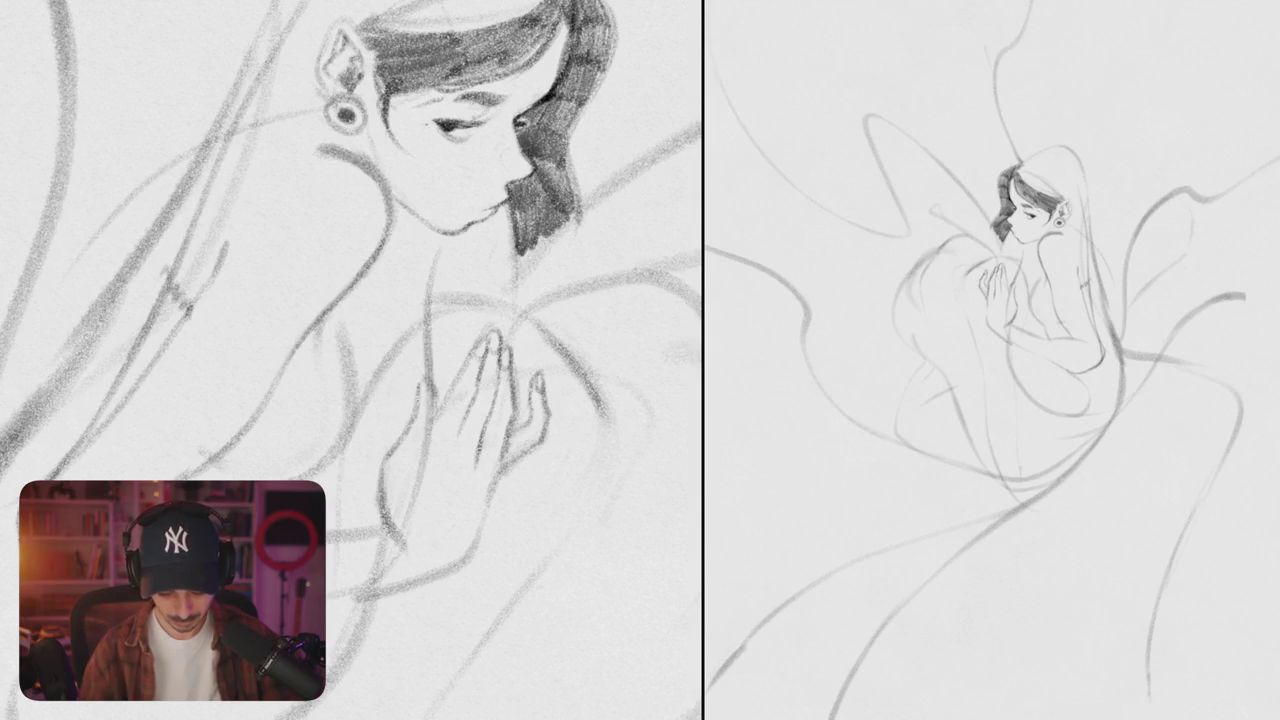
scroll(462, 408, "down", 5)
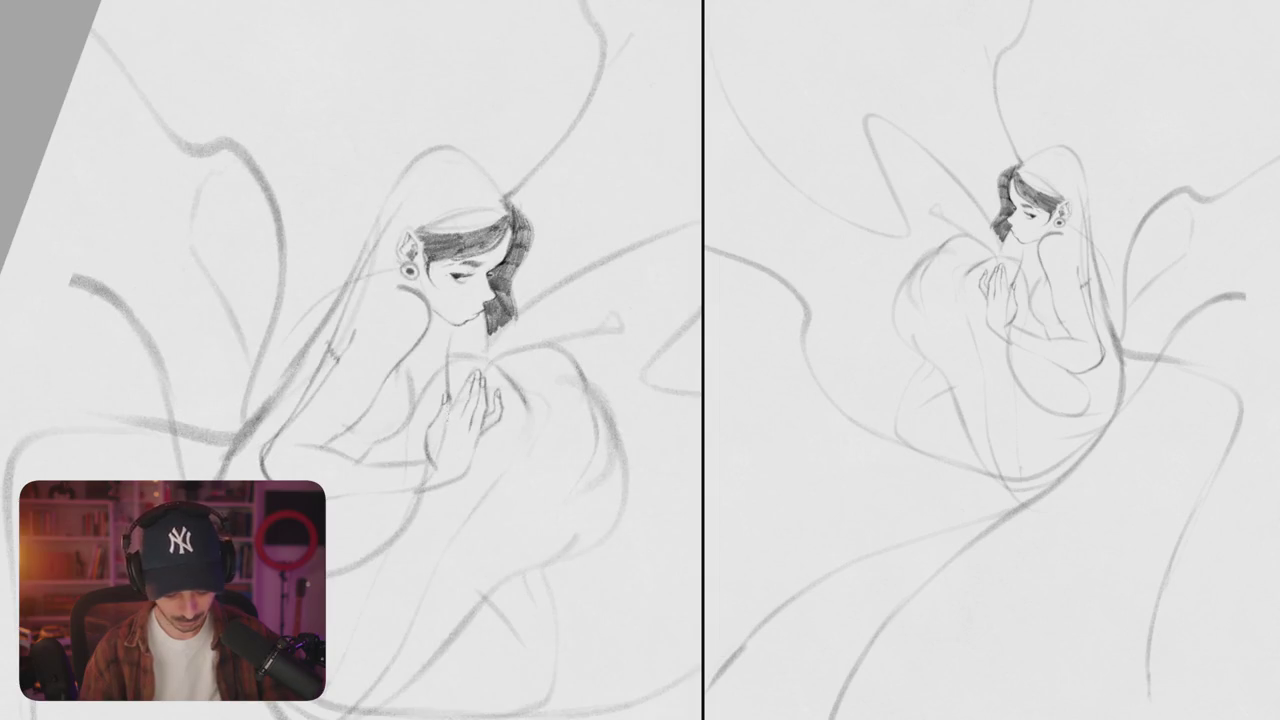
- Shade the hair above the ear densely dark with several pencil strokes
scroll(445, 441, "up", 4)
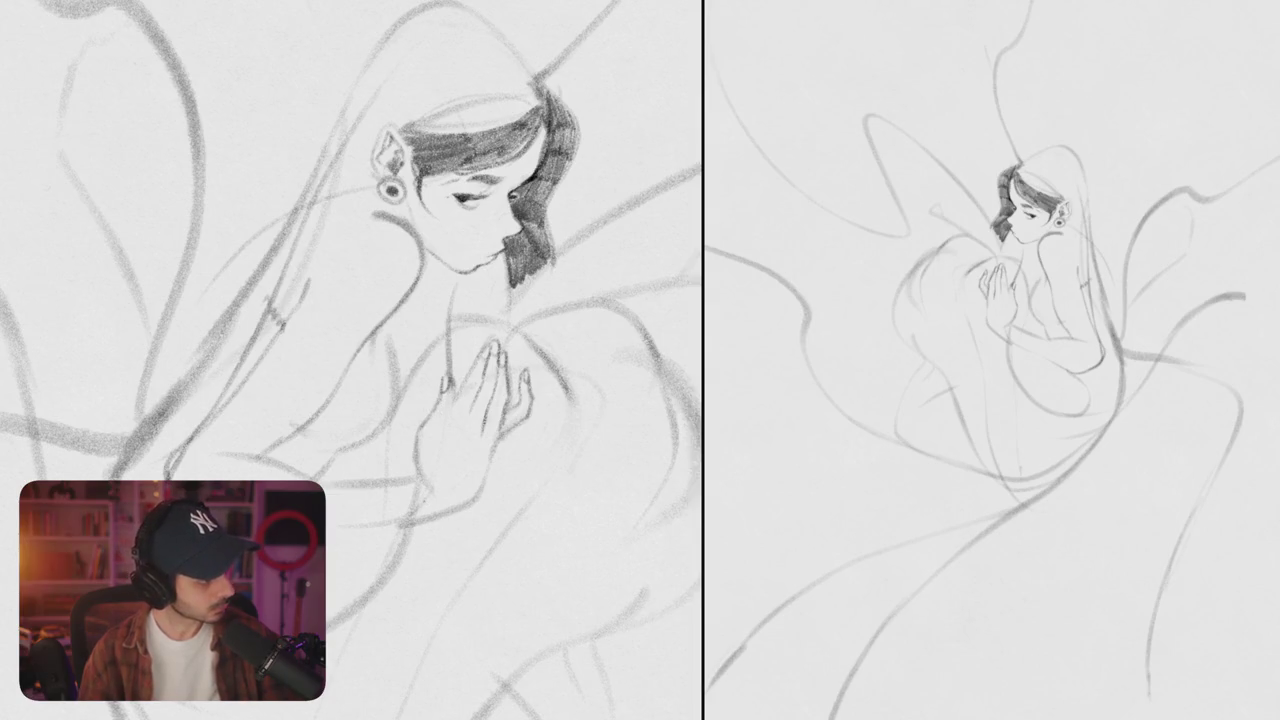
mouse_move(470, 200)
left_mouse_down()
mouse_move(380, 290)
mouse_move(395, 360)
left_mouse_up()
left_click_drag(345, 282, 308, 316)
mouse_move(396, 256)
left_mouse_down()
mouse_move(350, 280)
mouse_move(368, 290)
left_mouse_up()
left_click_drag(404, 266, 352, 300)
scroll(350, 360, "down", 5)
scroll(345, 320, "up", 5)
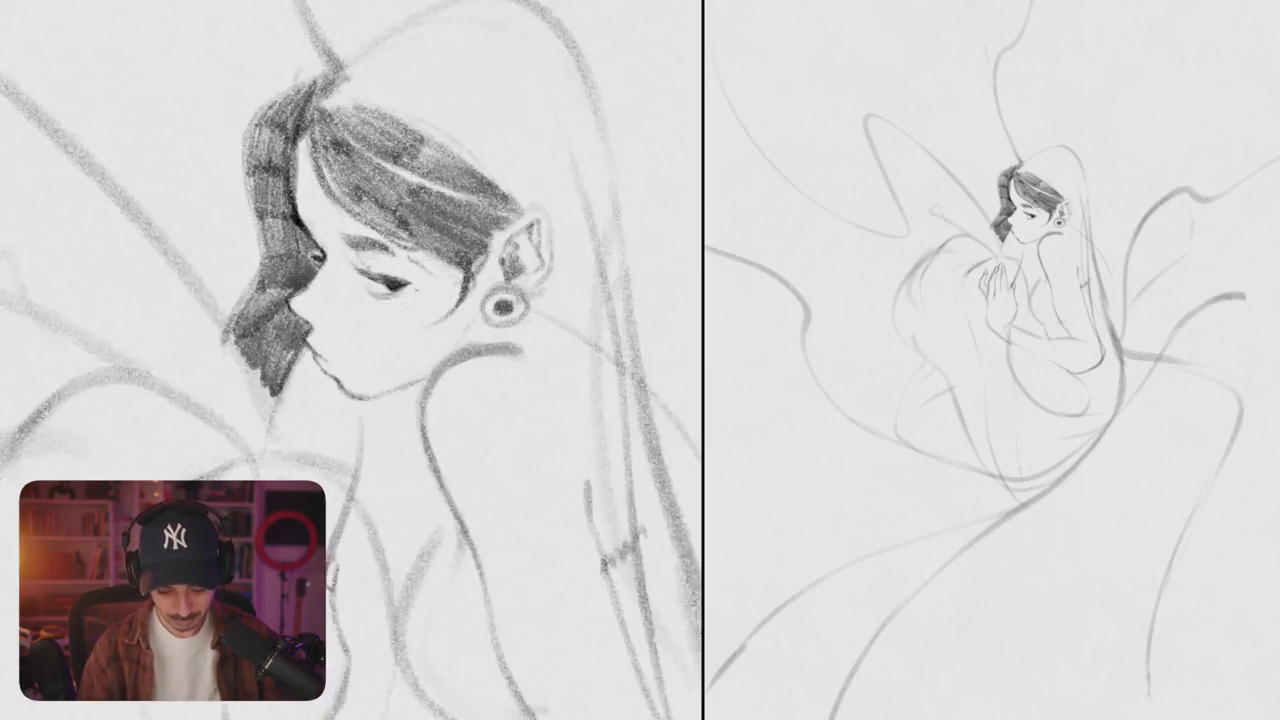
scroll(345, 320, "up", 2)
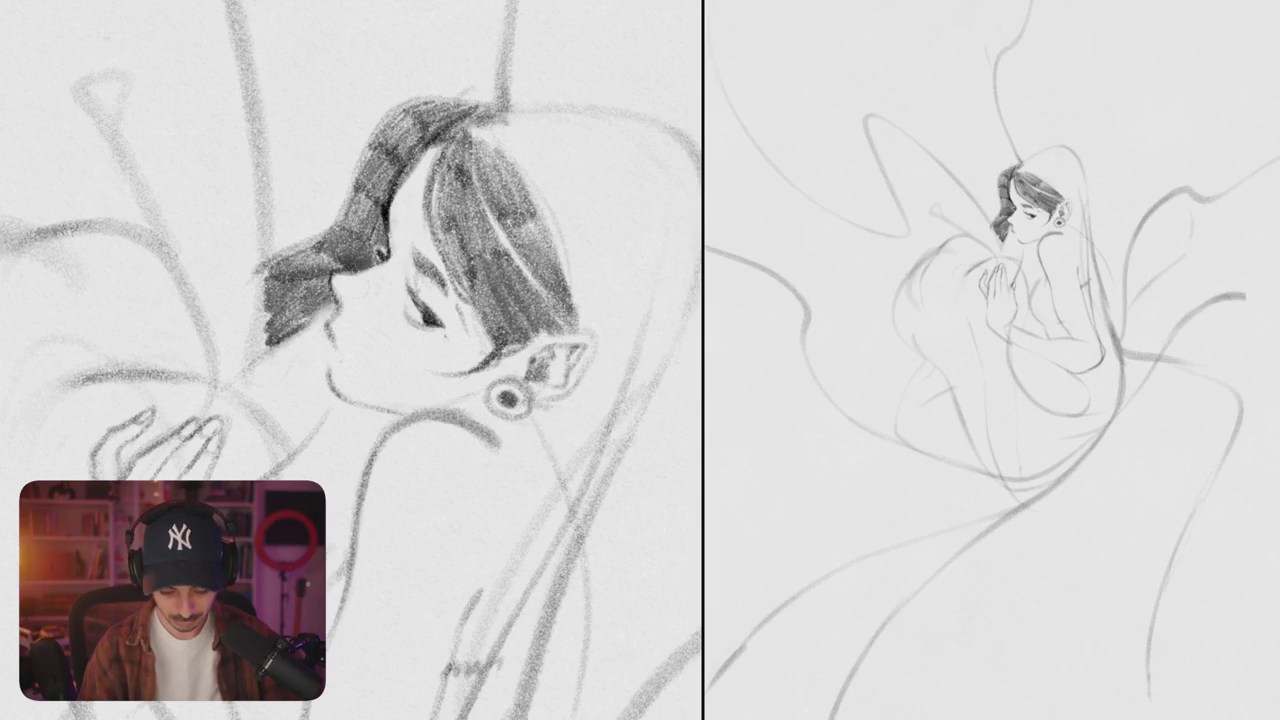
- Darken the chin line, then undo the last thin stray stroke
left_click_drag(326, 342, 342, 400)
scroll(350, 360, "down", 3)
scroll(350, 360, "down", 5)
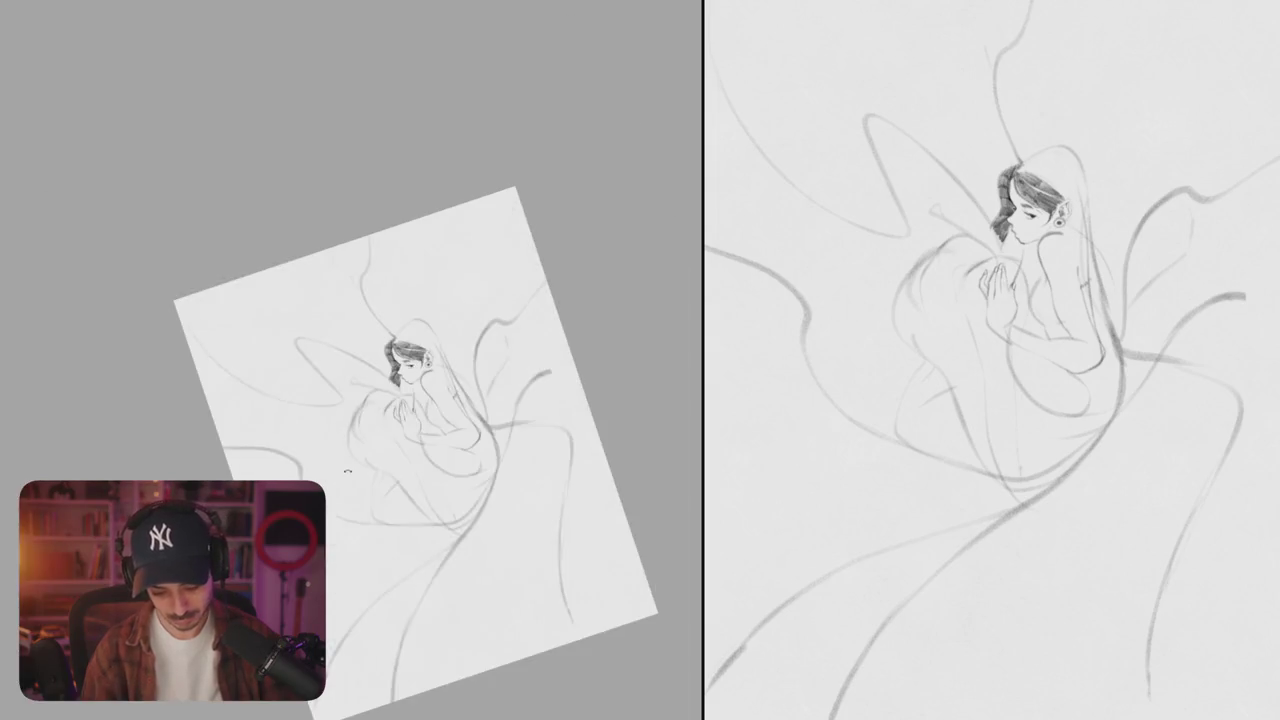
scroll(300, 360, "up", 3)
scroll(300, 360, "up", 5)
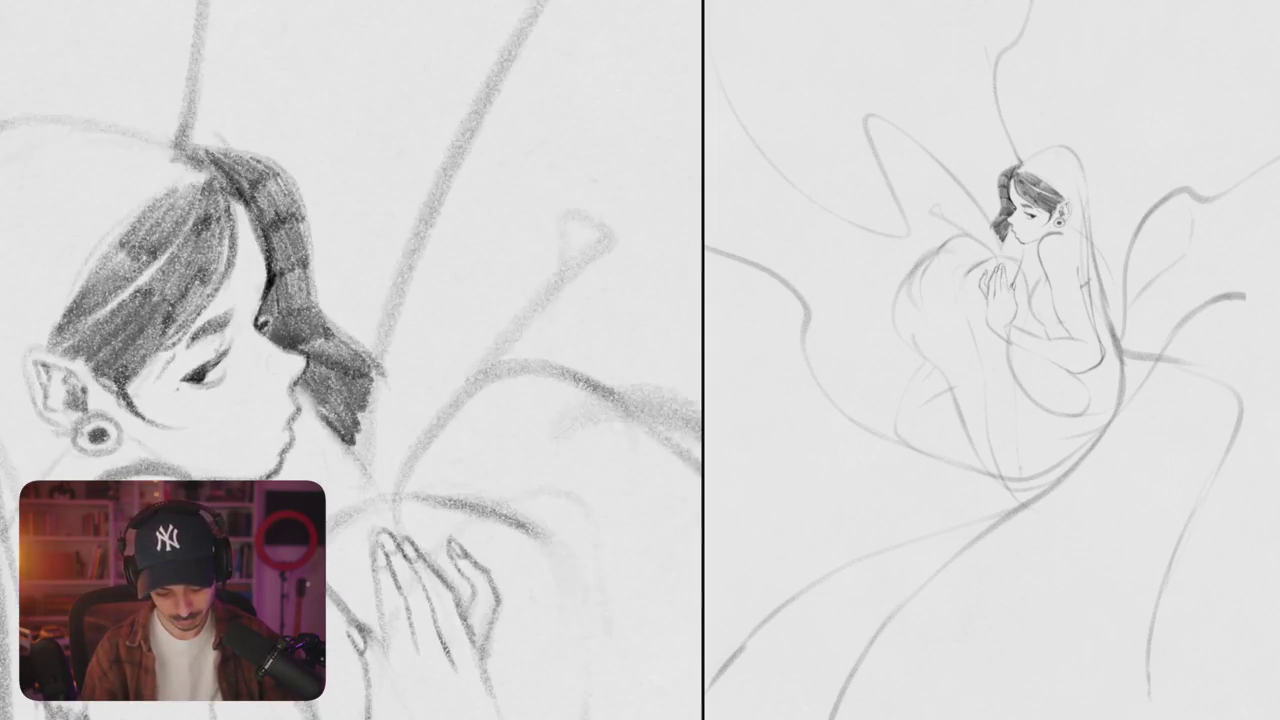
scroll(350, 360, "left", 5)
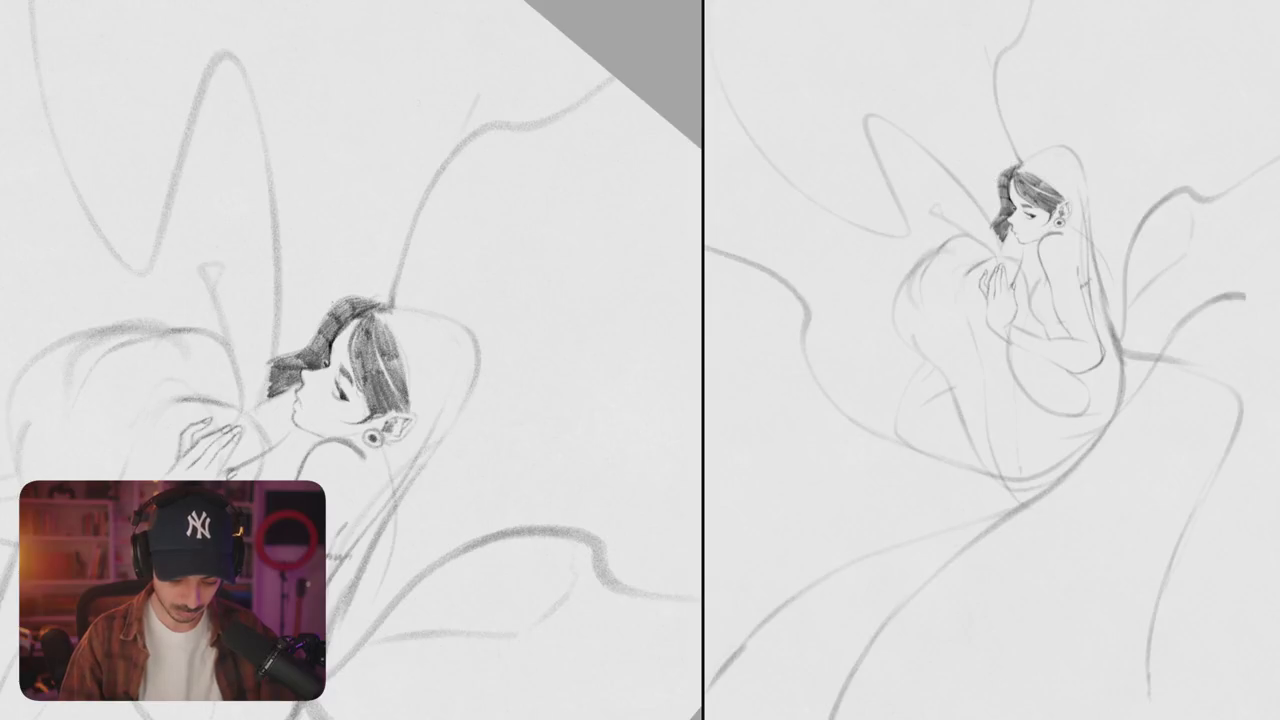
key("ctrl+z")
- Sketch a looping guideline and pointed brim around the head, then erase the brim
mouse_move(320, 300)
left_mouse_down()
mouse_move(235, 145)
mouse_move(450, 440)
mouse_move(510, 550)
left_mouse_up()
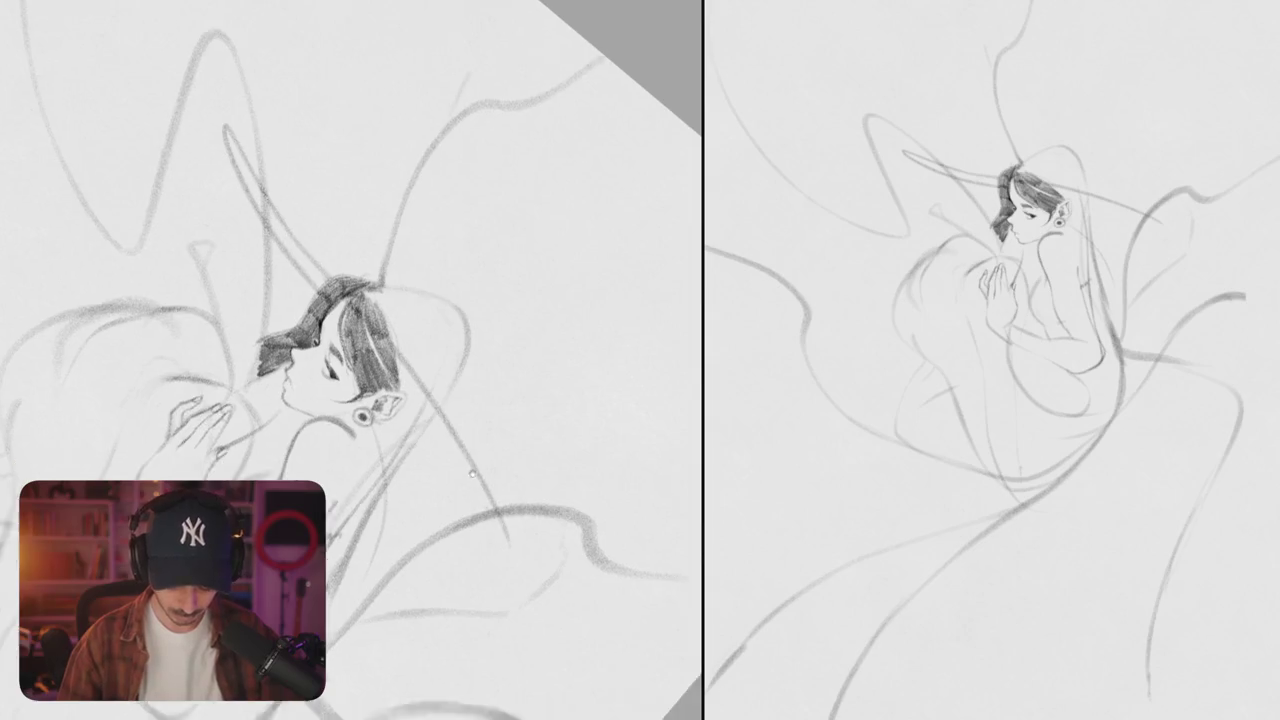
mouse_move(440, 405)
left_mouse_down()
mouse_move(488, 468)
mouse_move(382, 306)
left_mouse_up()
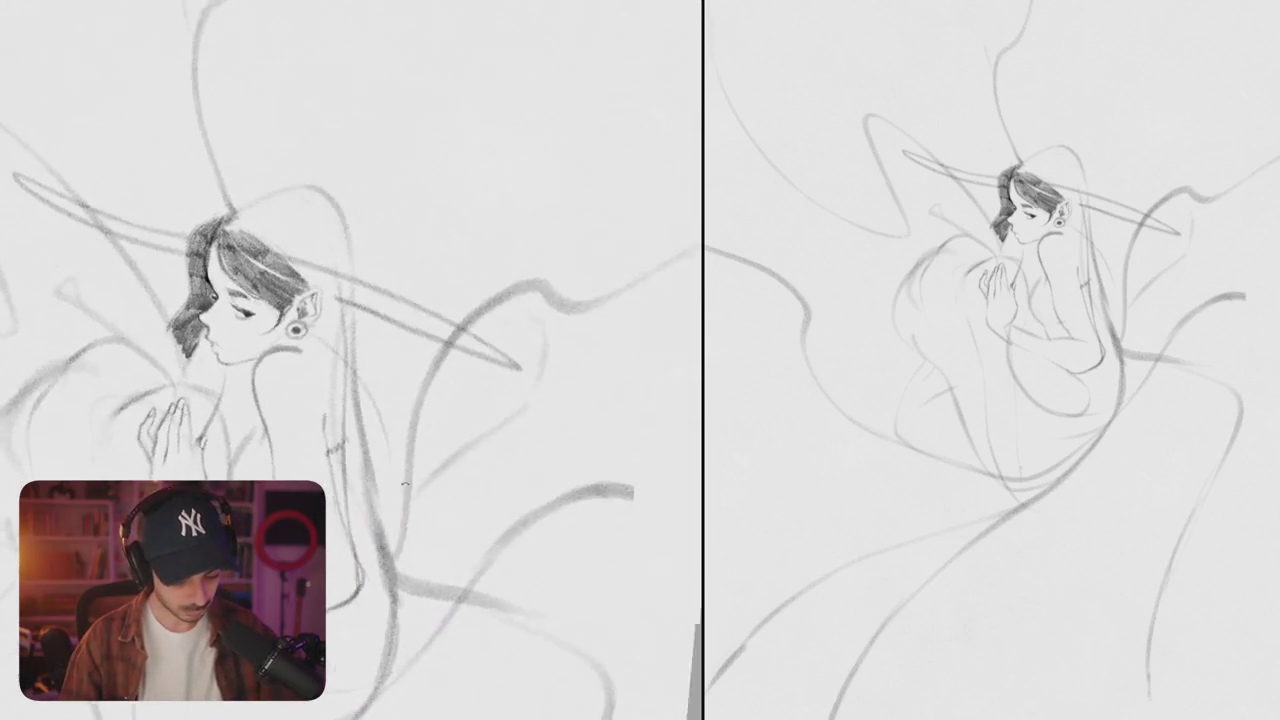
left_click_drag(402, 486, 462, 419)
mouse_move(466, 353)
left_mouse_down()
mouse_move(380, 300)
mouse_move(60, 170)
left_mouse_up()
left_click_drag(380, 330, 322, 347)
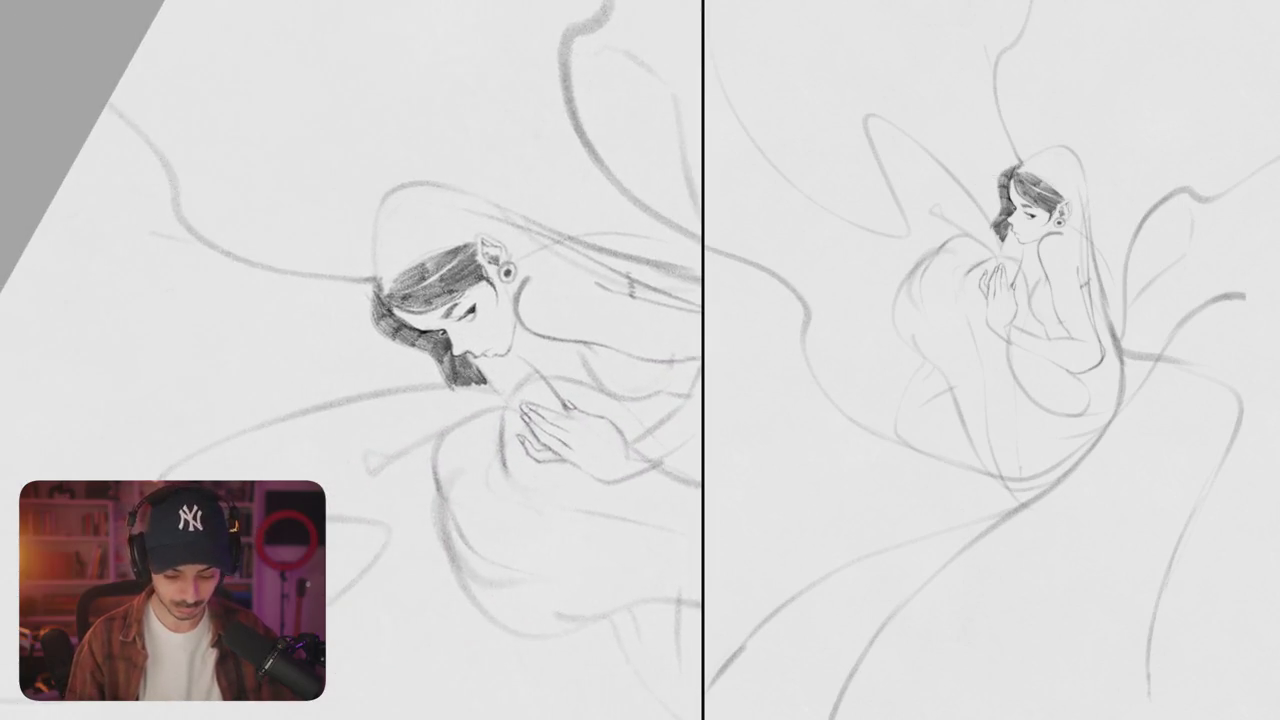
- Draw two straight diagonal brim lines across the hair, extending one up-right
left_click_drag(374, 298, 195, 405)
left_click_drag(356, 304, 664, 152)
left_click_drag(536, 222, 680, 148)
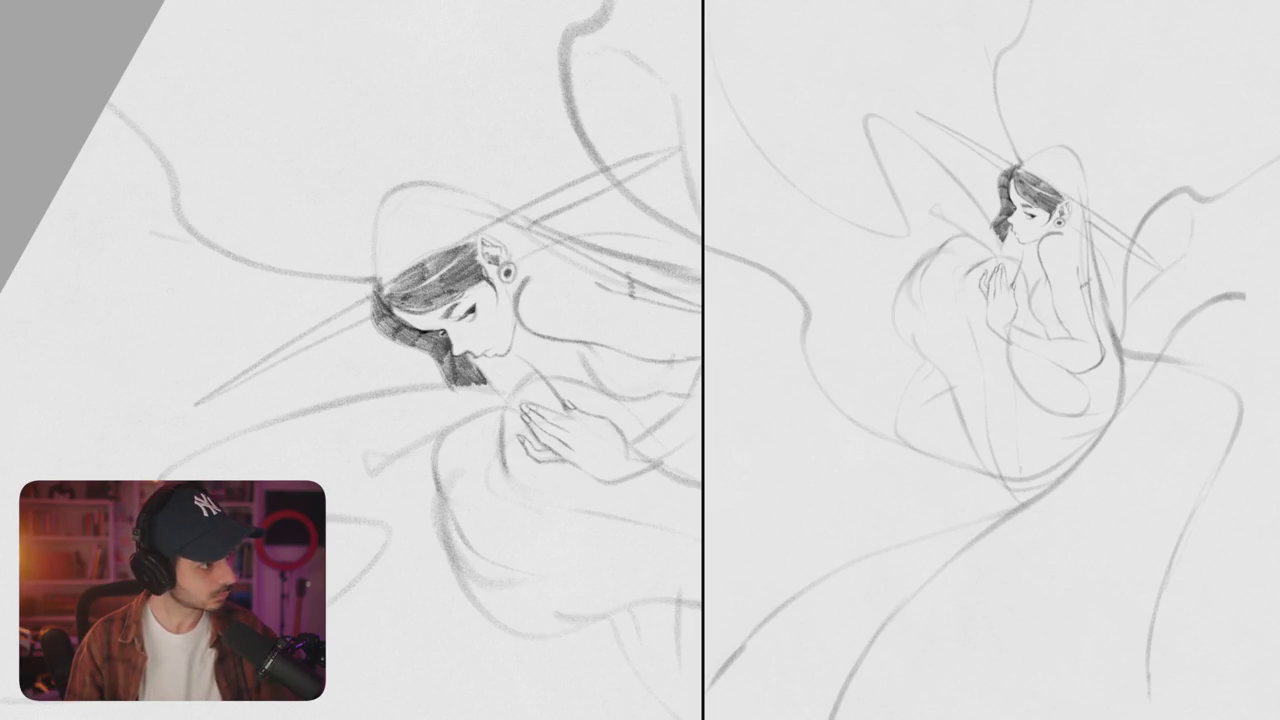
- Add a diagonal brim line from the hair knot, lengthening, darkening and trimming it
left_click_drag(450, 320, 330, 480)
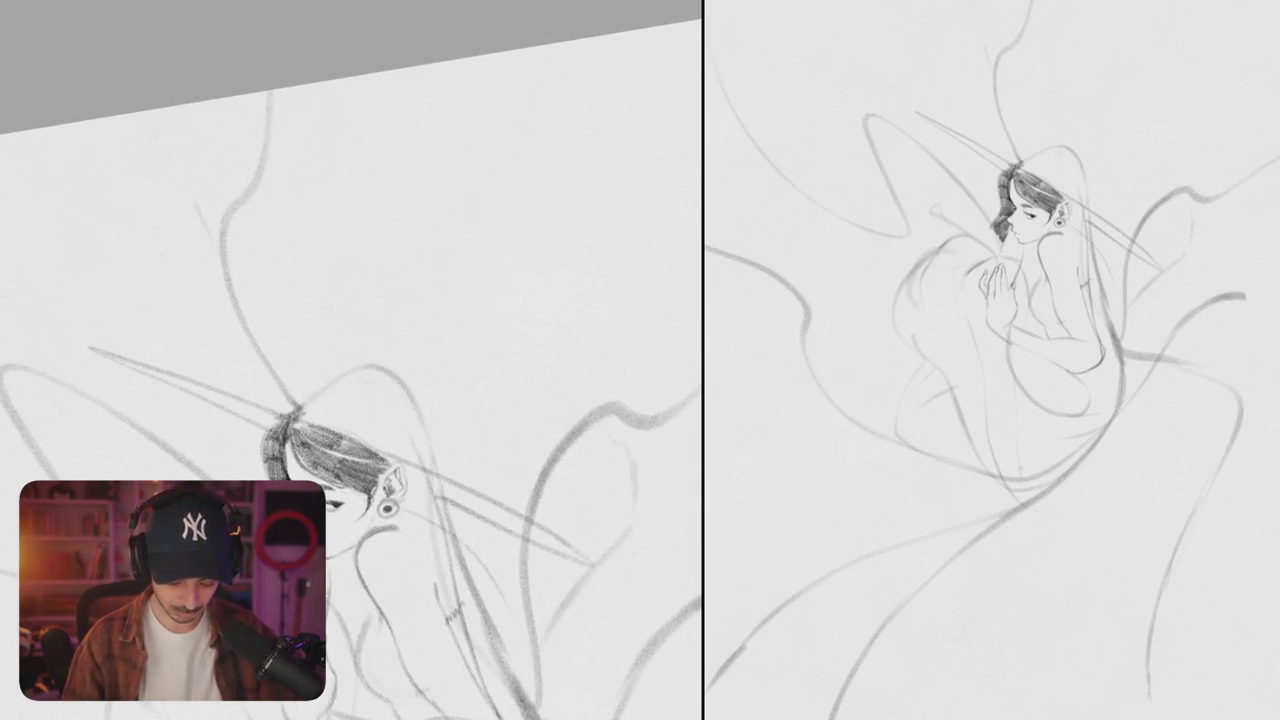
left_click_drag(292, 405, 425, 272)
left_click_drag(384, 318, 474, 226)
mouse_move(434, 264)
left_mouse_down()
mouse_move(484, 219)
mouse_move(440, 322)
left_mouse_up()
left_click_drag(434, 405, 445, 488)
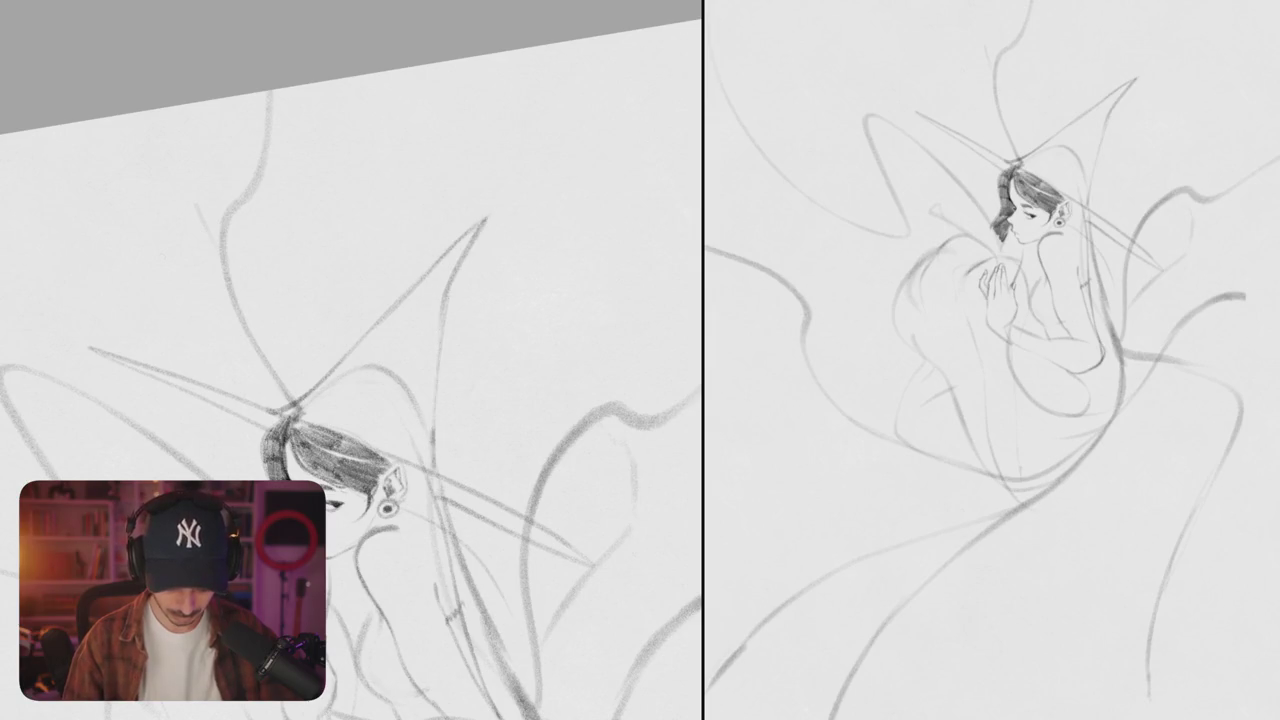
mouse_move(370, 338)
left_mouse_down()
mouse_move(487, 228)
mouse_move(440, 310)
mouse_move(414, 285)
mouse_move(487, 218)
mouse_move(444, 314)
left_mouse_up()
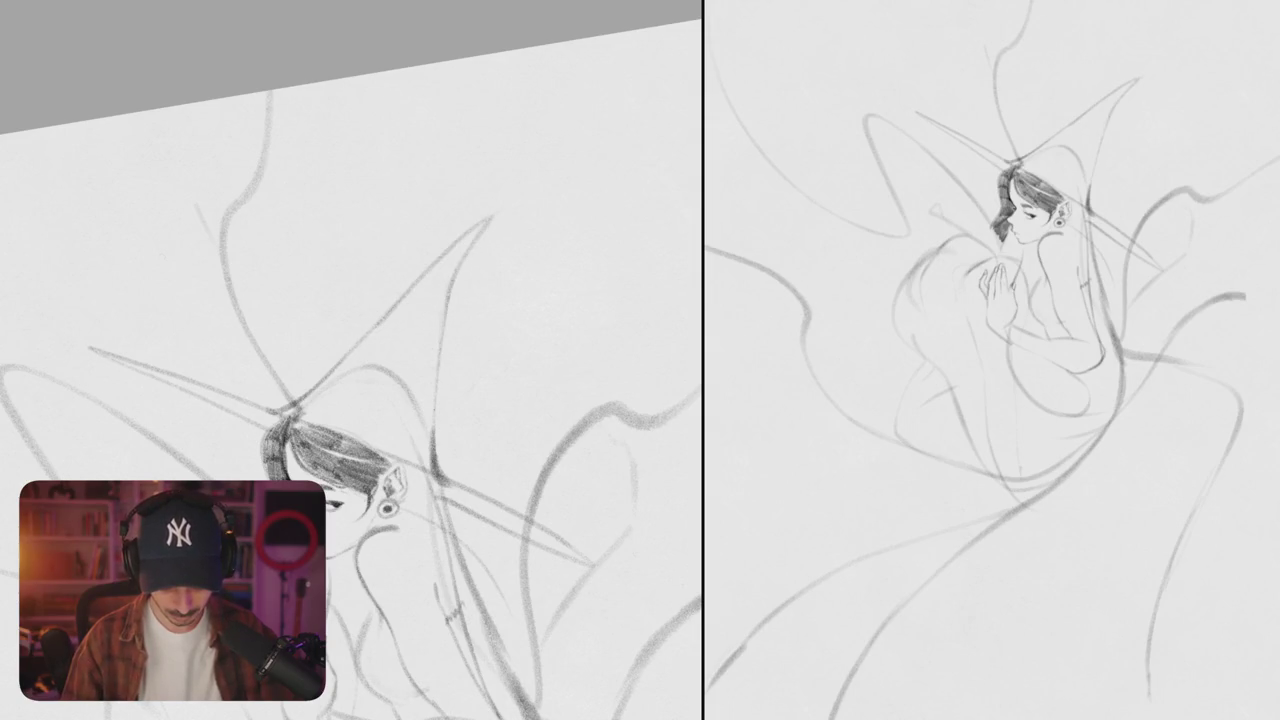
mouse_move(446, 407)
left_mouse_down()
mouse_move(410, 410)
mouse_move(400, 455)
mouse_move(440, 380)
mouse_move(420, 380)
left_mouse_up()
scroll(457, 347, "up", 5)
scroll(420, 380, "up", 5)
scroll(420, 380, "up", 2)
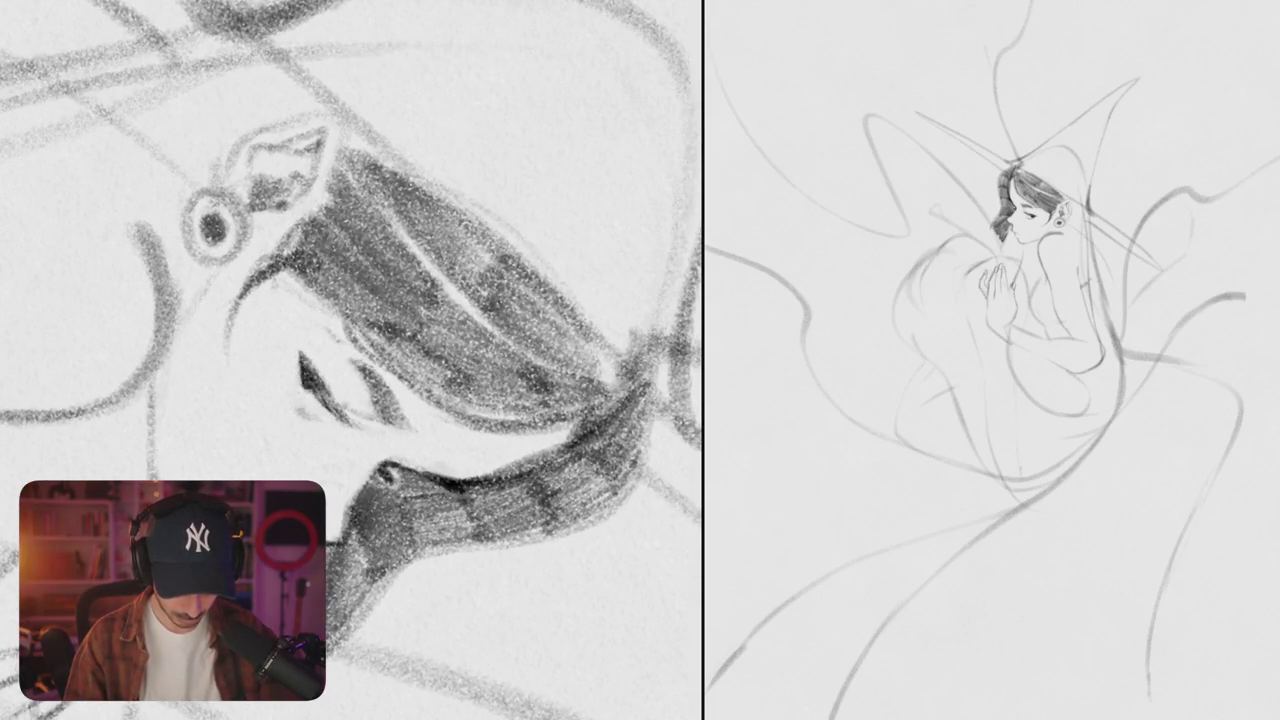
left_click_drag(300, 375, 436, 385)
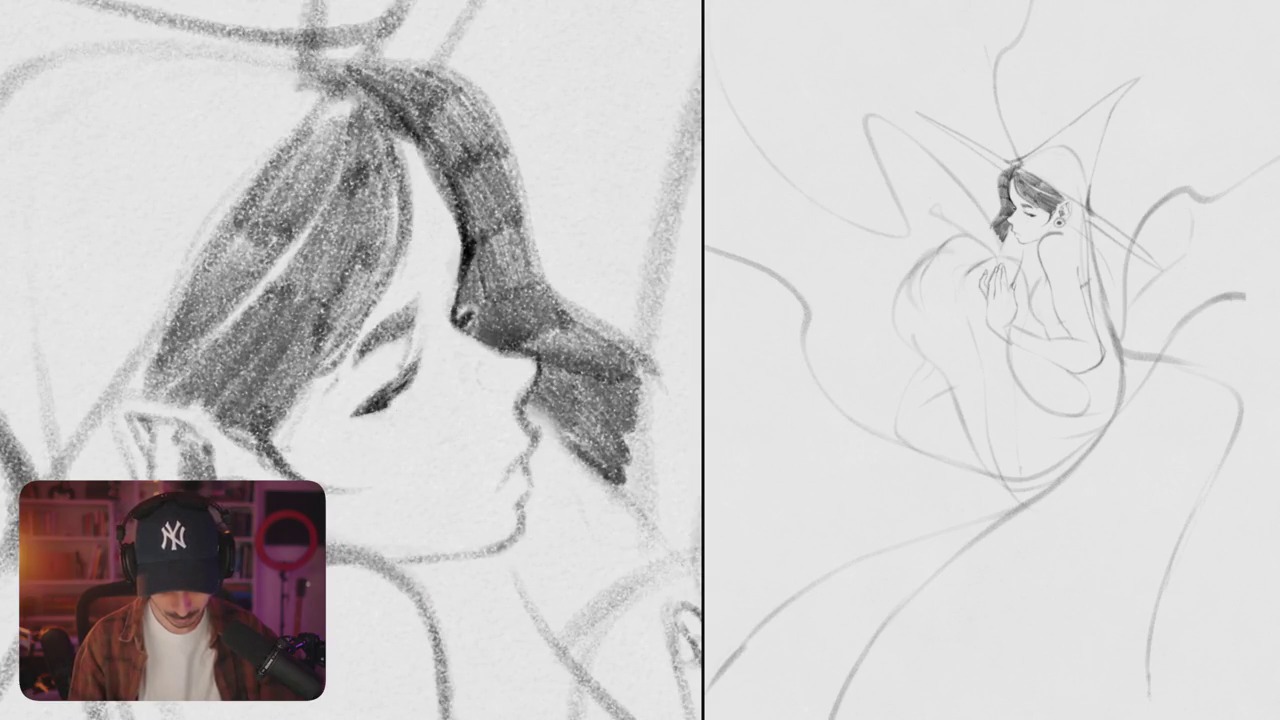
mouse_move(457, 397)
left_mouse_down()
mouse_move(400, 380)
mouse_move(450, 400)
left_mouse_up()
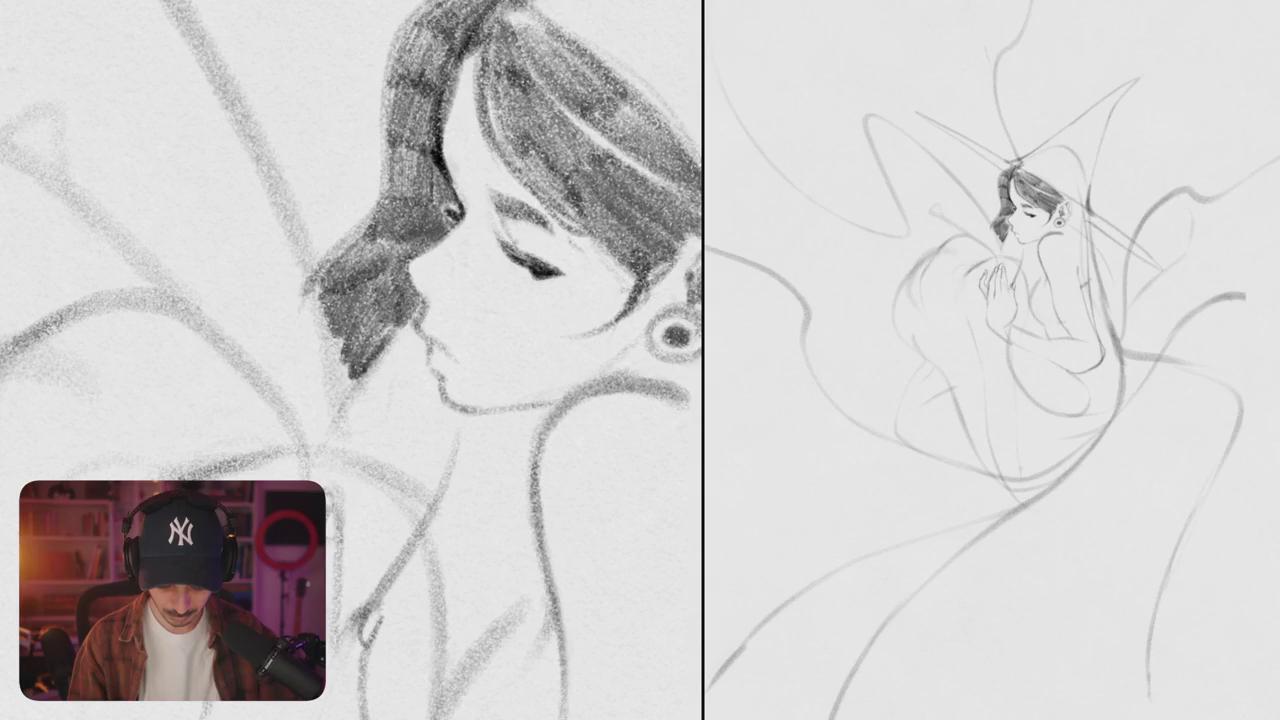
scroll(430, 360, "down", 5)
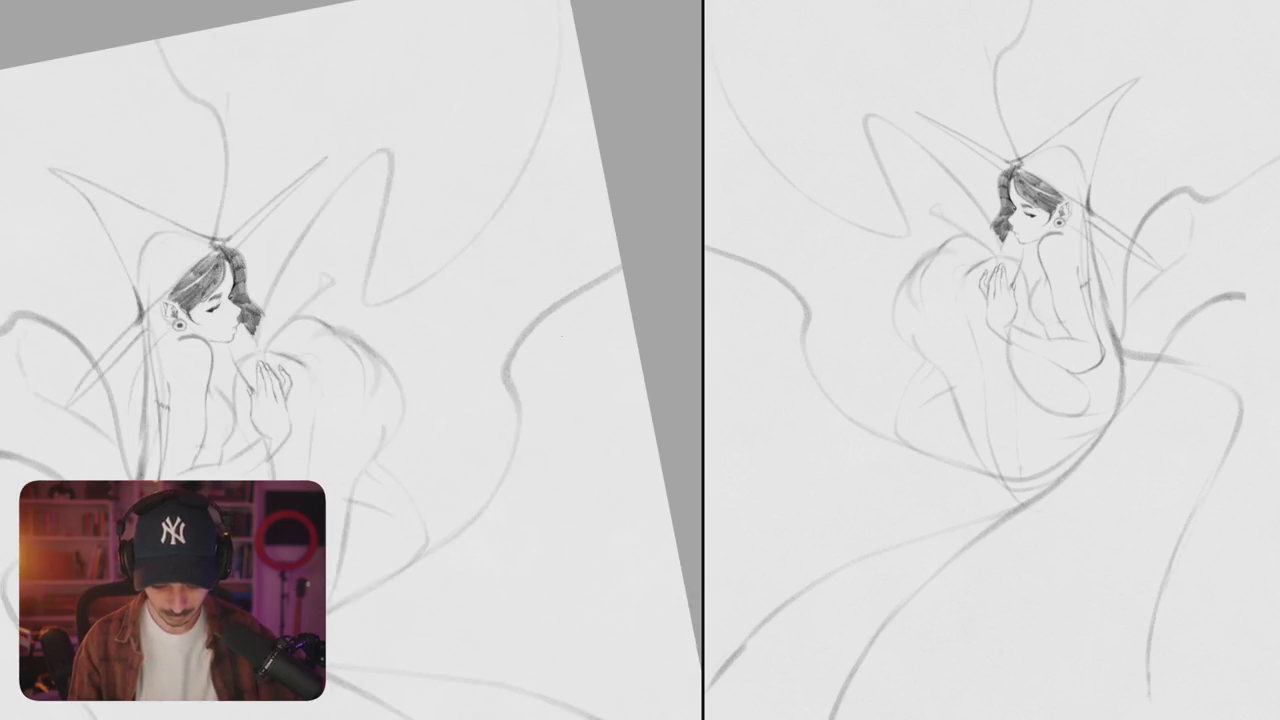
- Trace the zigzag chest line darker and longer
scroll(350, 360, "up", 5)
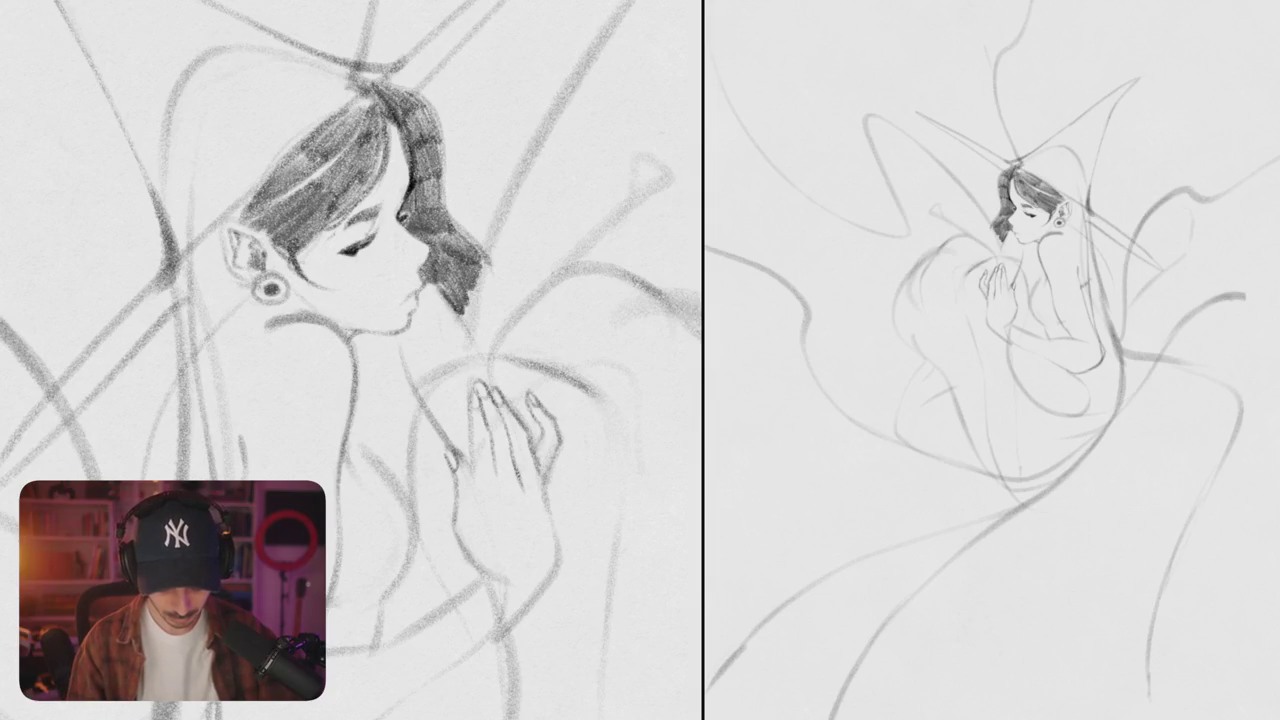
left_click_drag(367, 342, 477, 319)
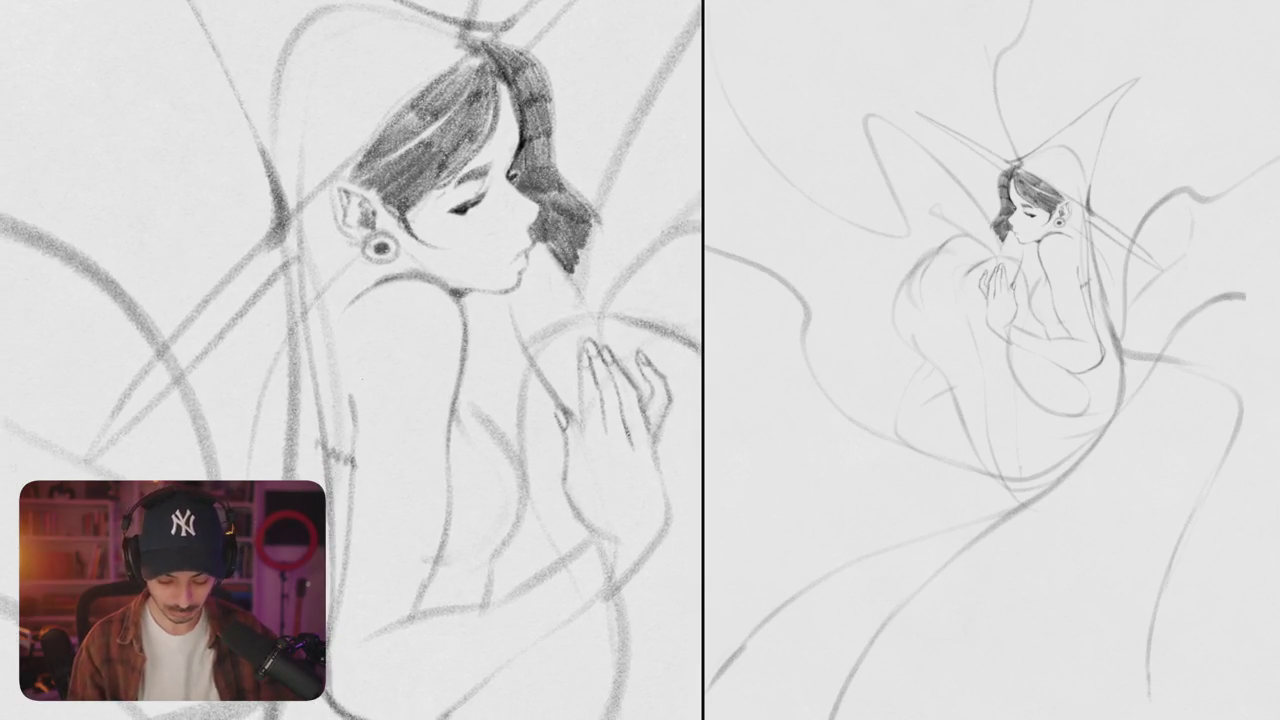
left_click_drag(376, 433, 326, 298)
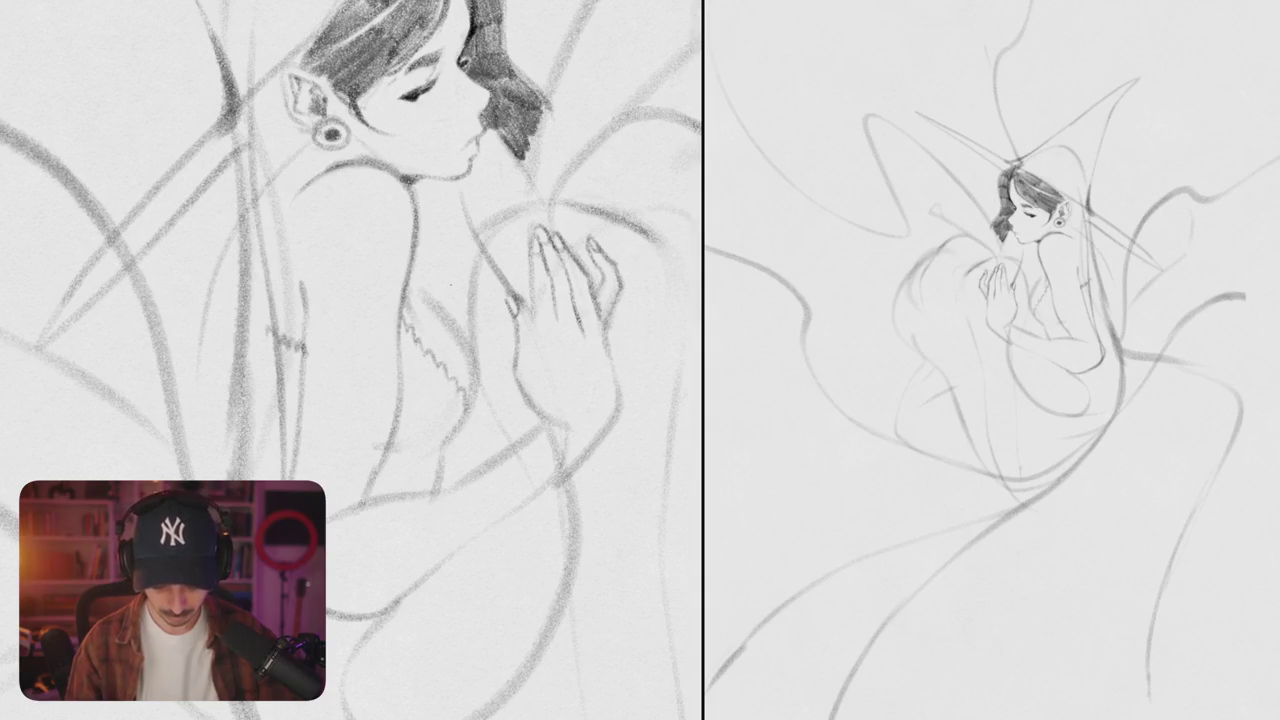
mouse_move(412, 298)
left_mouse_down()
mouse_move(472, 358)
mouse_move(468, 414)
left_mouse_up()
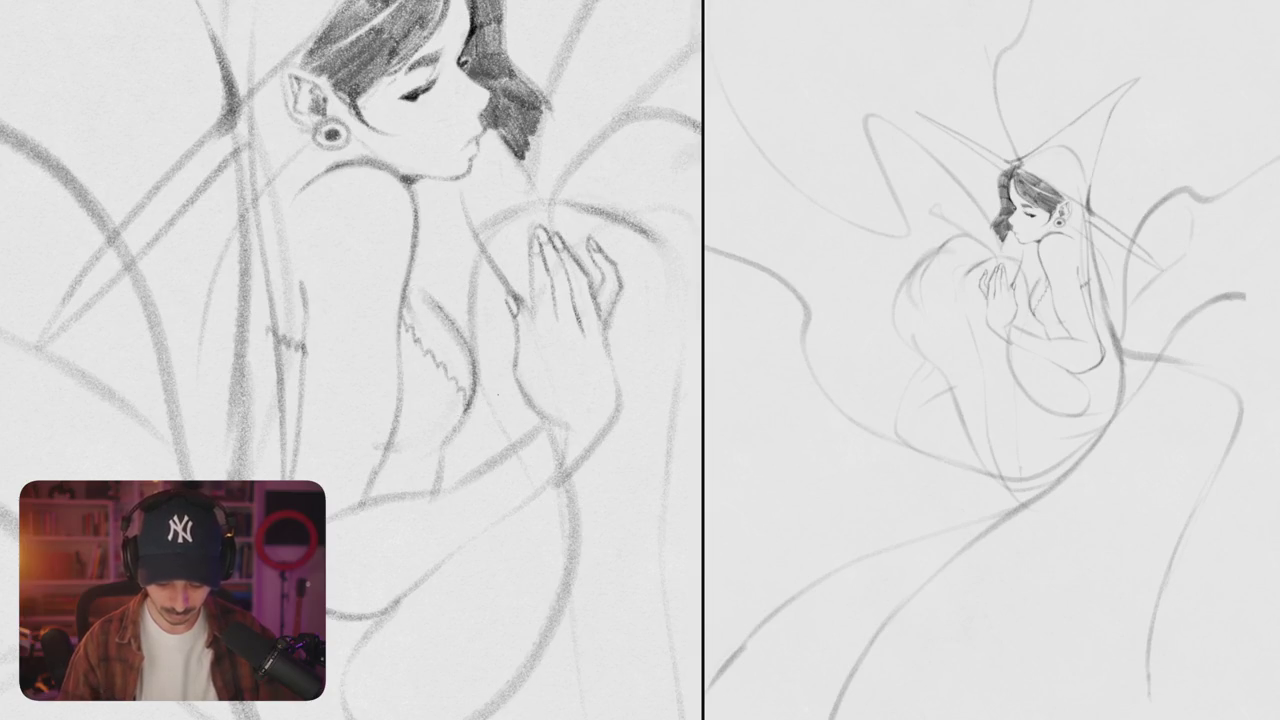
- Erase stray lines around the shoulder and above the hand, then redraw the shoulder contour
scroll(350, 360, "right", 2)
left_click_drag(420, 283, 412, 268)
mouse_move(465, 235)
left_mouse_down()
mouse_move(525, 262)
mouse_move(392, 328)
mouse_move(412, 312)
mouse_move(386, 390)
left_mouse_up()
scroll(350, 360, "left", 1)
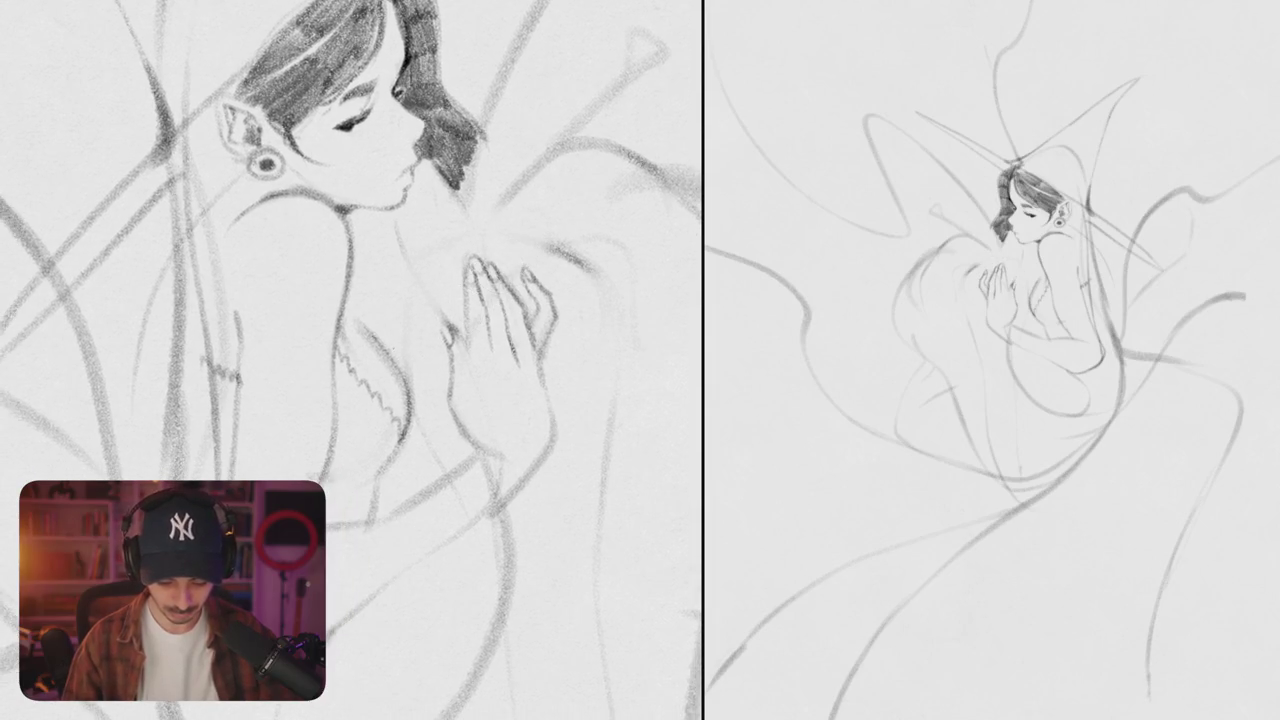
mouse_move(358, 330)
left_mouse_down()
mouse_move(362, 292)
mouse_move(395, 238)
mouse_move(454, 238)
left_mouse_up()
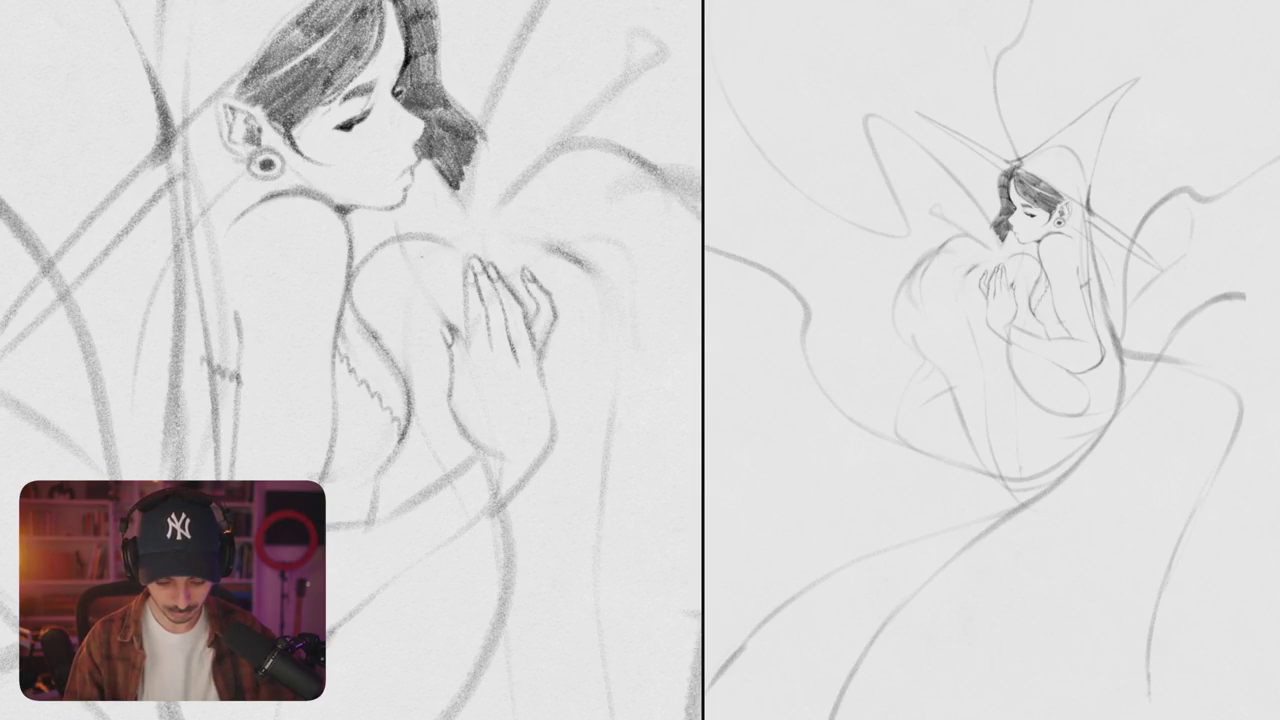
scroll(350, 360, "down", 1)
scroll(350, 360, "down", 3)
scroll(350, 360, "up", 3)
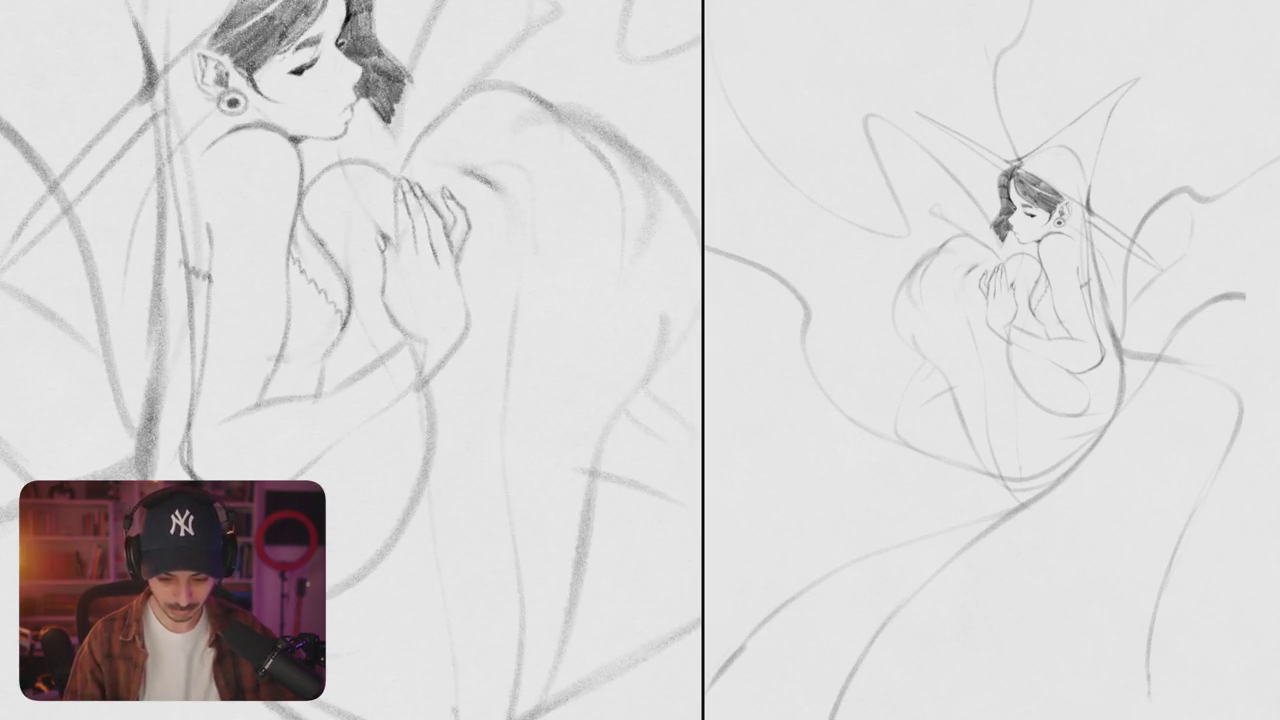
- Draw arcing curves around the back beyond the shoulder and a short curve beside the hand
scroll(350, 360, "up", 1)
mouse_move(308, 246)
left_mouse_down()
mouse_move(398, 146)
mouse_move(486, 132)
mouse_move(576, 314)
mouse_move(496, 384)
left_mouse_up()
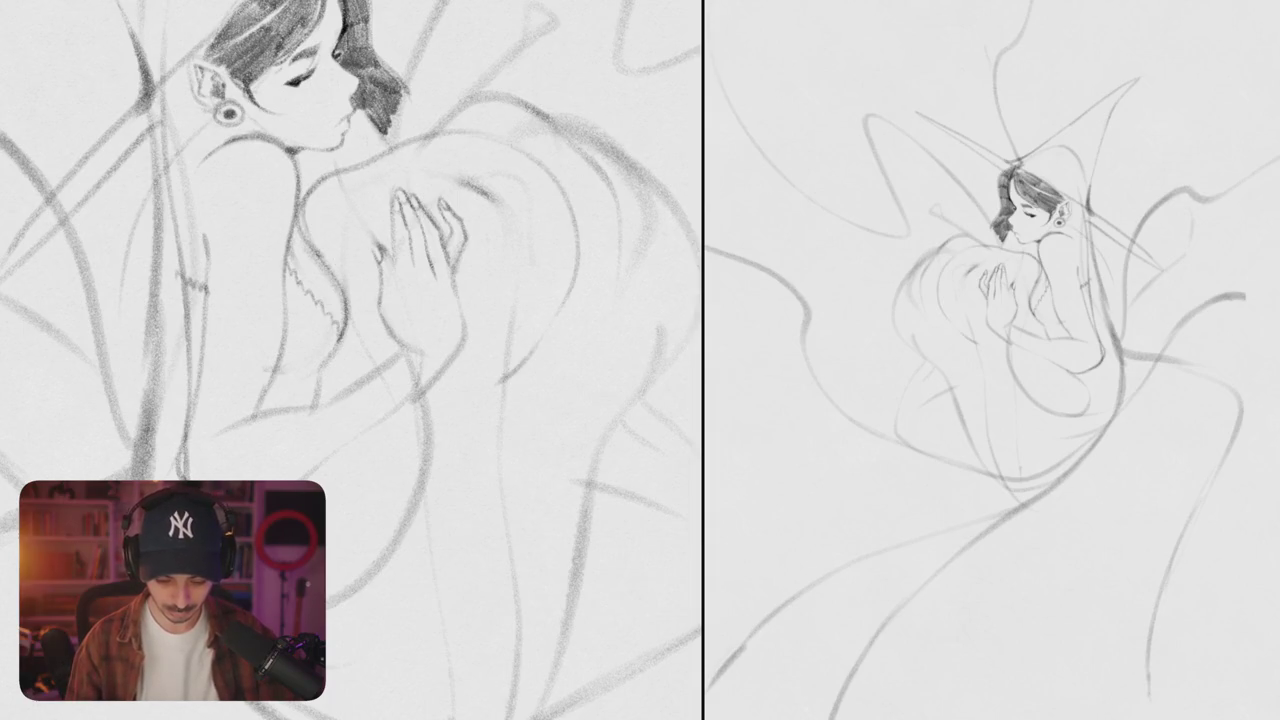
scroll(350, 360, "up", 3)
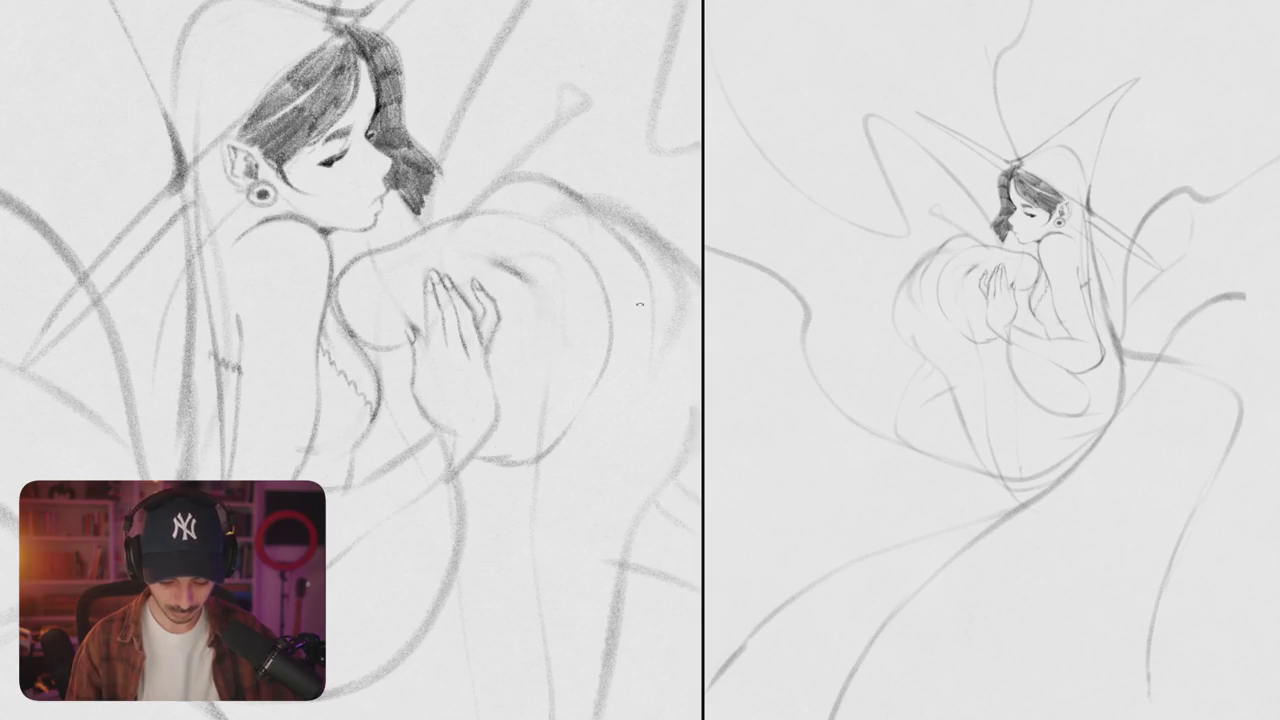
left_click_drag(350, 360, 420, 250)
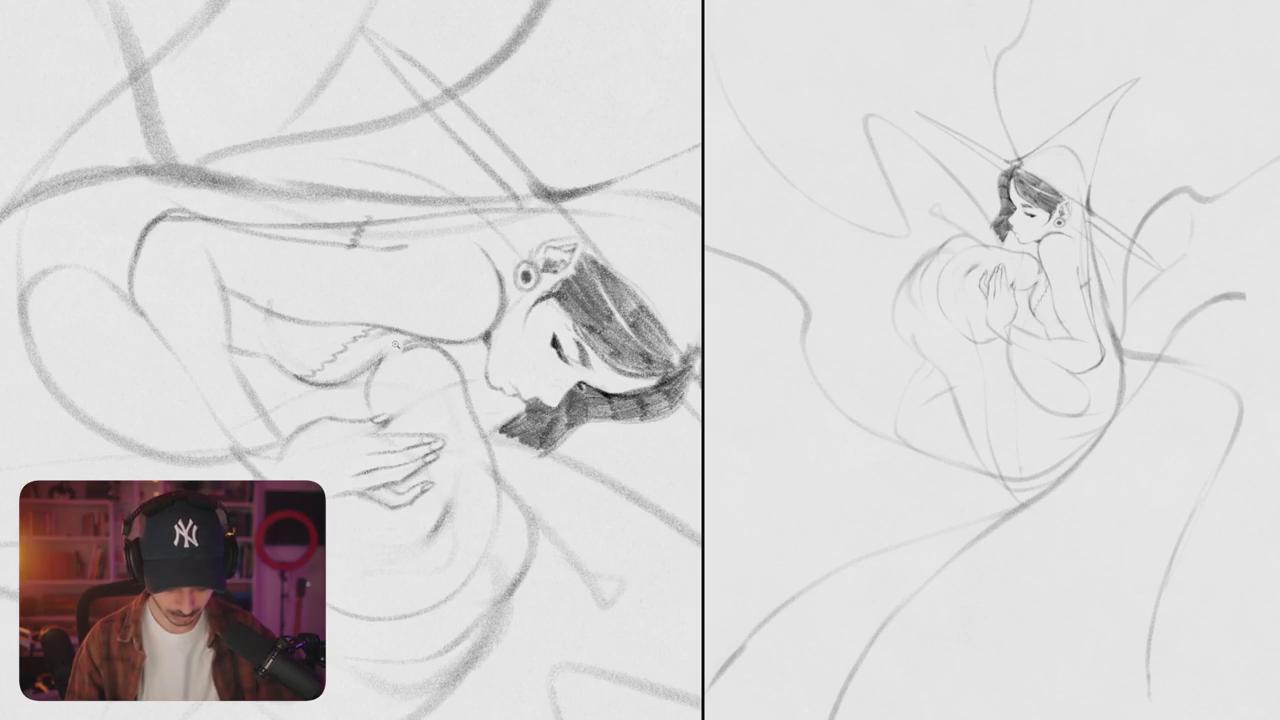
scroll(390, 345, "up", 3)
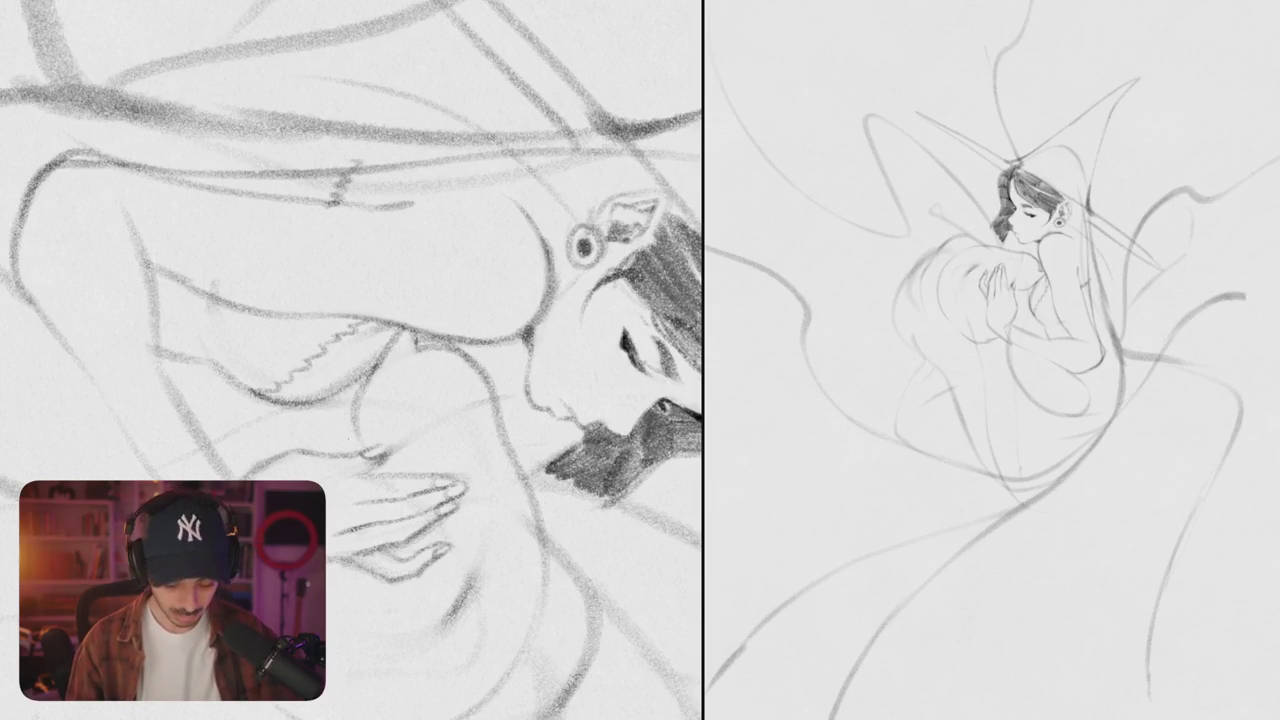
left_click_drag(358, 404, 354, 452)
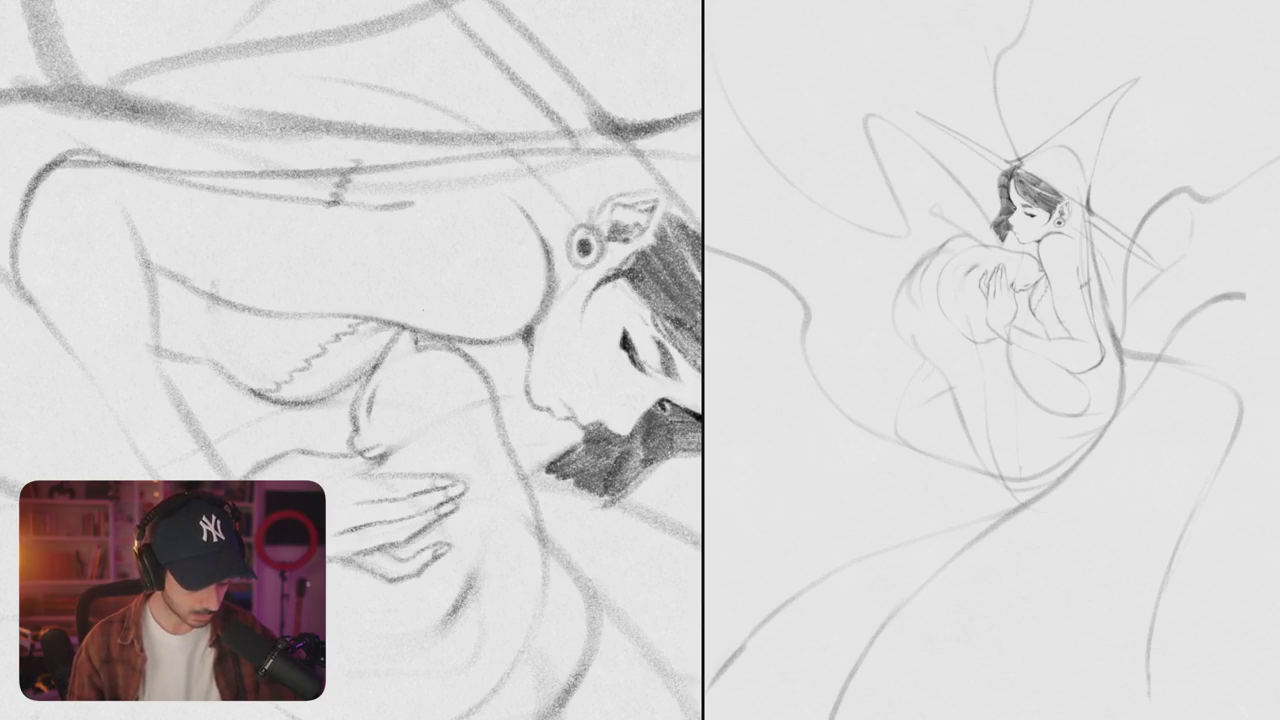
scroll(352, 360, "down", 2)
scroll(352, 360, "down", 2)
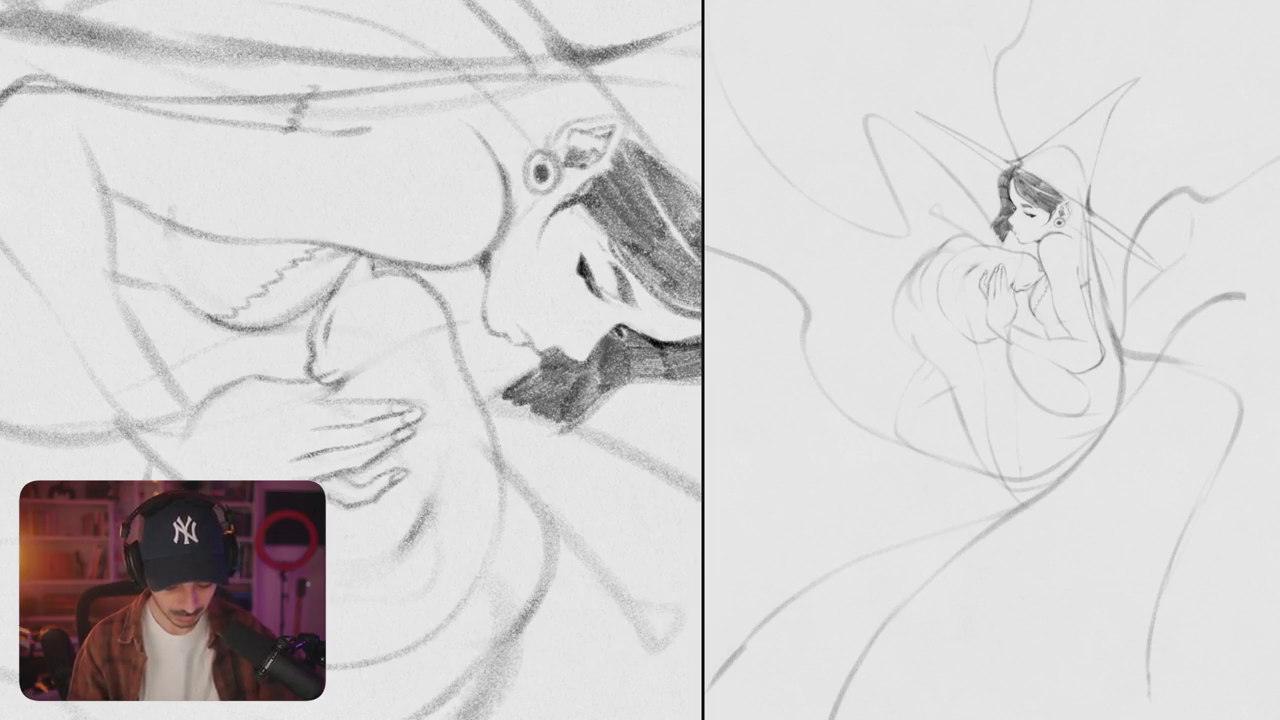
scroll(485, 397, "down", 5)
left_click_drag(485, 397, 478, 368)
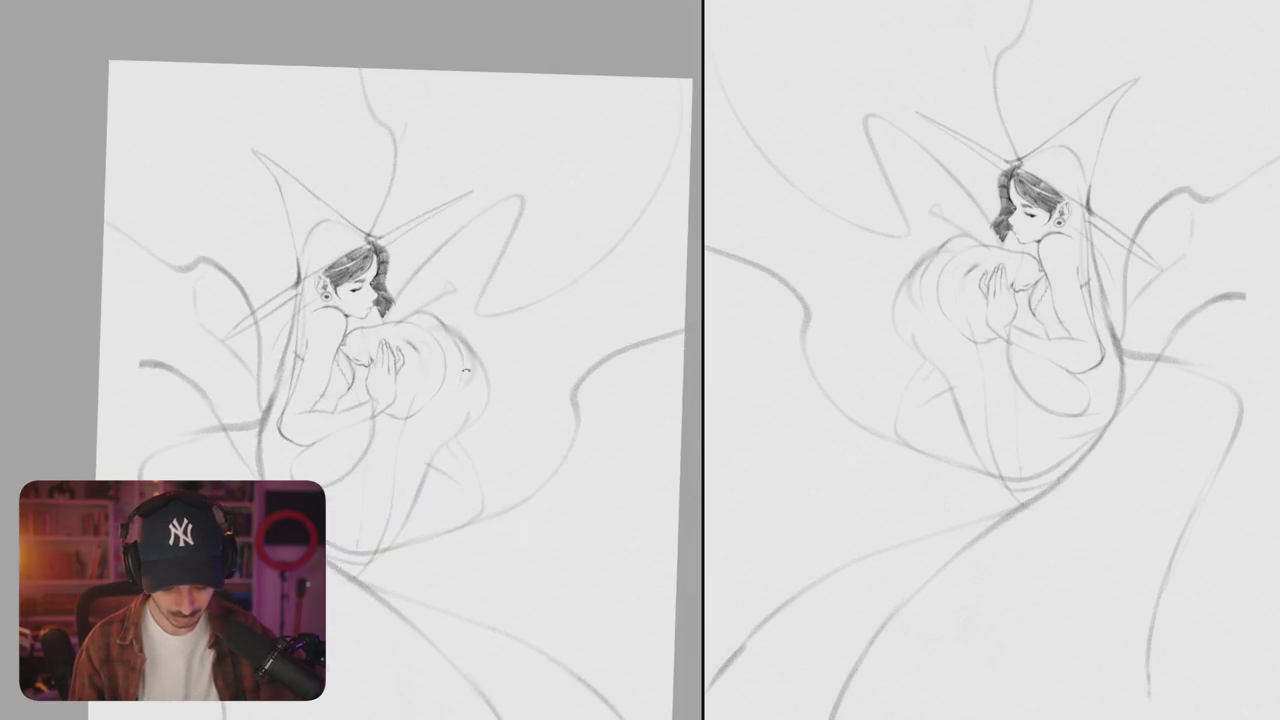
- Lighten the dark lower lashes of the closed eye
scroll(467, 372, "up", 5)
scroll(385, 307, "up", 2)
mouse_move(322, 354)
left_mouse_down()
mouse_move(356, 338)
mouse_move(342, 348)
mouse_move(362, 310)
mouse_move(354, 340)
mouse_move(355, 321)
left_mouse_up()
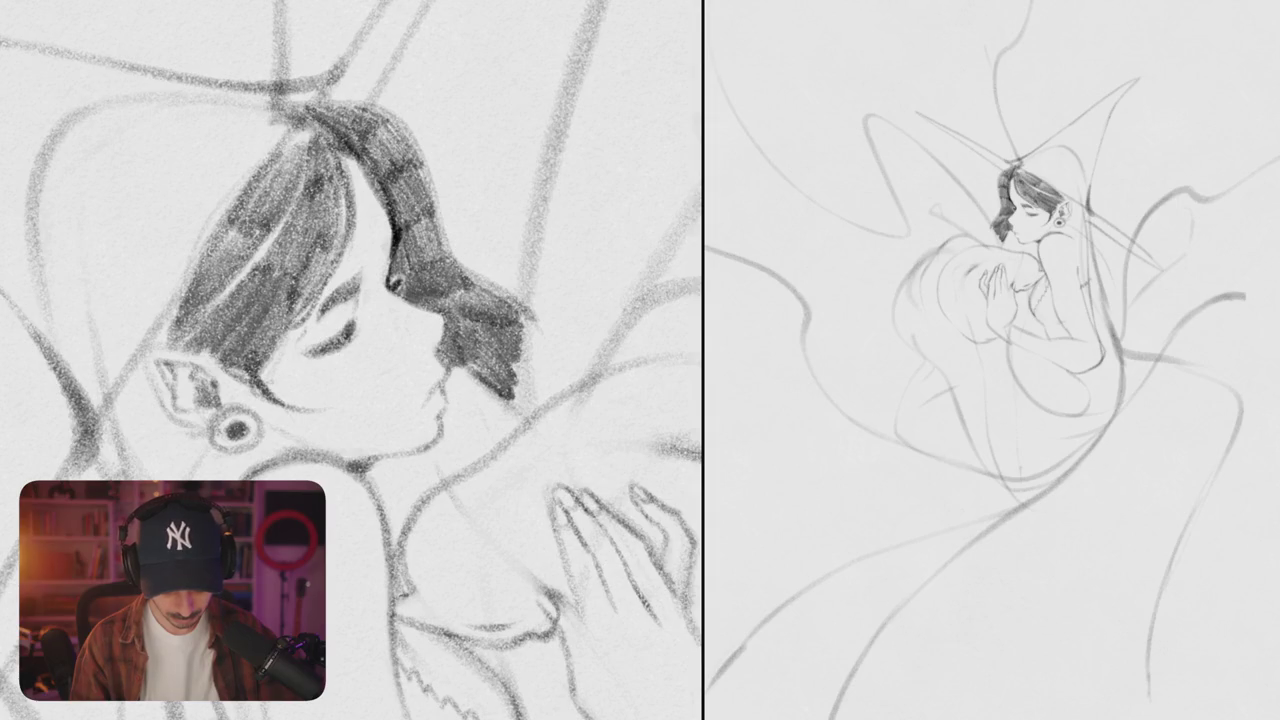
left_click_drag(302, 357, 340, 348)
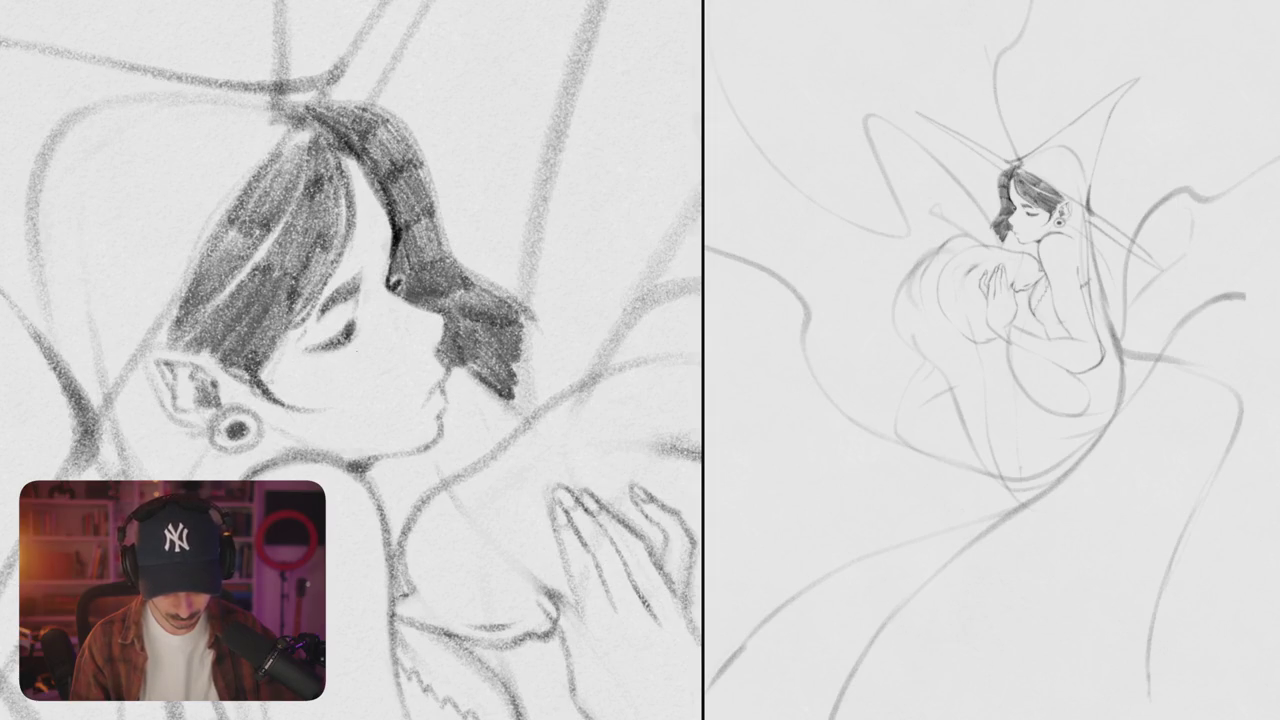
scroll(352, 360, "down", 5)
- Darken the closed eyelid line with the head rotated upright
left_click_drag(450, 250, 300, 450)
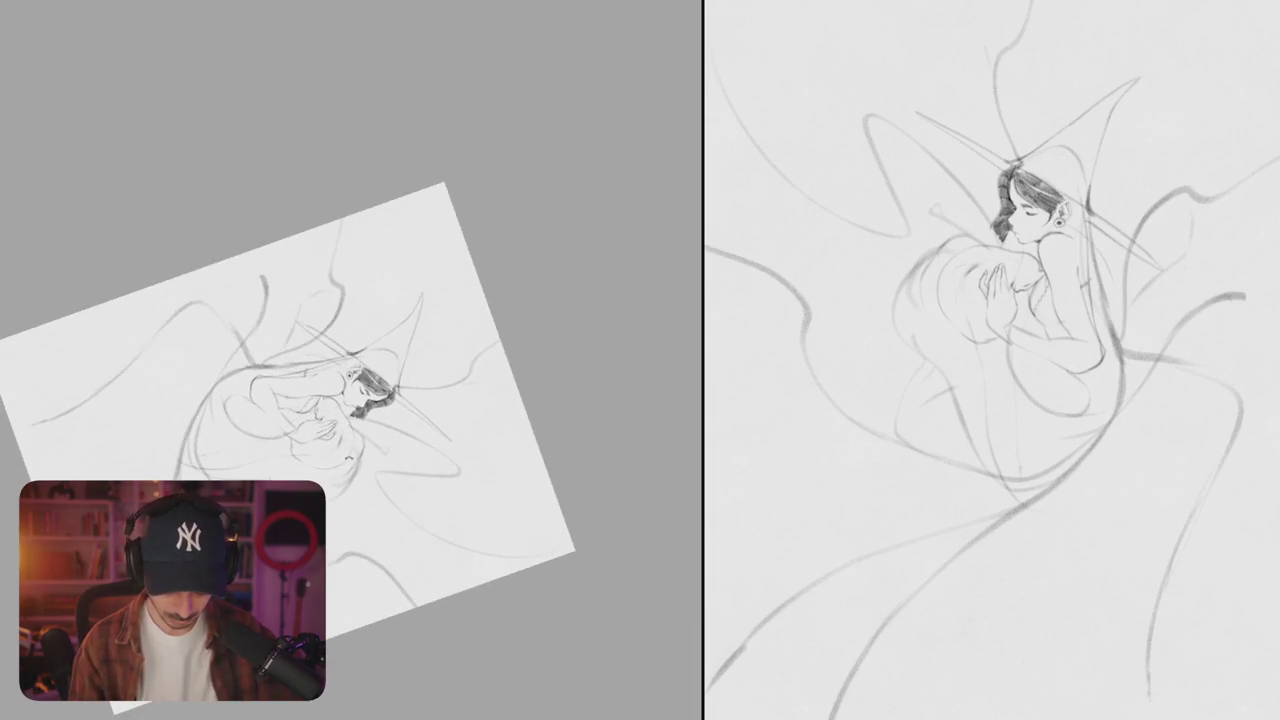
scroll(370, 400, "up", 5)
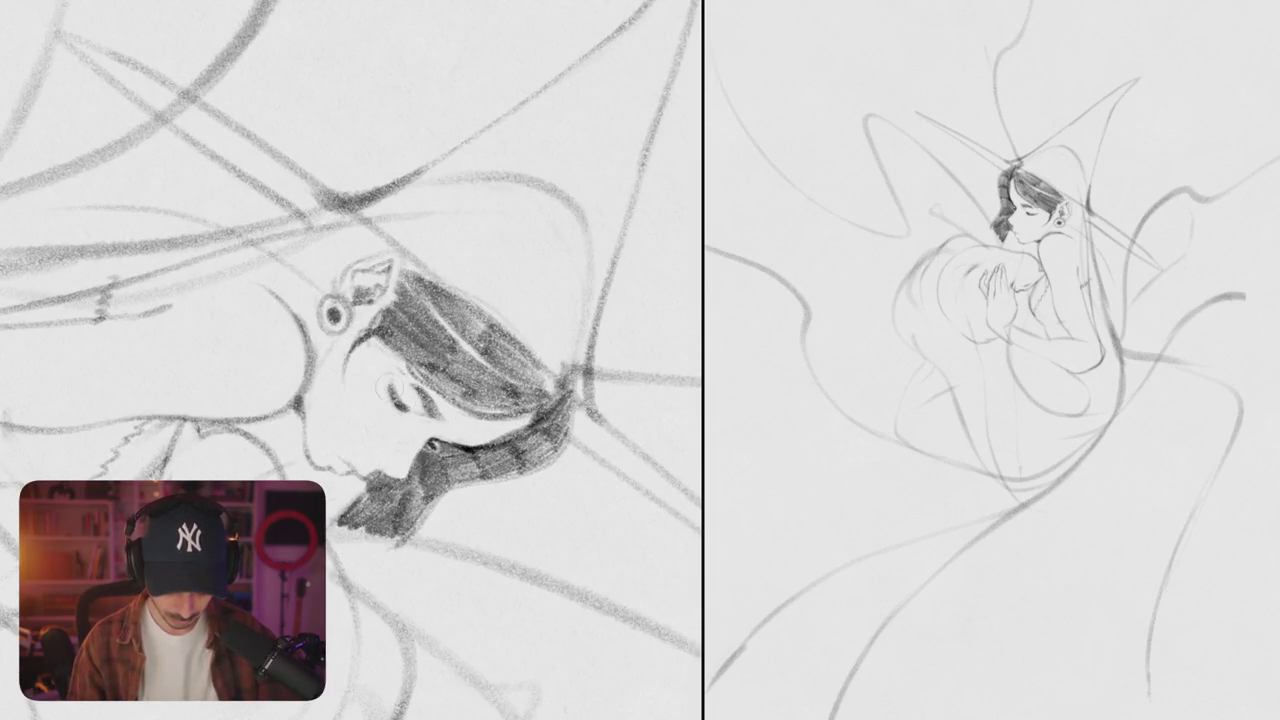
left_click_drag(405, 412, 330, 440)
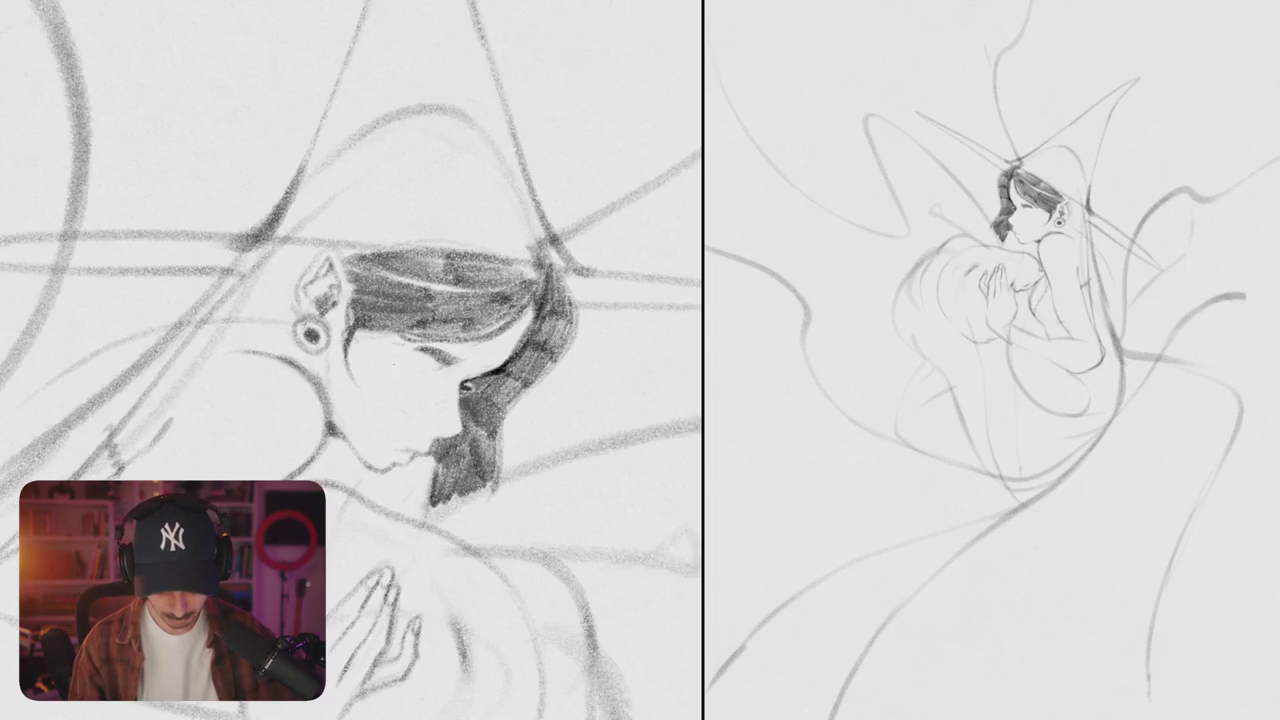
left_click_drag(400, 363, 422, 382)
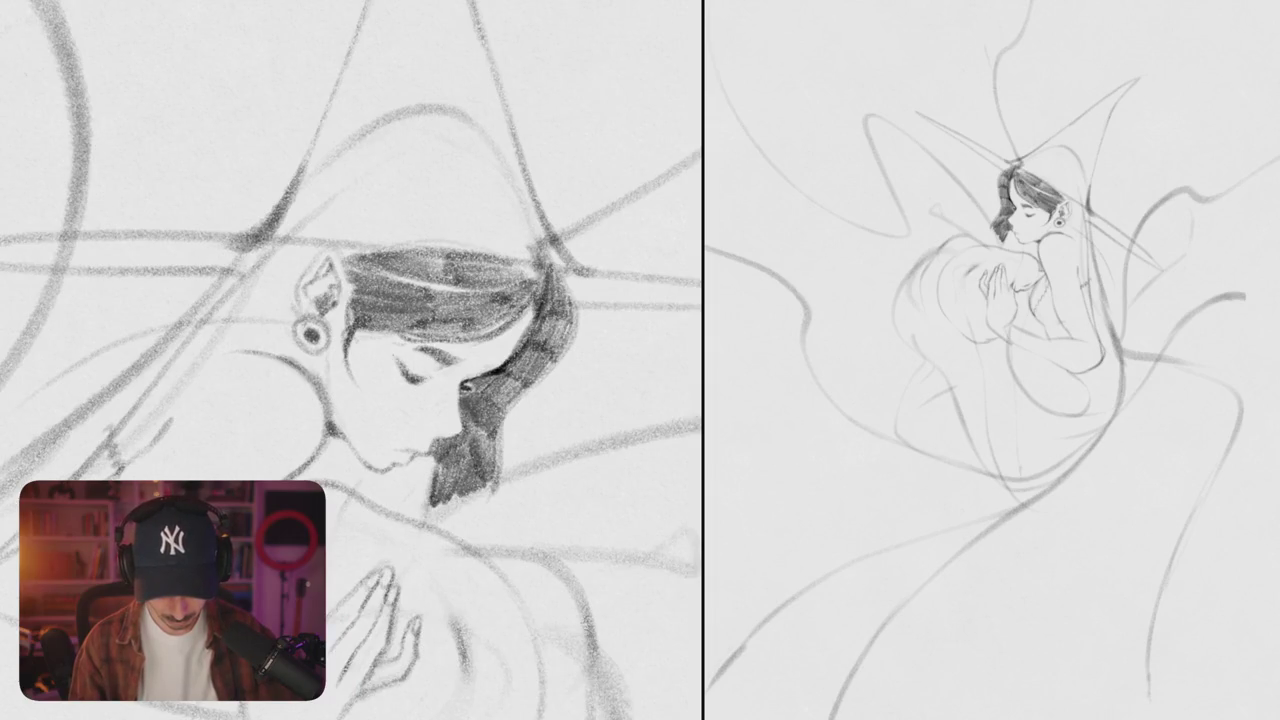
- Add a bold dark shading stroke beside the ear
scroll(350, 360, "down", 5)
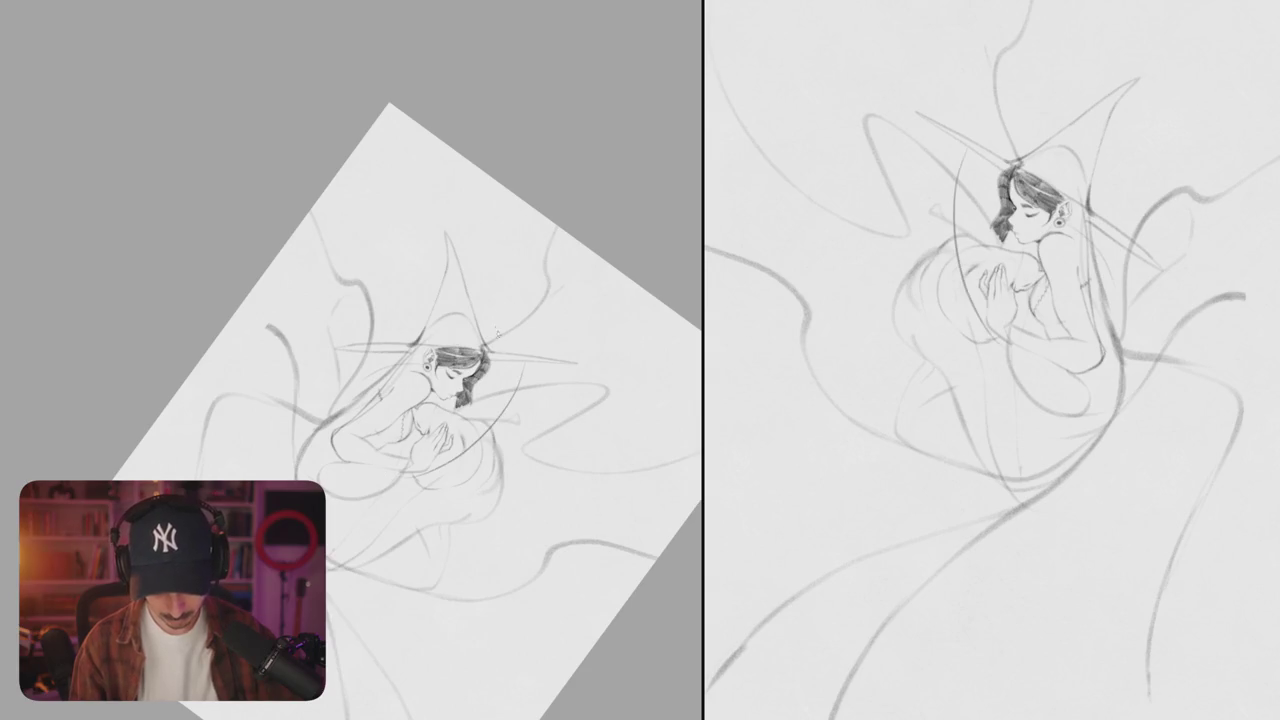
scroll(350, 360, "up", 2)
scroll(420, 290, "up", 5)
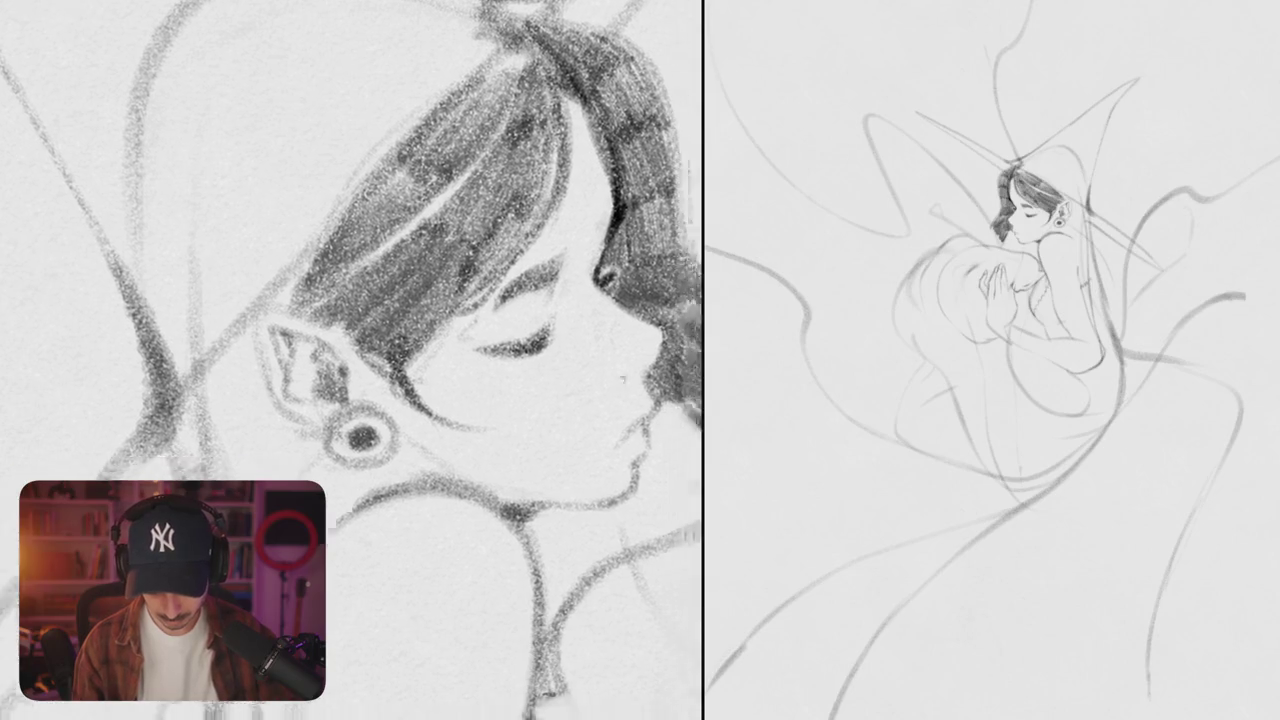
scroll(350, 360, "down", 5)
scroll(350, 360, "up", 5)
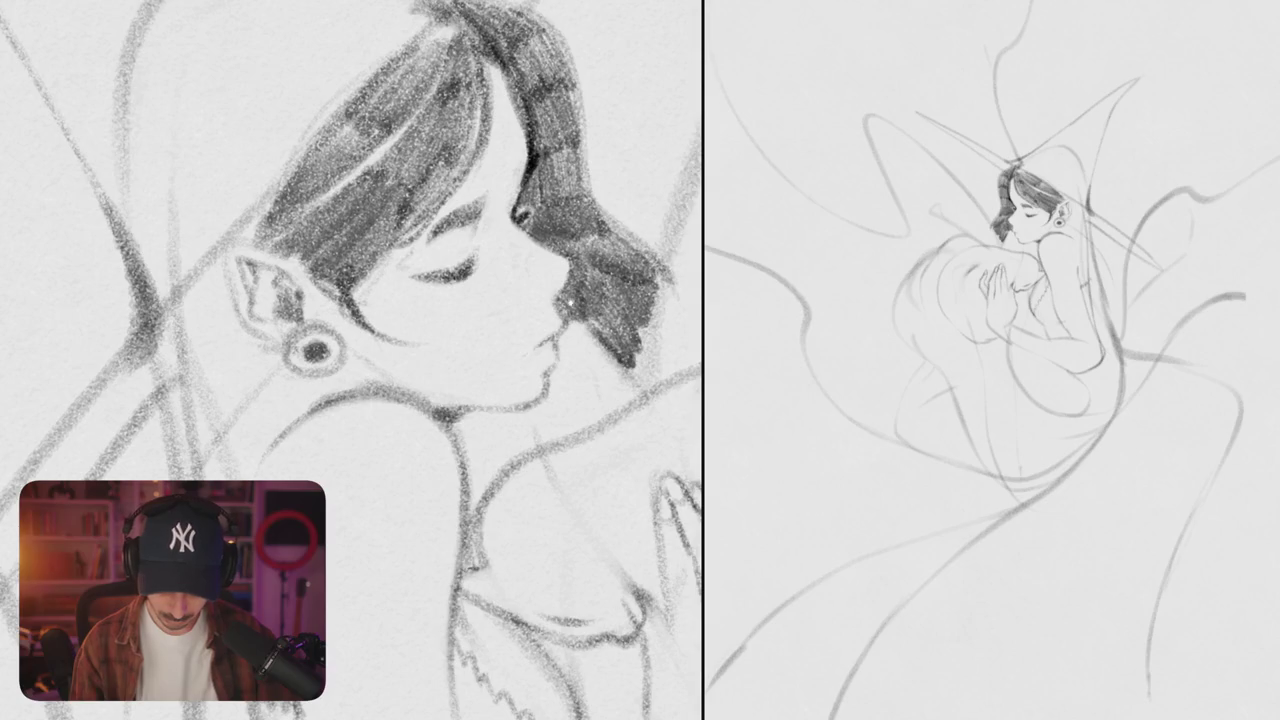
scroll(350, 360, "down", 1)
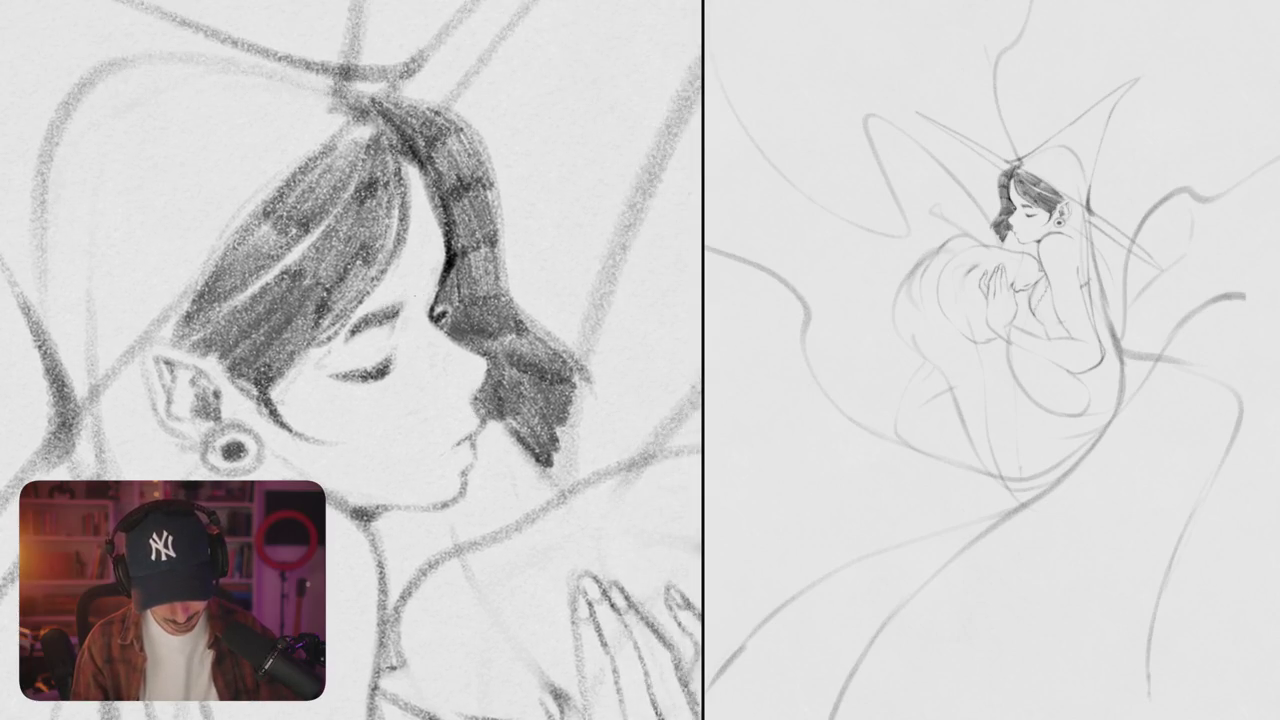
scroll(350, 360, "down", 1)
scroll(350, 360, "down", 4)
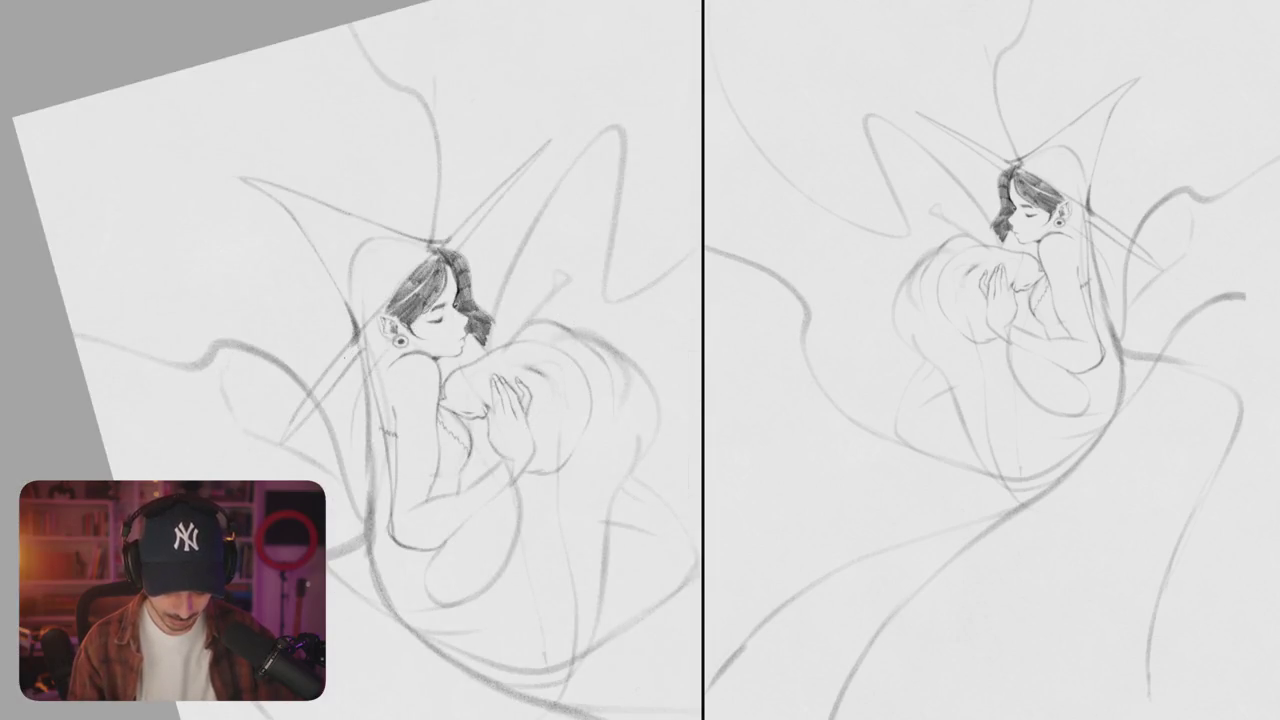
left_click_drag(360, 352, 306, 404)
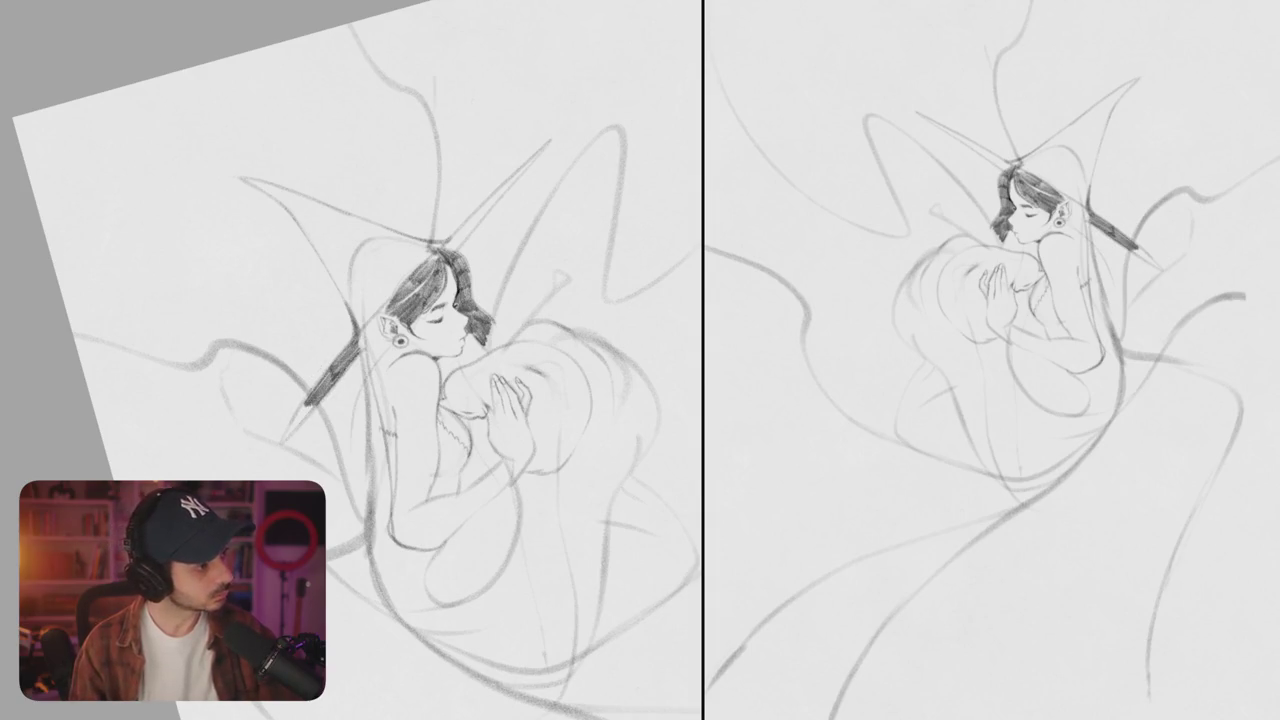
- Draw the thick dark diagonal brim from below the ear up to its upper-right tip
left_click_drag(312, 400, 290, 436)
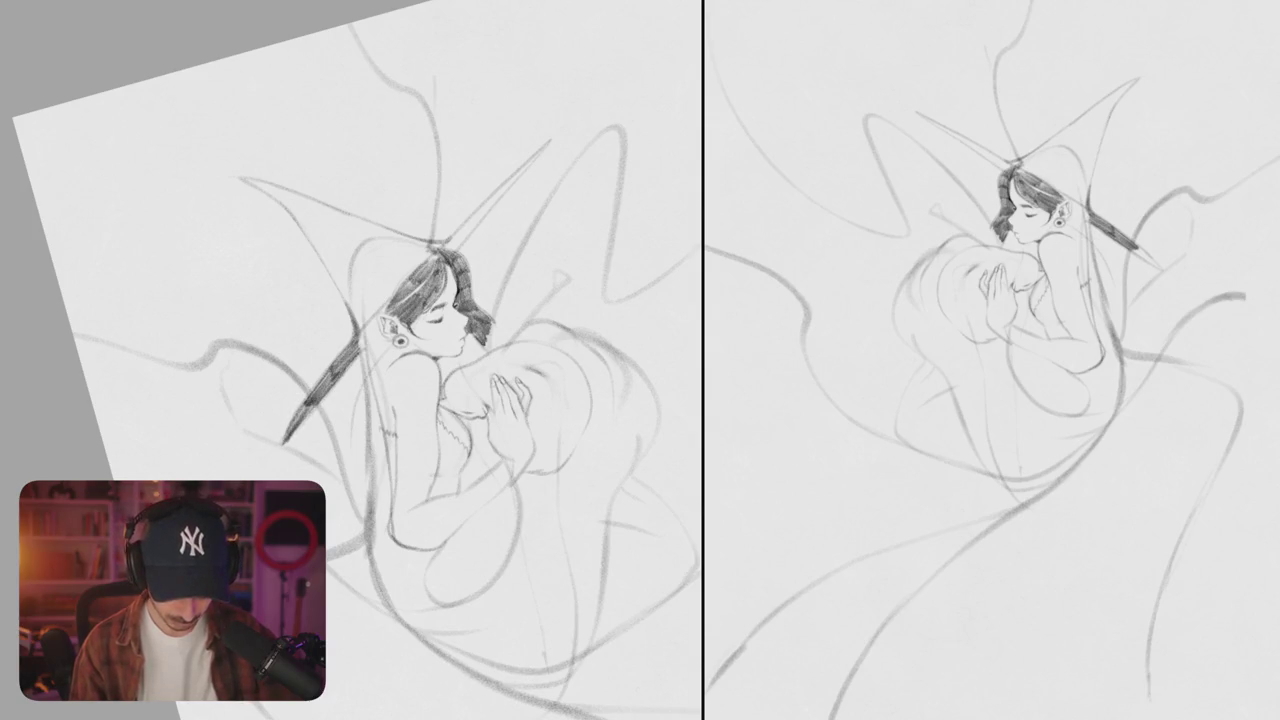
left_click_drag(400, 400, 382, 426)
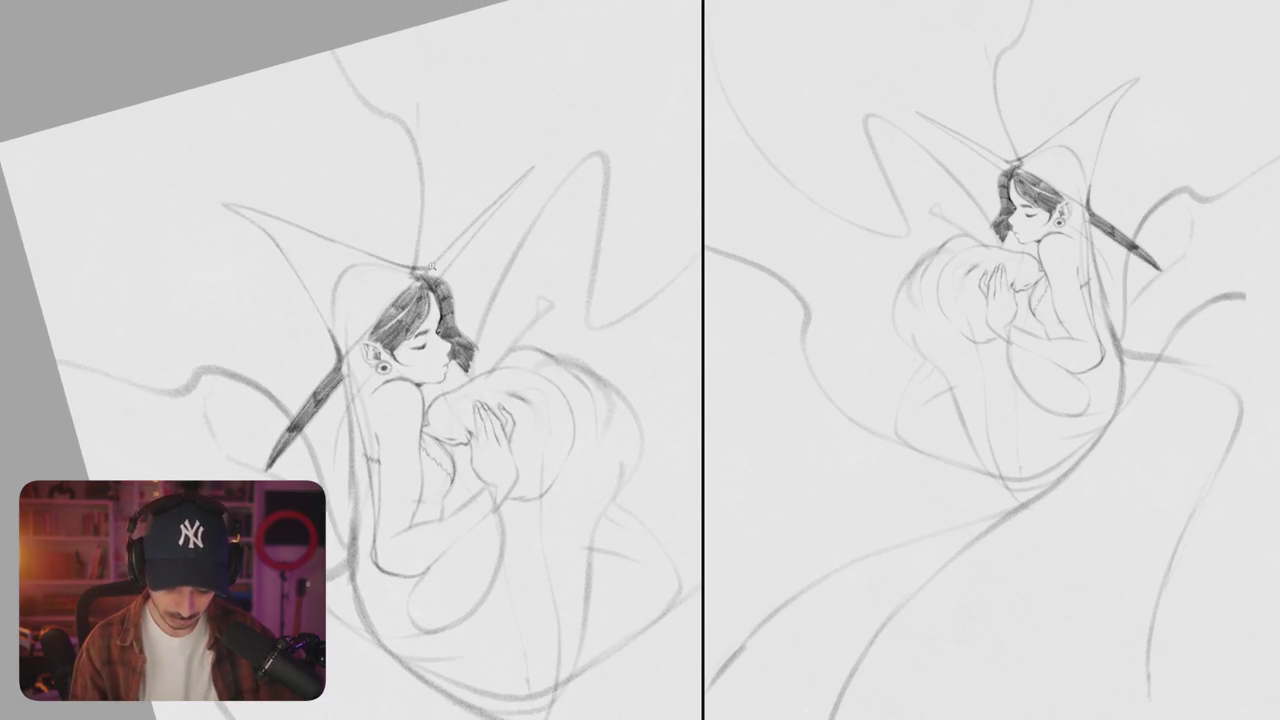
scroll(400, 380, "up", 2)
scroll(400, 380, "up", 2)
left_click_drag(335, 325, 400, 258)
left_click_drag(355, 302, 430, 228)
left_click_drag(388, 284, 486, 172)
- Deepen the shading along the brim with overlapping dark strokes
left_click_drag(430, 236, 486, 172)
left_click_drag(364, 312, 404, 264)
left_click_drag(350, 328, 392, 276)
scroll(440, 370, "down", 5)
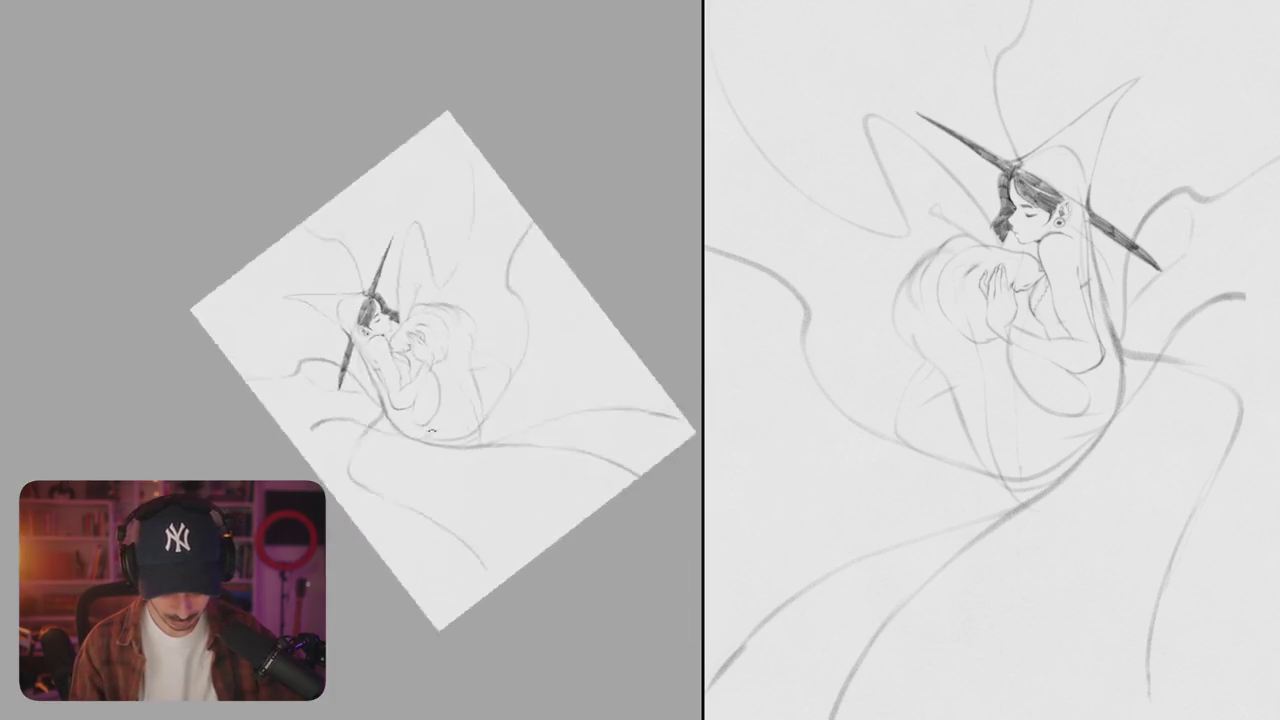
scroll(350, 360, "up", 5)
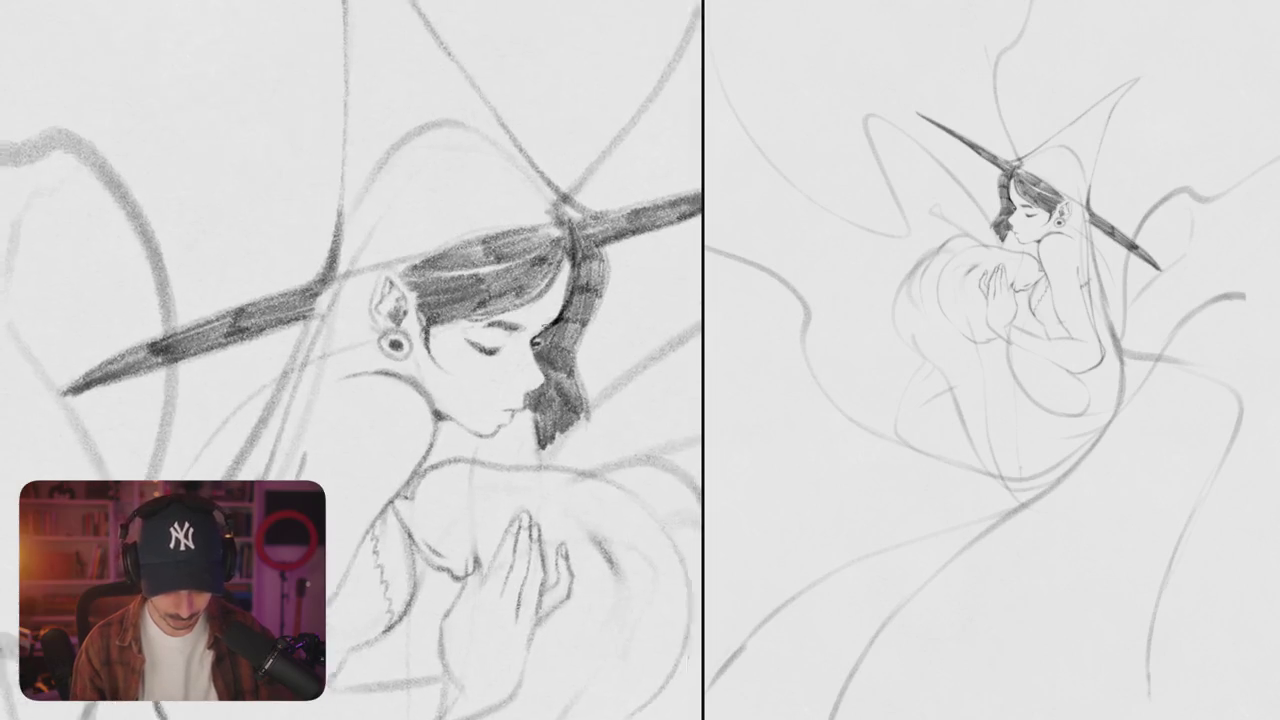
scroll(350, 360, "down", 3)
- Undo a stray stroke at the hair's edge and build up dark hatching on the hair
left_click_drag(588, 372, 520, 480)
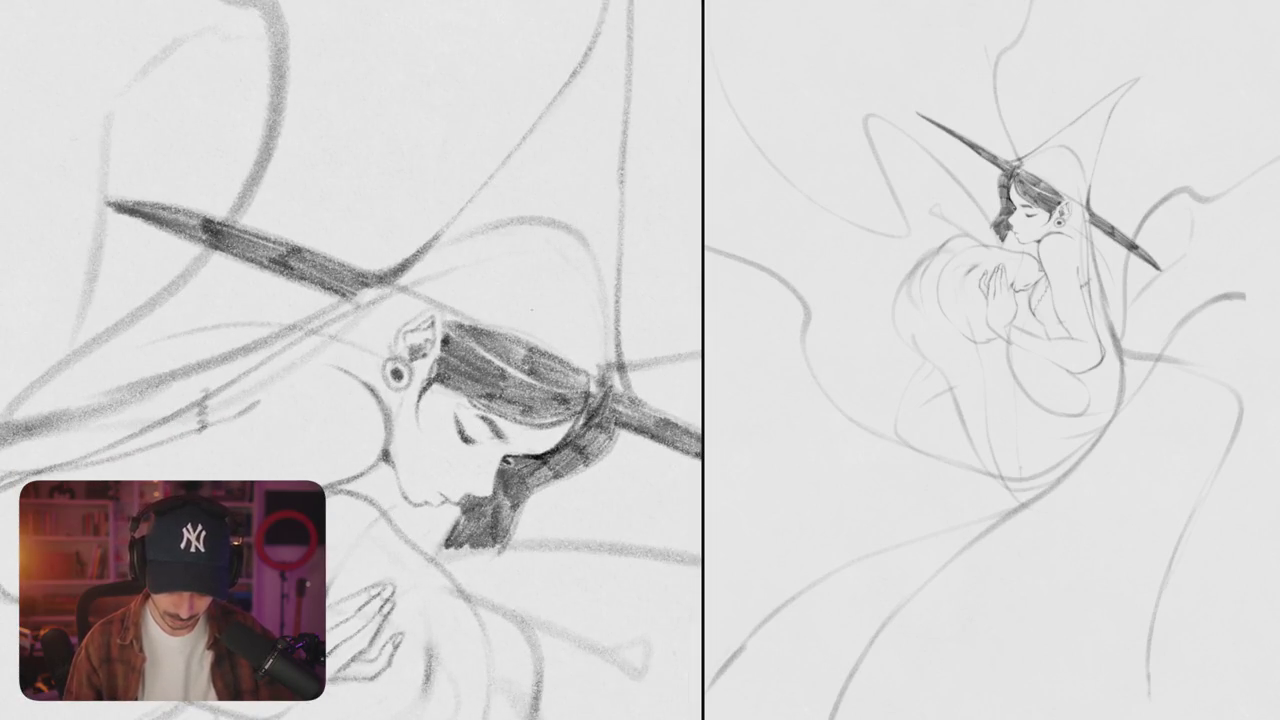
key("ctrl+z")
scroll(350, 360, "down", 2)
mouse_move(456, 366)
left_mouse_down()
mouse_move(458, 384)
mouse_move(496, 402)
left_mouse_up()
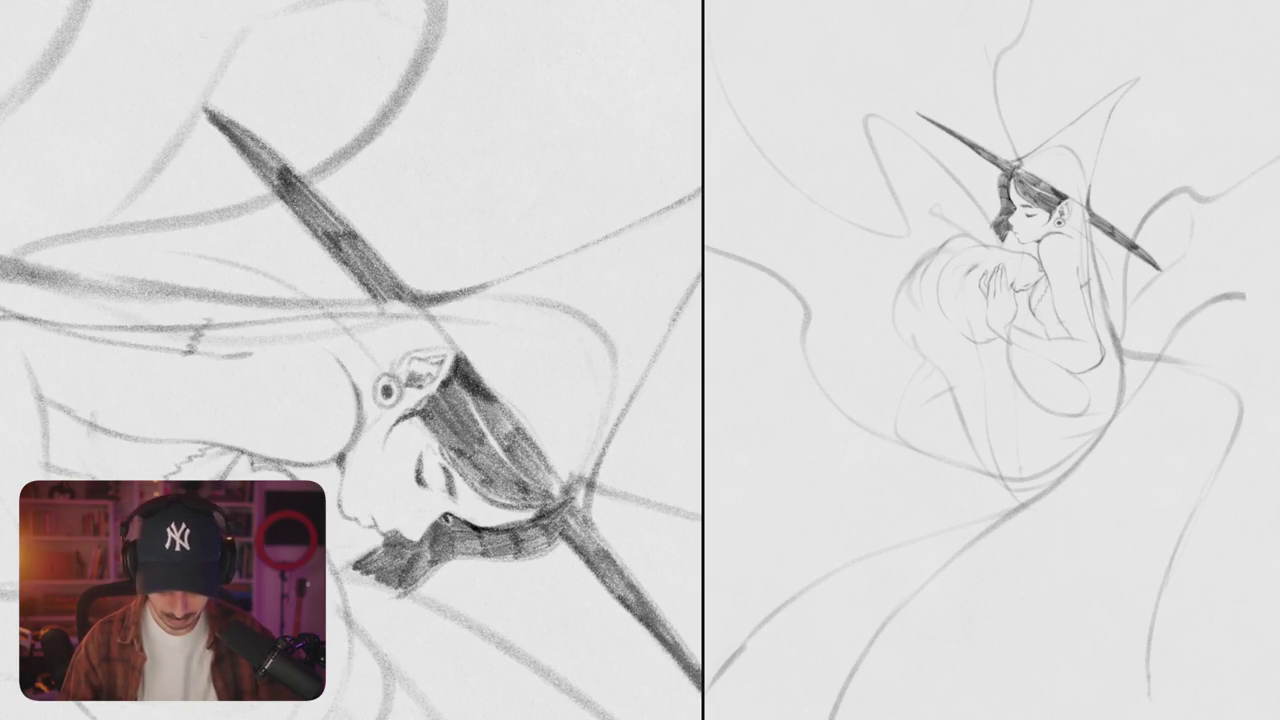
scroll(350, 360, "up", 3)
scroll(350, 360, "down", 2)
scroll(350, 360, "up", 5)
scroll(350, 360, "down", 1)
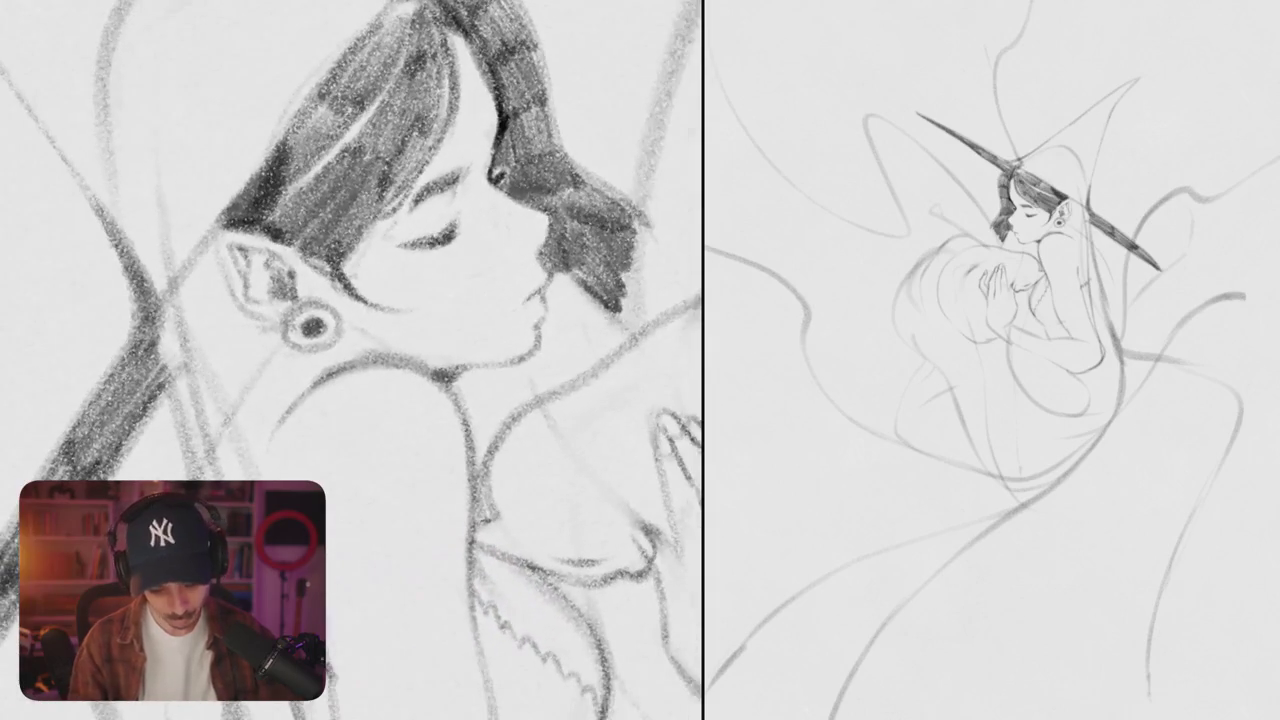
- Add dark strokes to the hair edge near the cheek
left_click_drag(350, 242, 362, 304)
left_click_drag(360, 220, 372, 270)
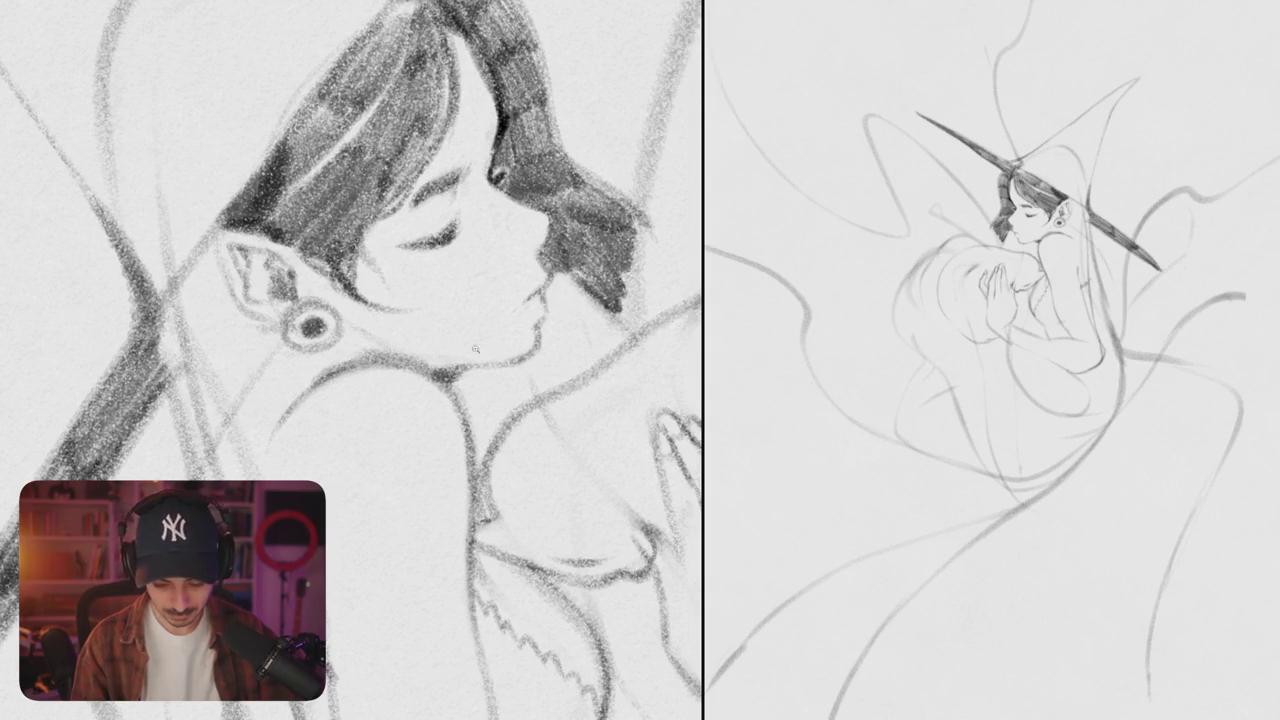
scroll(473, 354, "down", 5)
scroll(466, 349, "up", 5)
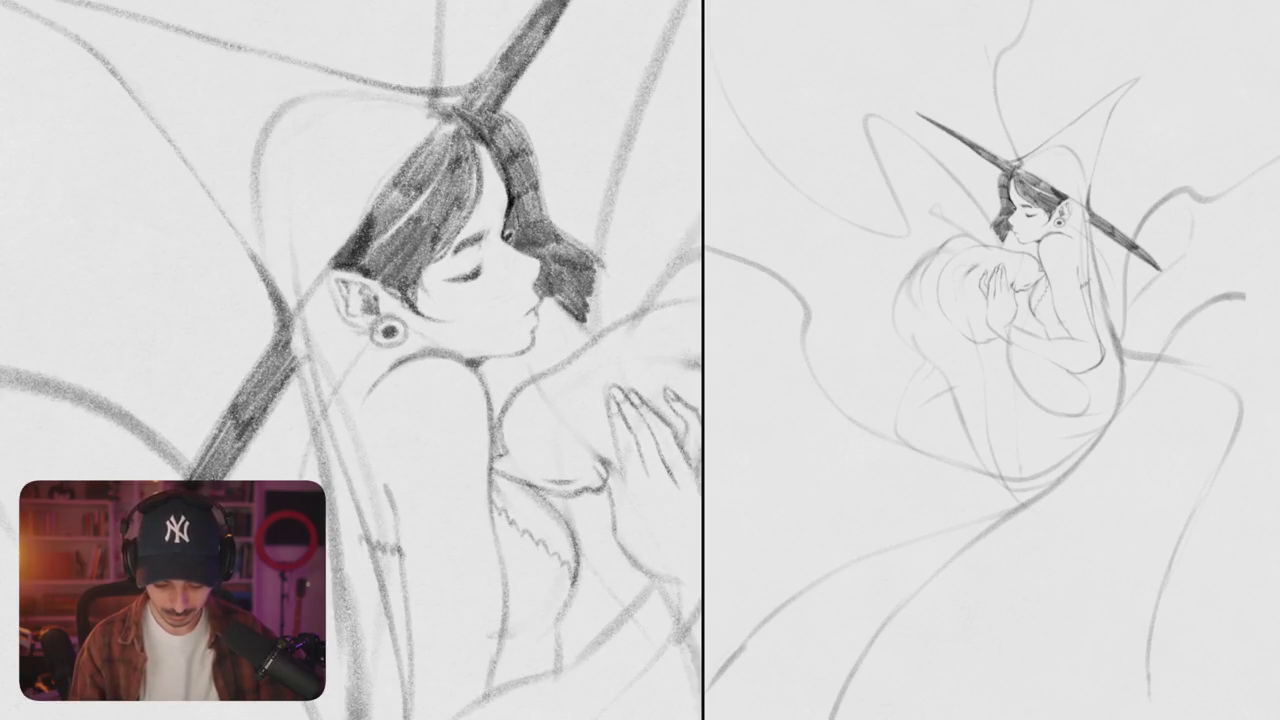
scroll(352, 360, "up", 5)
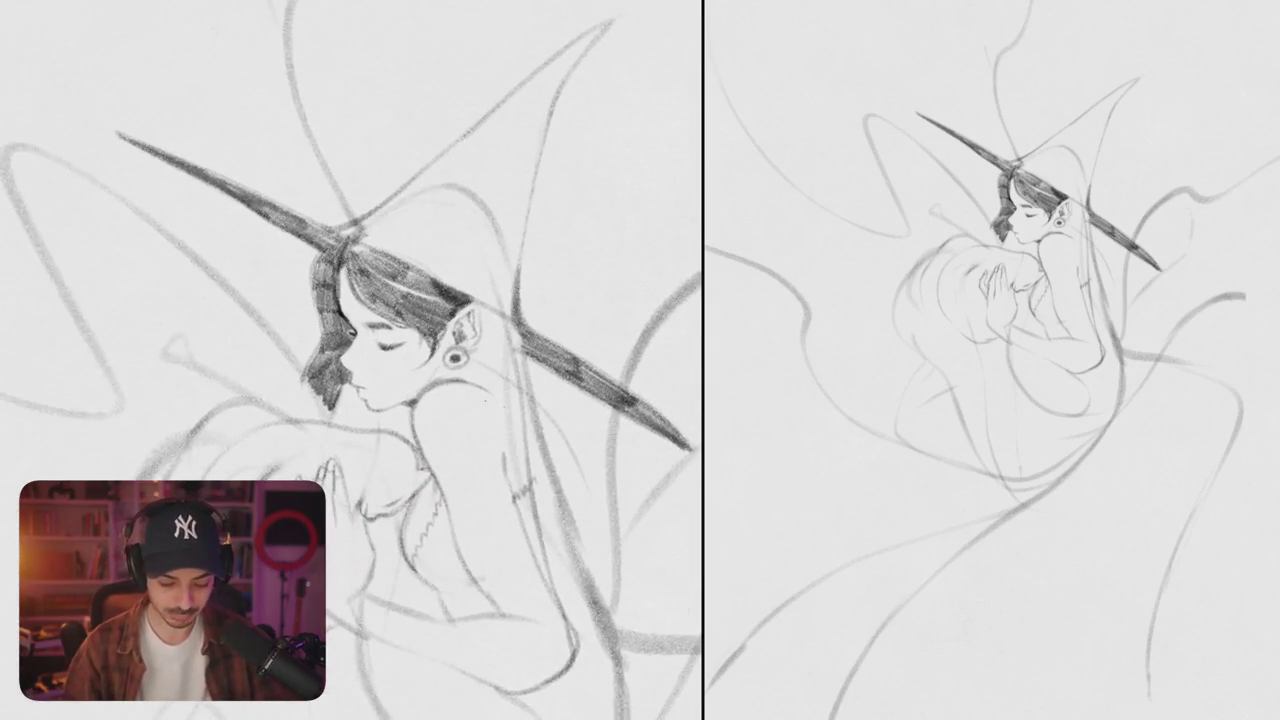
- Re-shade the hair beside the nose darker, extending toward the chin
left_click_drag(338, 393, 370, 423)
mouse_move(330, 378)
left_mouse_down()
mouse_move(352, 400)
mouse_move(355, 438)
left_mouse_up()
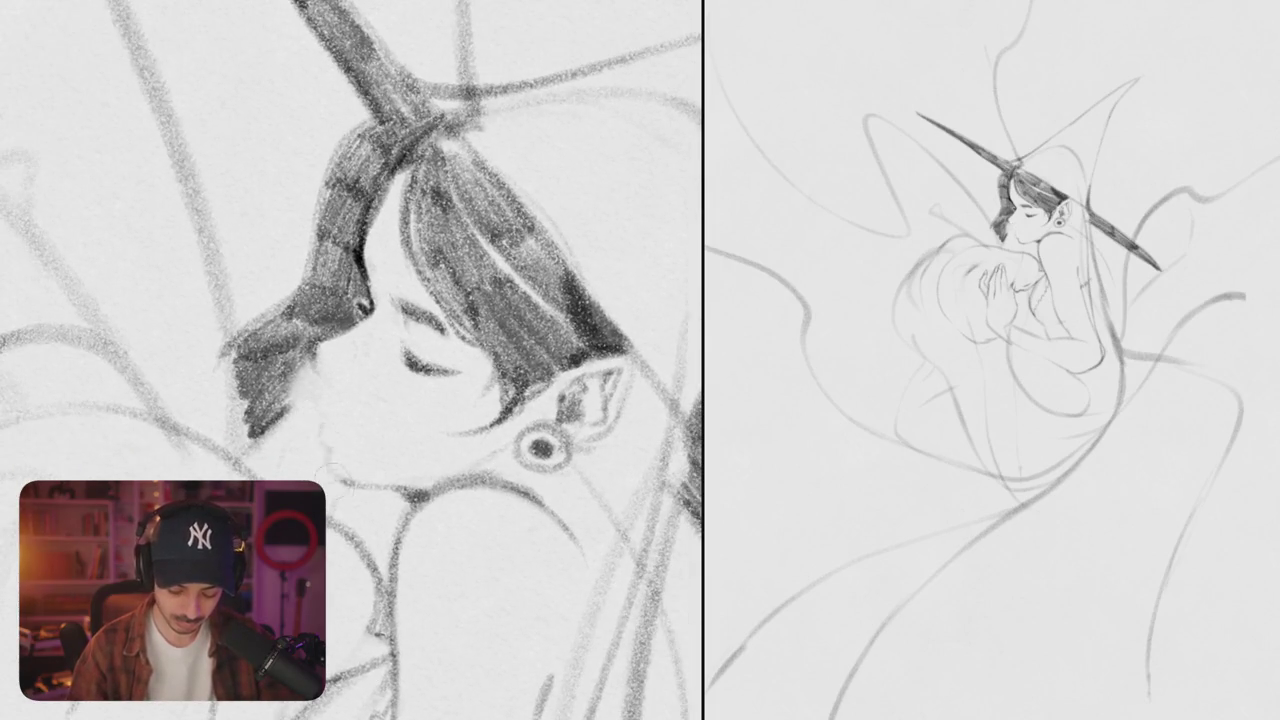
mouse_move(326, 372)
left_mouse_down()
mouse_move(308, 394)
mouse_move(388, 490)
left_mouse_up()
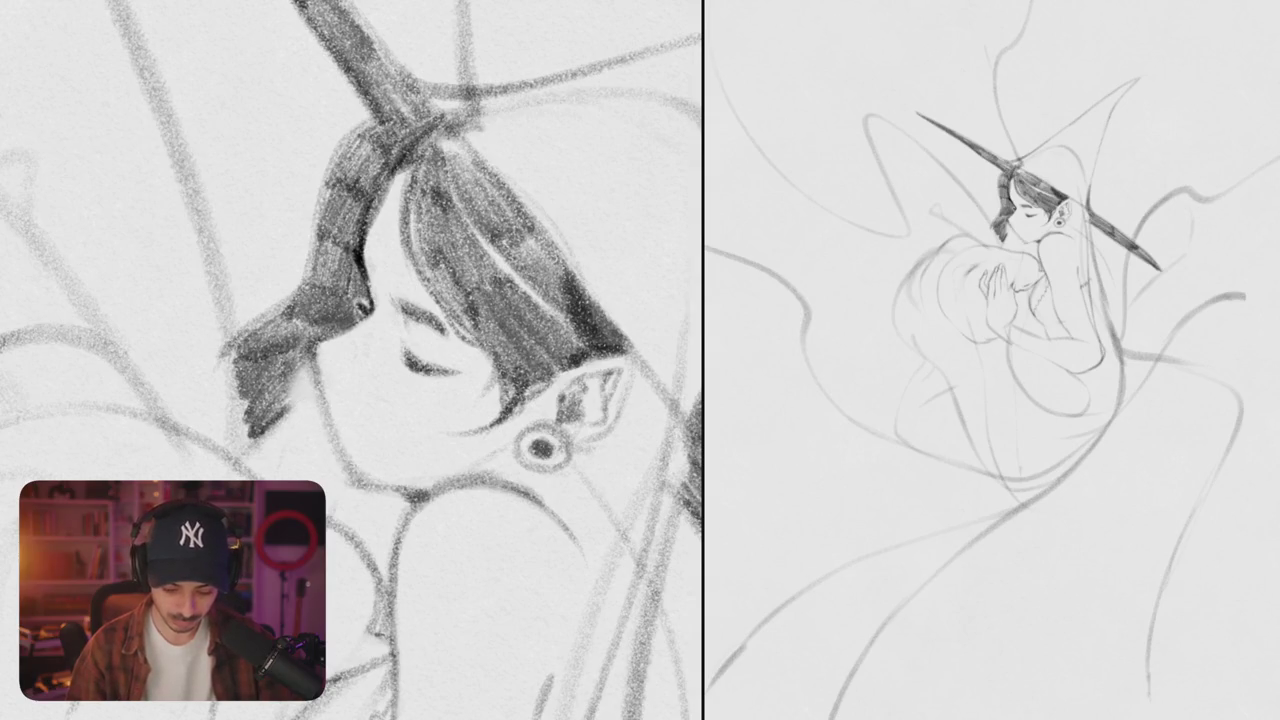
mouse_move(326, 412)
left_mouse_down()
mouse_move(368, 450)
mouse_move(375, 530)
left_mouse_up()
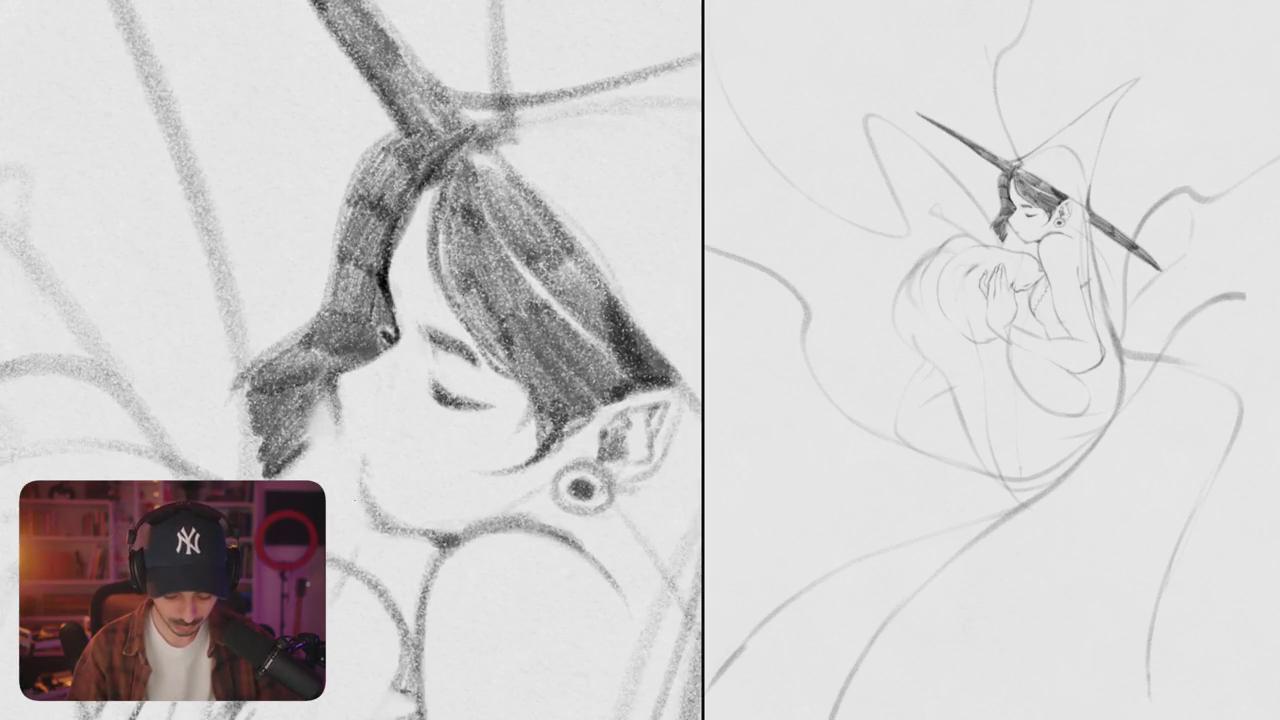
- Darken the hair near the forehead and the strands around the parting
scroll(350, 360, "down", 5)
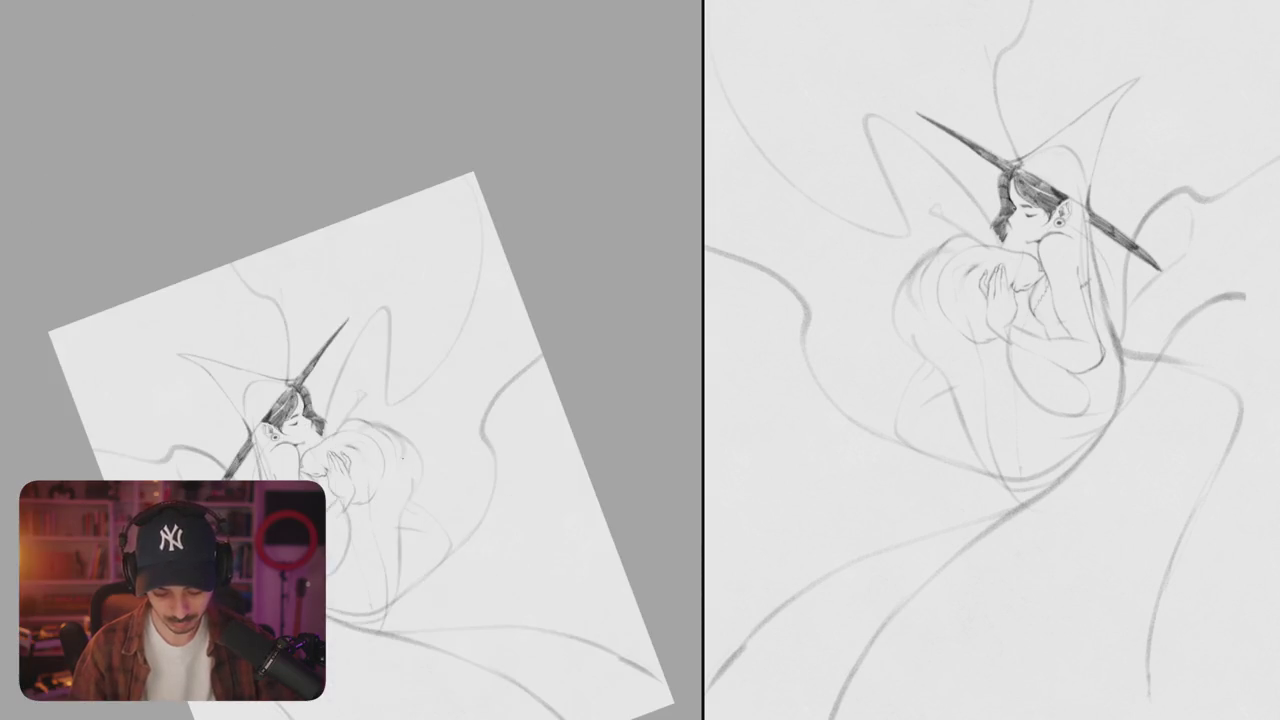
scroll(380, 490, "down", 5)
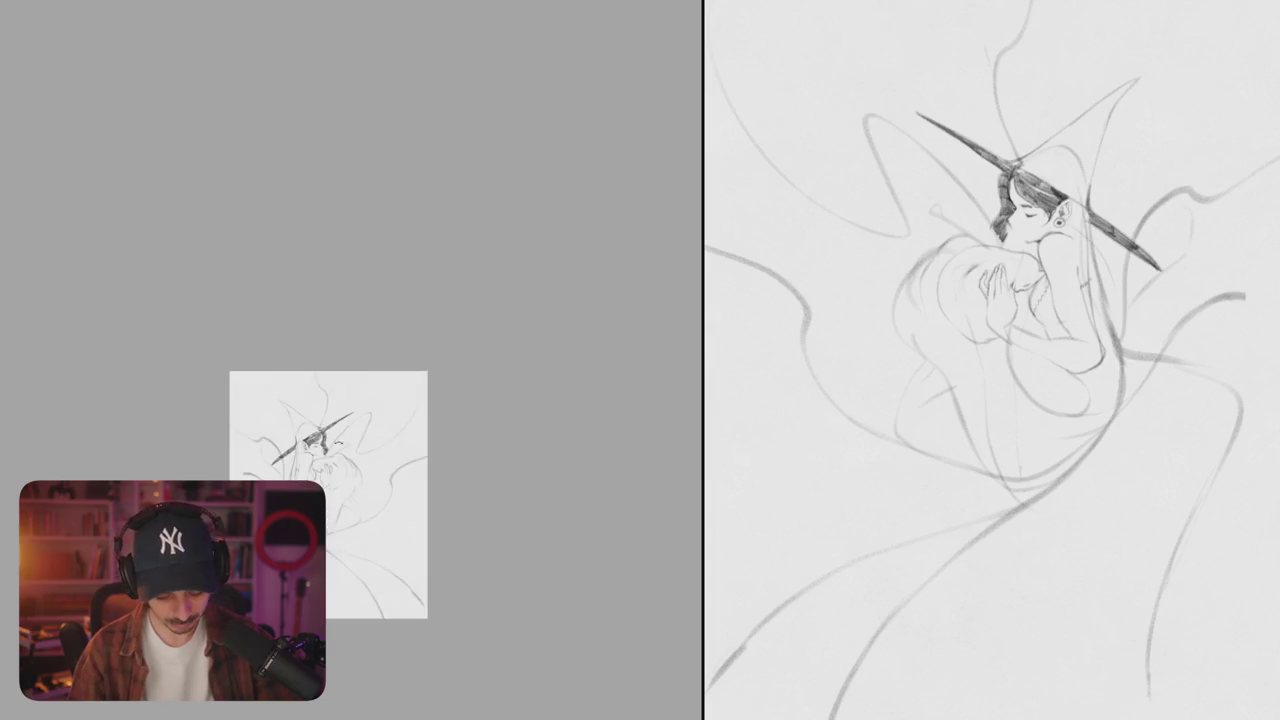
scroll(335, 515, "up", 5)
scroll(341, 434, "up", 5)
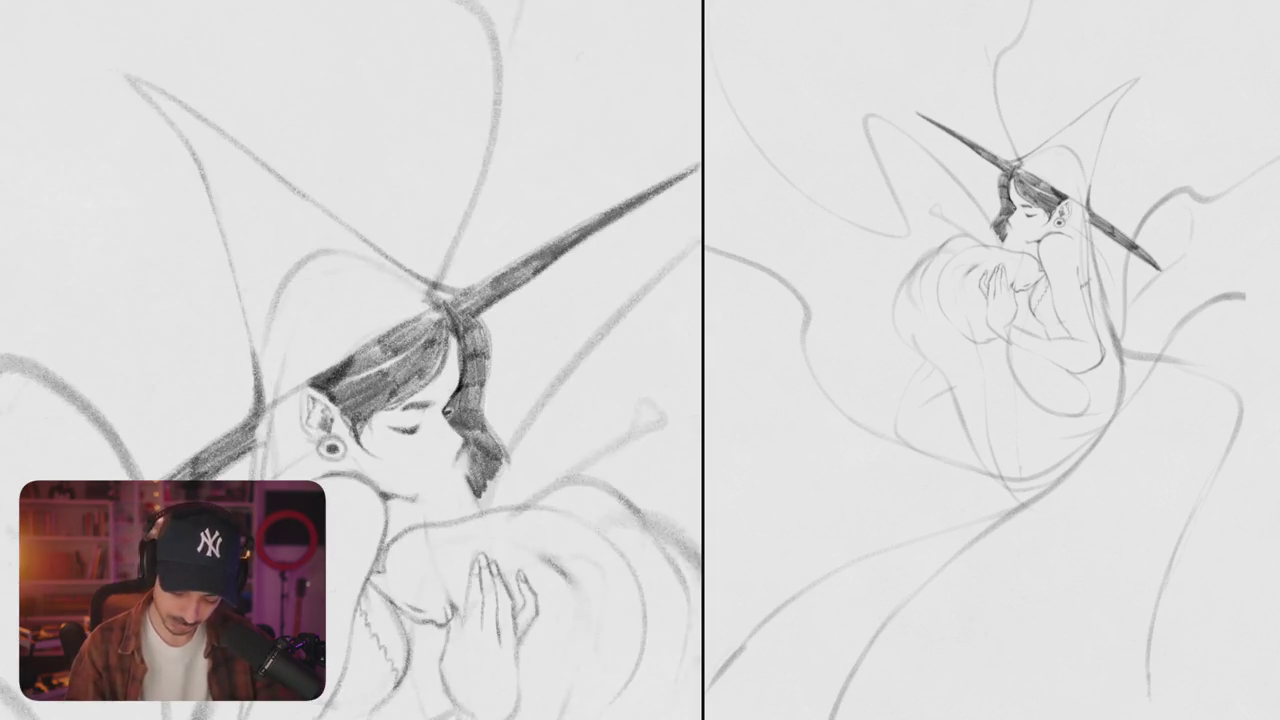
mouse_move(352, 340)
left_mouse_down()
mouse_move(404, 372)
mouse_move(392, 386)
mouse_move(440, 308)
mouse_move(396, 346)
mouse_move(412, 344)
left_mouse_up()
mouse_move(446, 302)
left_mouse_down()
mouse_move(428, 354)
mouse_move(396, 368)
mouse_move(392, 386)
left_mouse_up()
left_click_drag(438, 346, 412, 390)
left_click_drag(446, 340, 404, 400)
left_click_drag(452, 332, 446, 382)
- Zoom in on the face and retouch small marks near the nose and lips
scroll(350, 360, "down", 5)
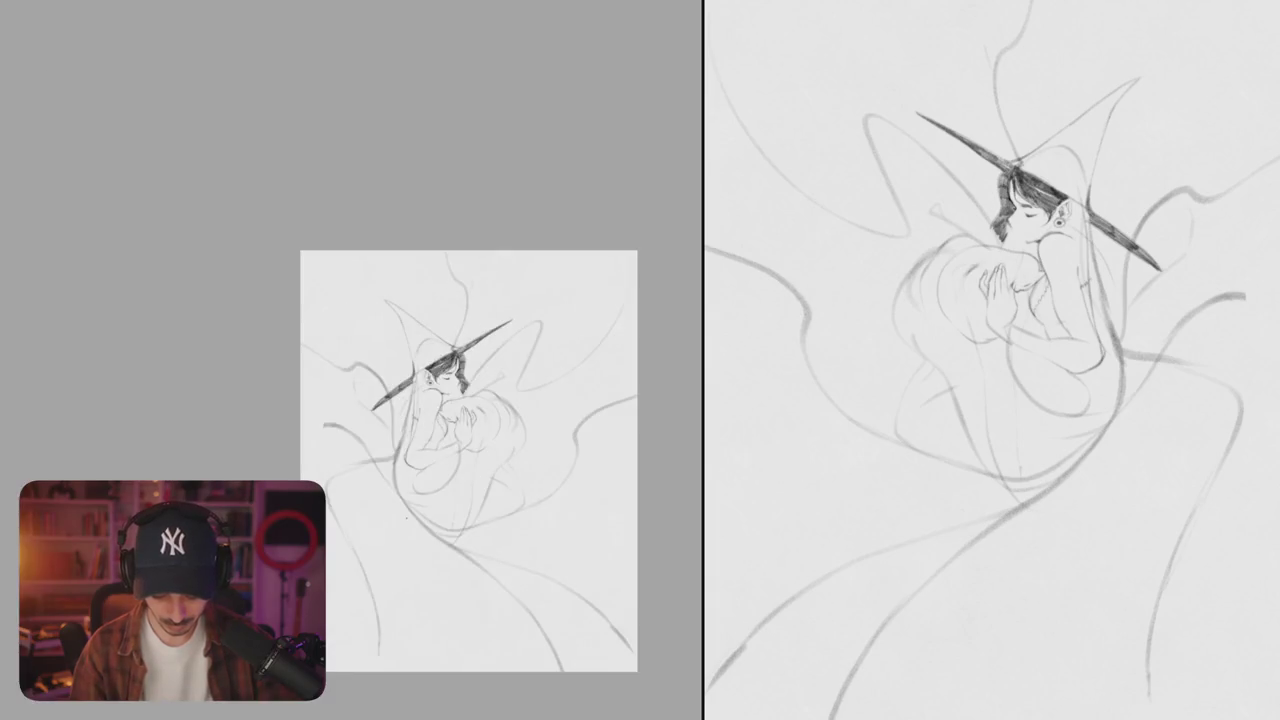
mouse_move(468, 460)
left_mouse_down()
mouse_move(240, 455)
mouse_move(371, 464)
left_mouse_up()
scroll(371, 400, "up", 5)
scroll(350, 360, "up", 3)
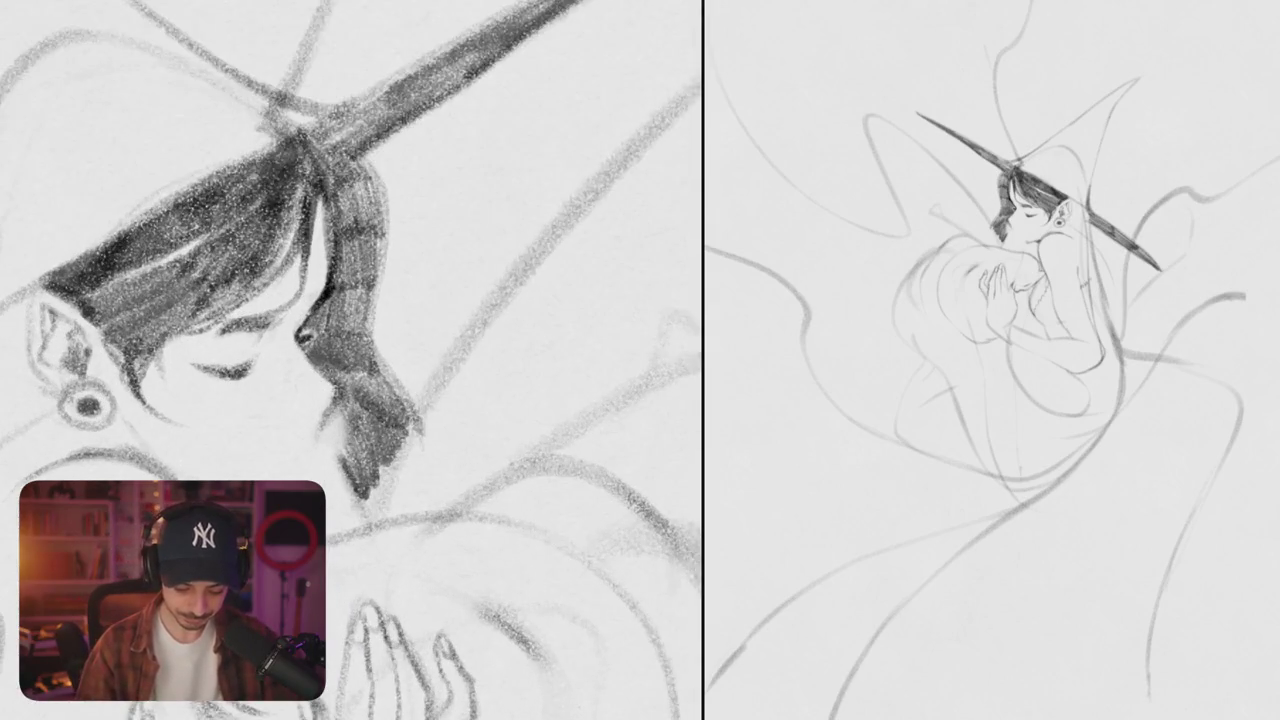
scroll(350, 360, "up", 3)
left_click_drag(408, 388, 380, 402)
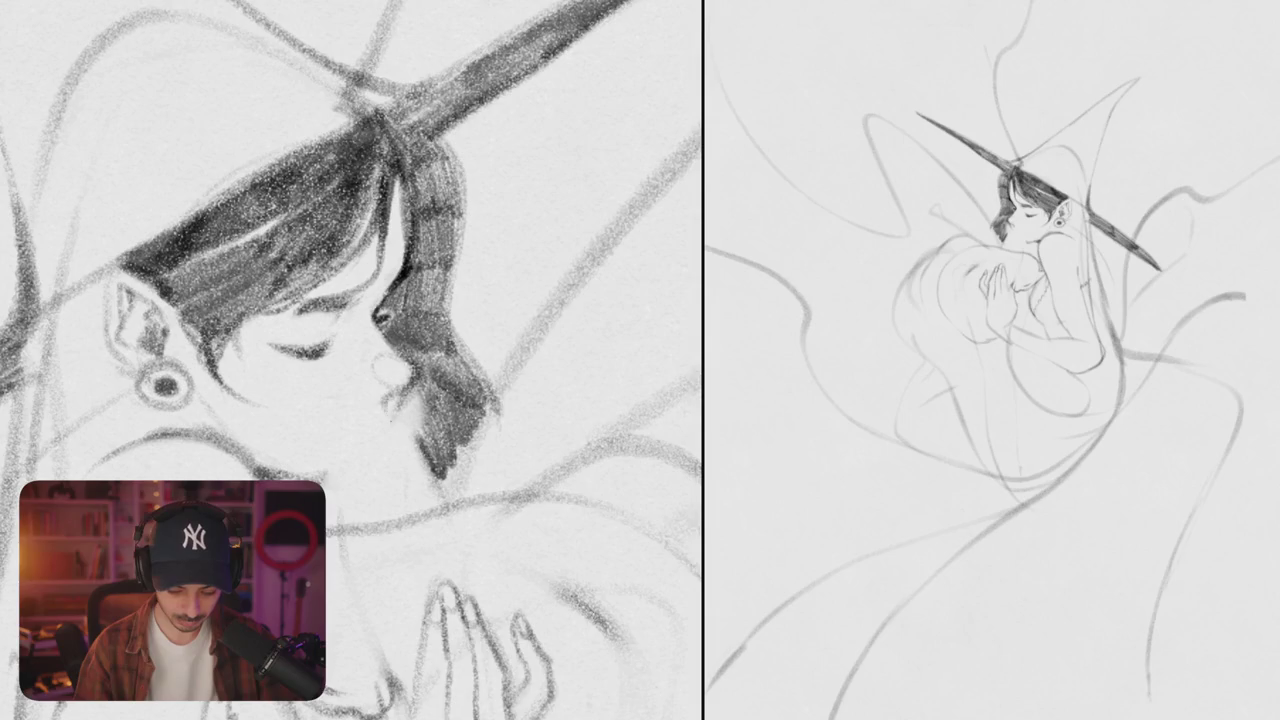
left_click_drag(385, 420, 352, 436)
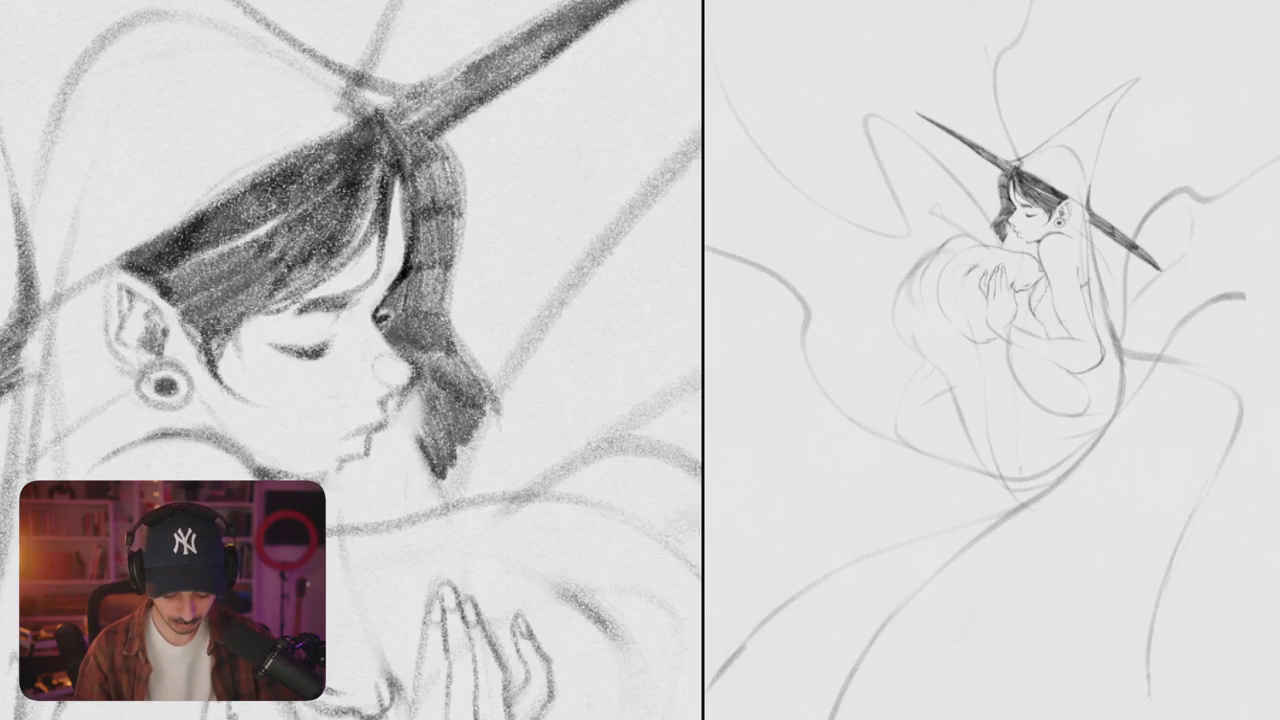
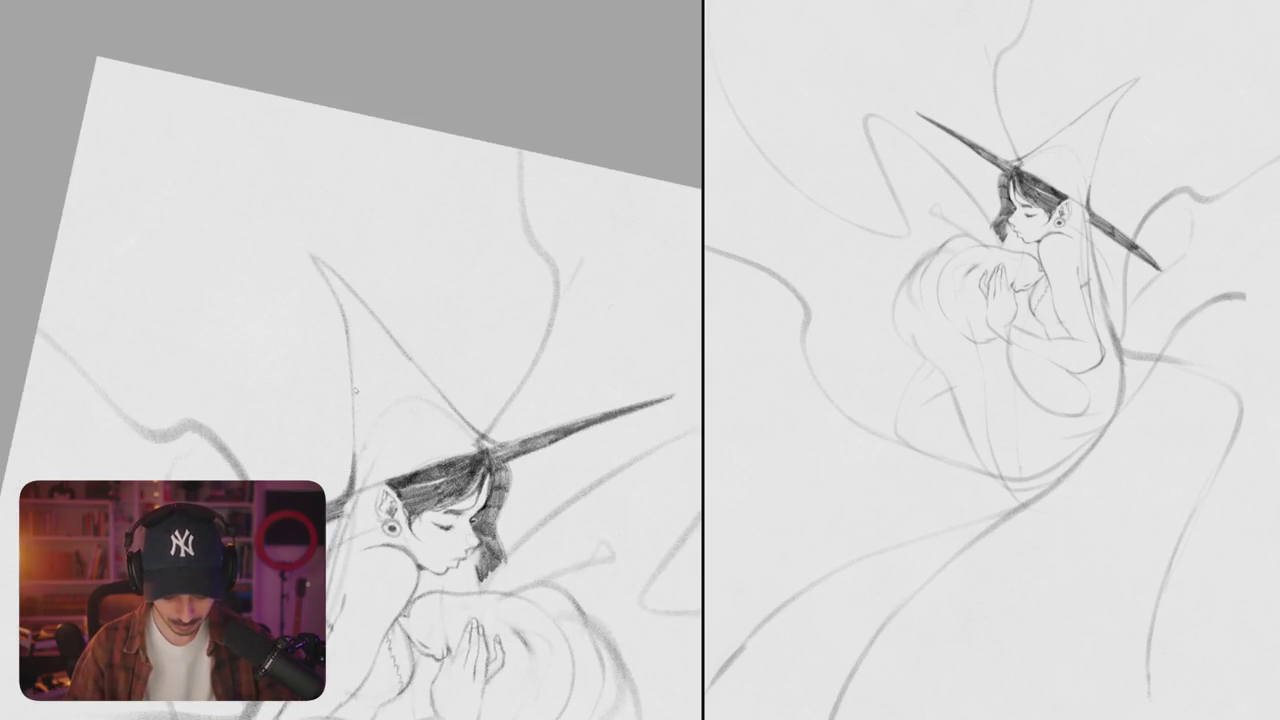
- Hatch dark pencil shading across the hat's left panel and darken its left edge
mouse_move(356, 360)
left_mouse_down()
mouse_move(360, 424)
mouse_move(384, 420)
left_mouse_up()
mouse_move(400, 356)
left_mouse_down()
mouse_move(396, 416)
mouse_move(410, 412)
left_mouse_up()
left_click_drag(430, 370, 434, 406)
mouse_move(348, 320)
left_mouse_down()
mouse_move(358, 366)
mouse_move(378, 345)
mouse_move(420, 362)
left_mouse_up()
- Hatch the upper hat cone toward the tip and add a darker band across it
mouse_move(336, 285)
left_mouse_down()
mouse_move(358, 328)
mouse_move(382, 332)
left_mouse_up()
left_click_drag(330, 266, 345, 290)
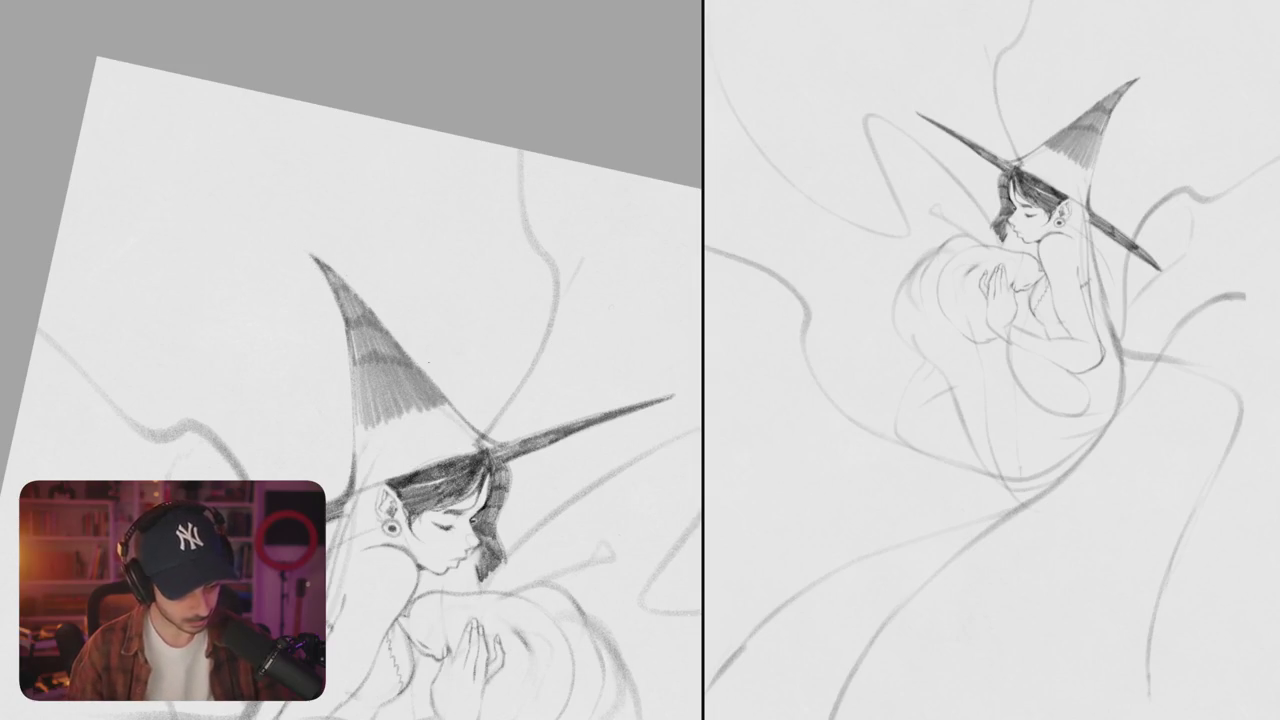
left_click_drag(400, 400, 365, 358)
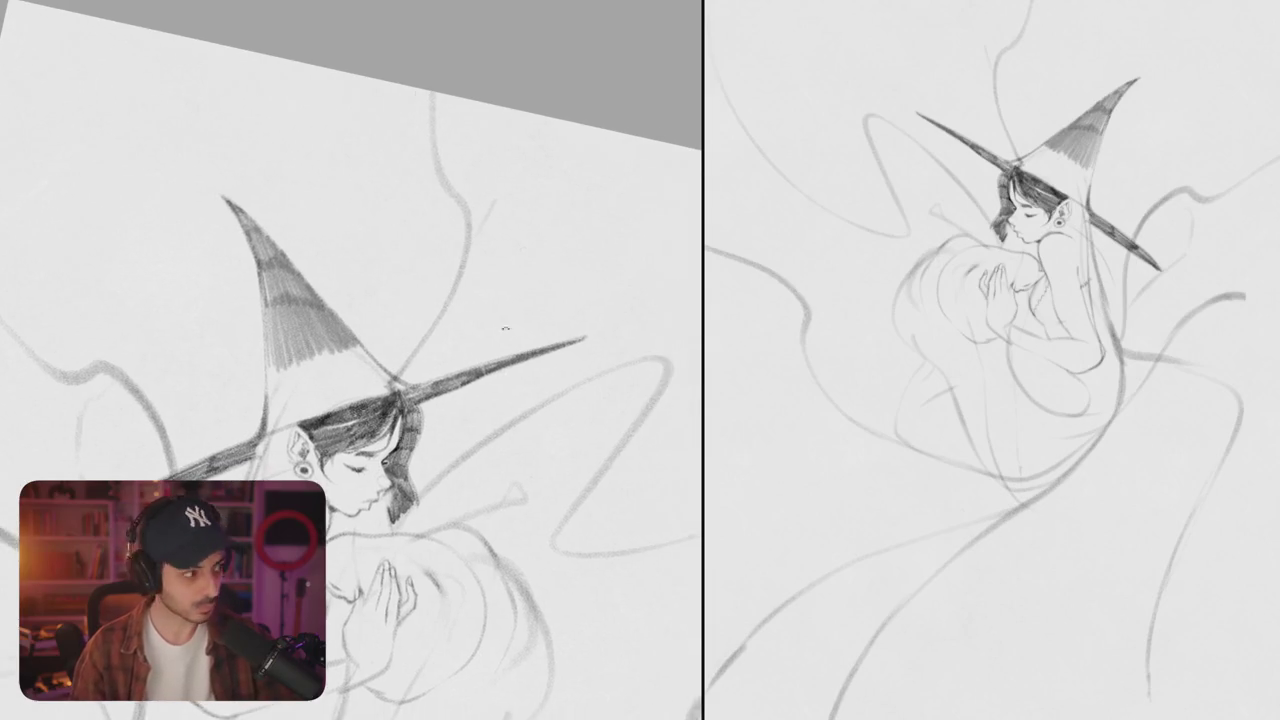
left_click_drag(494, 316, 418, 255)
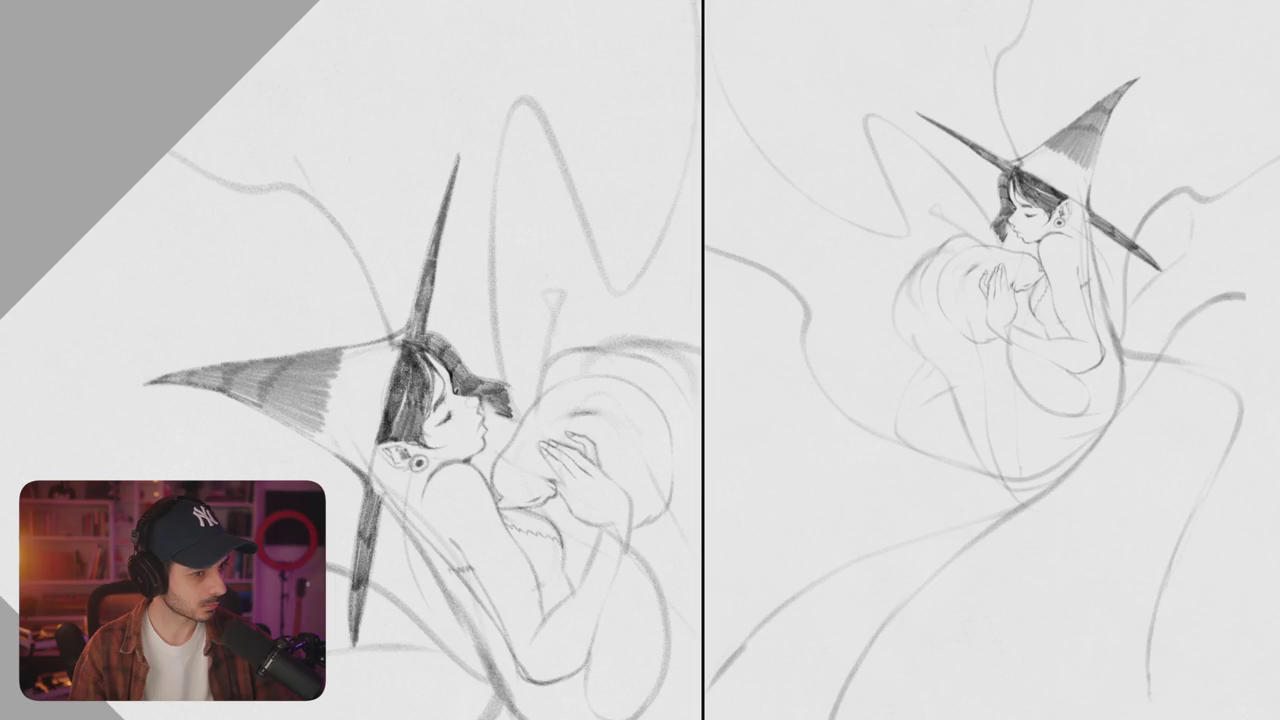
left_click_drag(420, 300, 448, 257)
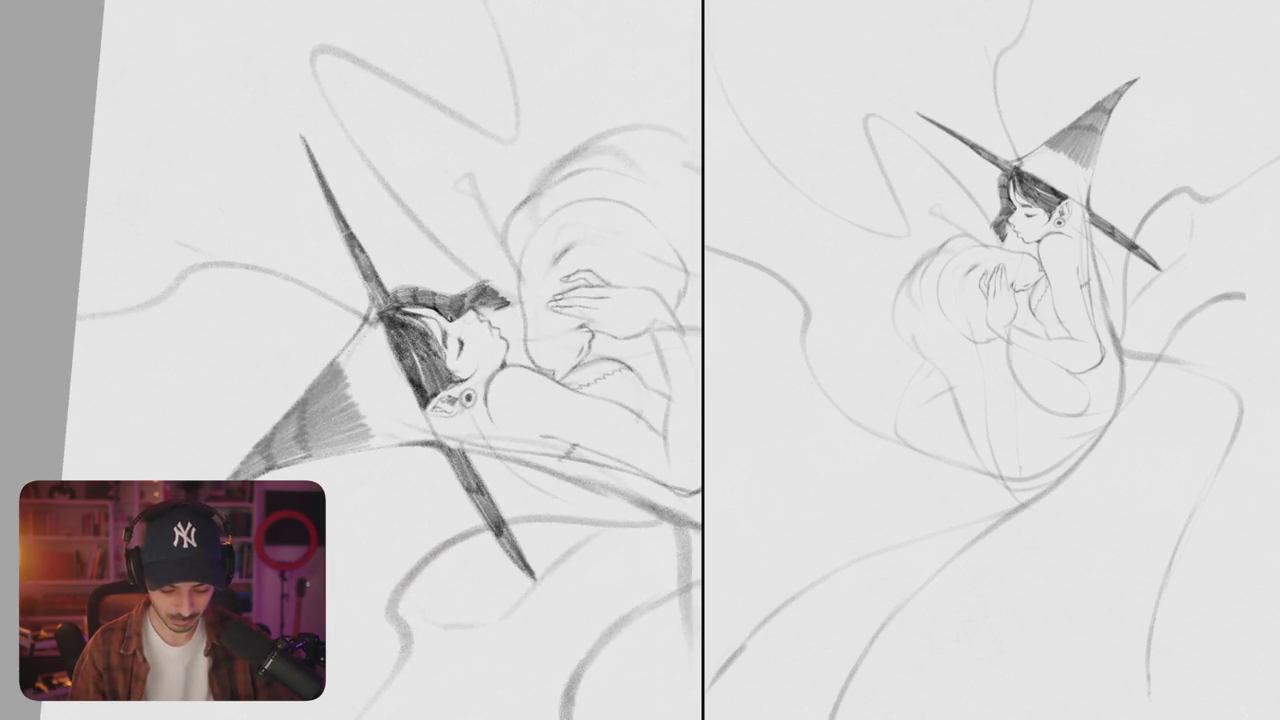
left_click_drag(340, 360, 386, 394)
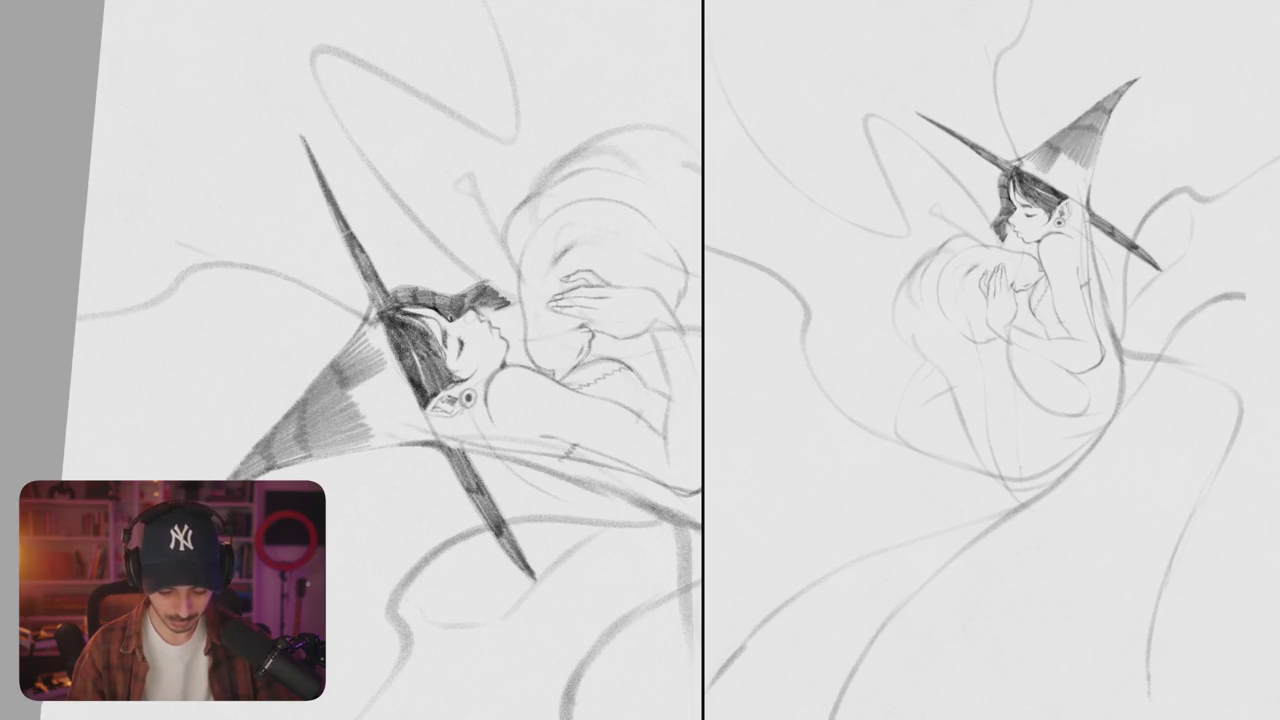
left_click_drag(470, 300, 448, 286)
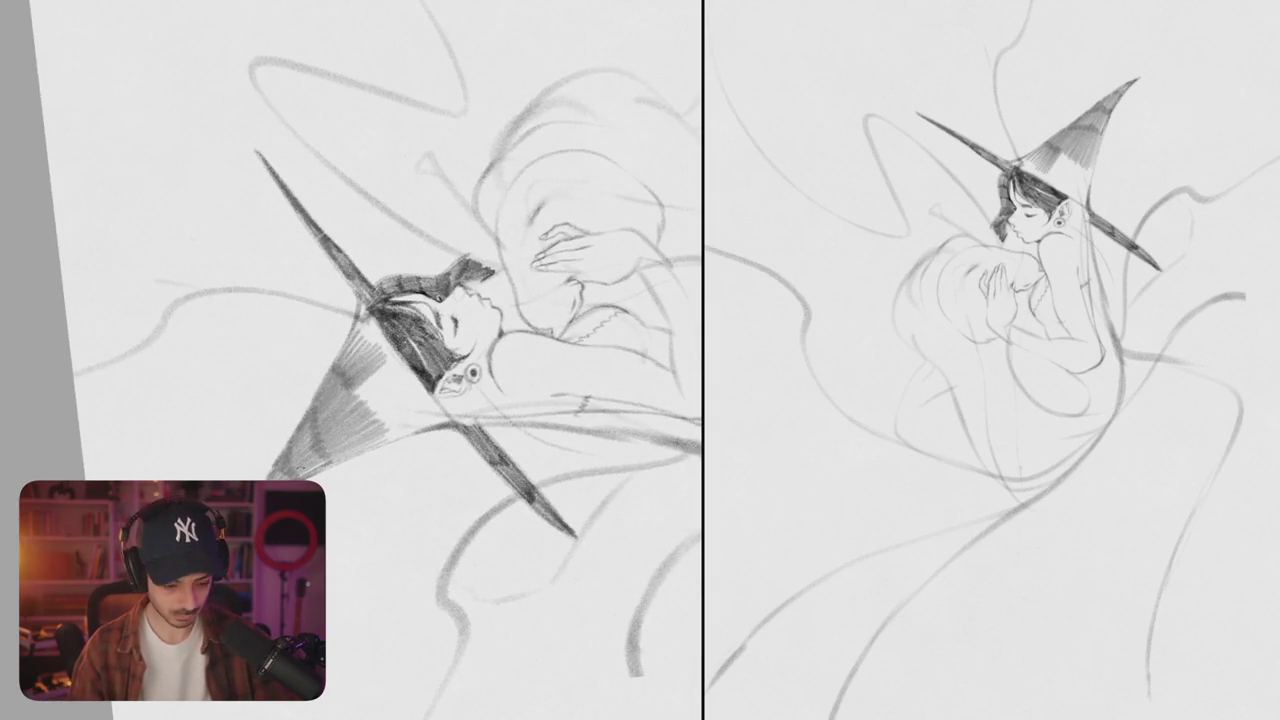
scroll(351, 360, "up", 3)
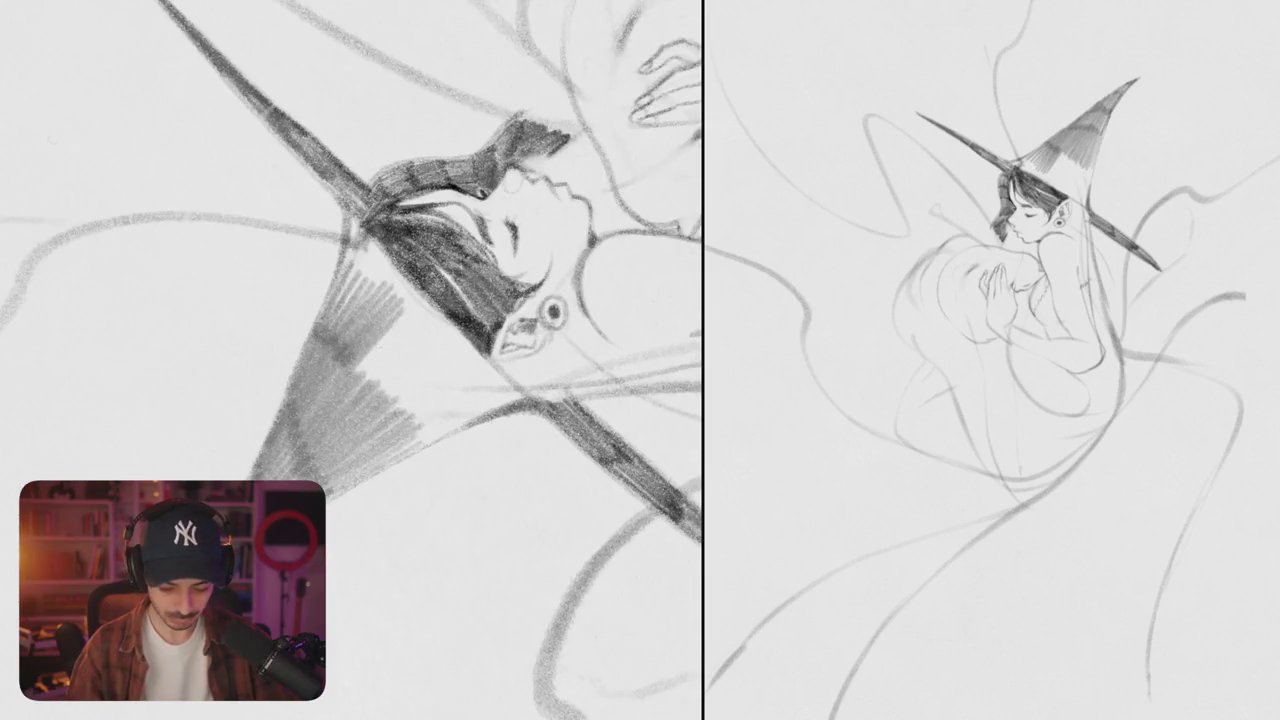
- Darken the lower hat cone with dense hatching, undoing the stray strokes near the brim
mouse_move(400, 322)
left_mouse_down()
mouse_move(360, 370)
mouse_move(376, 380)
left_mouse_up()
mouse_move(436, 348)
left_mouse_down()
mouse_move(392, 392)
mouse_move(410, 408)
left_mouse_up()
left_click_drag(468, 374, 400, 414)
left_click_drag(484, 394, 382, 476)
mouse_move(480, 485)
left_mouse_down()
mouse_move(645, 420)
mouse_move(330, 516)
left_mouse_up()
key("ctrl+z")
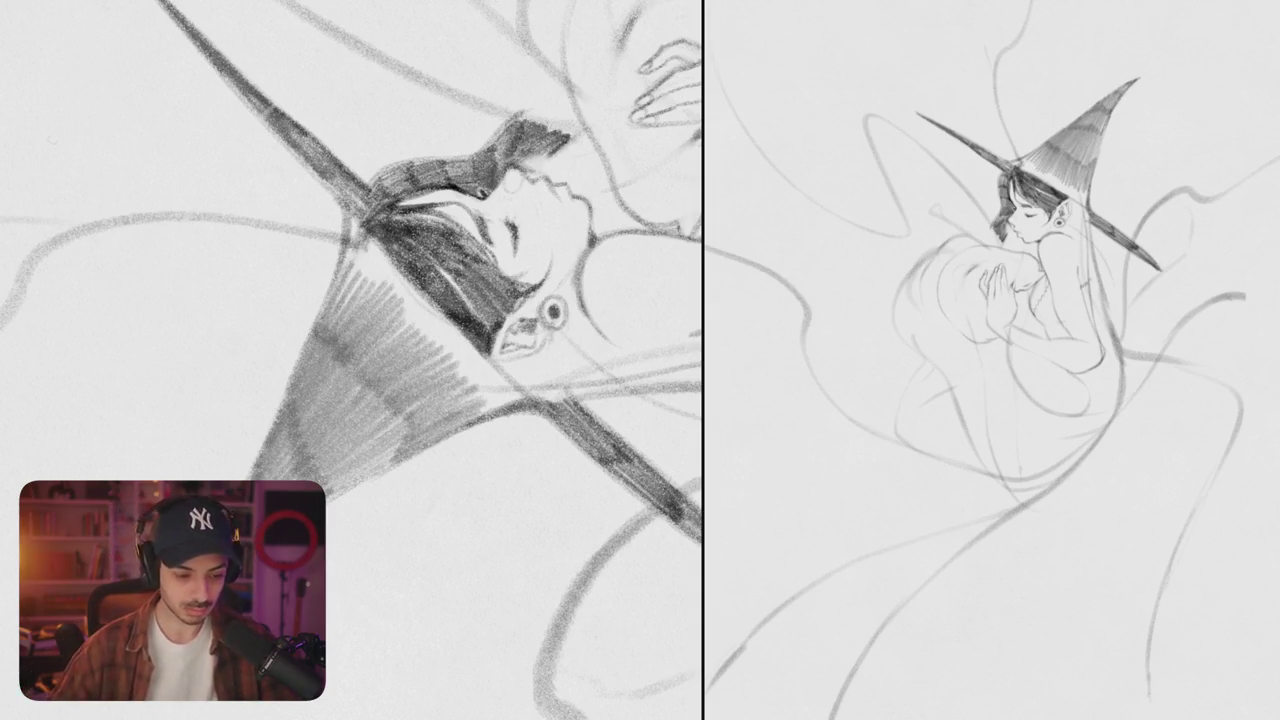
- Hatch shading under the hat brim and darken the hair just below it
key("Escape")
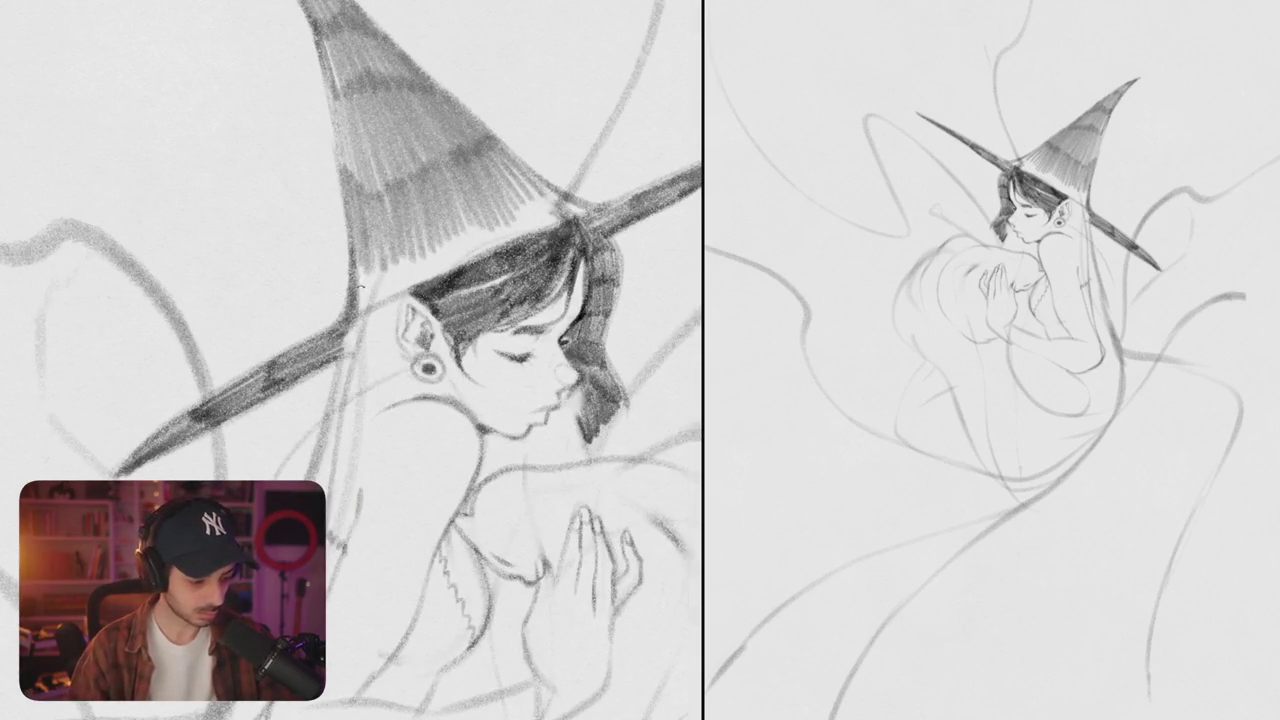
mouse_move(358, 260)
left_mouse_down()
mouse_move(364, 316)
mouse_move(392, 306)
left_mouse_up()
left_click_drag(402, 252, 416, 290)
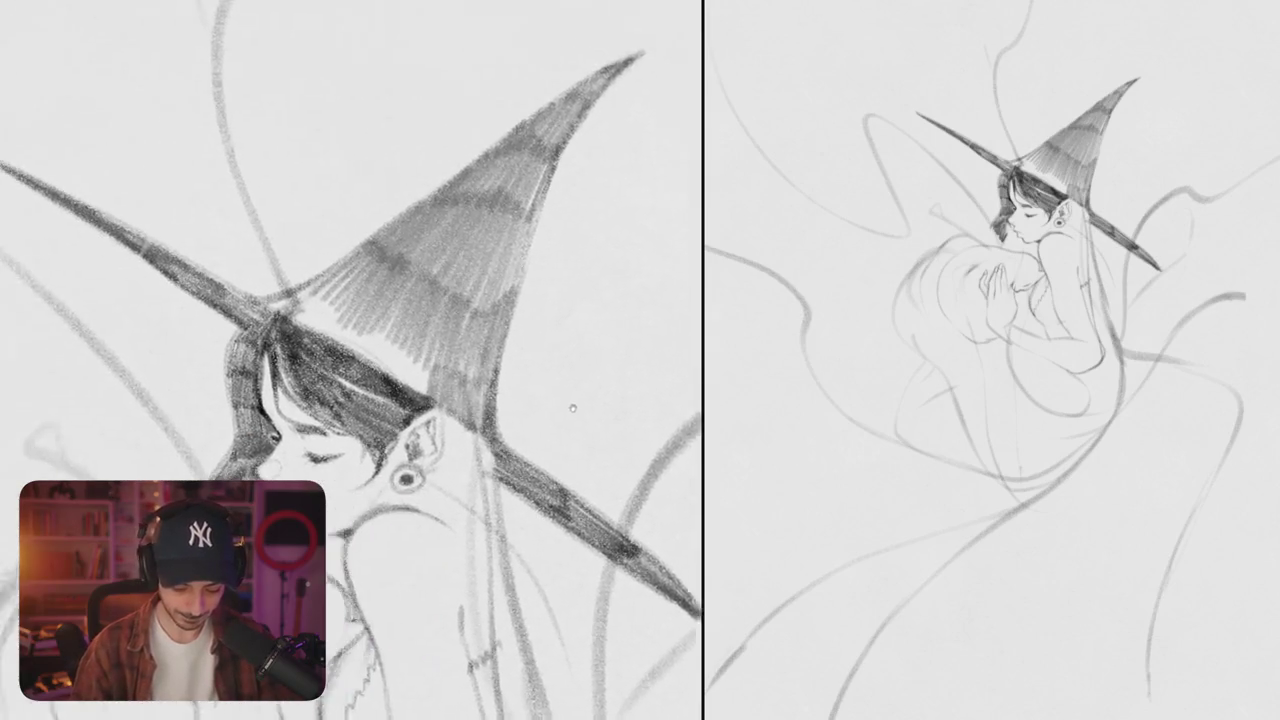
mouse_move(300, 266)
left_mouse_down()
mouse_move(382, 332)
mouse_move(480, 384)
left_mouse_up()
scroll(350, 360, "down", 5)
scroll(350, 360, "up", 4)
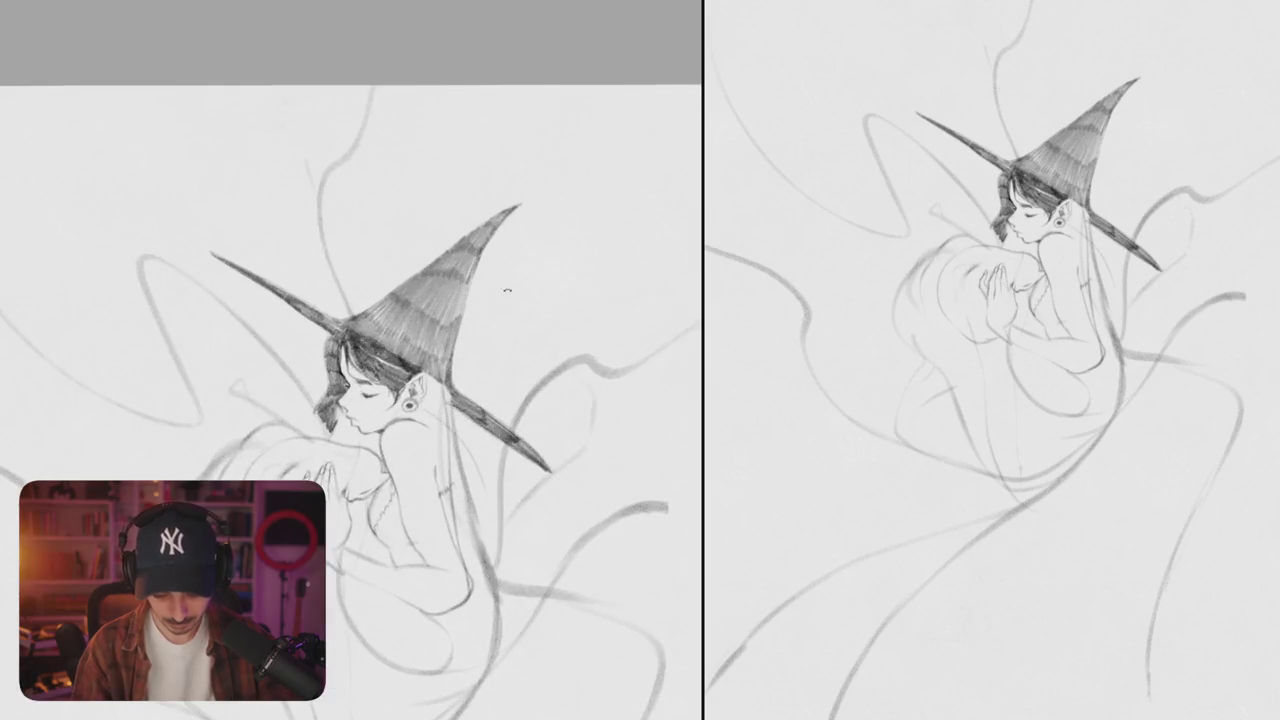
scroll(410, 390, "up", 2)
scroll(410, 390, "up", 4)
- Build up dark pencil shading around and below the earring
left_click(386, 445)
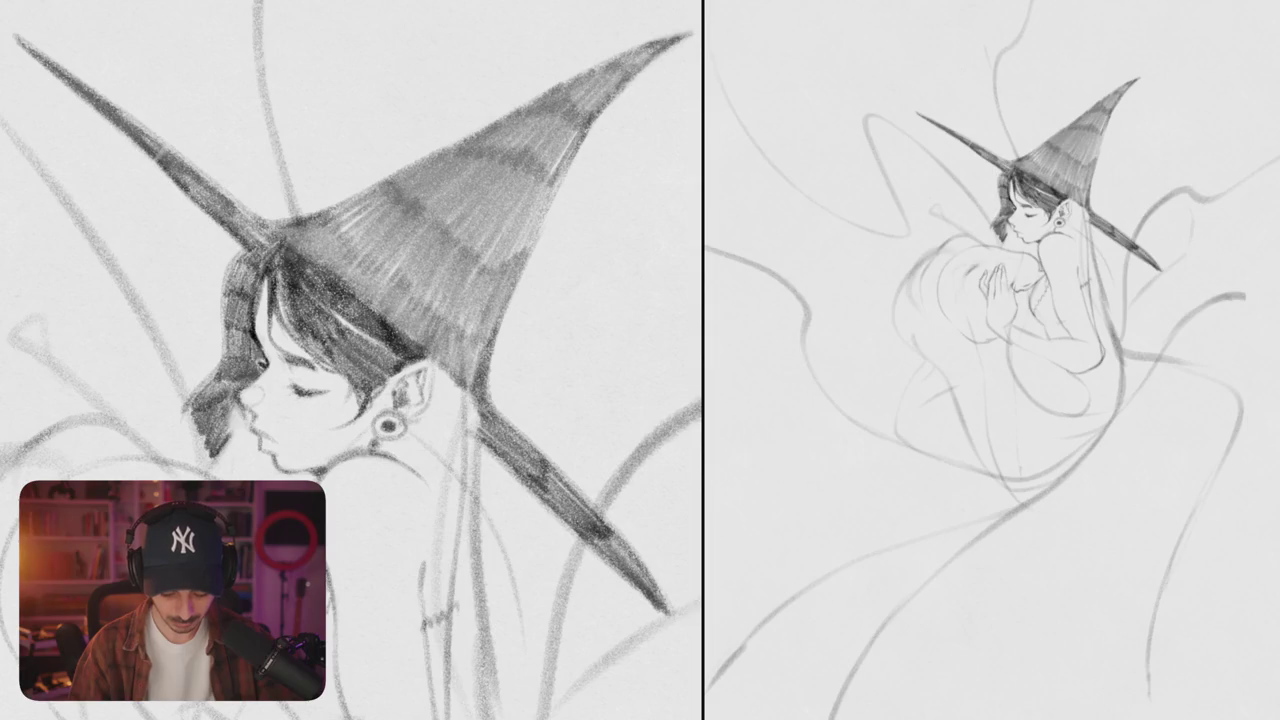
left_click_drag(388, 452, 416, 414)
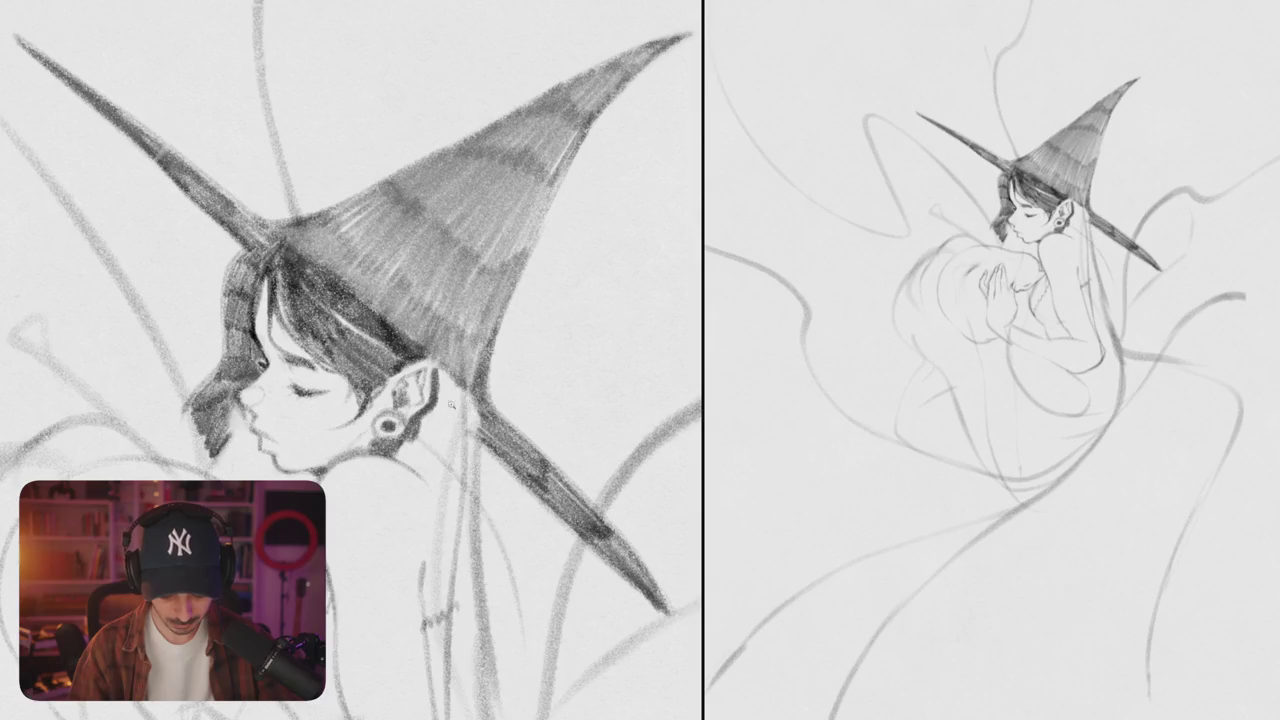
scroll(350, 360, "down", 5)
key("m")
scroll(350, 360, "up", 5)
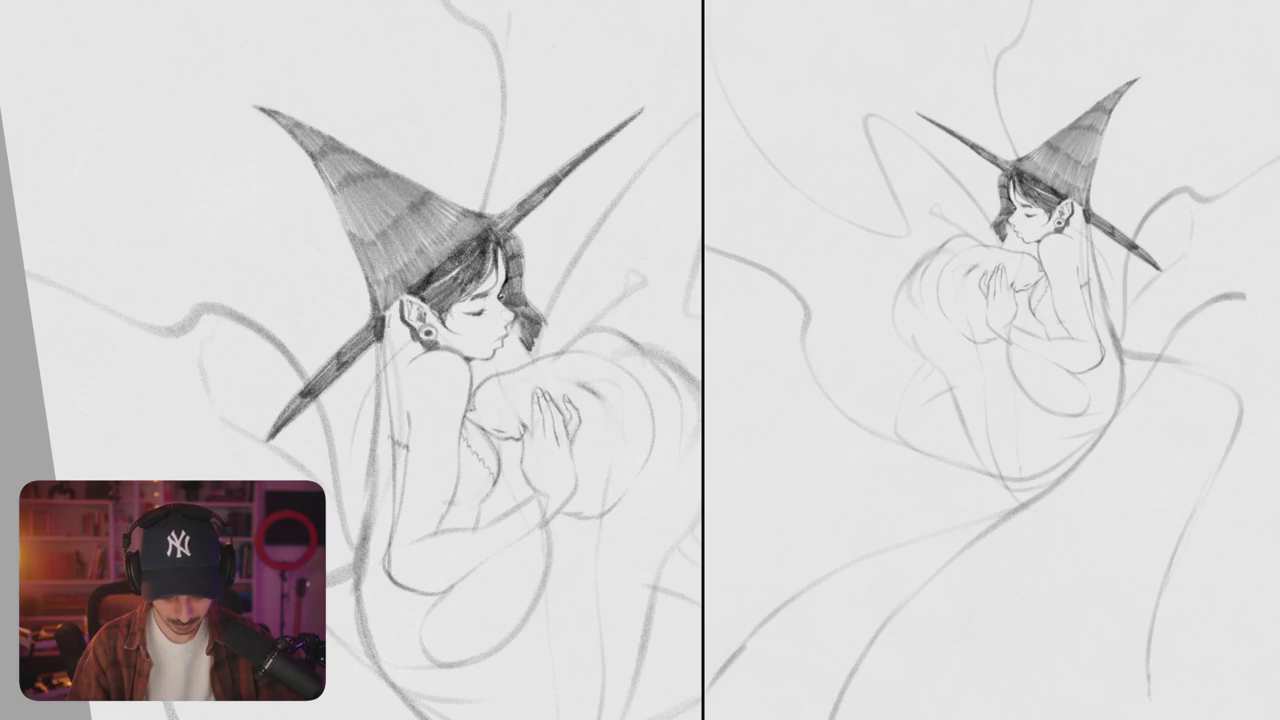
scroll(386, 328, "up", 5)
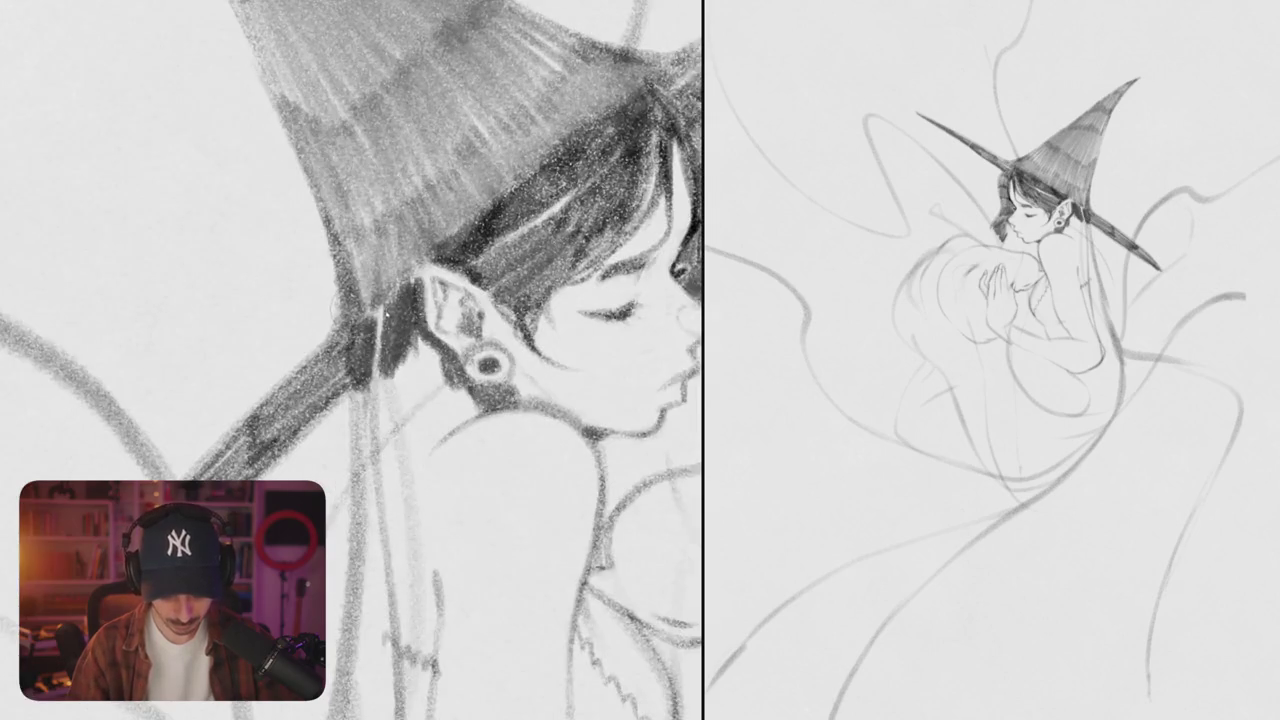
- Shade the brim below the ear and draw dark hair strands beneath it
left_click_drag(360, 290, 418, 358)
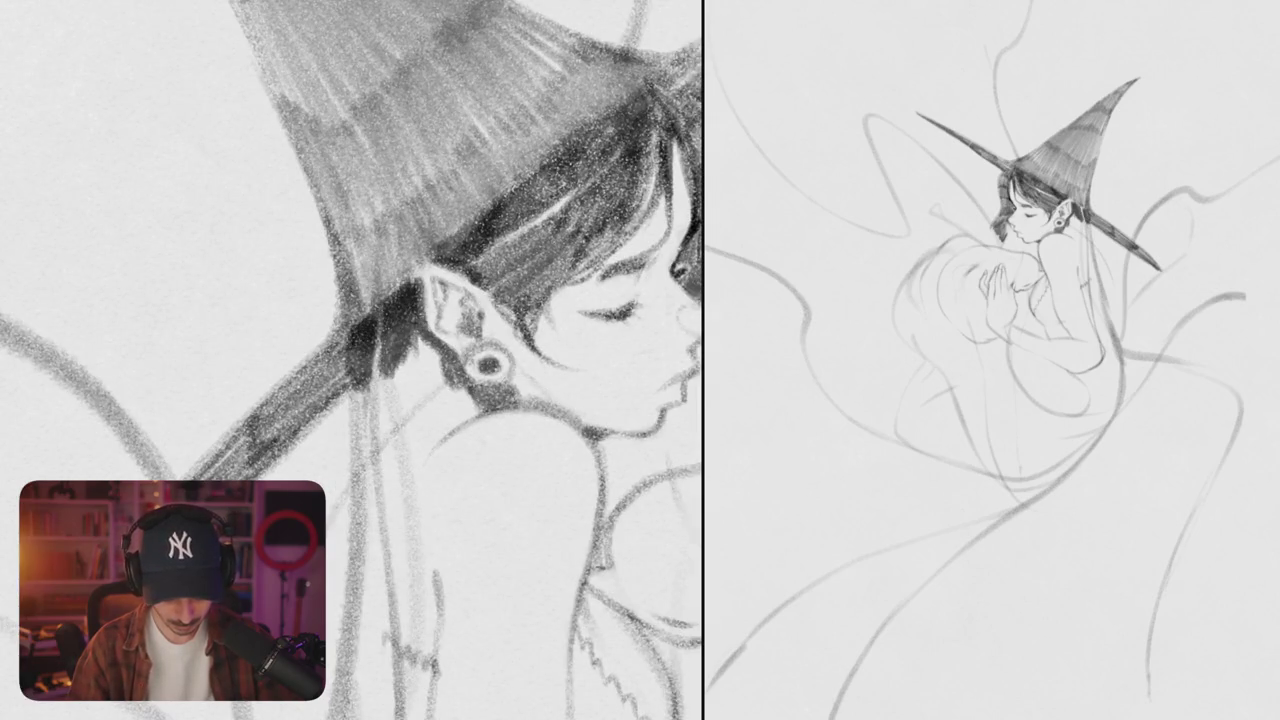
scroll(352, 360, "down", 3)
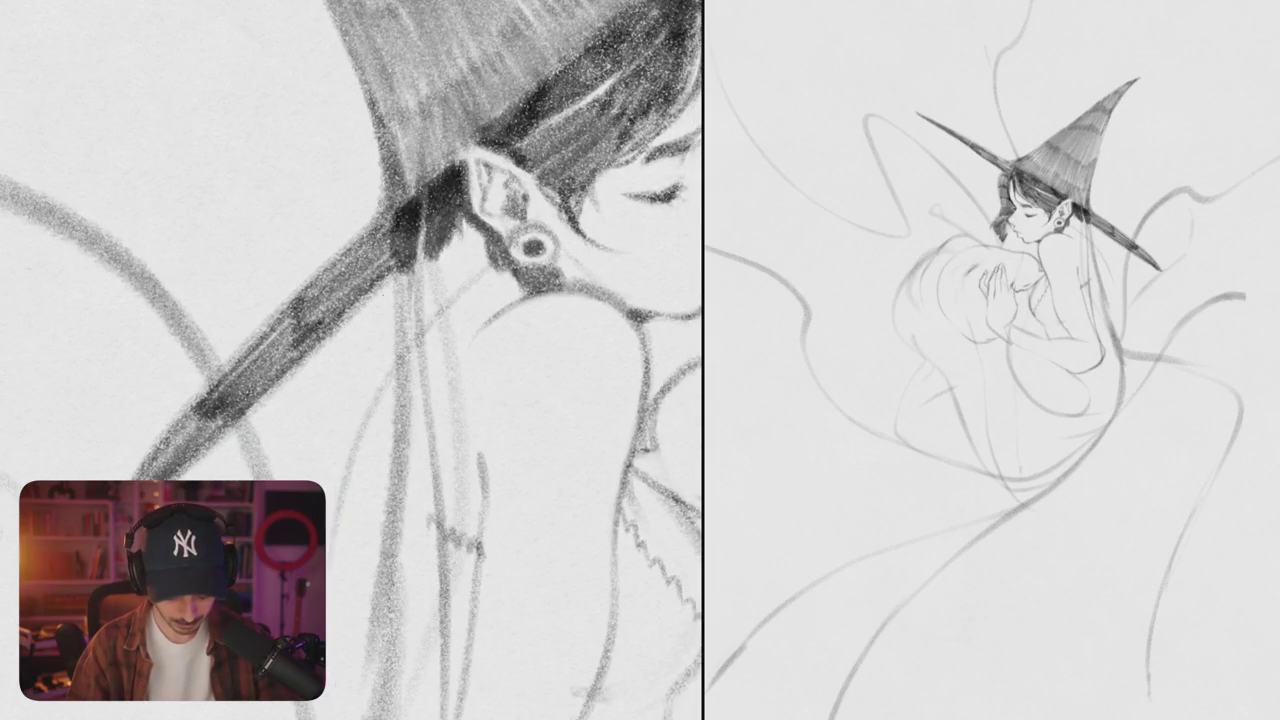
mouse_move(398, 258)
left_mouse_down()
mouse_move(408, 362)
mouse_move(426, 398)
left_mouse_up()
mouse_move(420, 234)
left_mouse_down()
mouse_move(436, 366)
mouse_move(446, 358)
left_mouse_up()
left_click_drag(450, 216, 456, 348)
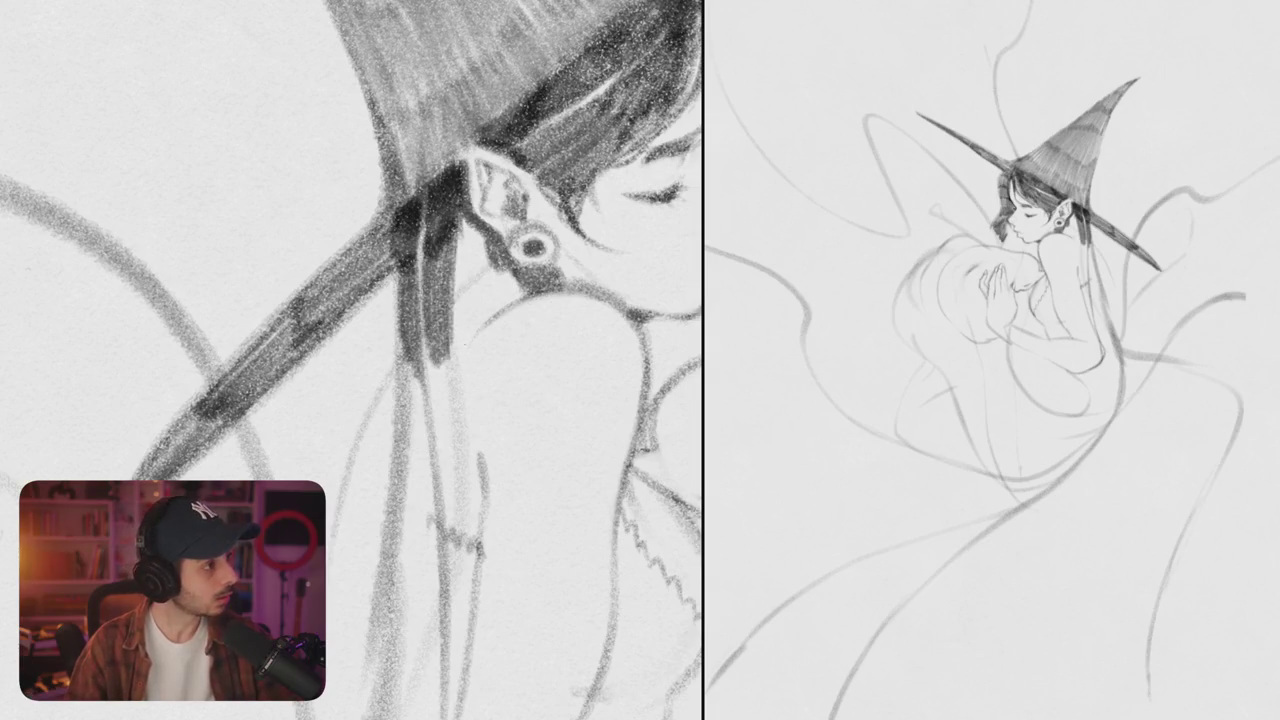
scroll(350, 360, "down", 5)
scroll(350, 360, "down", 5)
scroll(350, 360, "up", 8)
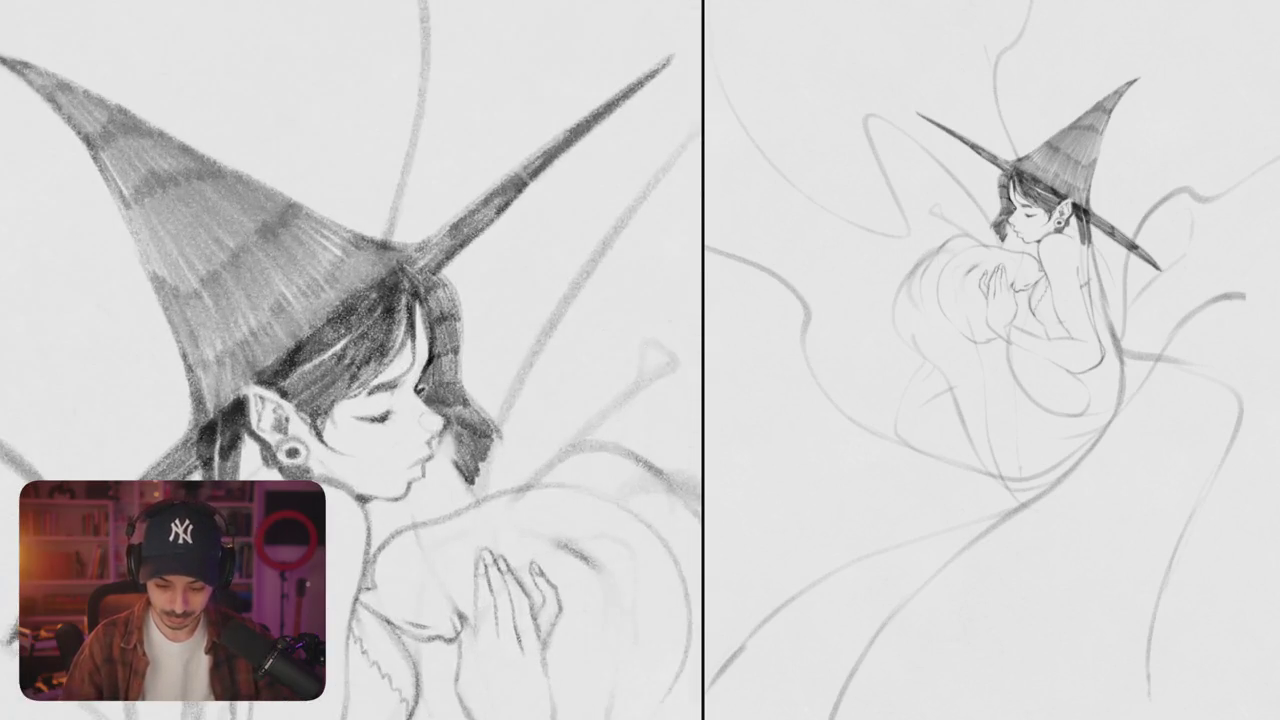
- Lighten part of the hair beside the face and add dark hair strokes below the hat
left_click_drag(452, 276, 456, 340)
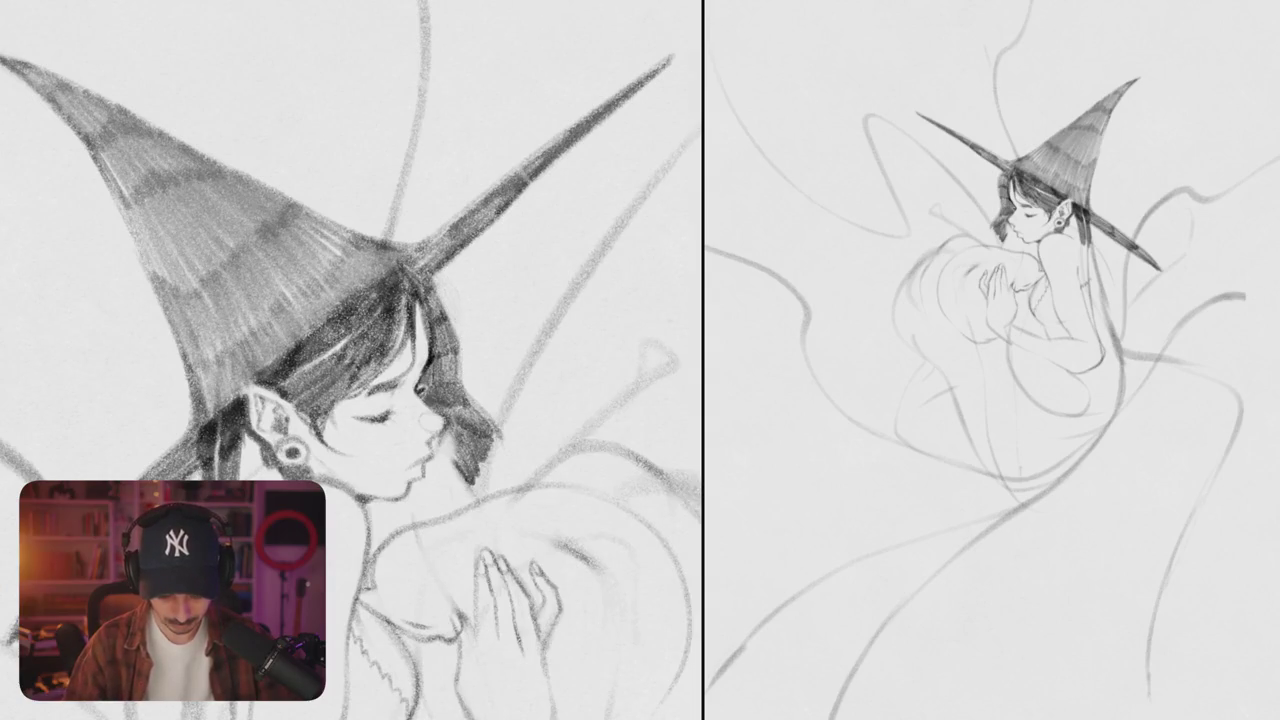
scroll(478, 352, "down", 5)
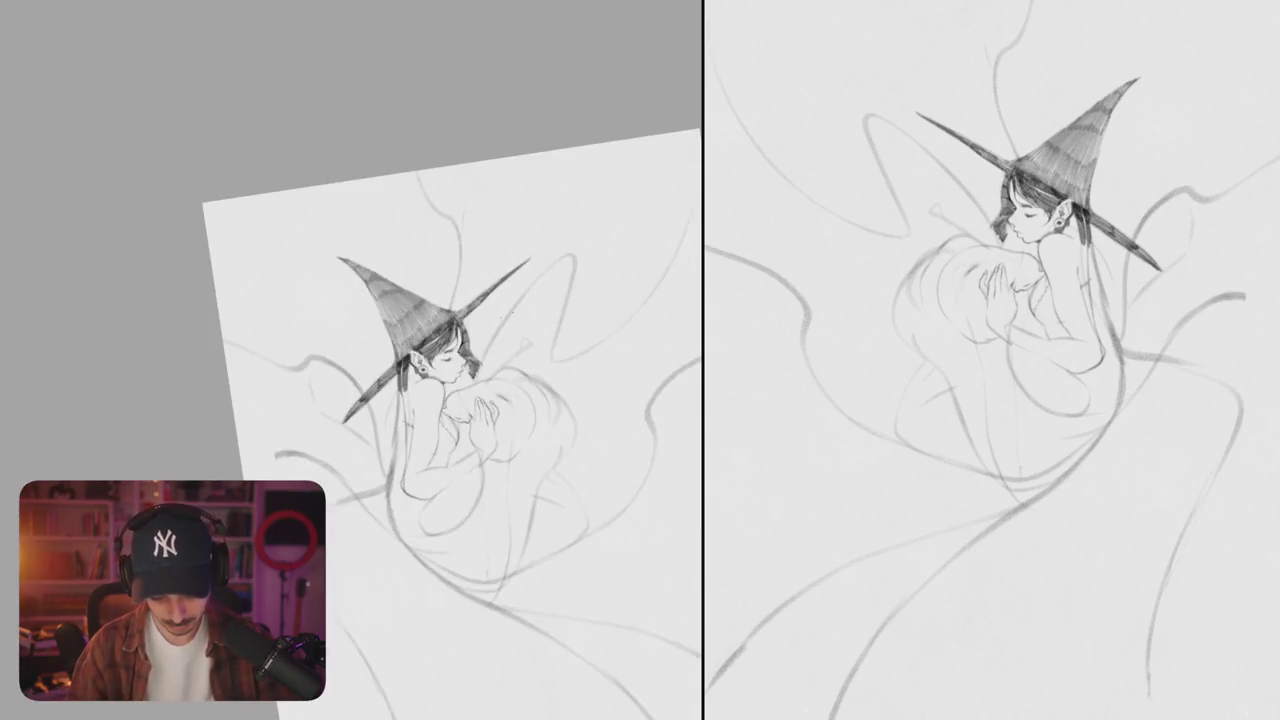
scroll(478, 352, "up", 8)
left_click_drag(392, 328, 430, 358)
mouse_move(448, 304)
left_mouse_down()
mouse_move(392, 356)
mouse_move(378, 348)
left_mouse_up()
- Darken the hat's right brim with strokes running up toward the crown
left_click_drag(446, 276, 360, 344)
left_click_drag(488, 246, 418, 302)
left_click_drag(530, 214, 442, 298)
left_click_drag(556, 190, 456, 266)
left_click_drag(524, 208, 420, 292)
mouse_move(580, 176)
left_mouse_down()
mouse_move(420, 292)
mouse_move(514, 212)
left_mouse_up()
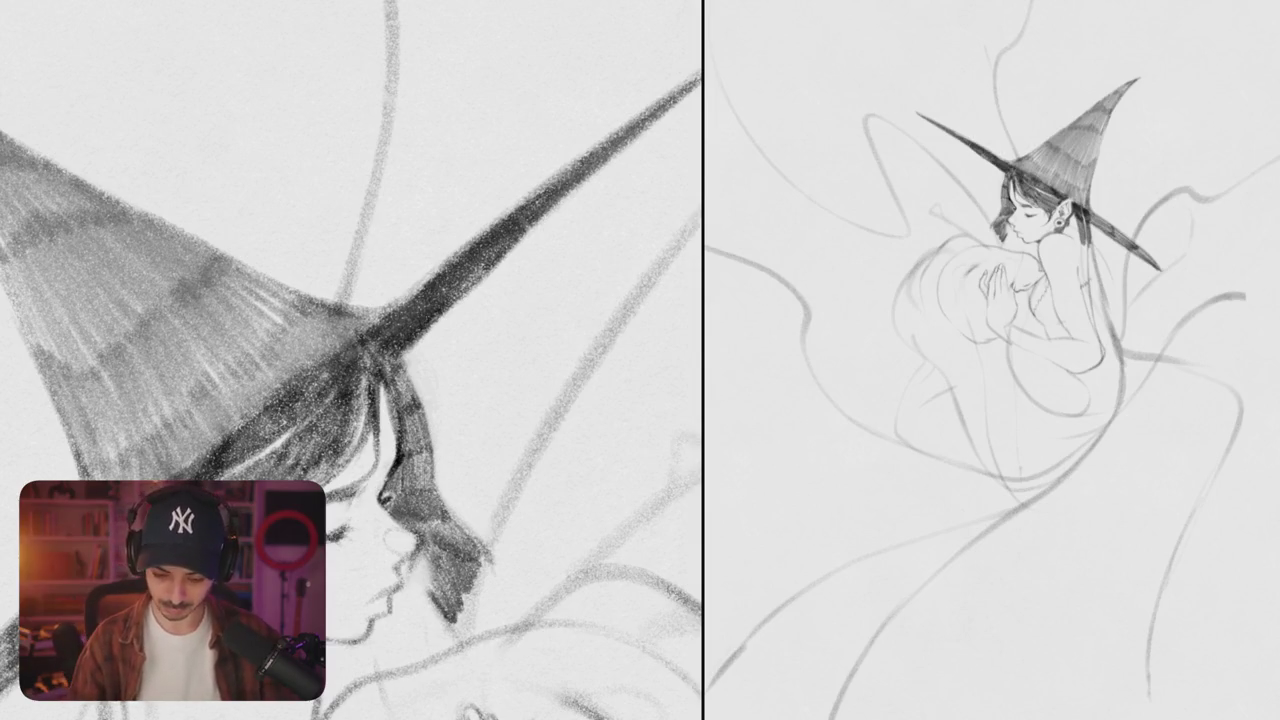
left_click_drag(350, 560, 580, 330)
- Shade along the brim's lower-left part until it reads solid dark
left_click_drag(336, 328, 258, 408)
mouse_move(332, 366)
left_mouse_down()
mouse_move(248, 430)
mouse_move(395, 280)
mouse_move(280, 334)
left_mouse_up()
left_click_drag(350, 290, 220, 420)
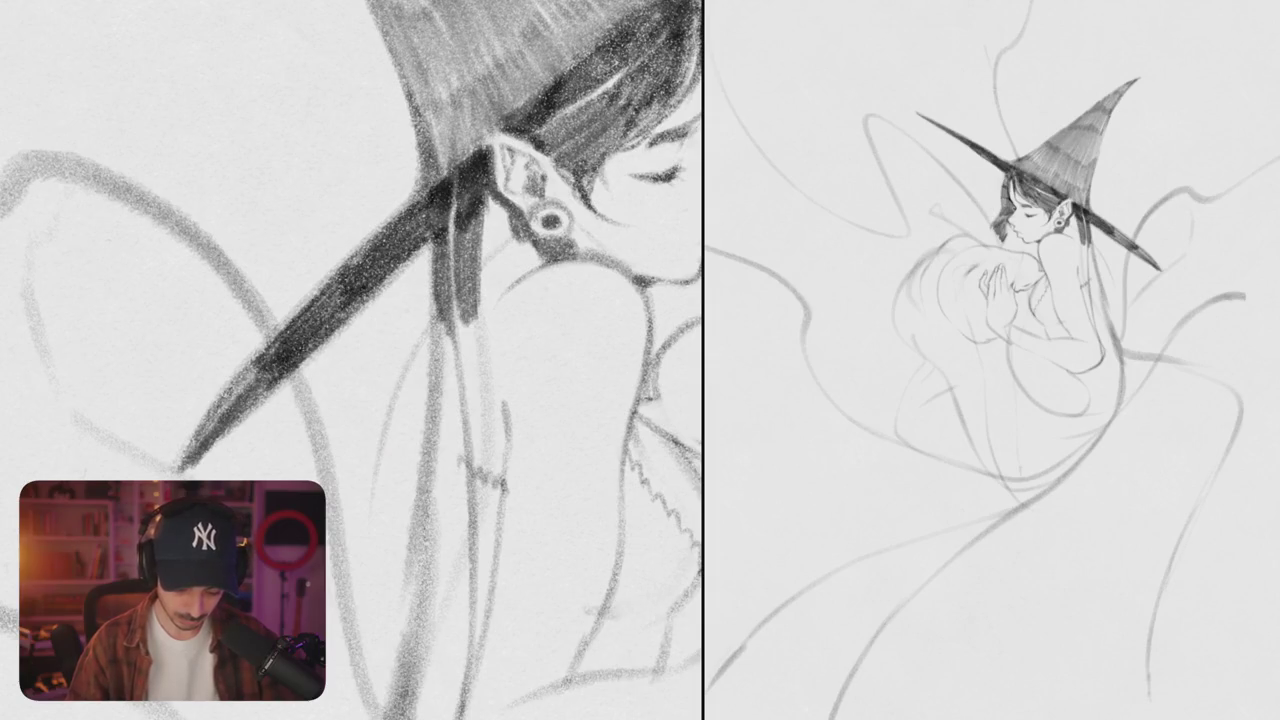
left_click_drag(284, 346, 186, 450)
left_click_drag(284, 376, 186, 468)
left_click_drag(356, 308, 200, 456)
left_click_drag(432, 238, 356, 320)
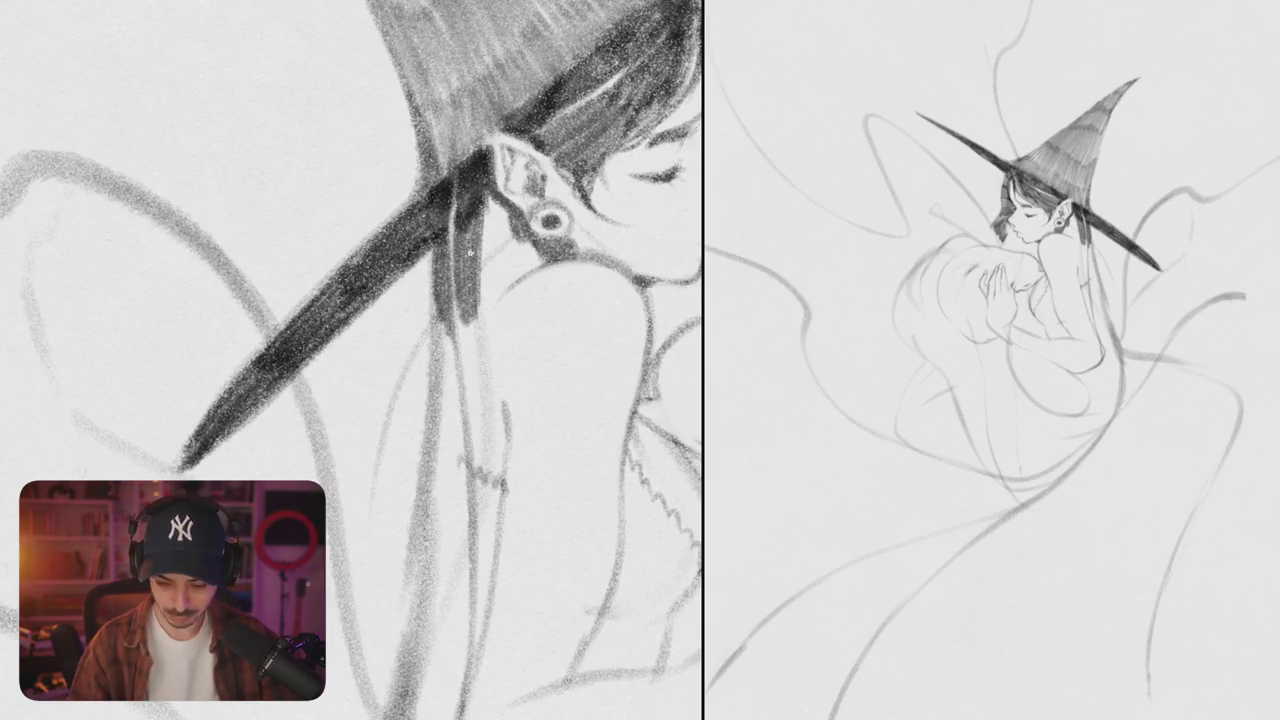
- Draw a darker curved line beside the witch's figure
scroll(352, 360, "down", 5)
left_click_drag(450, 150, 200, 470)
left_click_drag(457, 264, 478, 481)
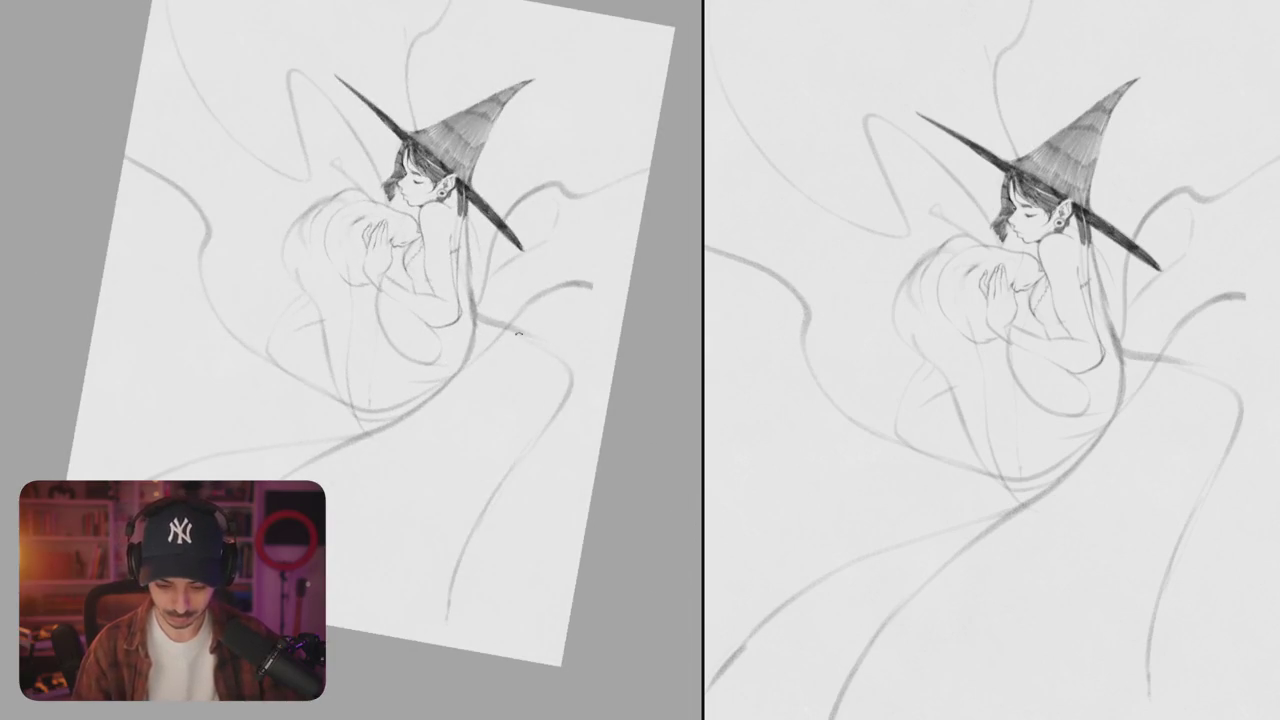
scroll(478, 481, "up", 2)
left_click_drag(490, 316, 583, 388)
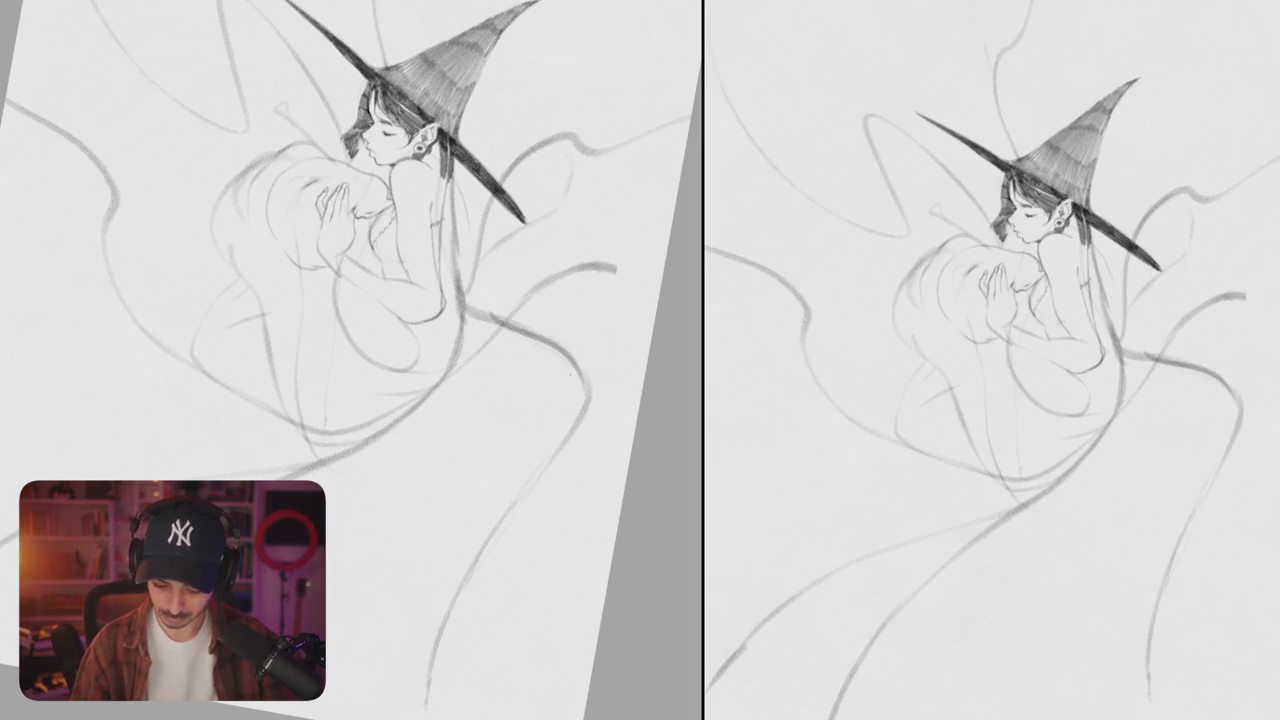
key("ctrl+0")
- Free-transform the whole drawing with Ctrl+T and apply the rotation
key("ctrl+t")
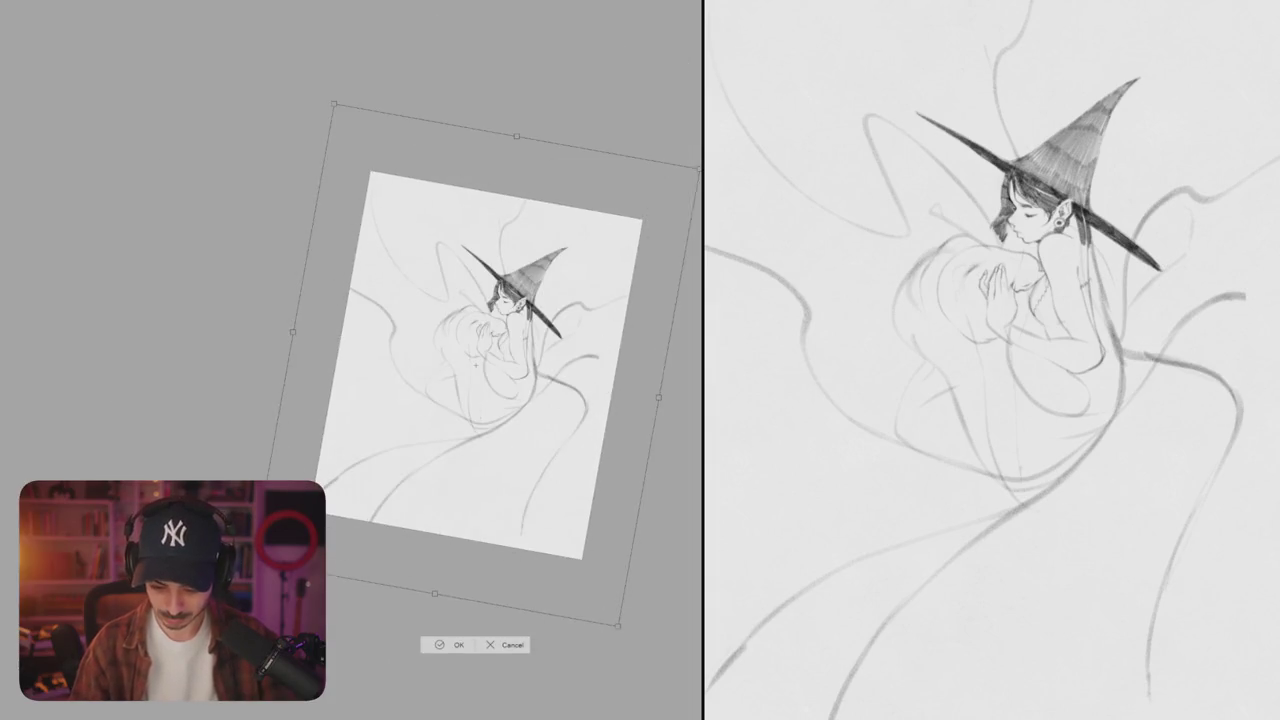
key("Return")
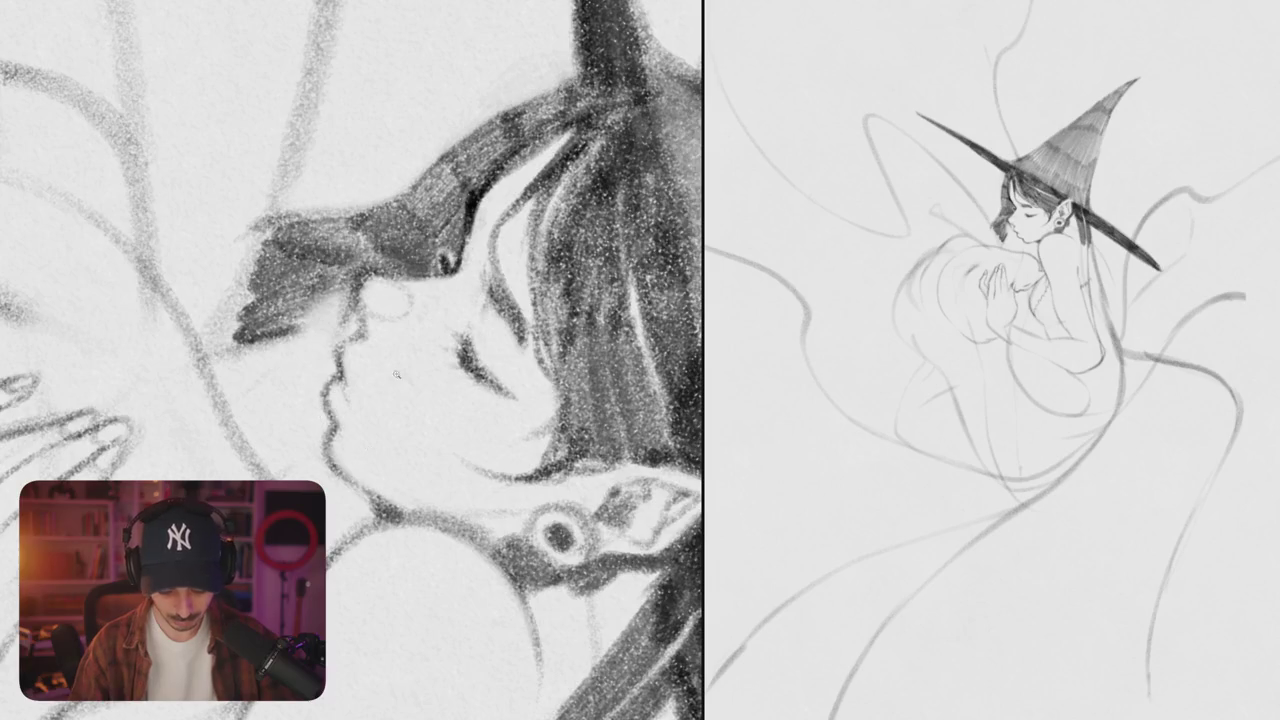
left_click_drag(401, 375, 401, 343)
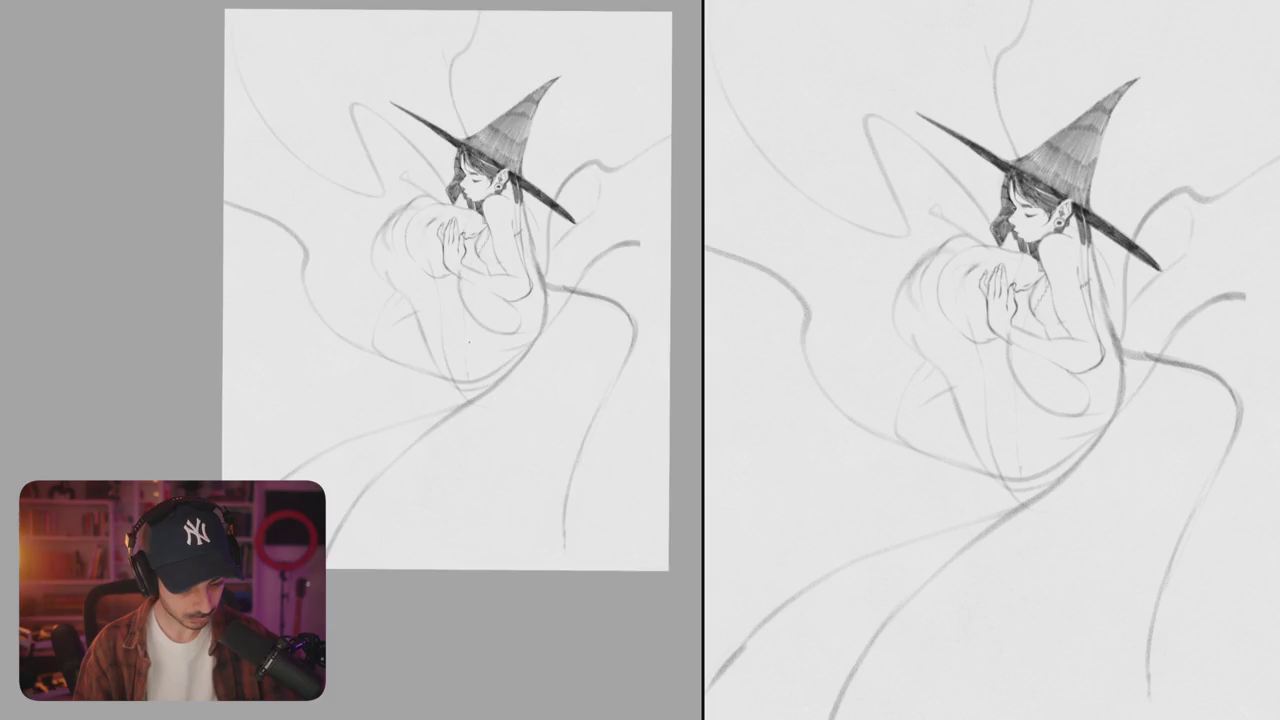
- Flip the view and rotate the drawing about 30° counterclockwise
key("h")
key("ctrl+t")
left_click_drag(584, 330, 548, 206)
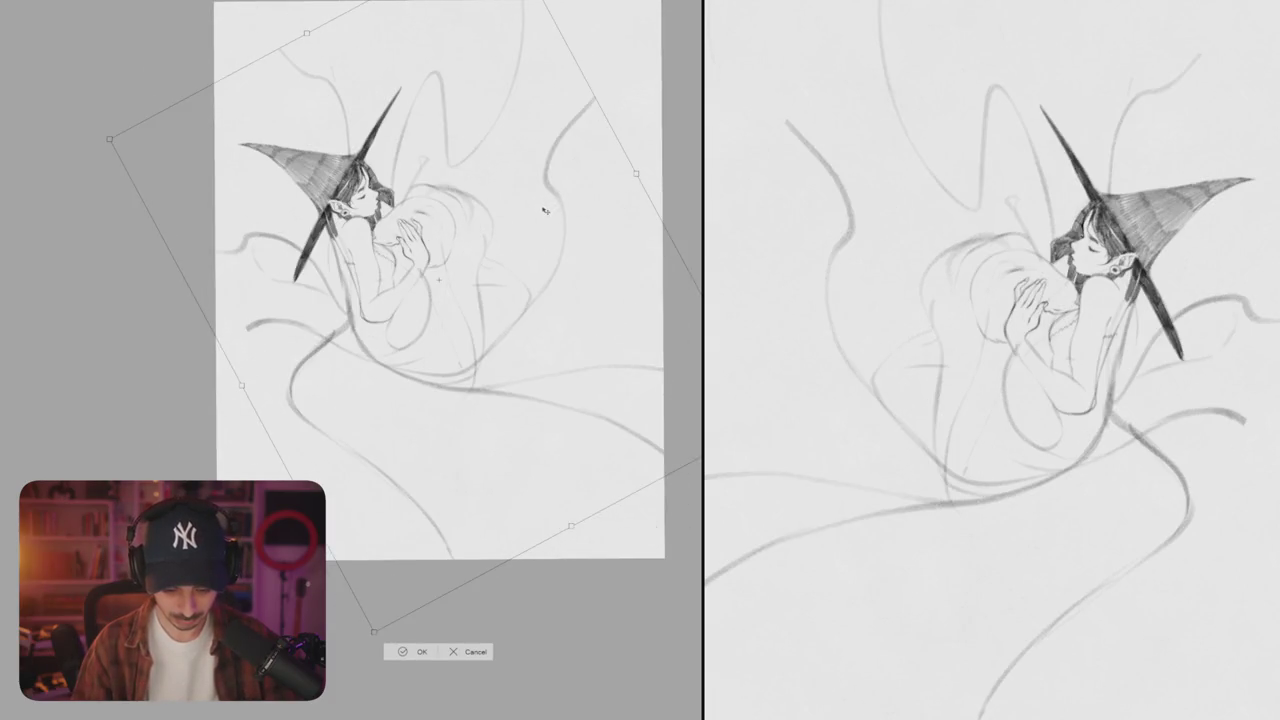
key("Return")
scroll(400, 300, "up", 5)
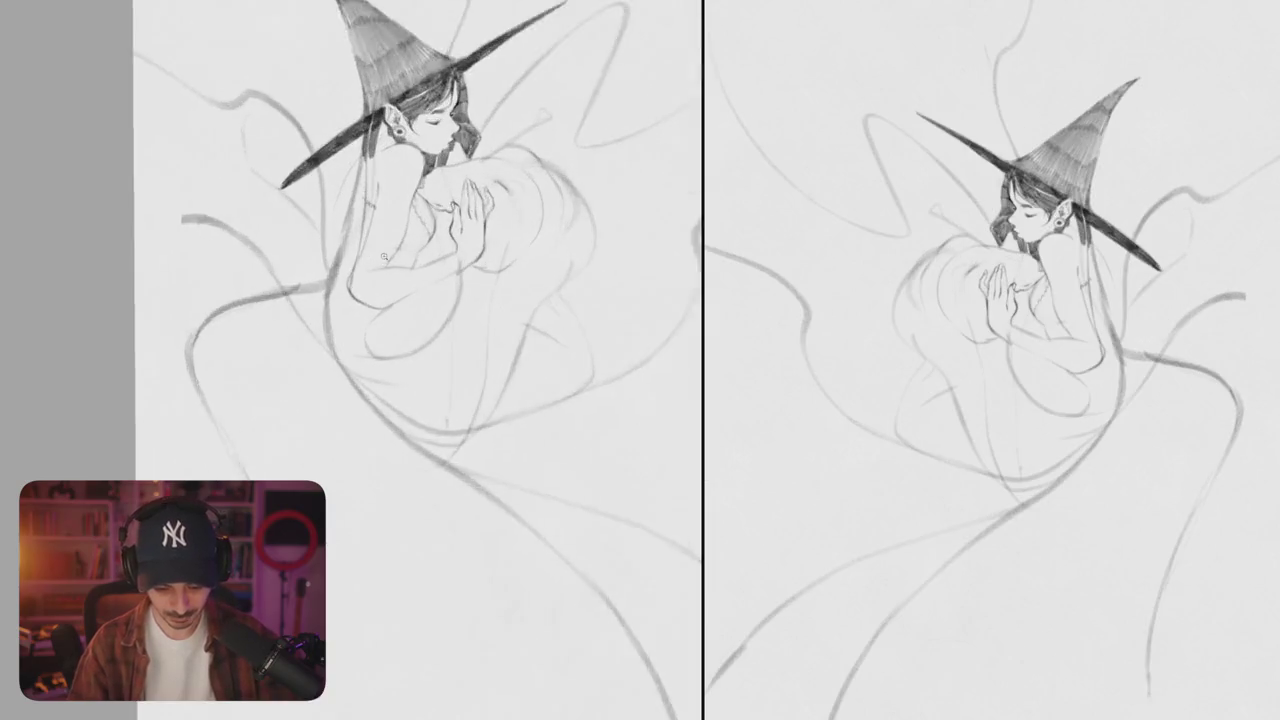
scroll(332, 179, "up", 2)
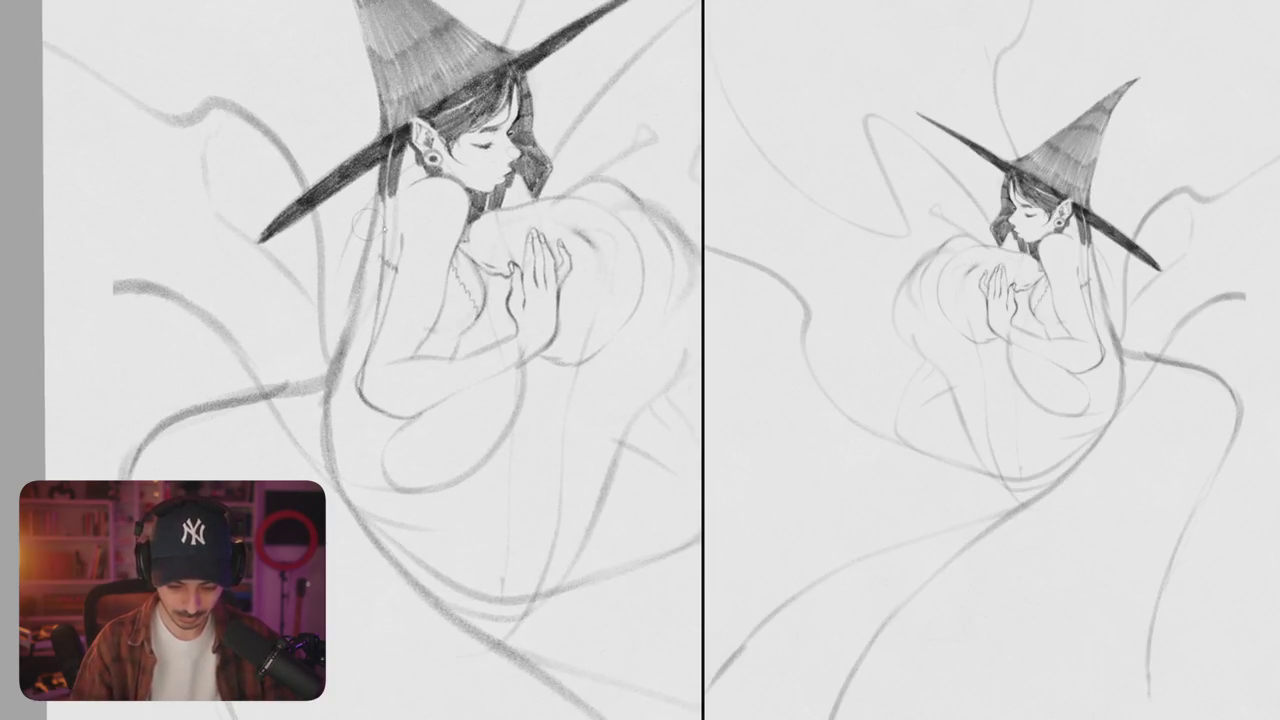
- Fill the long hair strand below the hat with dense dark hatching
mouse_move(373, 182)
left_mouse_down()
mouse_move(385, 258)
mouse_move(372, 306)
left_mouse_up()
mouse_move(366, 248)
left_mouse_down()
mouse_move(382, 314)
mouse_move(344, 346)
left_mouse_up()
mouse_move(360, 282)
left_mouse_down()
mouse_move(340, 368)
mouse_move(366, 364)
left_mouse_up()
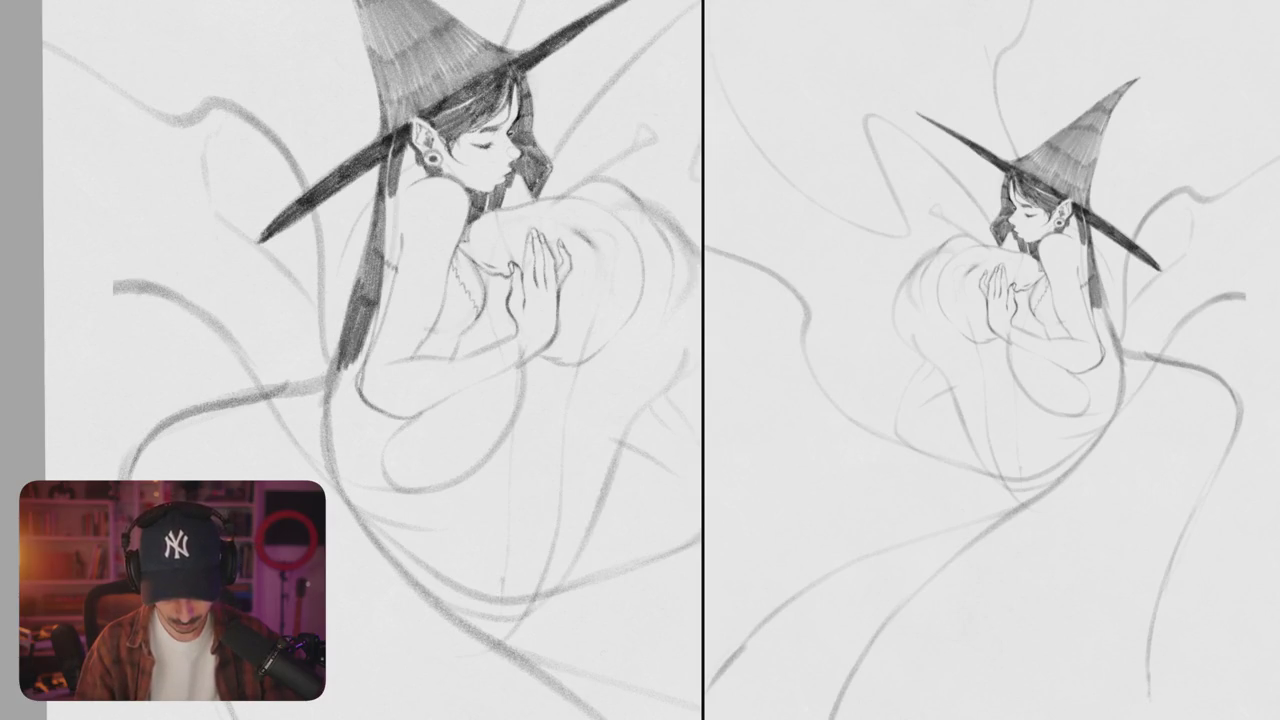
left_click_drag(362, 310, 372, 366)
left_click_drag(376, 164, 333, 332)
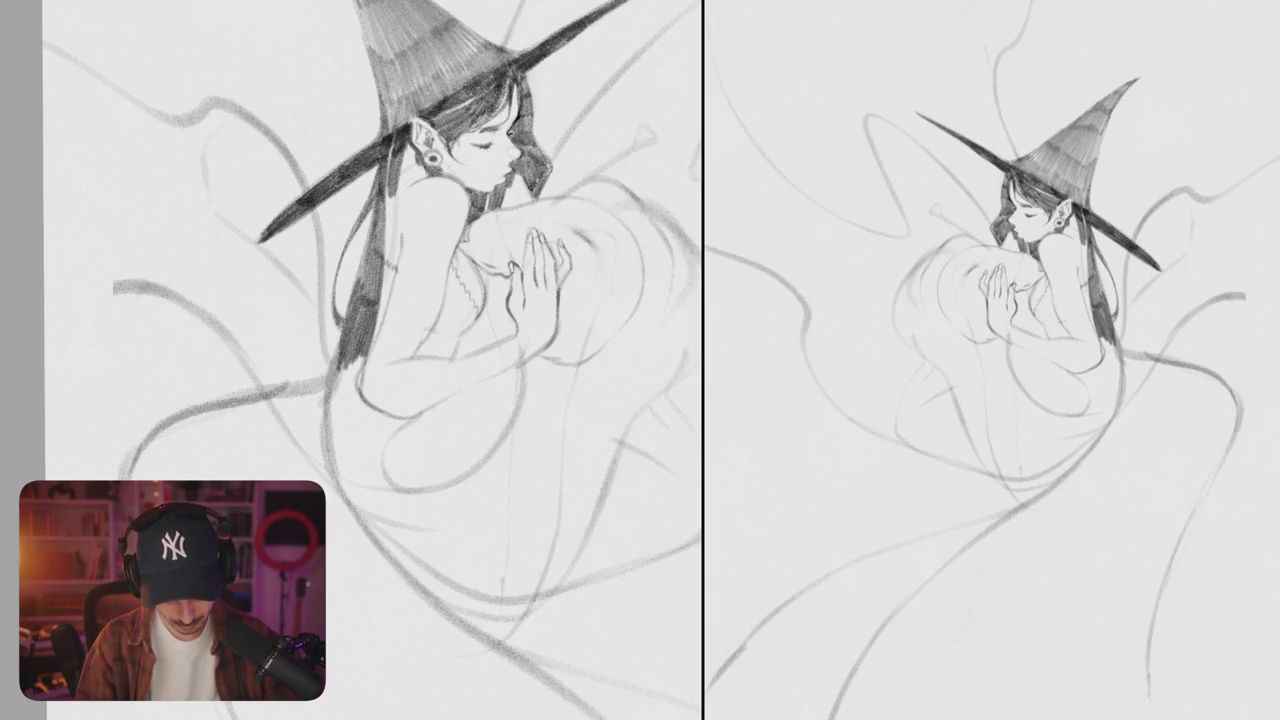
- Sketch an eyebrow above the witch's closed eye
key("ctrl+0")
scroll(440, 300, "up", 5)
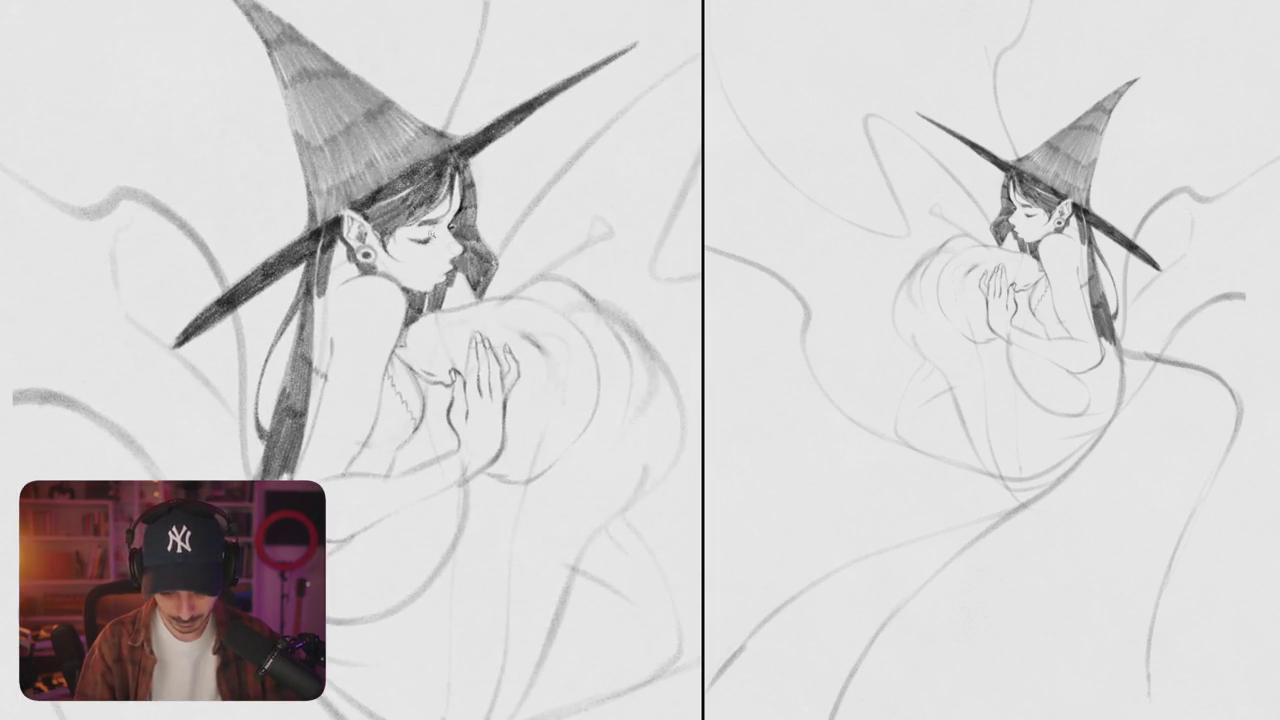
scroll(440, 255, "up", 3)
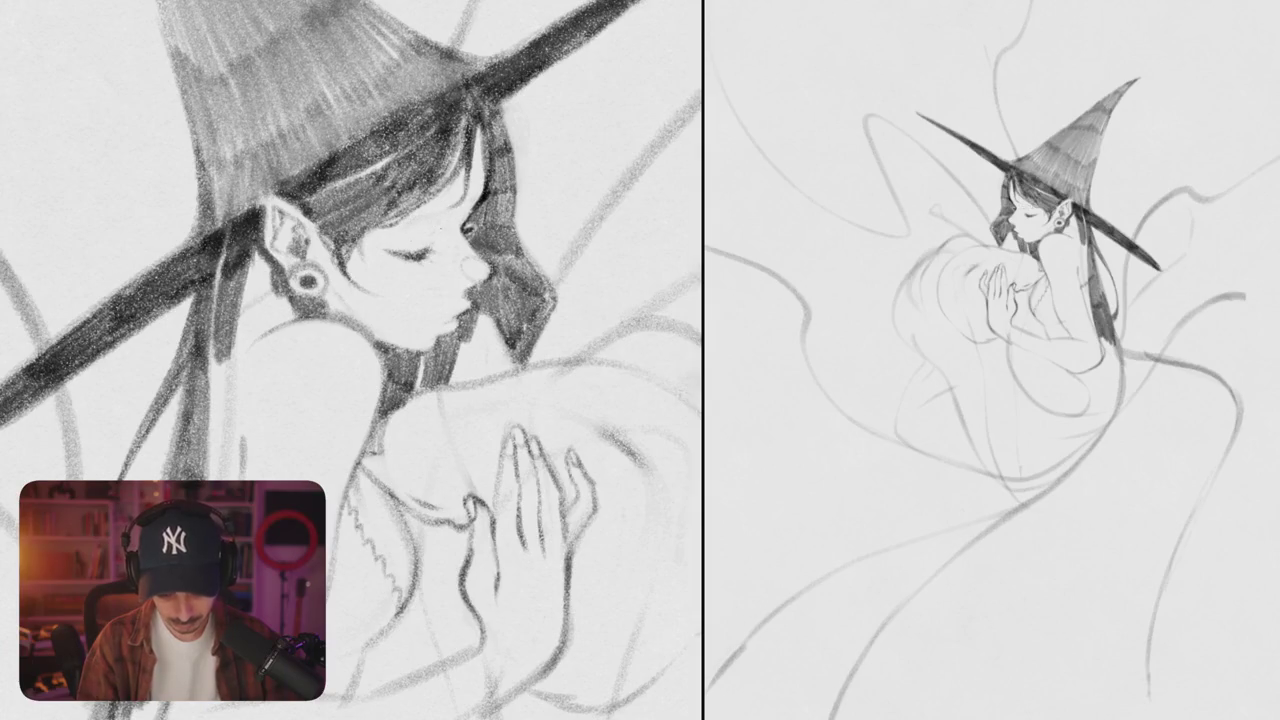
left_click_drag(384, 234, 452, 208)
scroll(439, 395, "down", 5)
mouse_move(650, 400)
left_mouse_down()
mouse_move(379, 400)
mouse_move(300, 300)
left_mouse_up()
scroll(181, 210, "up", 1)
scroll(300, 300, "up", 5)
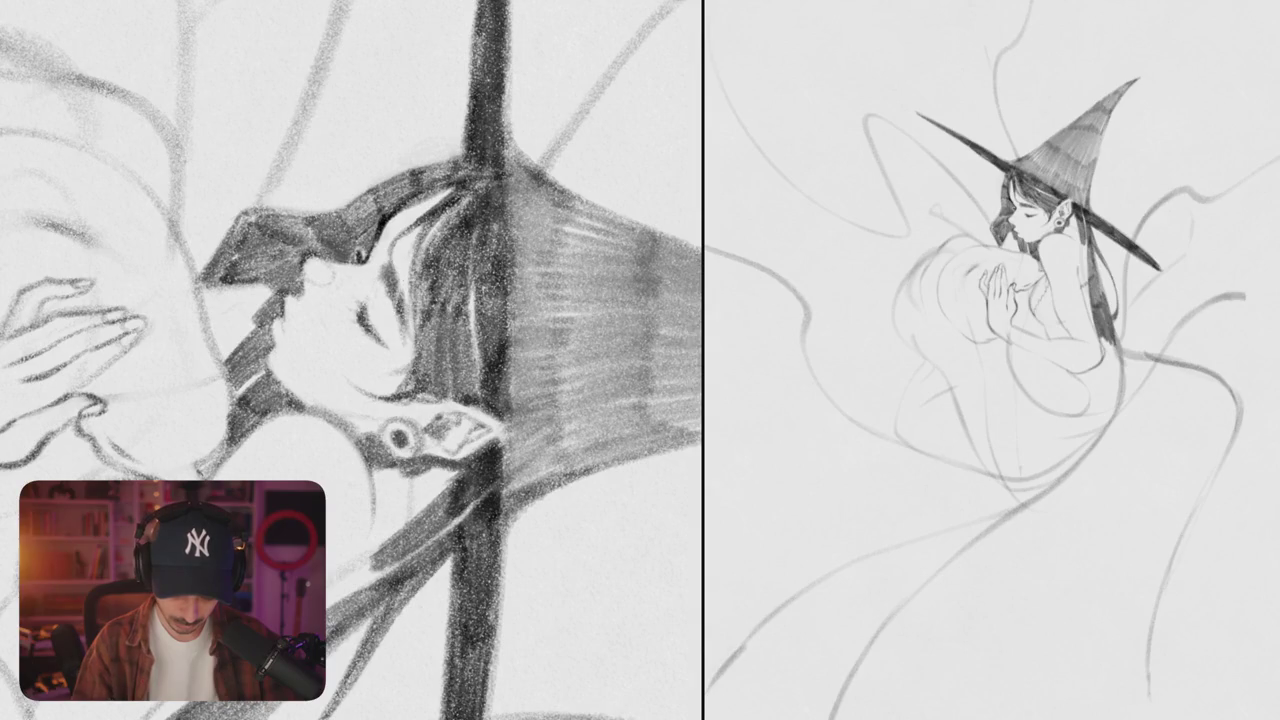
scroll(351, 360, "down", 5)
- Redraw the closed eye's lash line darker
left_click_drag(500, 200, 300, 150)
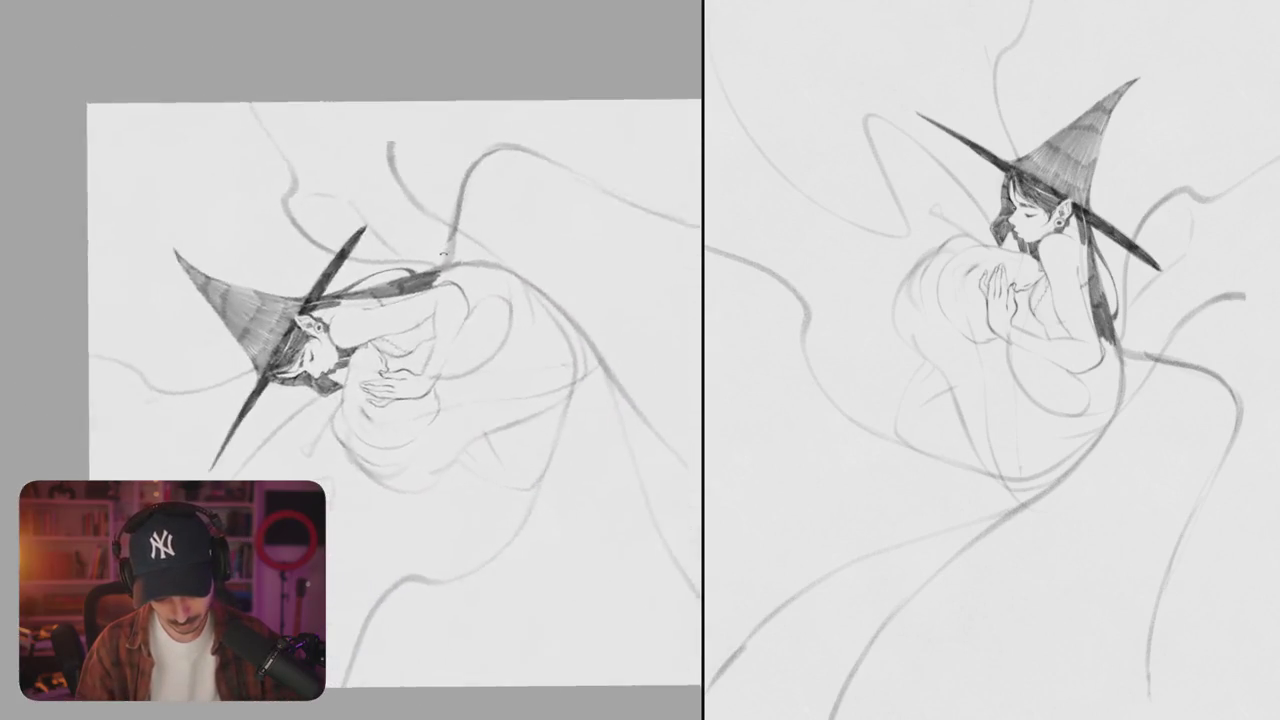
left_click_drag(400, 350, 300, 250)
scroll(350, 360, "up", 5)
left_click_drag(400, 305, 462, 350)
mouse_move(372, 296)
left_mouse_down()
mouse_move(414, 362)
mouse_move(390, 322)
mouse_move(476, 356)
left_mouse_up()
scroll(351, 360, "down", 5)
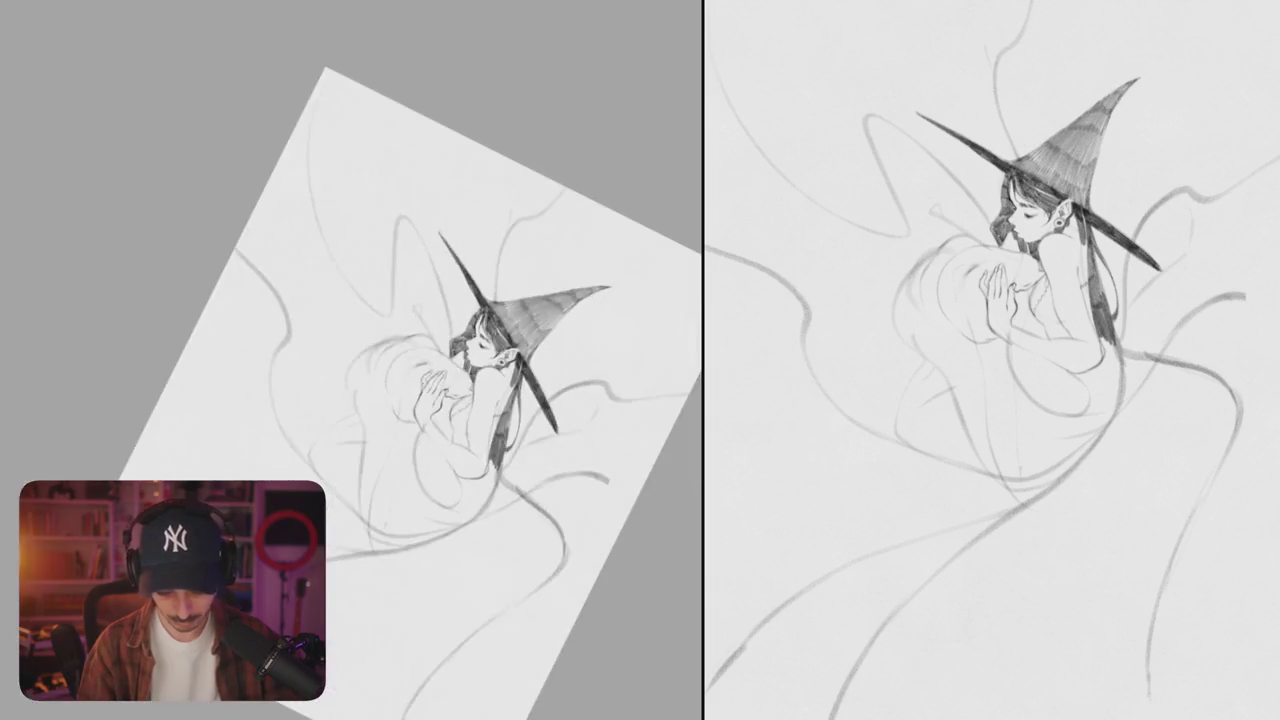
scroll(351, 360, "down", 2)
scroll(351, 360, "up", 10)
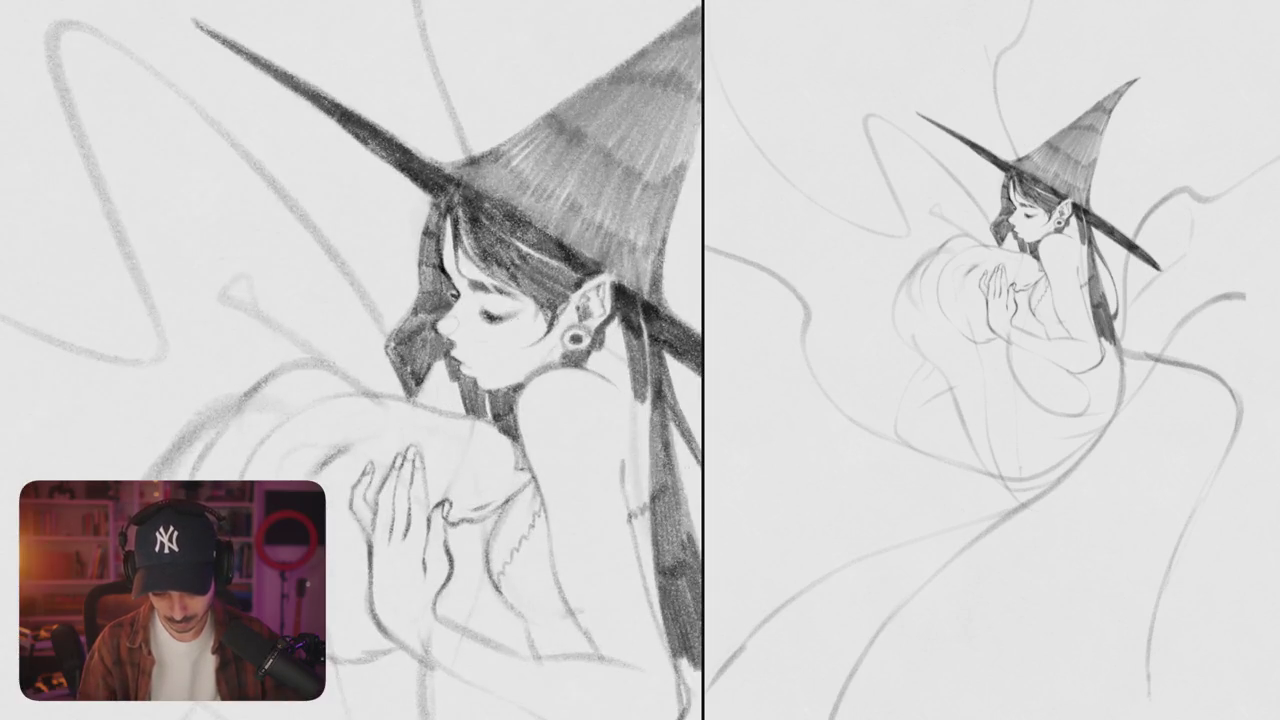
scroll(351, 360, "down", 5)
scroll(351, 360, "up", 6)
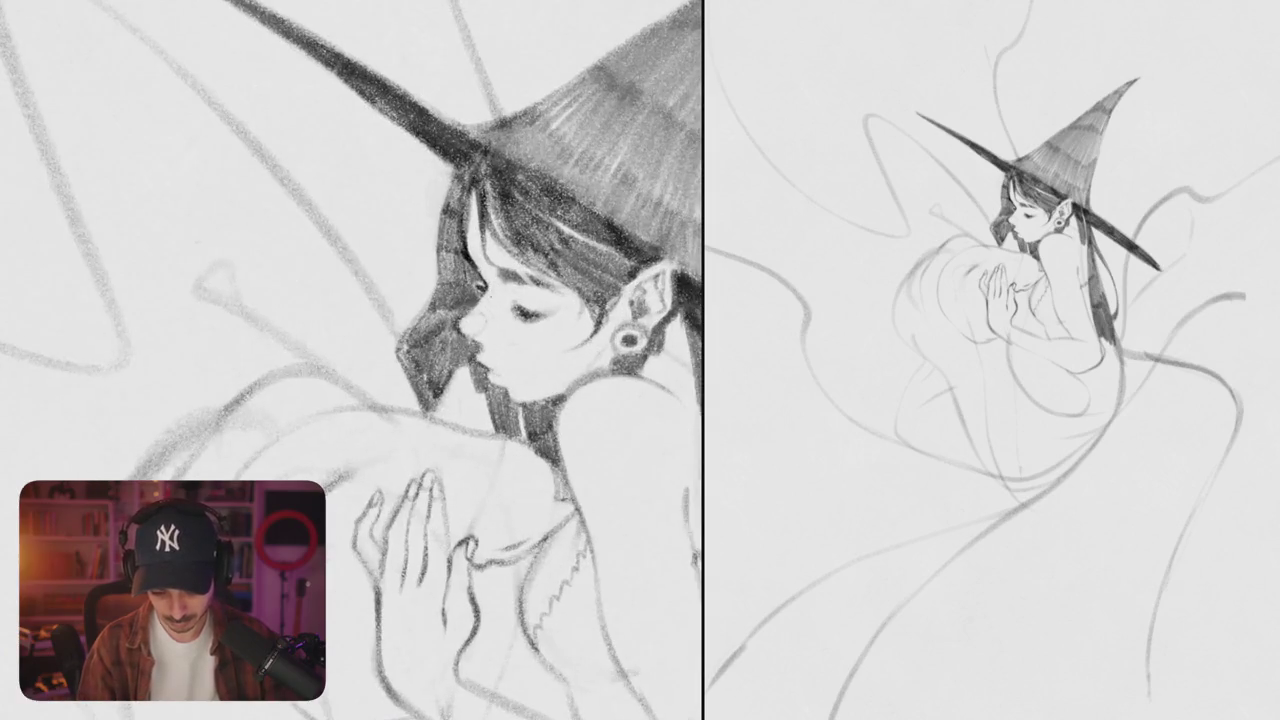
scroll(351, 360, "up", 1)
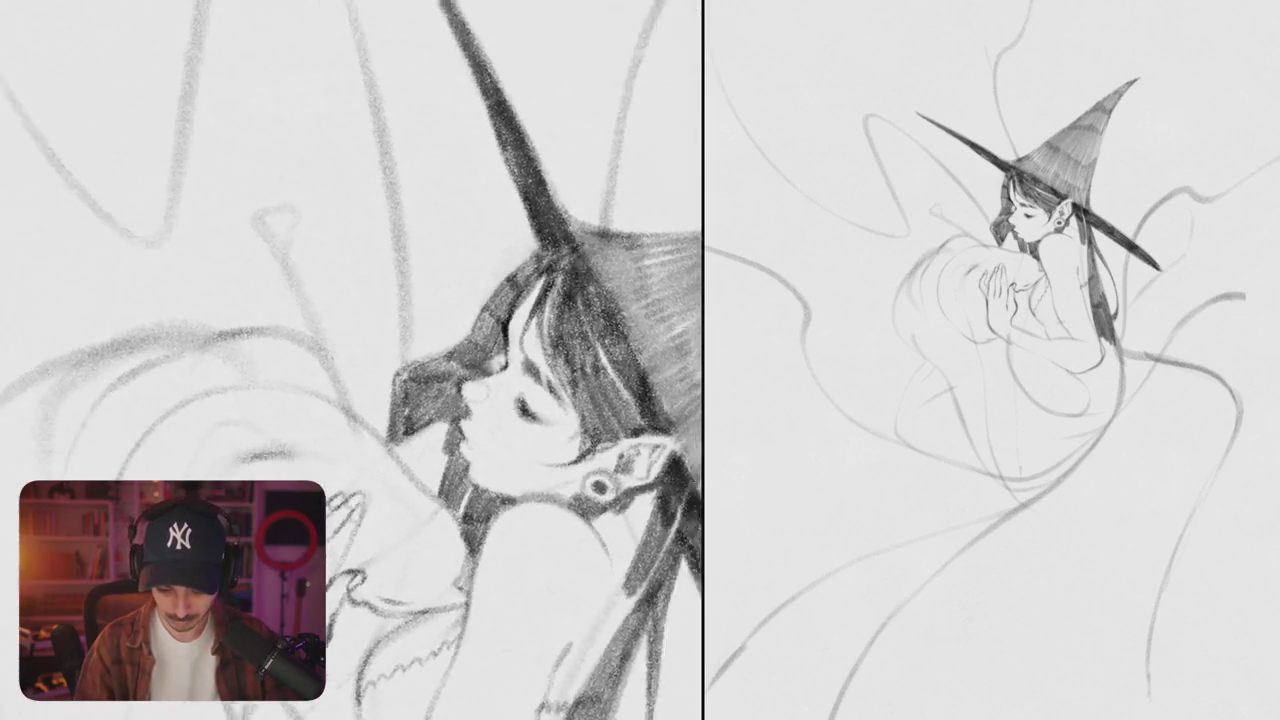
- Add dark strands to the hair beside the face, redoing two unwanted strokes
left_click_drag(540, 274, 506, 336)
key("ctrl+z")
left_click_drag(528, 290, 504, 356)
key("ctrl+z")
mouse_move(540, 274)
left_mouse_down()
mouse_move(498, 330)
mouse_move(492, 366)
mouse_move(470, 368)
left_mouse_up()
left_click_drag(500, 296, 460, 370)
left_click_drag(532, 268, 502, 302)
left_click_drag(488, 360, 460, 380)
scroll(350, 360, "down", 5)
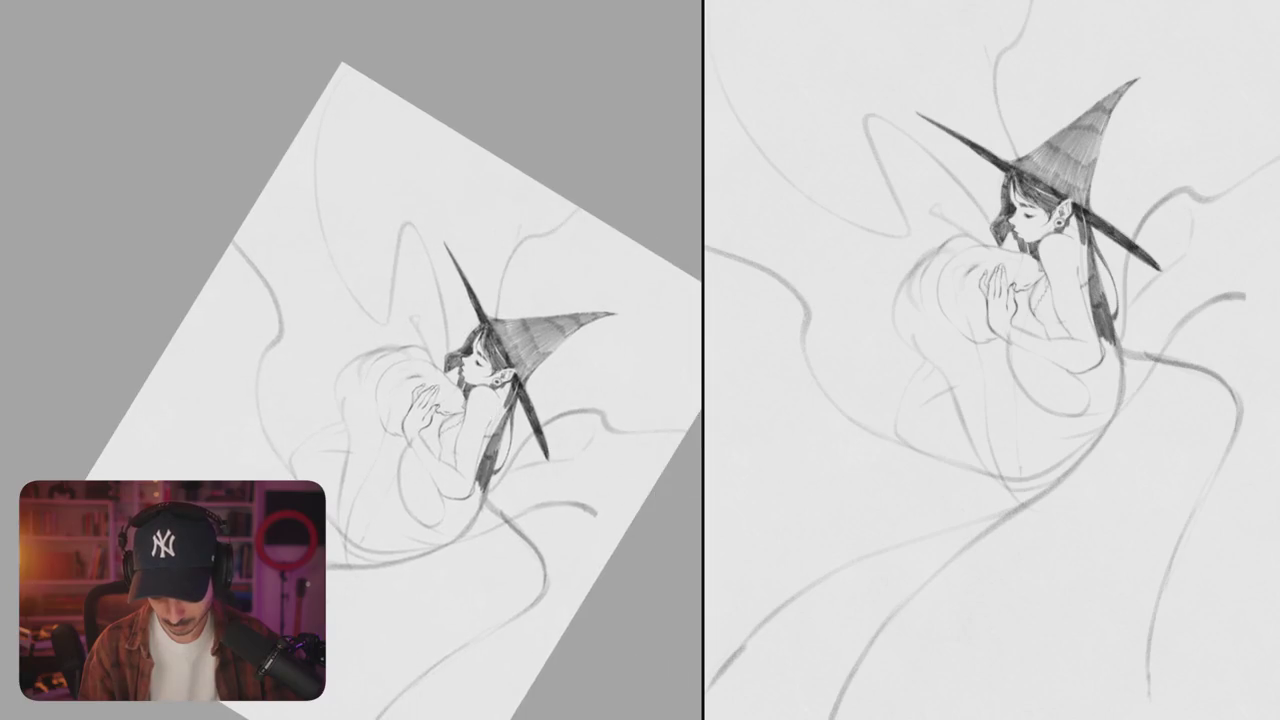
scroll(350, 360, "up", 5)
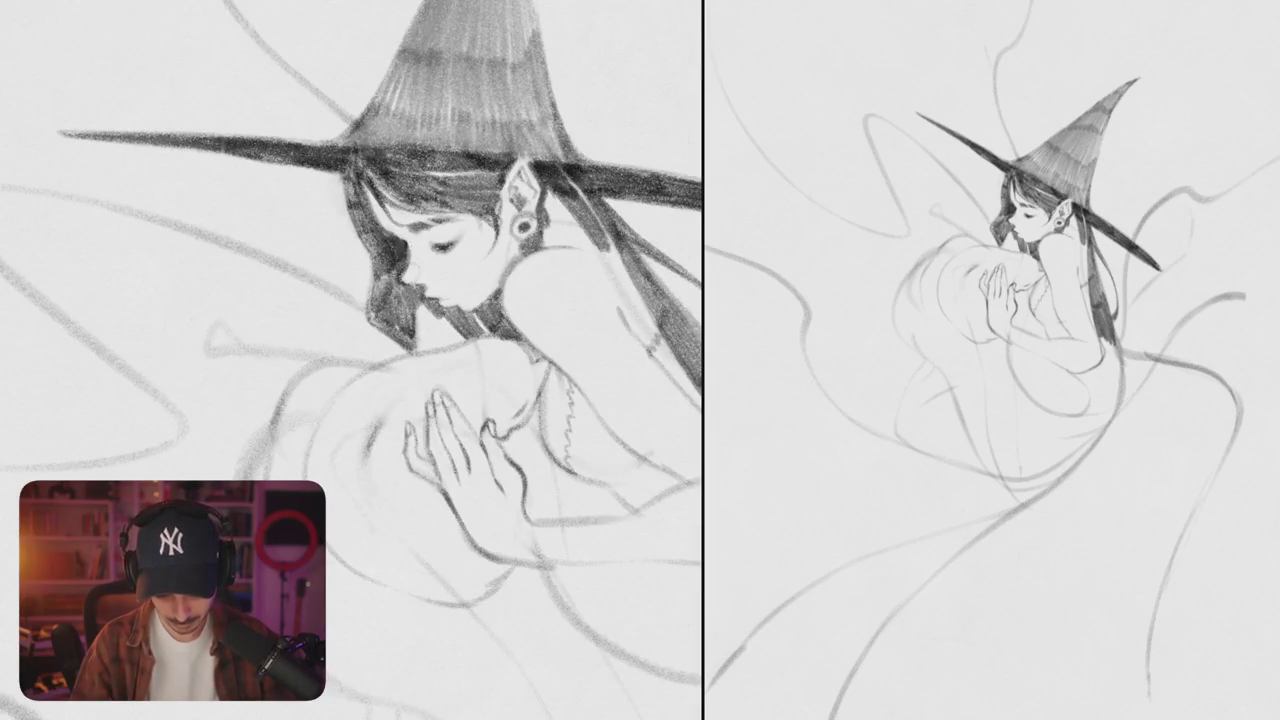
scroll(443, 287, "up", 2)
scroll(443, 287, "up", 5)
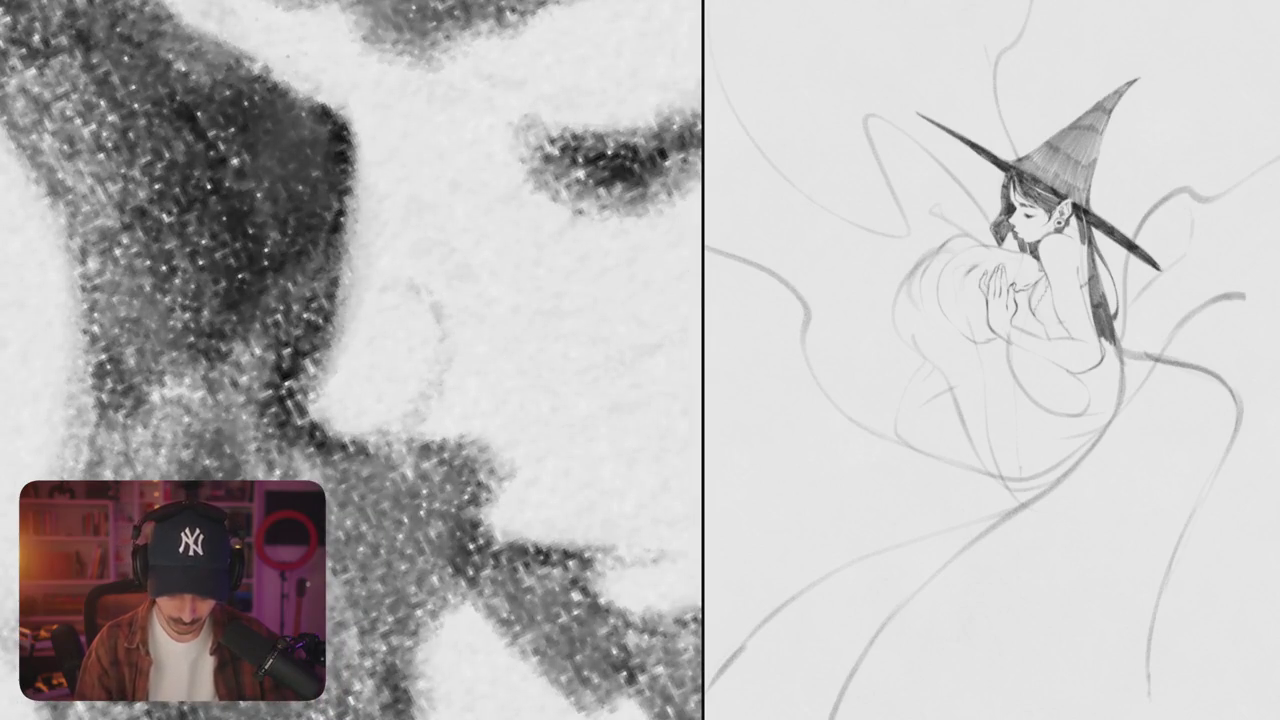
scroll(499, 389, "down", 7)
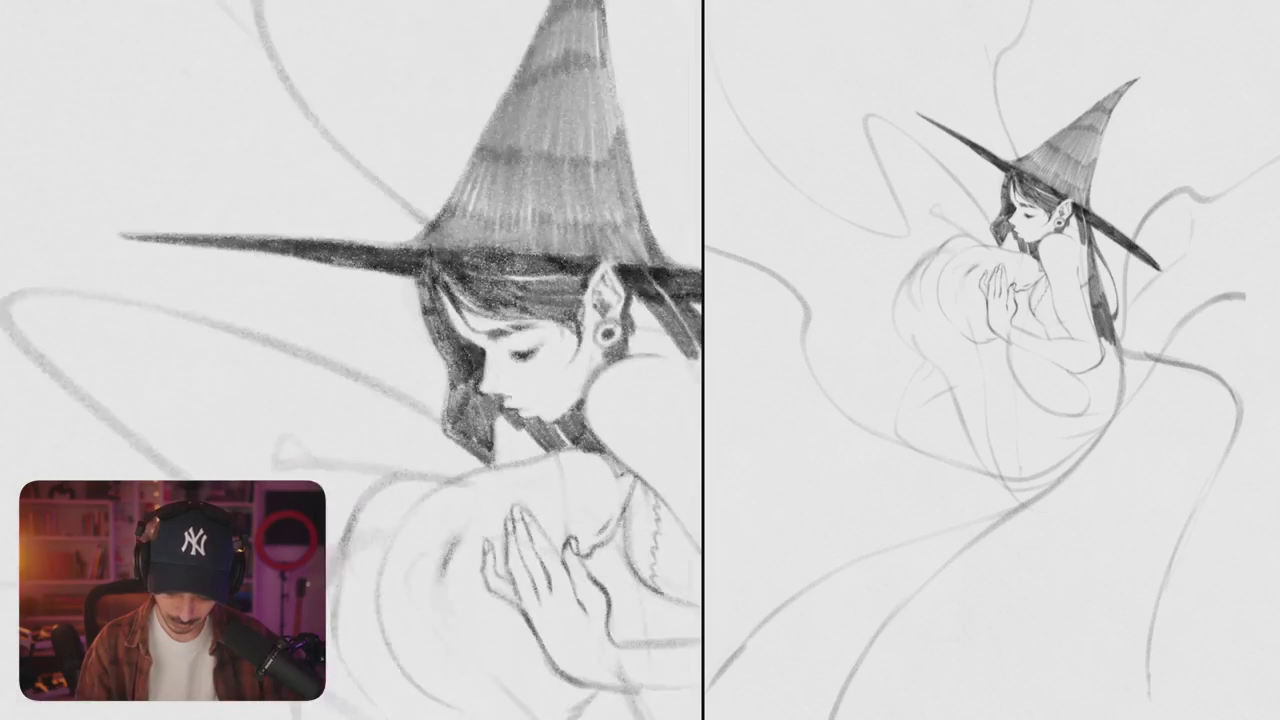
scroll(528, 275, "up", 1)
scroll(528, 275, "up", 3)
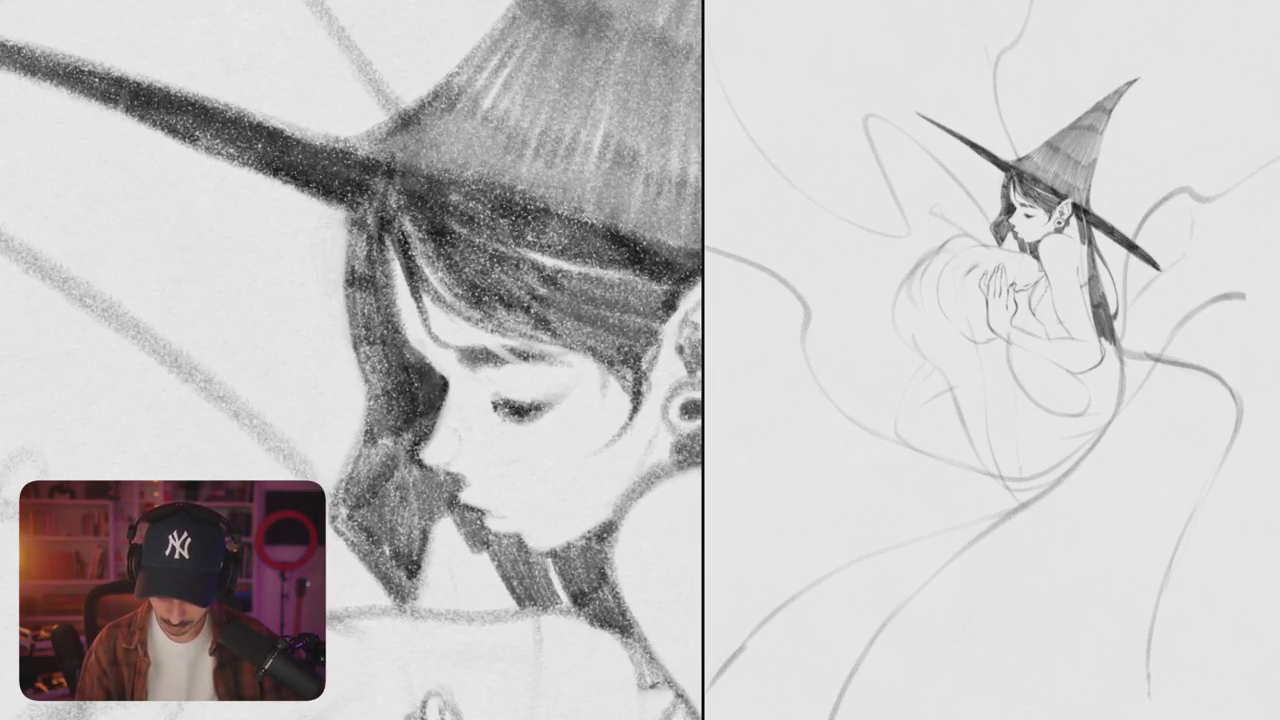
scroll(544, 427, "down", 1)
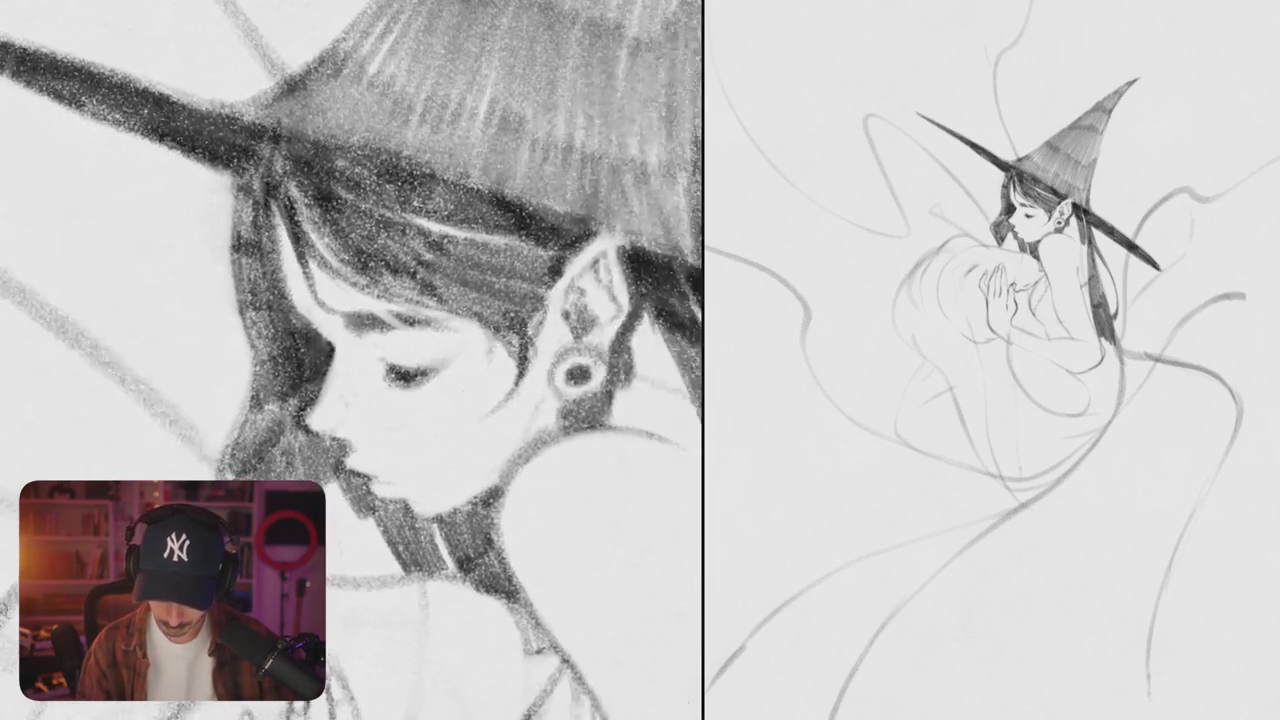
scroll(544, 427, "up", 4)
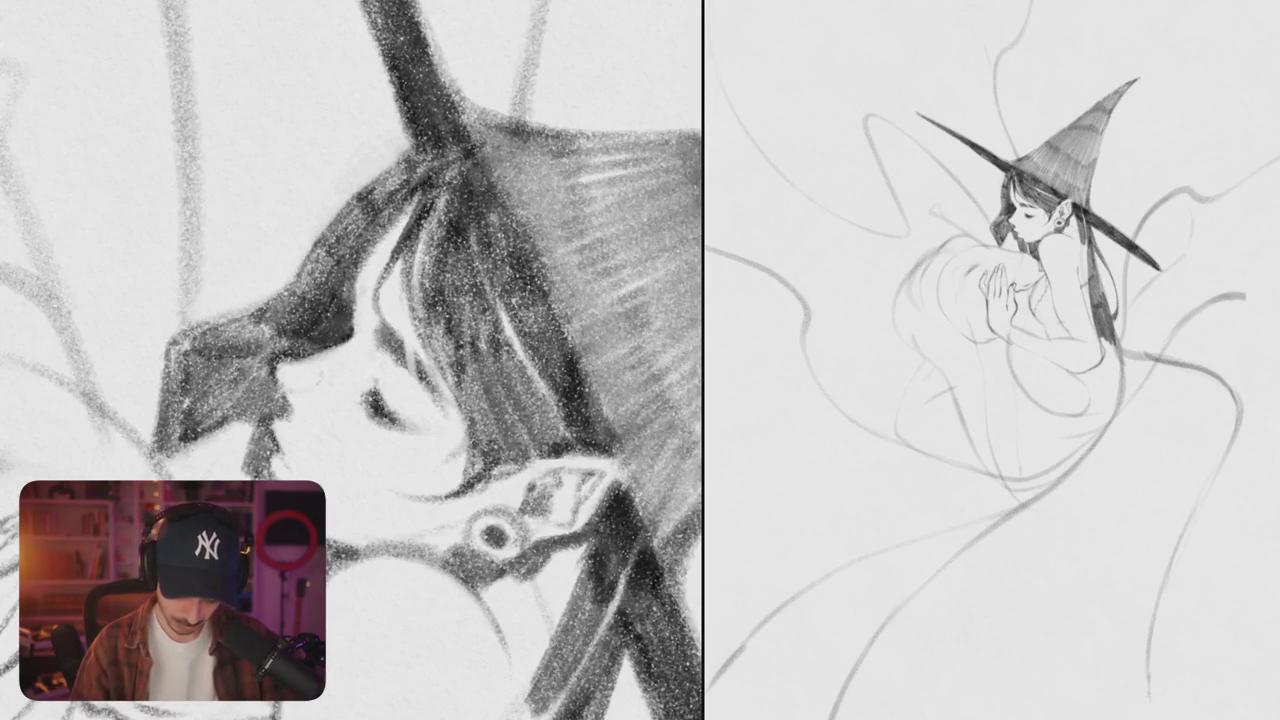
scroll(380, 380, "down", 5)
scroll(350, 360, "down", 3)
scroll(350, 360, "up", 2)
scroll(508, 313, "right", 2)
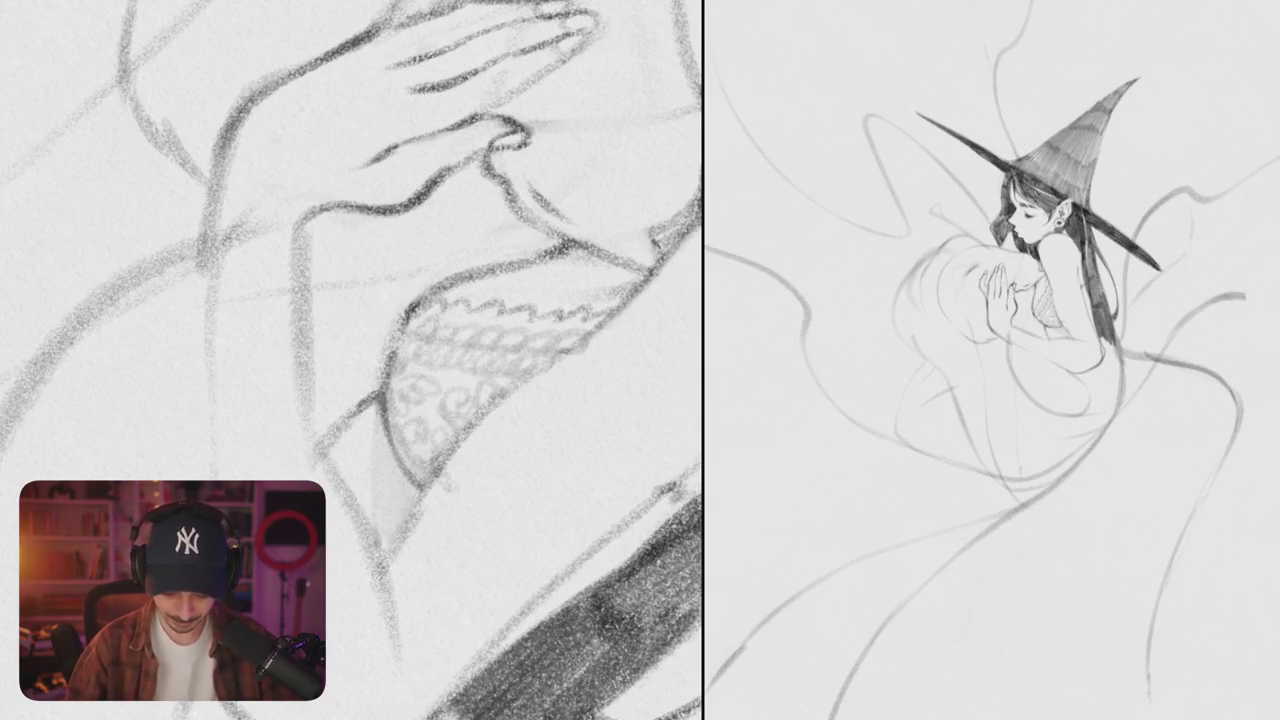
- Darken the lace top's left edge with a few short pencil strokes
left_click_drag(385, 410, 412, 484)
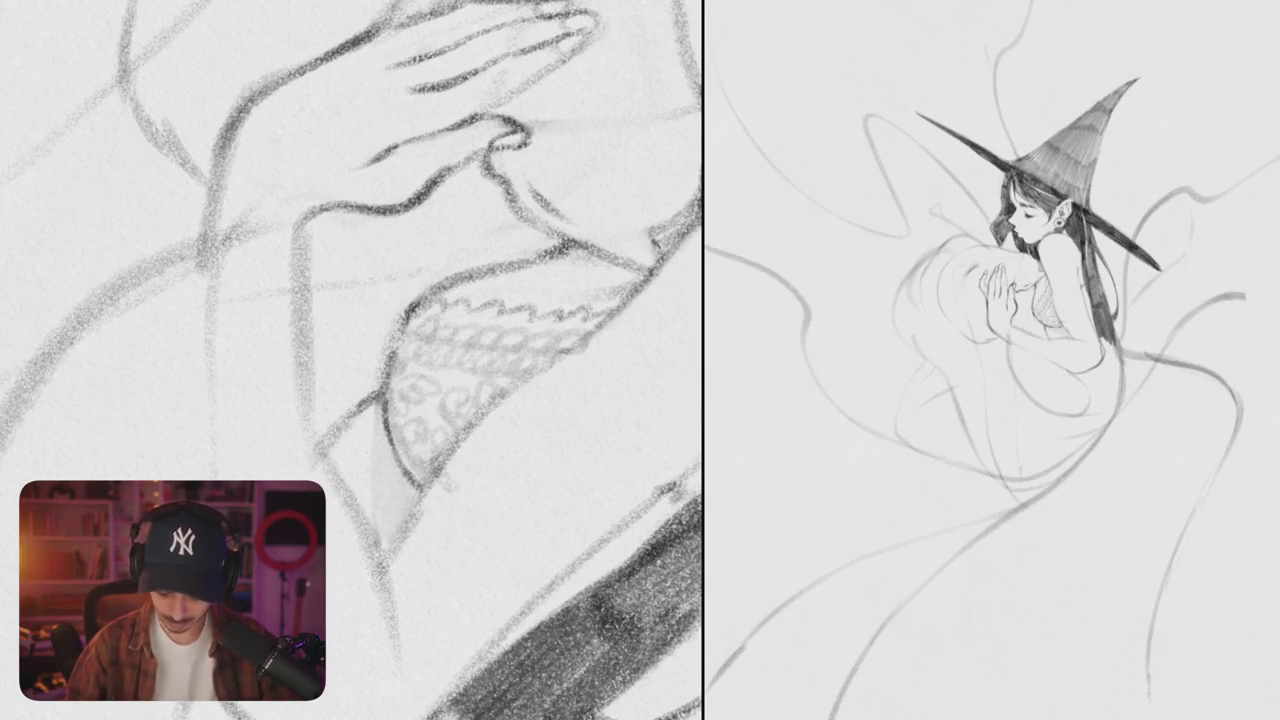
left_click_drag(386, 445, 418, 505)
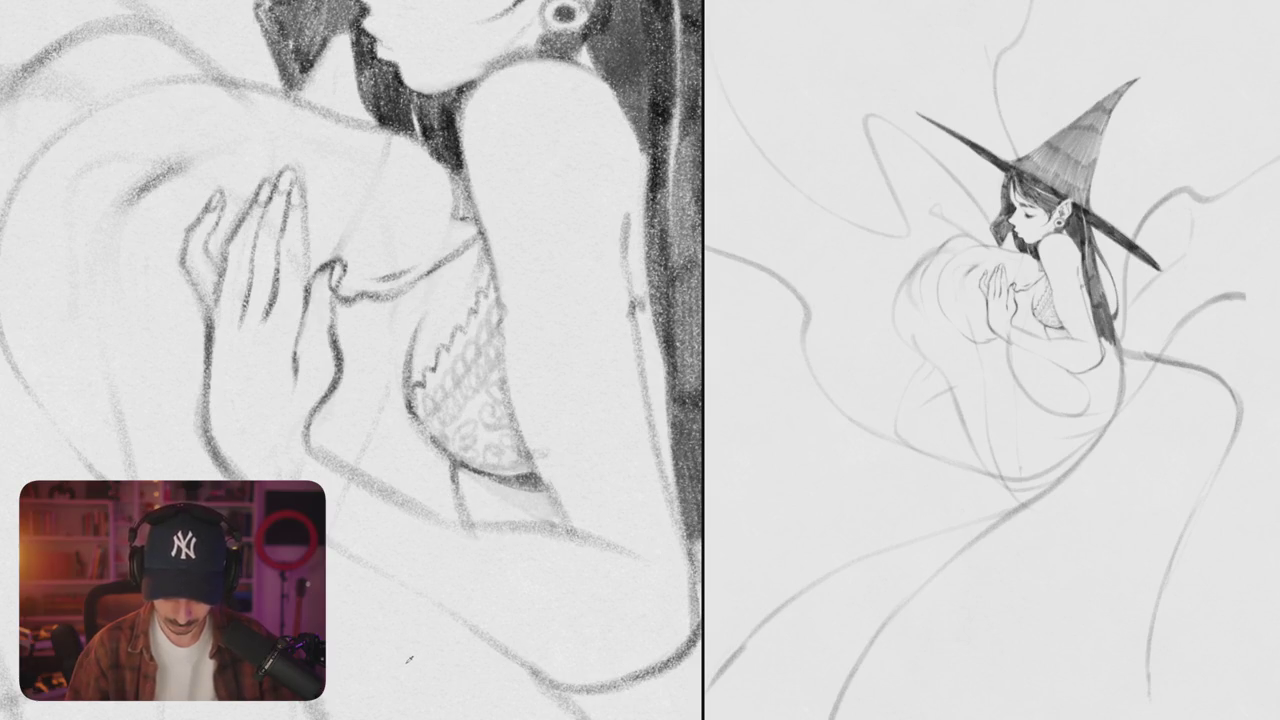
left_click_drag(440, 290, 410, 365)
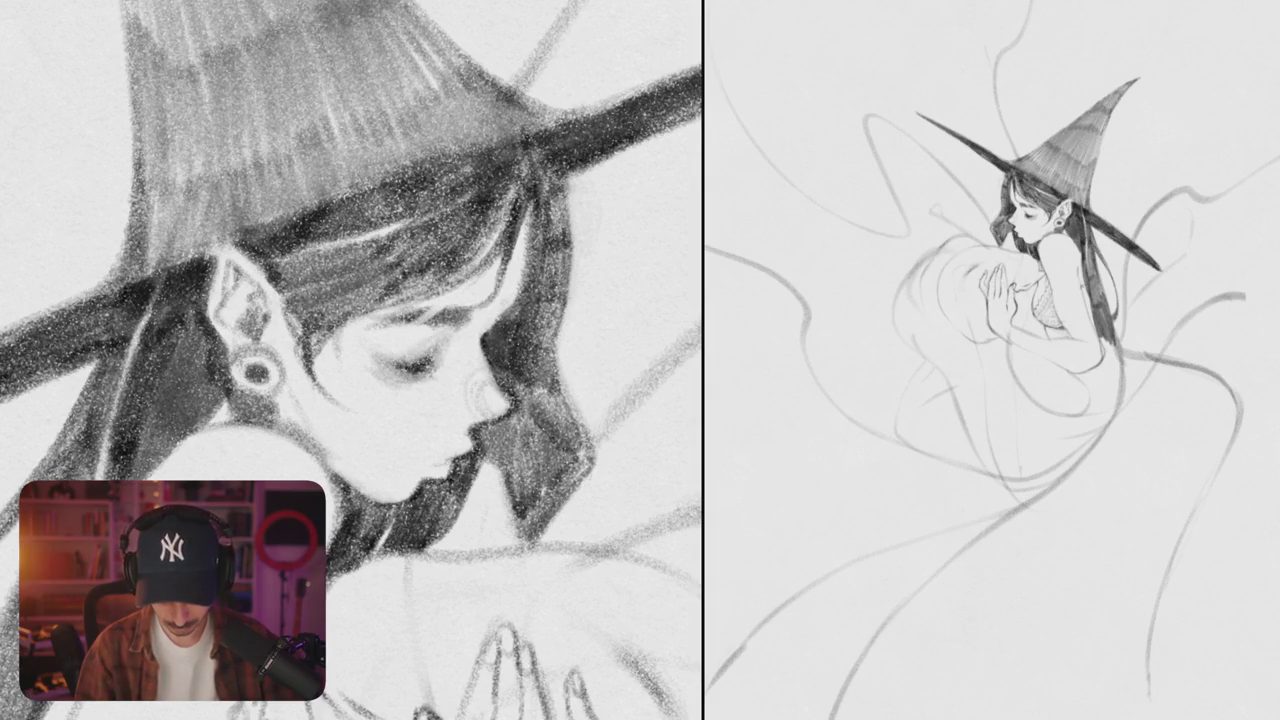
key("ctrl+0")
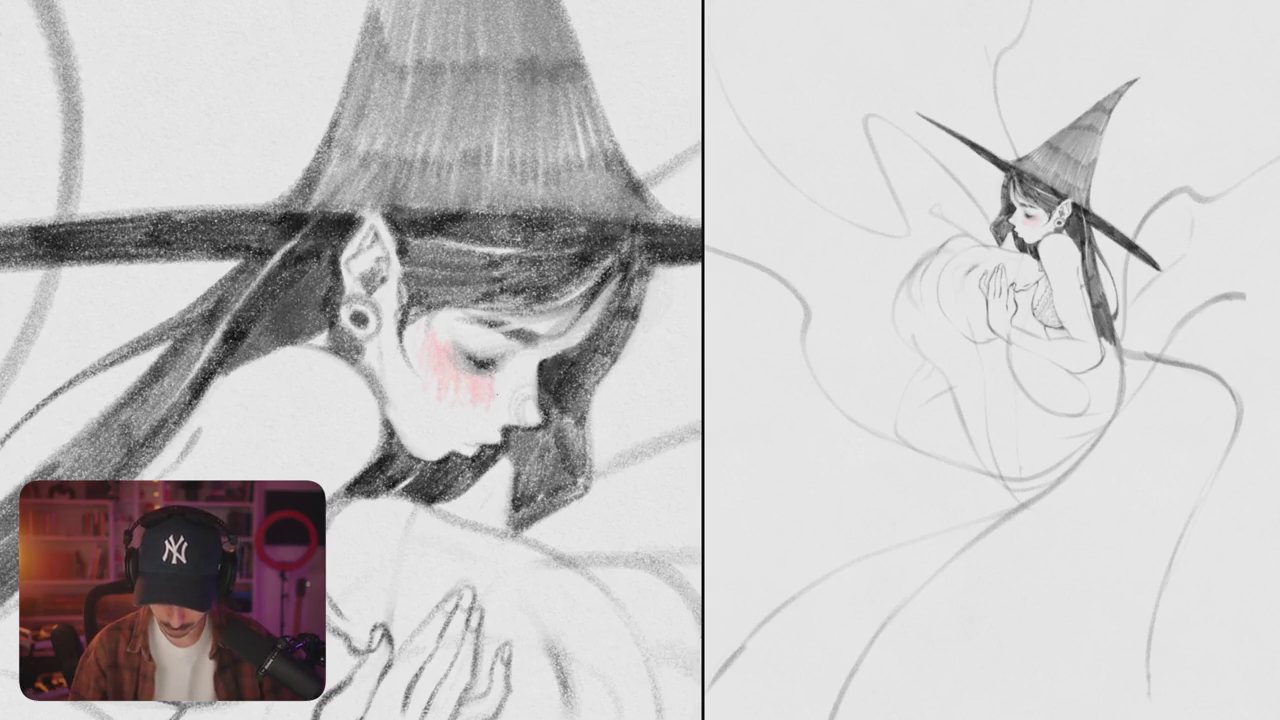
- Deepen the pink blush on the cheek and near the nose
mouse_move(520, 402)
left_mouse_down()
mouse_move(534, 418)
mouse_move(504, 418)
left_mouse_up()
left_click_drag(518, 355, 534, 375)
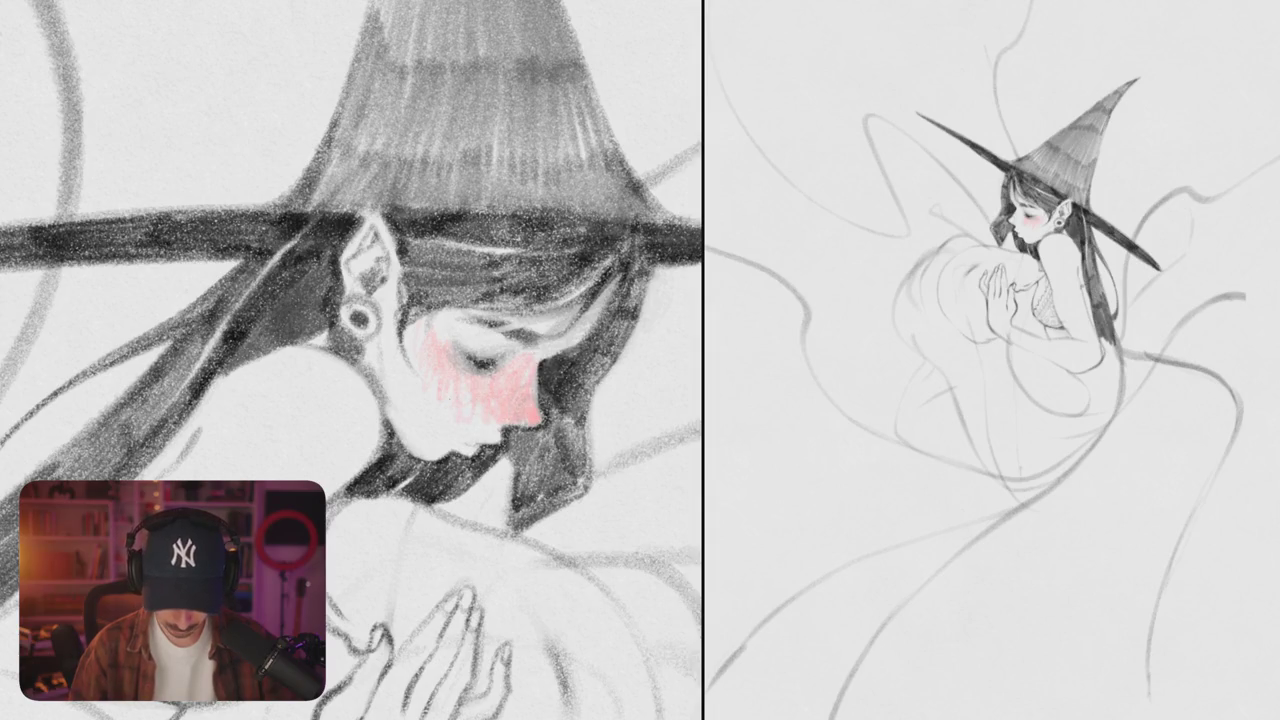
mouse_move(532, 409)
left_mouse_down()
mouse_move(538, 424)
mouse_move(520, 424)
left_mouse_up()
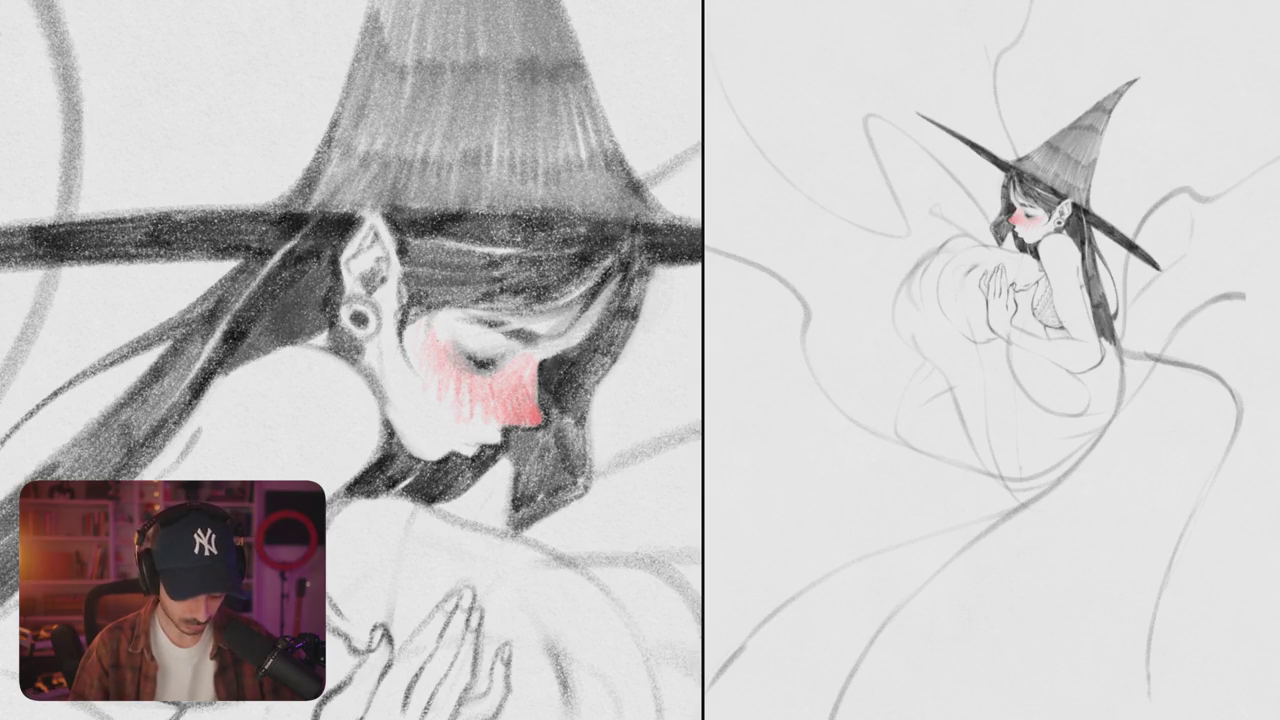
- Darken the closed eye's lash line with the pencil
left_click_drag(446, 362, 478, 366)
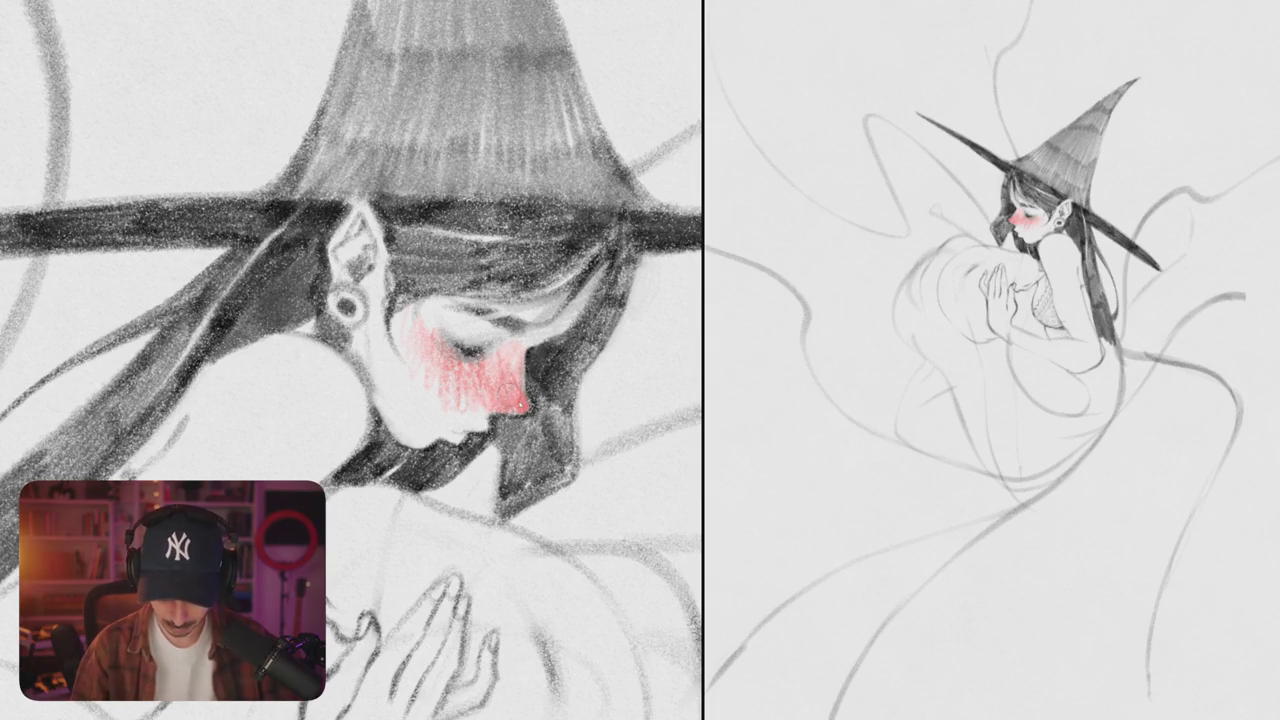
key("ctrl+0")
left_click_drag(522, 416, 430, 330)
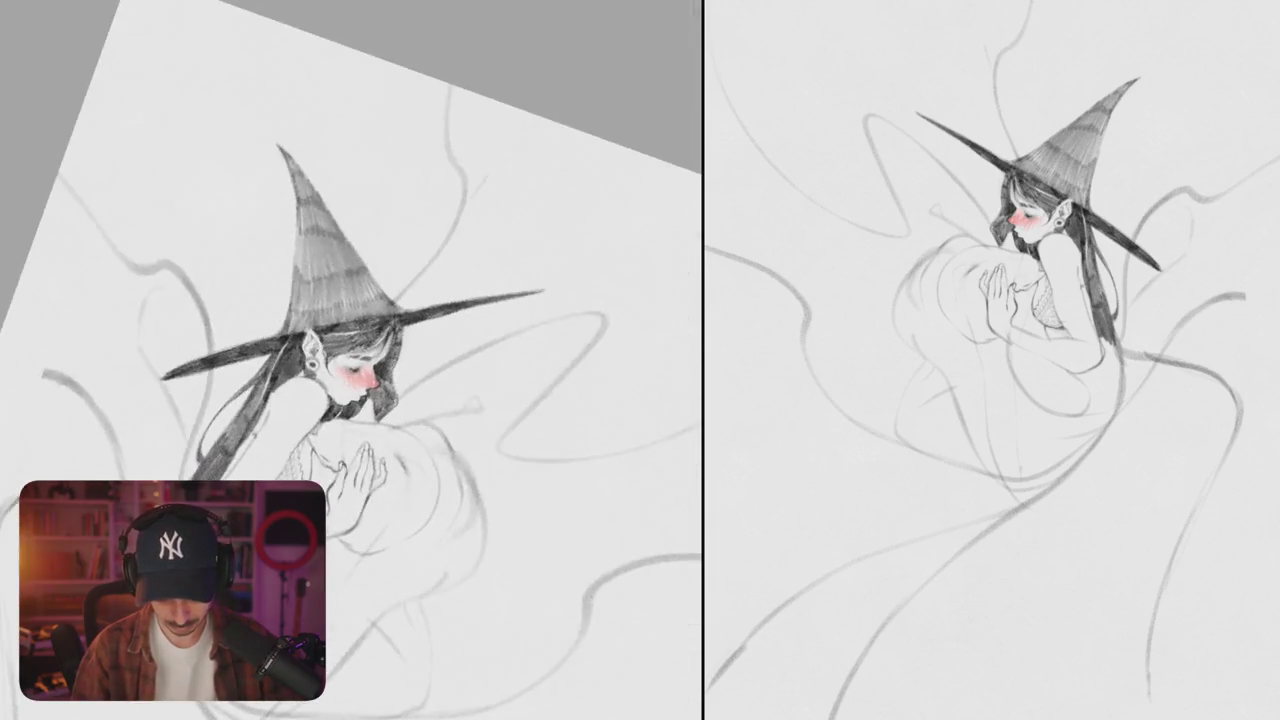
key("ctrl+0")
key("ctrl+minus")
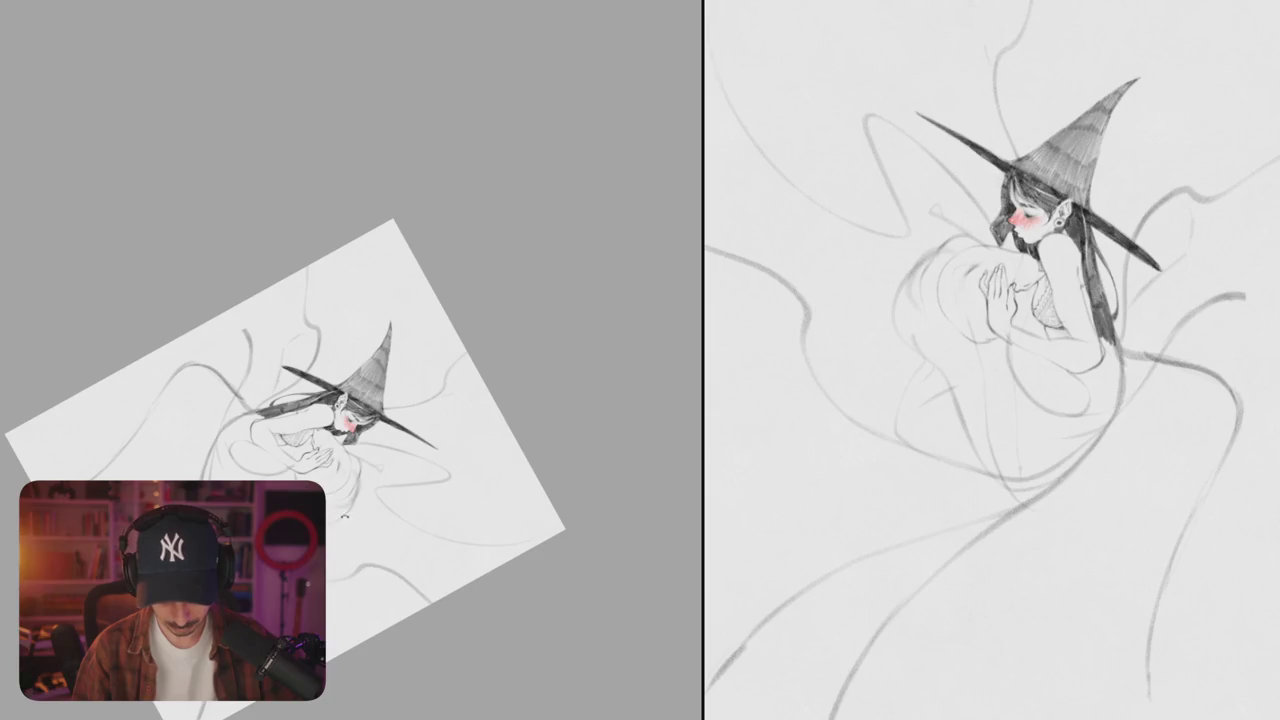
left_click_drag(420, 430, 470, 400)
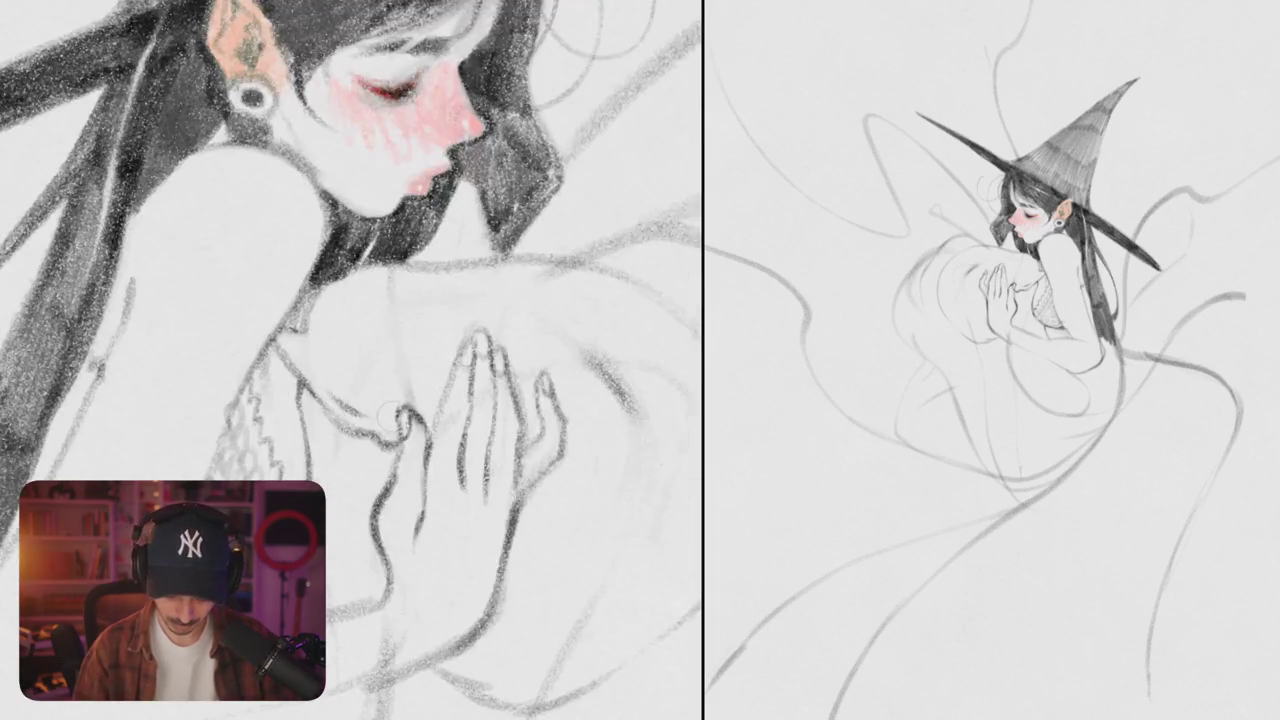
- Paint the fingernails red, touching up the middle fingernail and fingertip
mouse_move(398, 412)
left_mouse_down()
mouse_move(404, 446)
mouse_move(418, 438)
mouse_move(404, 470)
left_mouse_up()
mouse_move(444, 410)
left_mouse_down()
mouse_move(464, 350)
mouse_move(464, 394)
left_mouse_up()
mouse_move(468, 350)
left_mouse_down()
mouse_move(466, 388)
mouse_move(438, 426)
left_mouse_up()
left_click_drag(478, 326, 492, 420)
- Add darker red to the upper fingernails on the witch's fingertips
scroll(350, 350, "up", 2)
left_click_drag(450, 250, 300, 450)
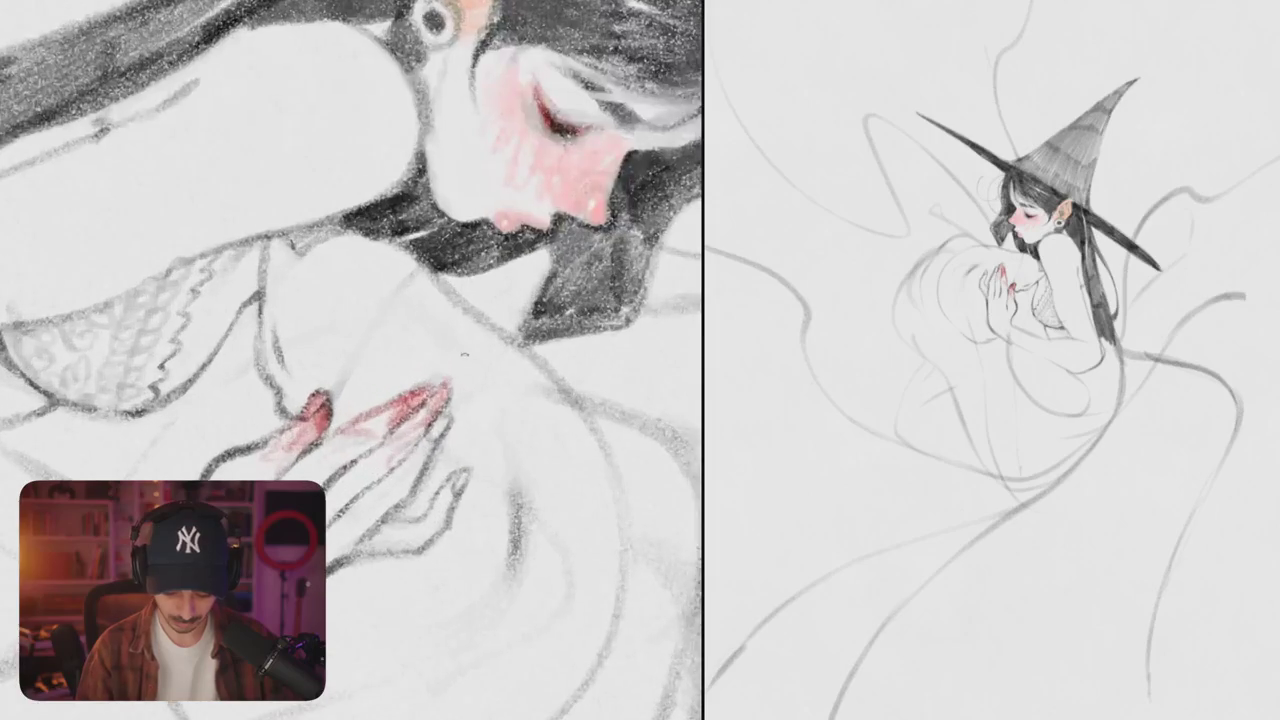
mouse_move(442, 418)
left_mouse_down()
mouse_move(432, 432)
mouse_move(456, 494)
left_mouse_up()
left_click_drag(441, 388, 434, 406)
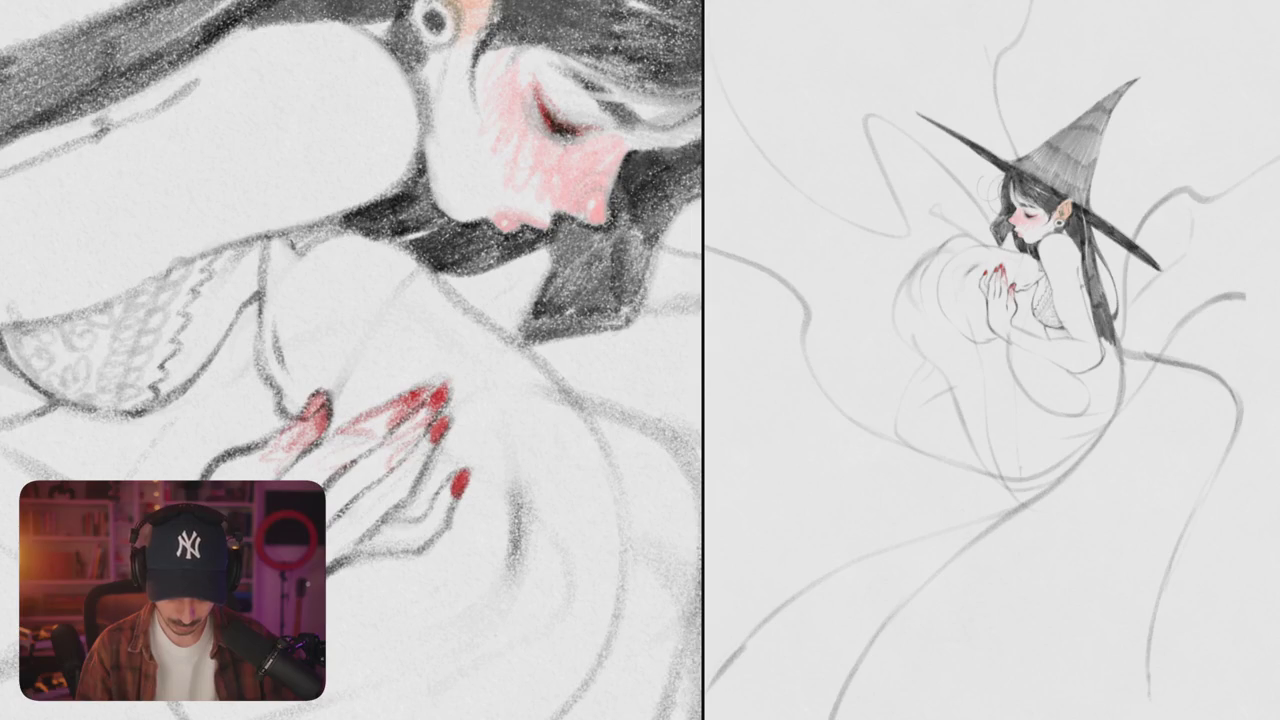
- Darken the line along the witch's closed eyelid
scroll(350, 360, "down", 5)
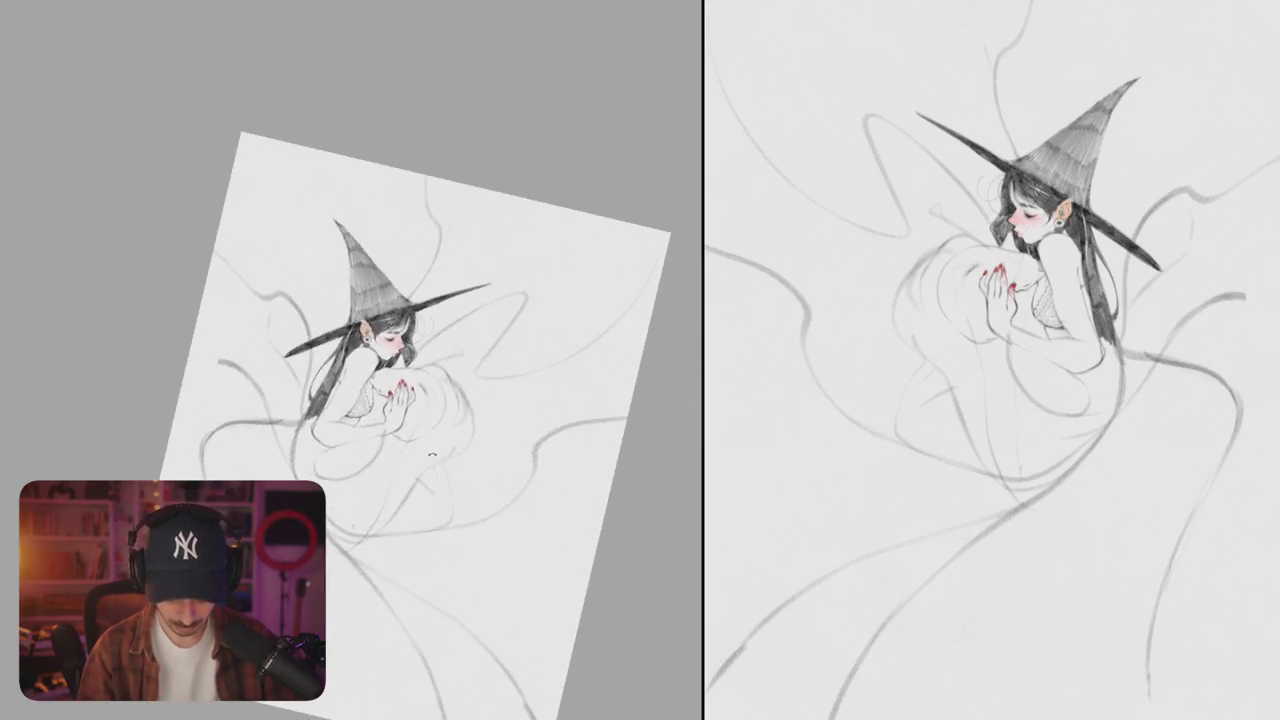
scroll(351, 360, "up", 5)
scroll(351, 360, "up", 2)
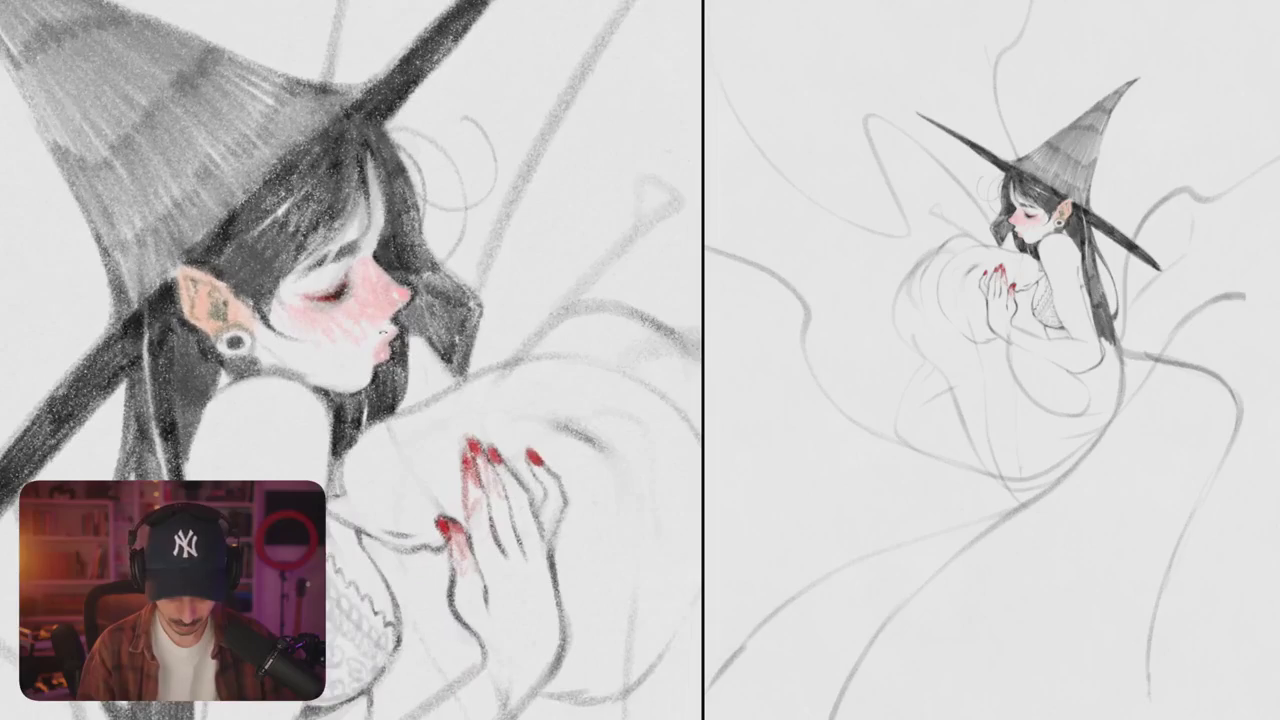
scroll(350, 360, "up", 2)
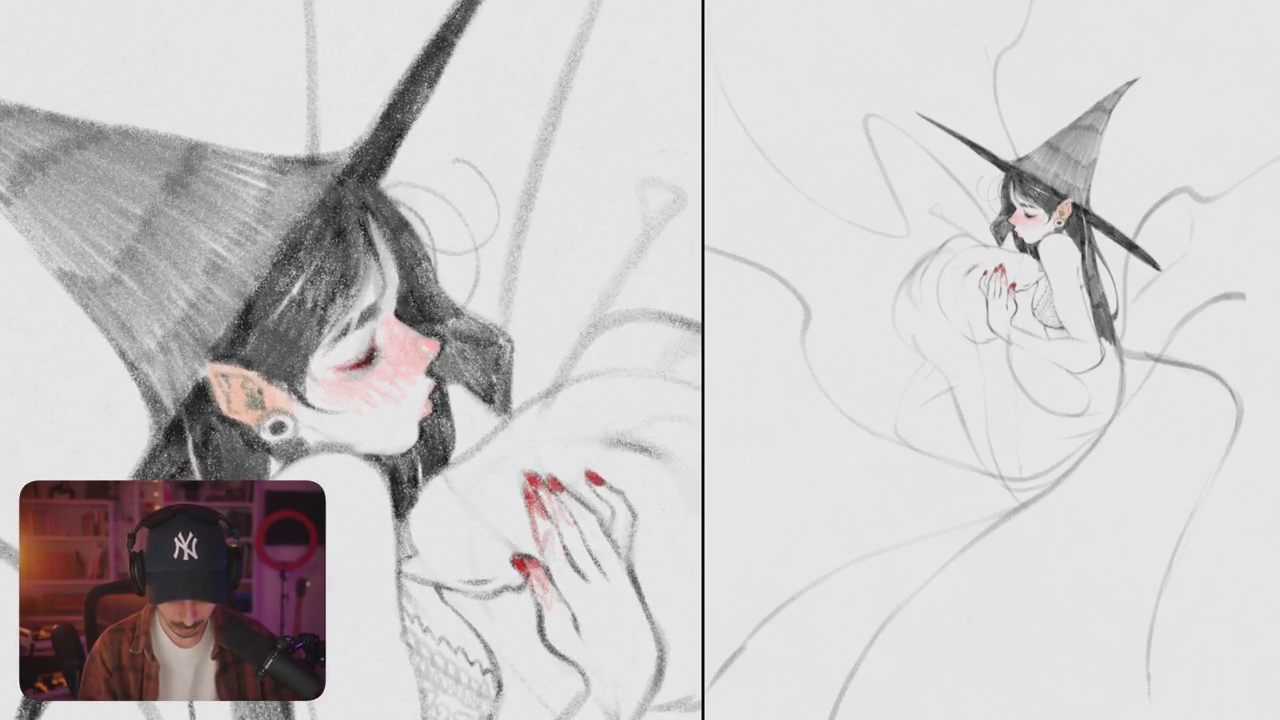
left_click_drag(384, 326, 380, 344)
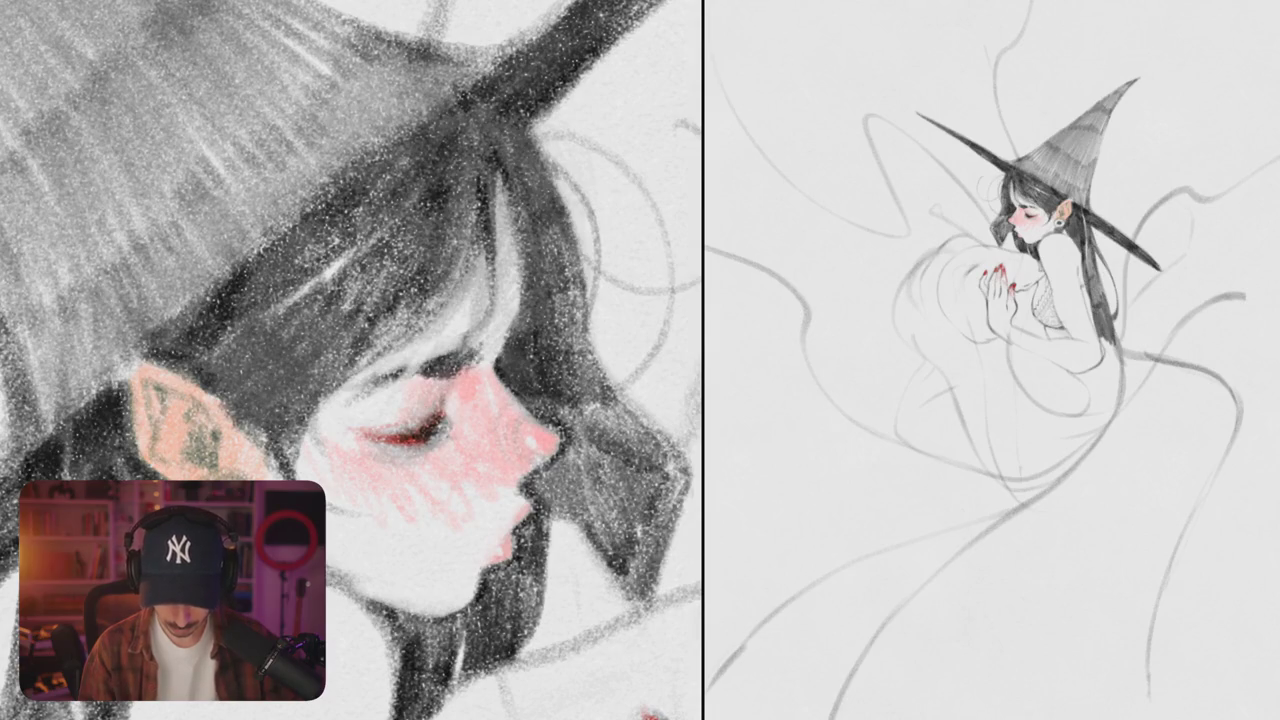
- Draw dark lashes along the red eyelid, including the inner and outer corners
key("ctrl+0")
left_click_drag(450, 400, 350, 450)
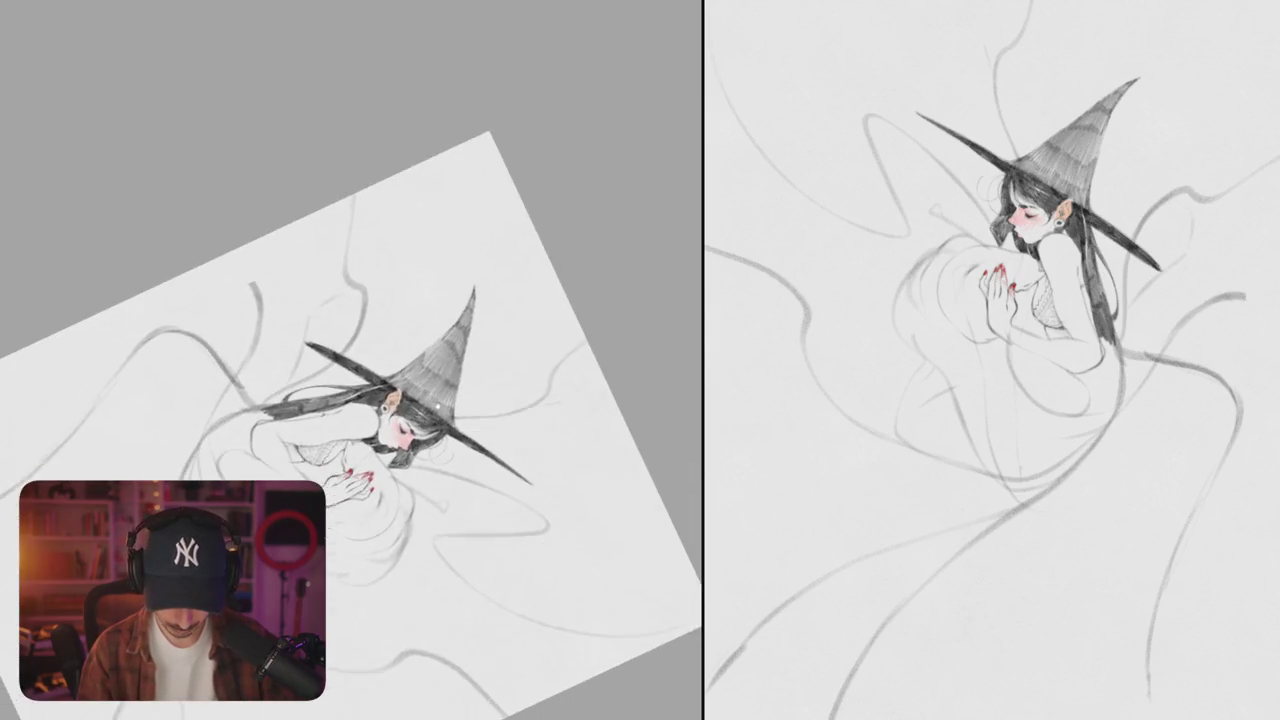
left_click_drag(400, 380, 300, 420)
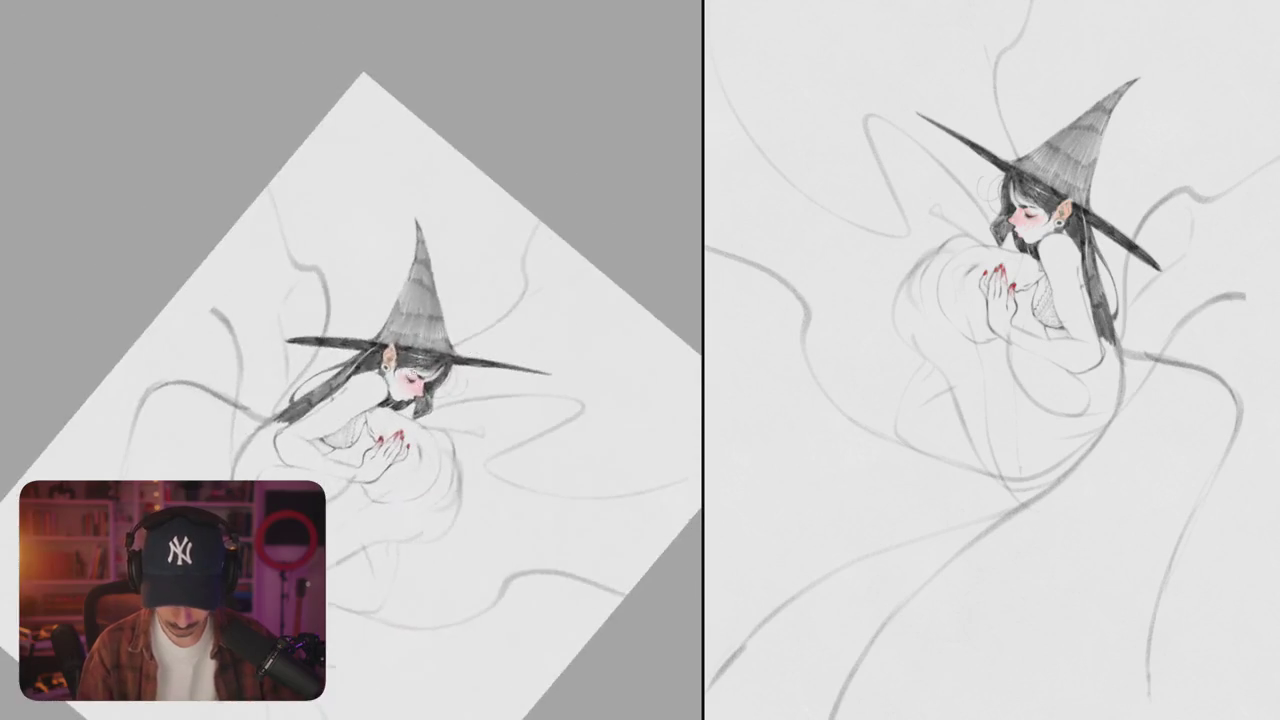
scroll(400, 380, "up", 5)
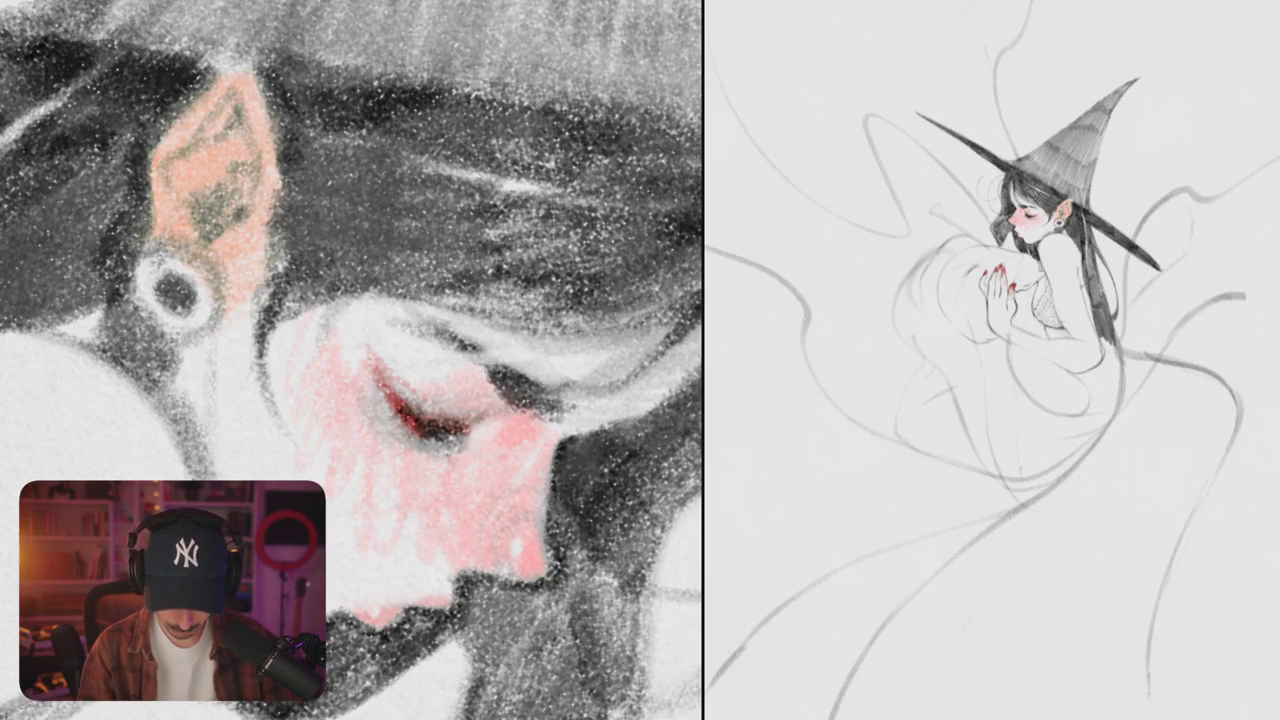
mouse_move(382, 418)
left_mouse_down()
mouse_move(414, 428)
mouse_move(422, 448)
left_mouse_up()
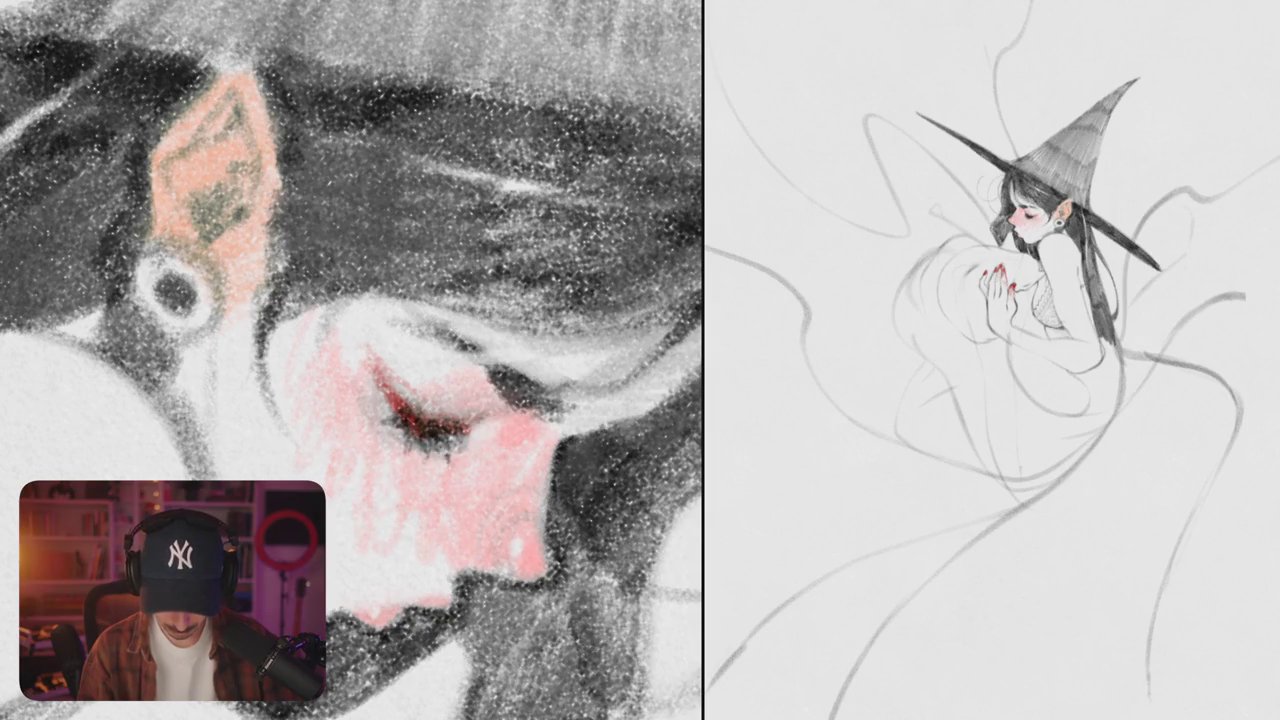
mouse_move(454, 434)
left_mouse_down()
mouse_move(488, 458)
mouse_move(462, 466)
left_mouse_up()
mouse_move(388, 428)
left_mouse_down()
mouse_move(422, 458)
mouse_move(456, 462)
left_mouse_up()
- Tilt the page counter-clockwise and zoom to reframe the face
scroll(577, 368, "down", 2)
scroll(577, 368, "down", 4)
scroll(577, 368, "down", 3)
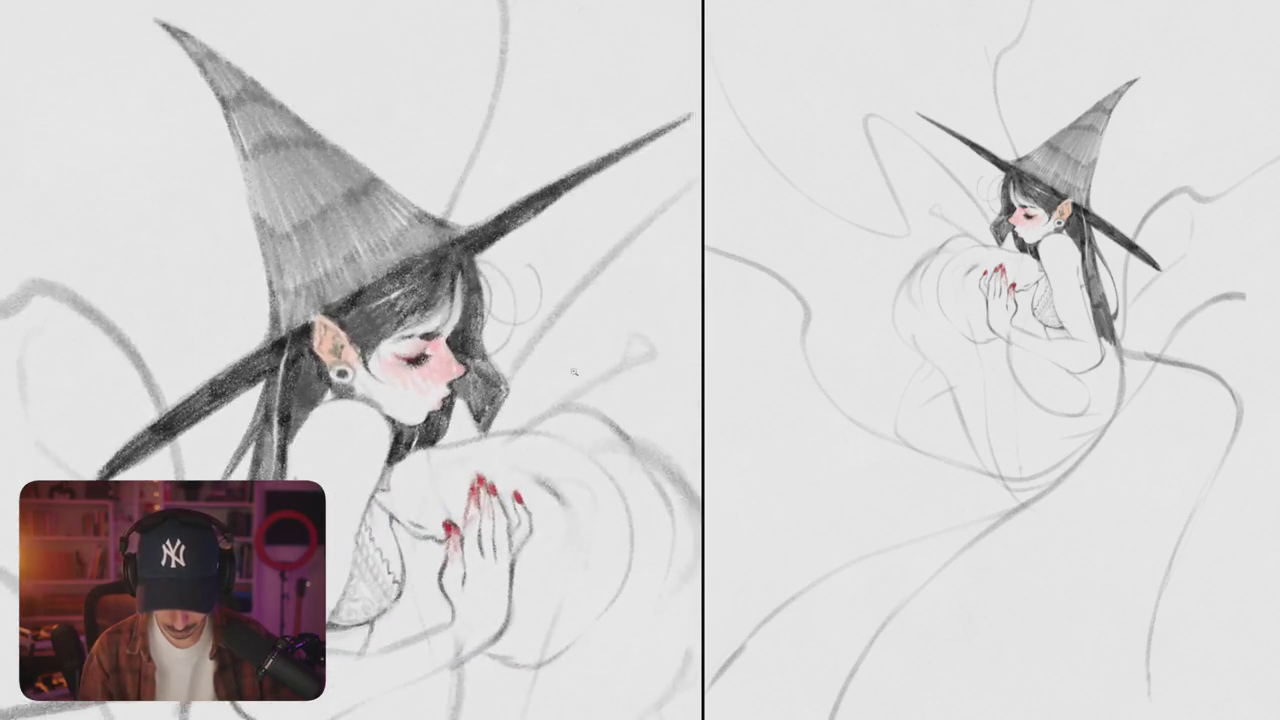
scroll(577, 368, "down", 5)
left_click_drag(577, 368, 551, 383)
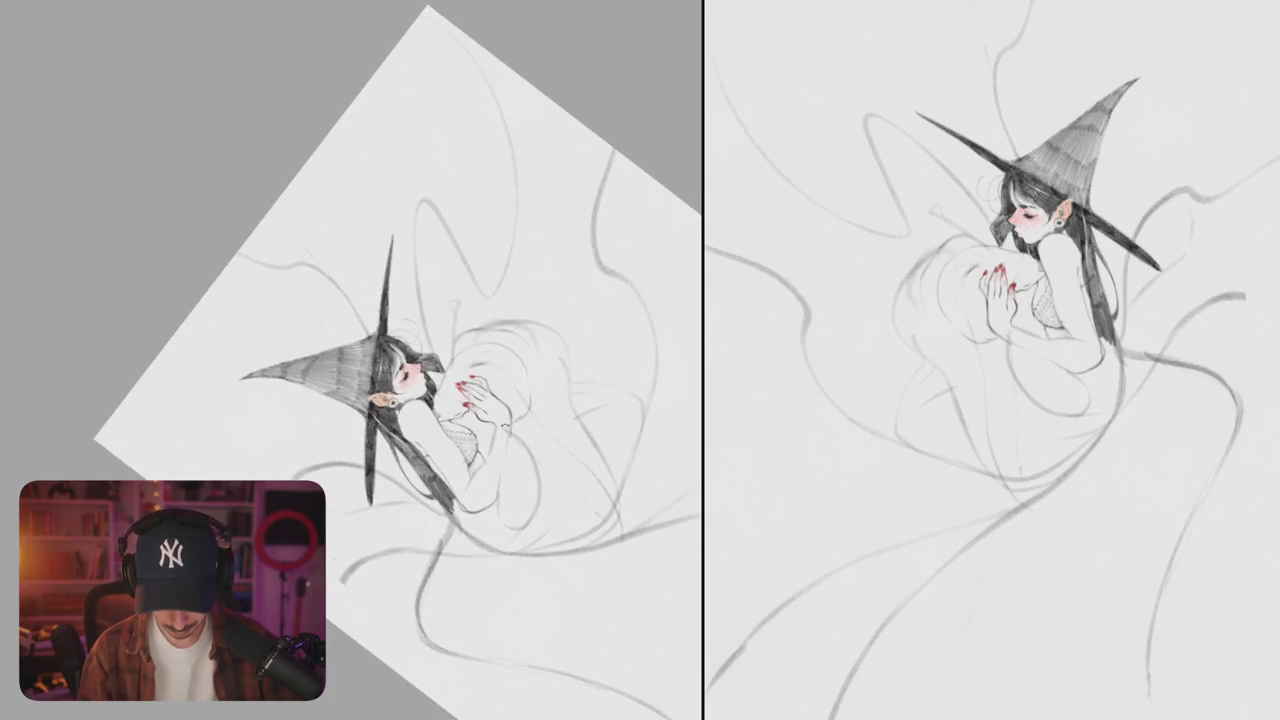
scroll(437, 363, "up", 5)
scroll(437, 363, "up", 5)
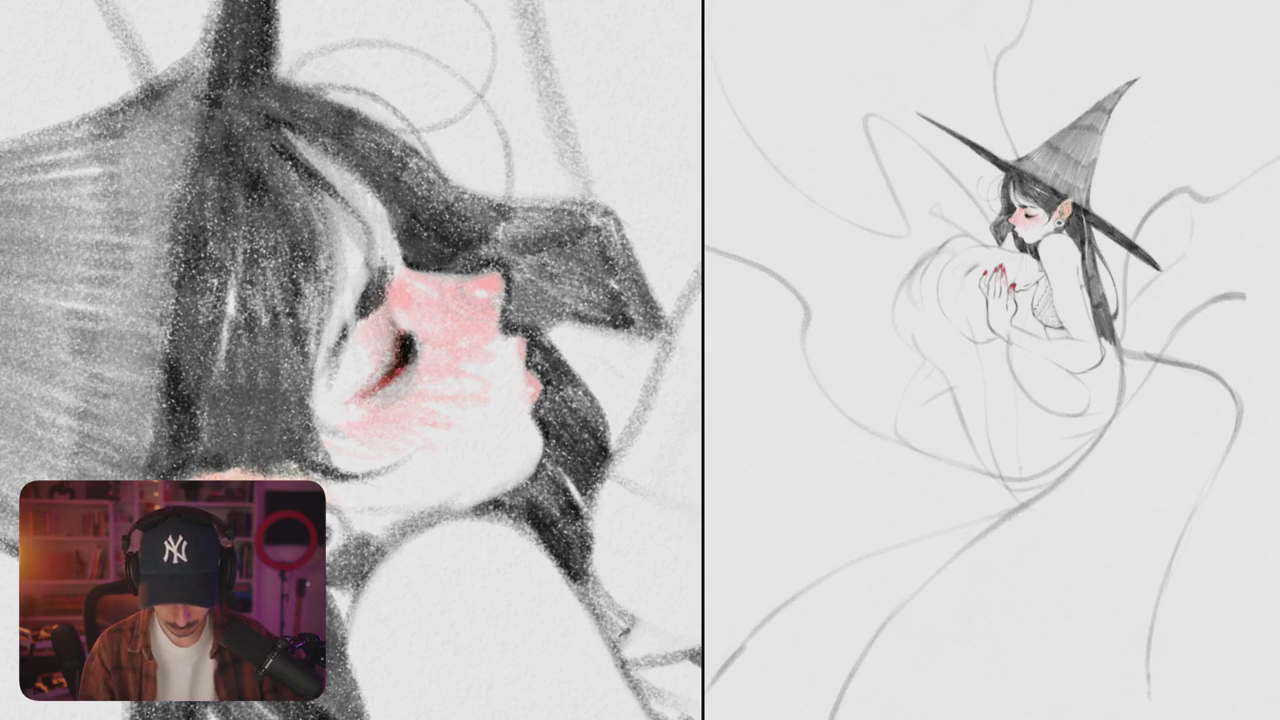
scroll(352, 360, "down", 10)
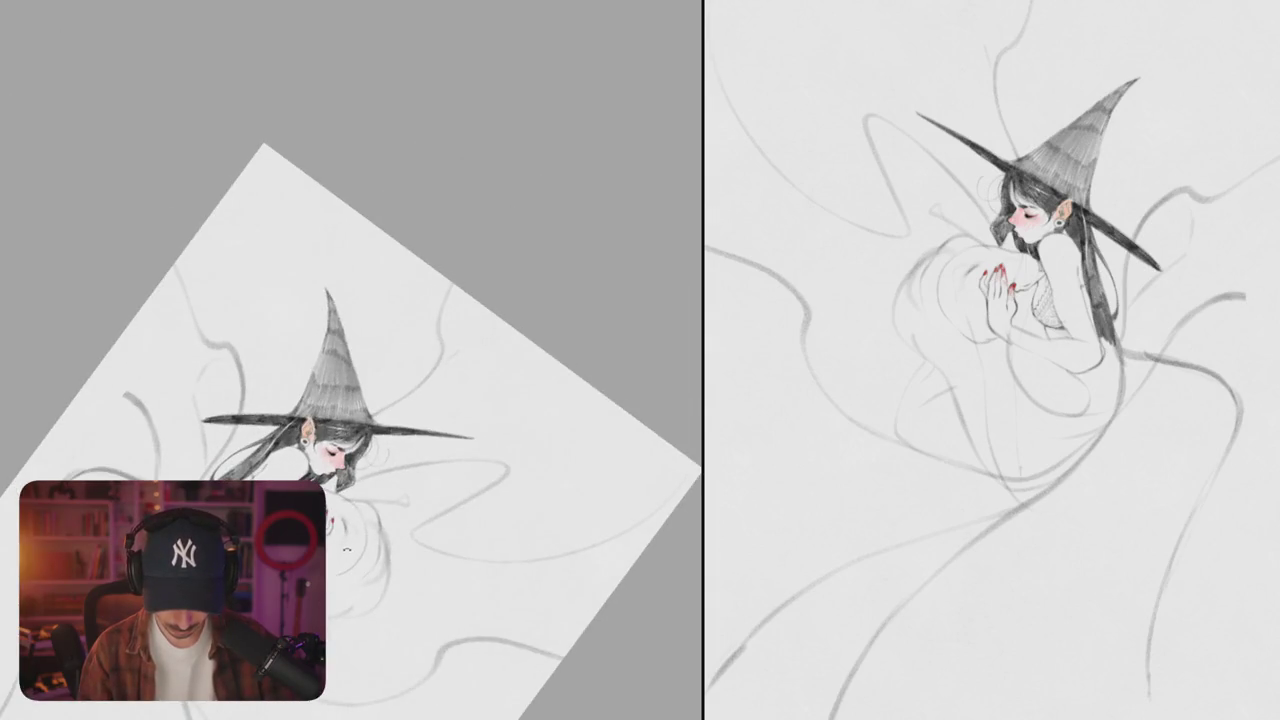
scroll(360, 506, "up", 1)
scroll(360, 506, "up", 4)
scroll(408, 431, "up", 4)
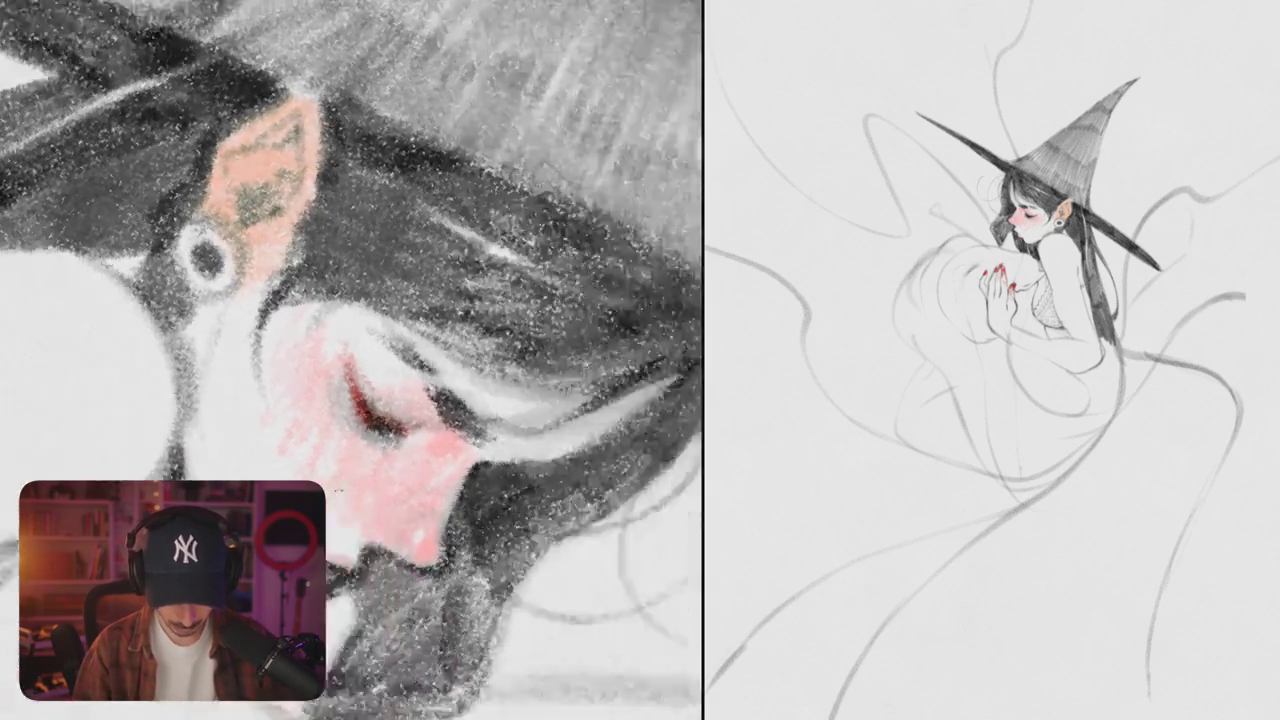
- Paint more pink blush below the eye, across the cheek, jaw and nose
left_click_drag(405, 380, 487, 347)
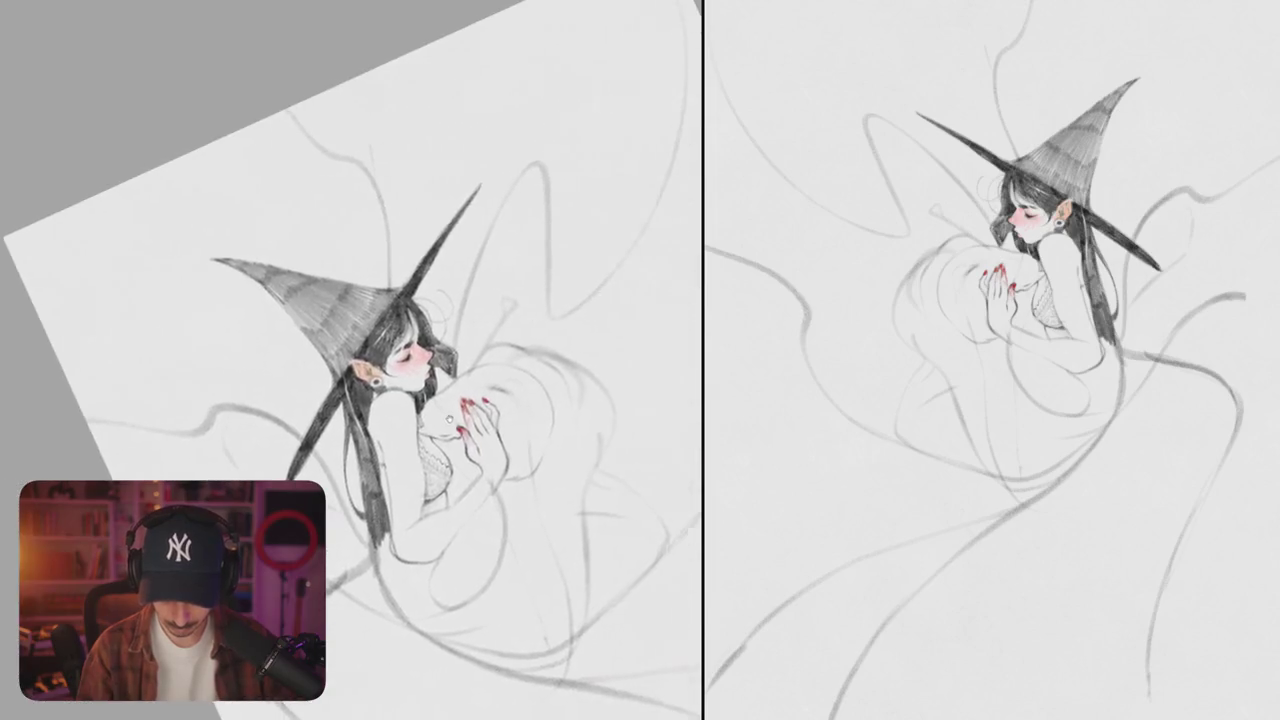
left_click_drag(350, 360, 320, 400)
mouse_move(350, 360)
left_mouse_down()
mouse_move(380, 320)
mouse_move(350, 360)
left_mouse_up()
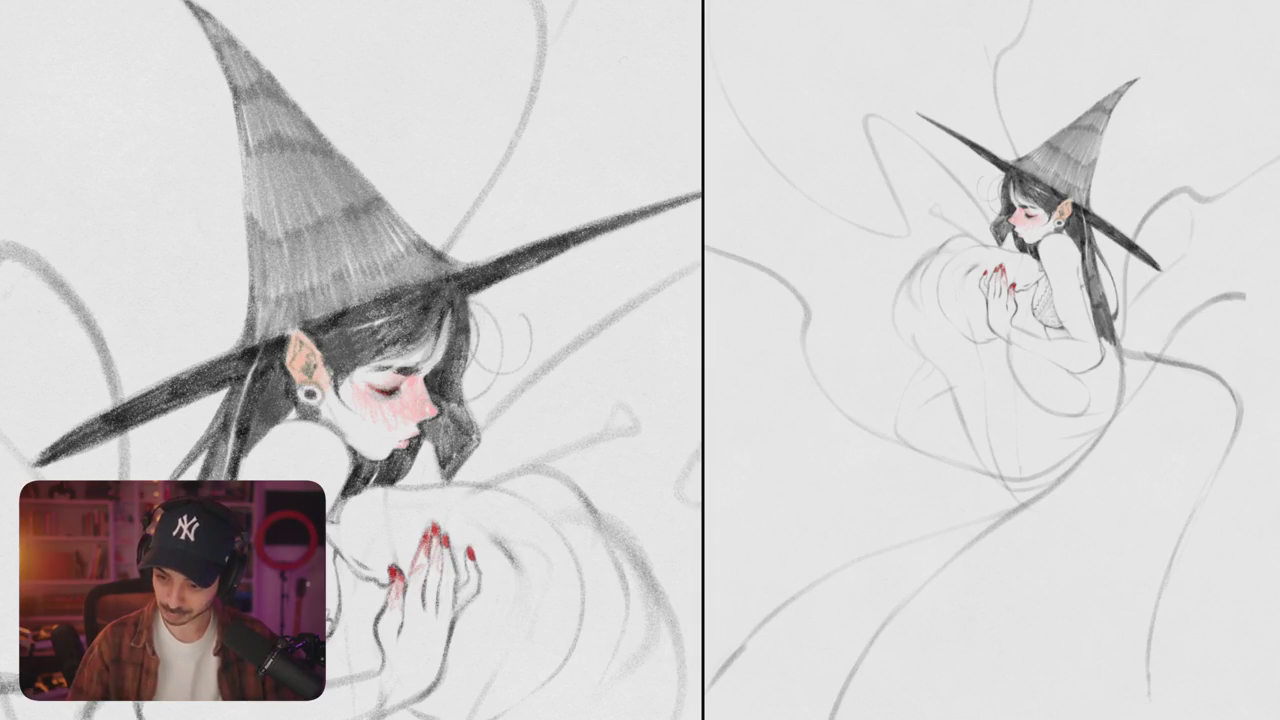
mouse_move(378, 402)
left_mouse_down()
mouse_move(412, 446)
mouse_move(368, 460)
mouse_move(354, 446)
left_mouse_up()
mouse_move(388, 374)
left_mouse_down()
mouse_move(350, 436)
mouse_move(320, 416)
mouse_move(396, 350)
mouse_move(420, 404)
left_mouse_up()
left_click_drag(414, 352, 428, 414)
mouse_move(420, 394)
left_mouse_down()
mouse_move(434, 424)
mouse_move(424, 440)
mouse_move(370, 460)
left_mouse_up()
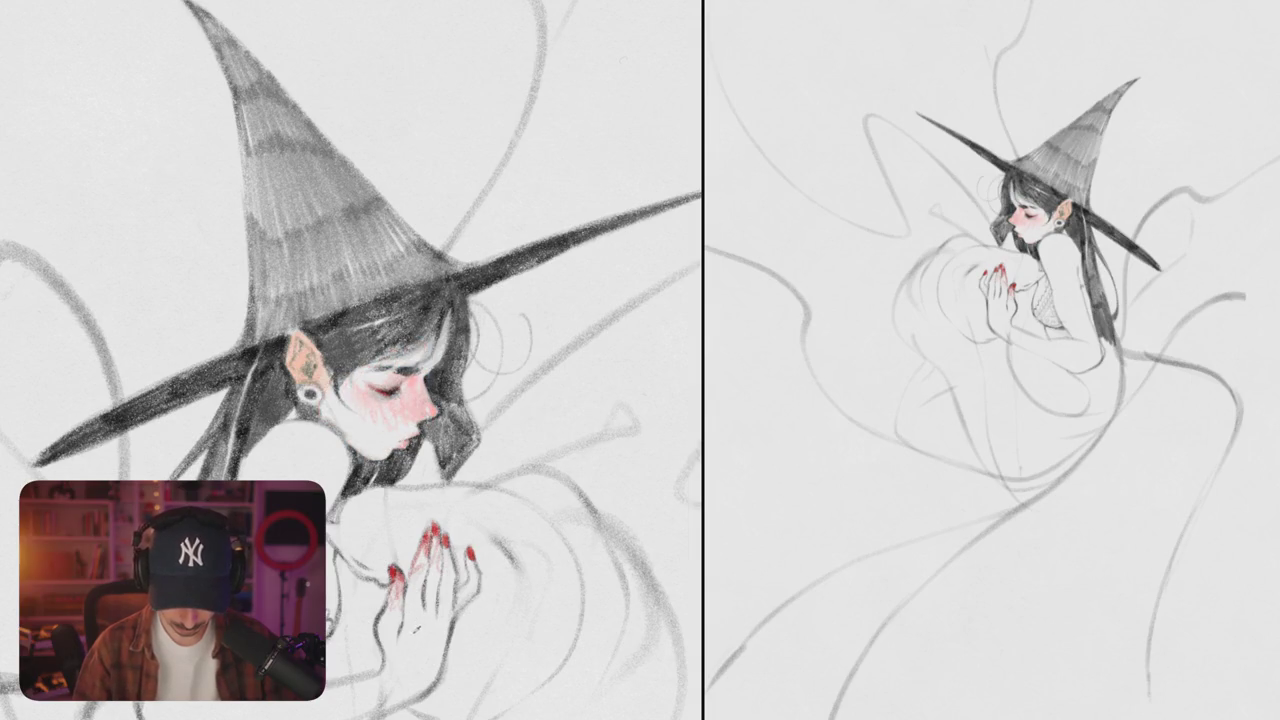
- Lighten the cheek and jaw blush and blush the cheek by the hair and ear
mouse_move(428, 404)
left_mouse_down()
mouse_move(396, 448)
mouse_move(360, 462)
left_mouse_up()
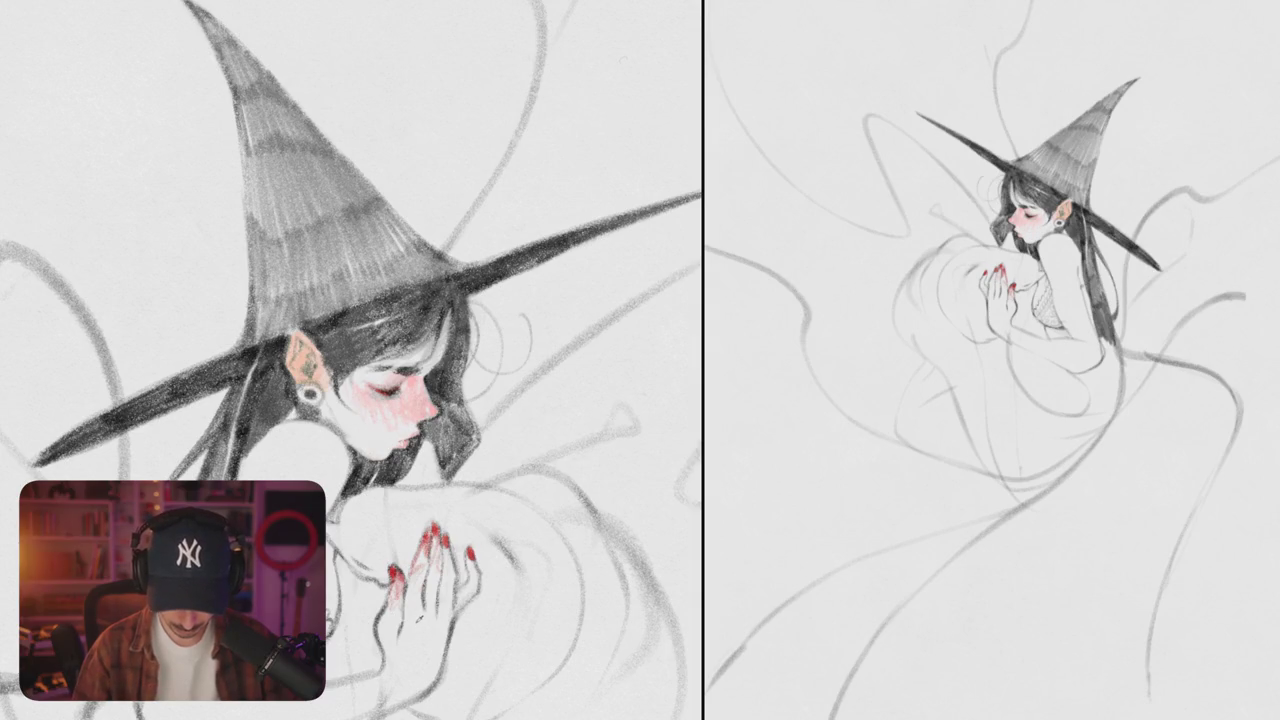
left_click_drag(404, 424, 362, 454)
mouse_move(380, 384)
left_mouse_down()
mouse_move(346, 440)
mouse_move(318, 430)
left_mouse_up()
left_click_drag(318, 352, 300, 398)
mouse_move(300, 330)
left_mouse_down()
mouse_move(292, 378)
mouse_move(322, 390)
left_mouse_up()
- Shade darker pink around the eye and cheek, and tint the shoulder and upper arm pale pink
left_click_drag(372, 354, 402, 390)
mouse_move(410, 346)
left_mouse_down()
mouse_move(412, 404)
mouse_move(434, 412)
left_mouse_up()
left_click_drag(442, 324, 430, 364)
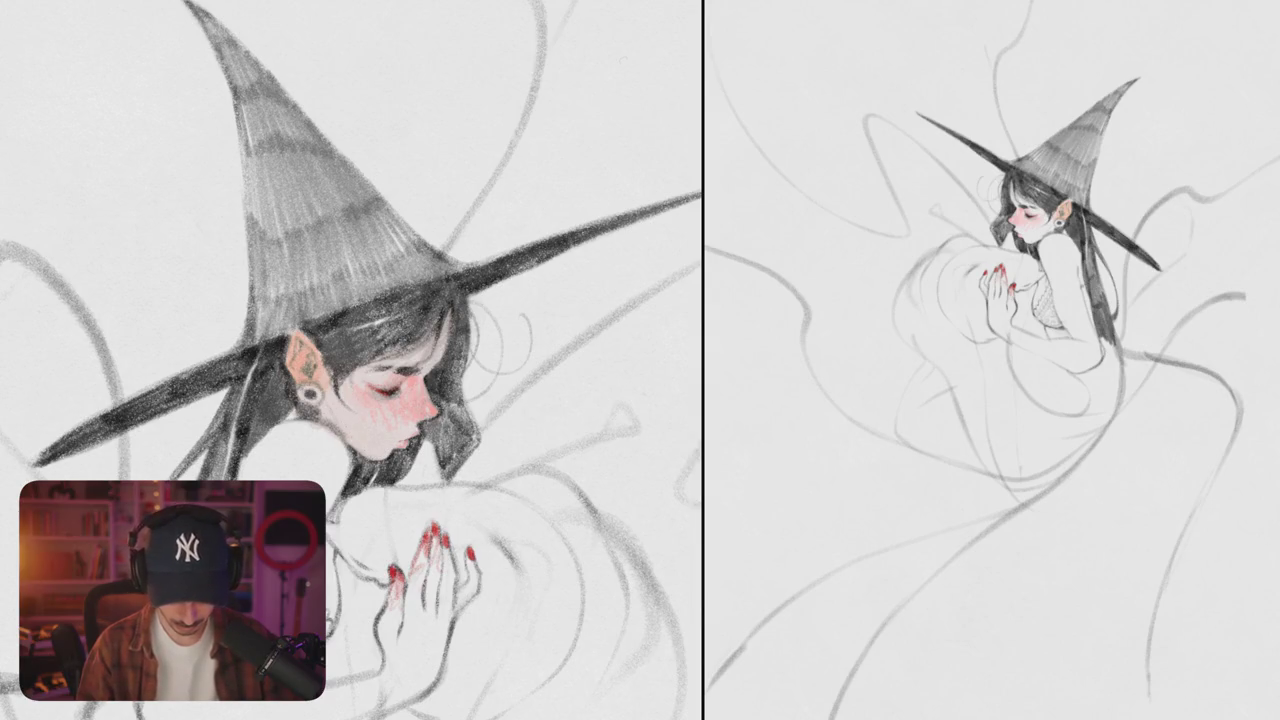
scroll(351, 360, "down", 5)
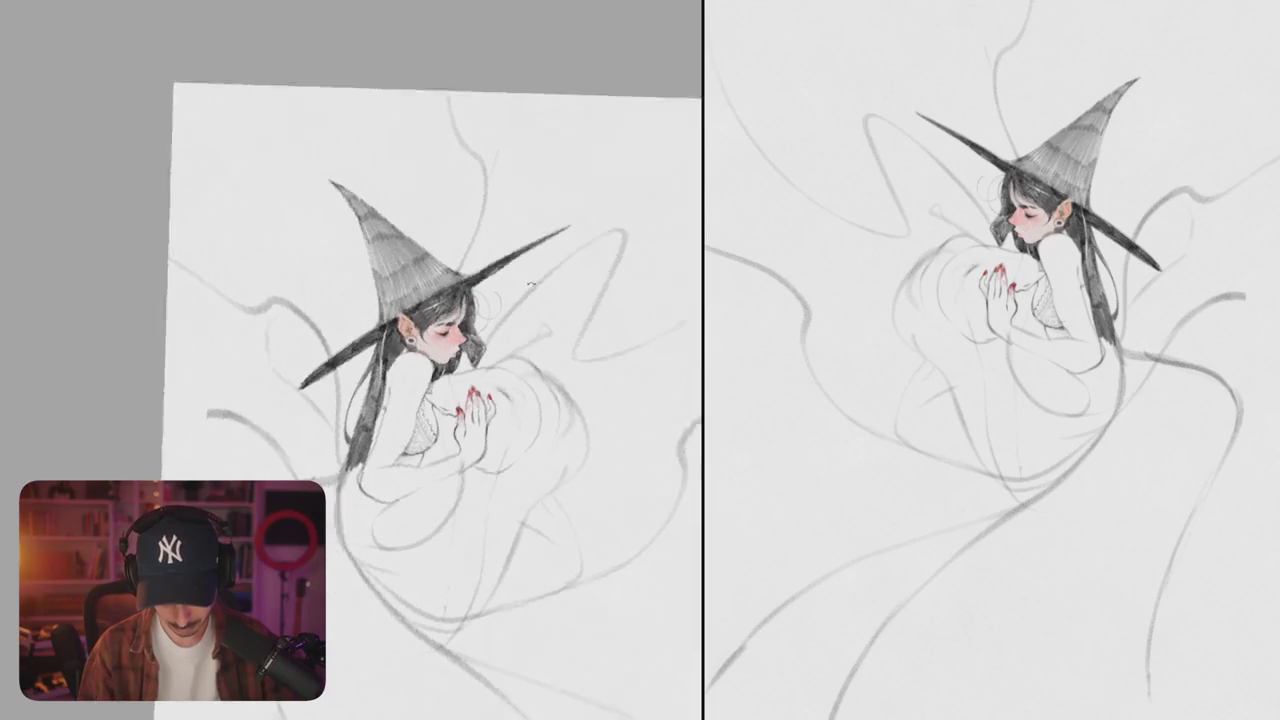
mouse_move(385, 355)
left_mouse_down()
mouse_move(430, 425)
mouse_move(375, 448)
left_mouse_up()
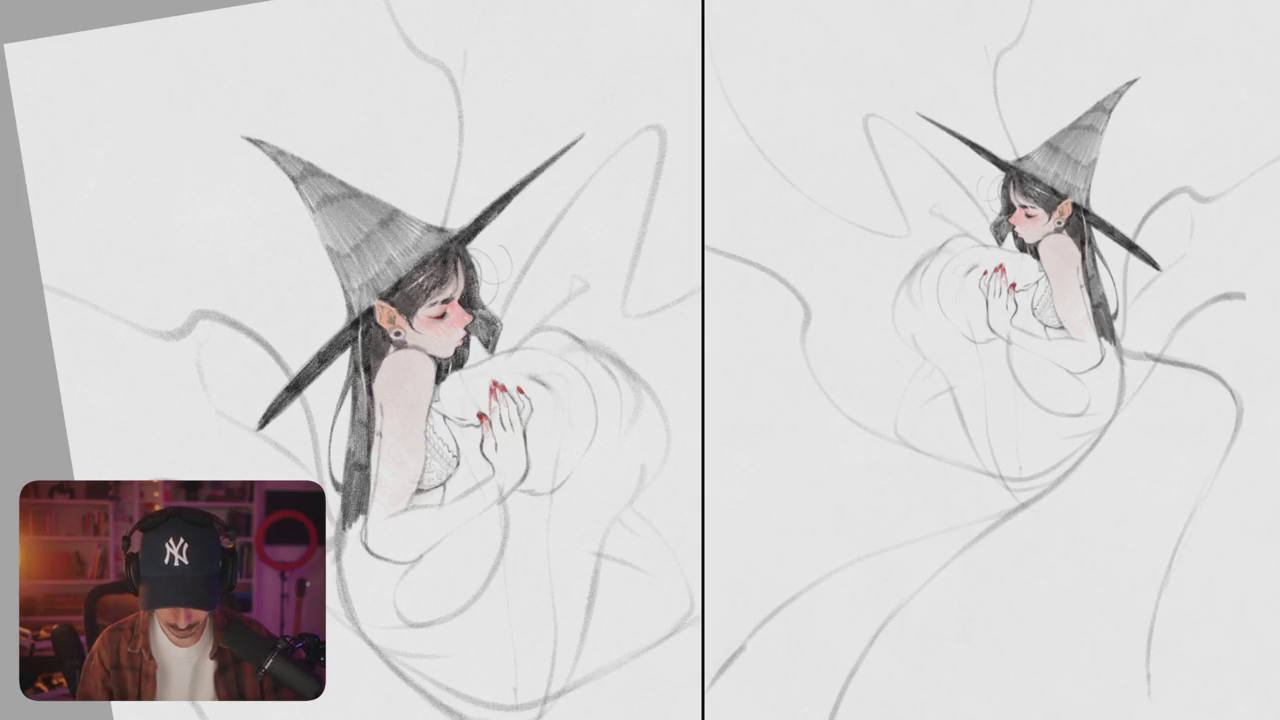
- Paint pinkish shadow over the shoulder and lower arm, plus a few dark hair strands by the neck
scroll(350, 360, "up", 2)
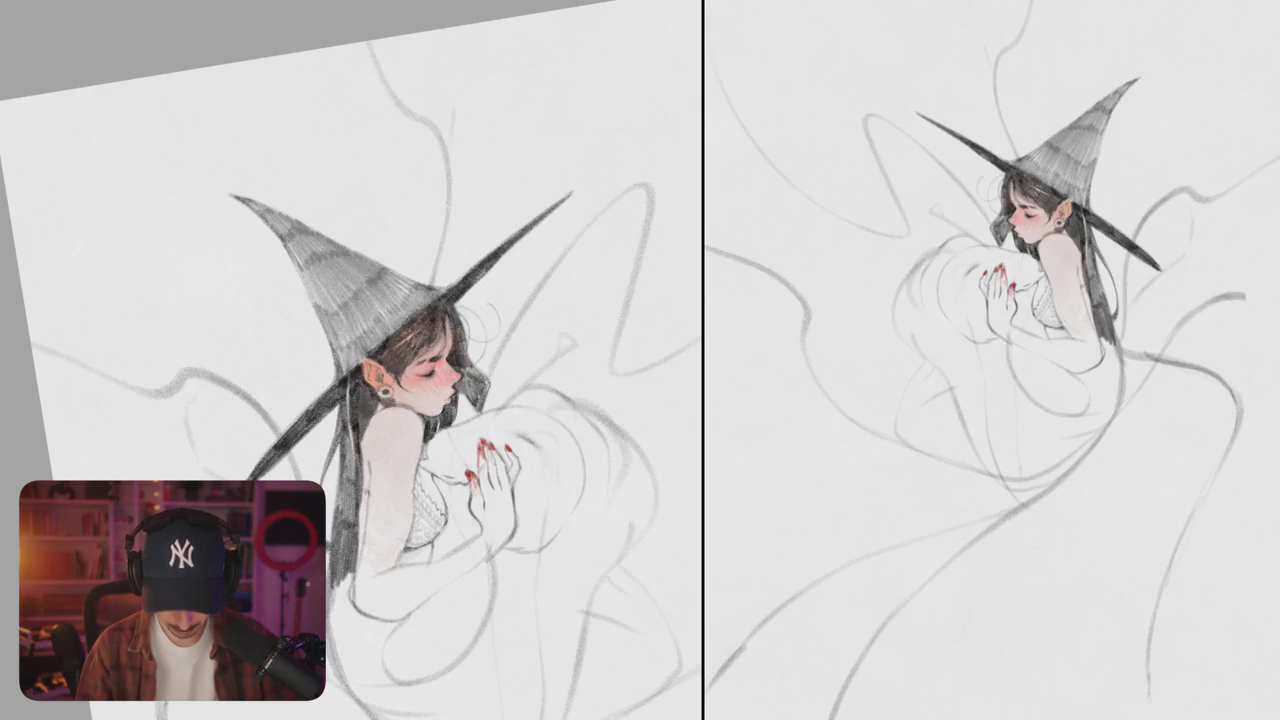
left_click_drag(350, 406, 344, 456)
mouse_move(380, 412)
left_mouse_down()
mouse_move(422, 450)
mouse_move(390, 434)
left_mouse_up()
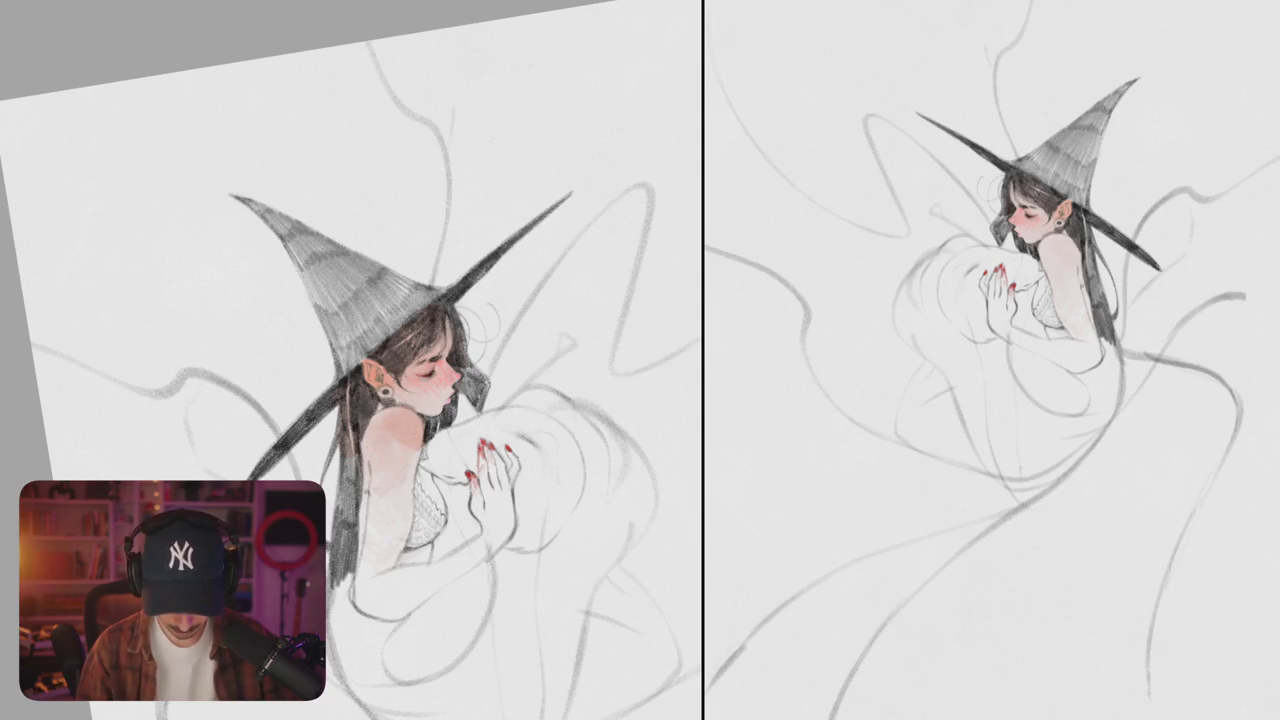
left_click_drag(388, 486, 406, 500)
left_click_drag(372, 412, 388, 420)
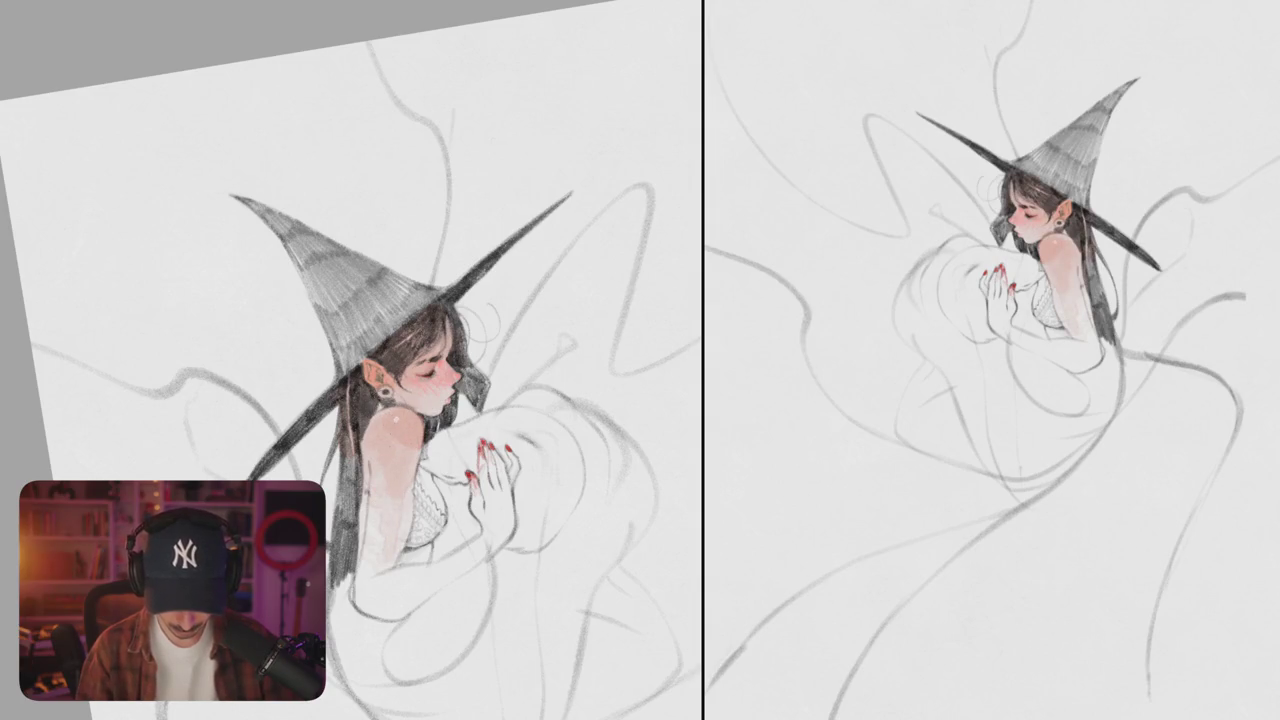
scroll(420, 380, "up", 5)
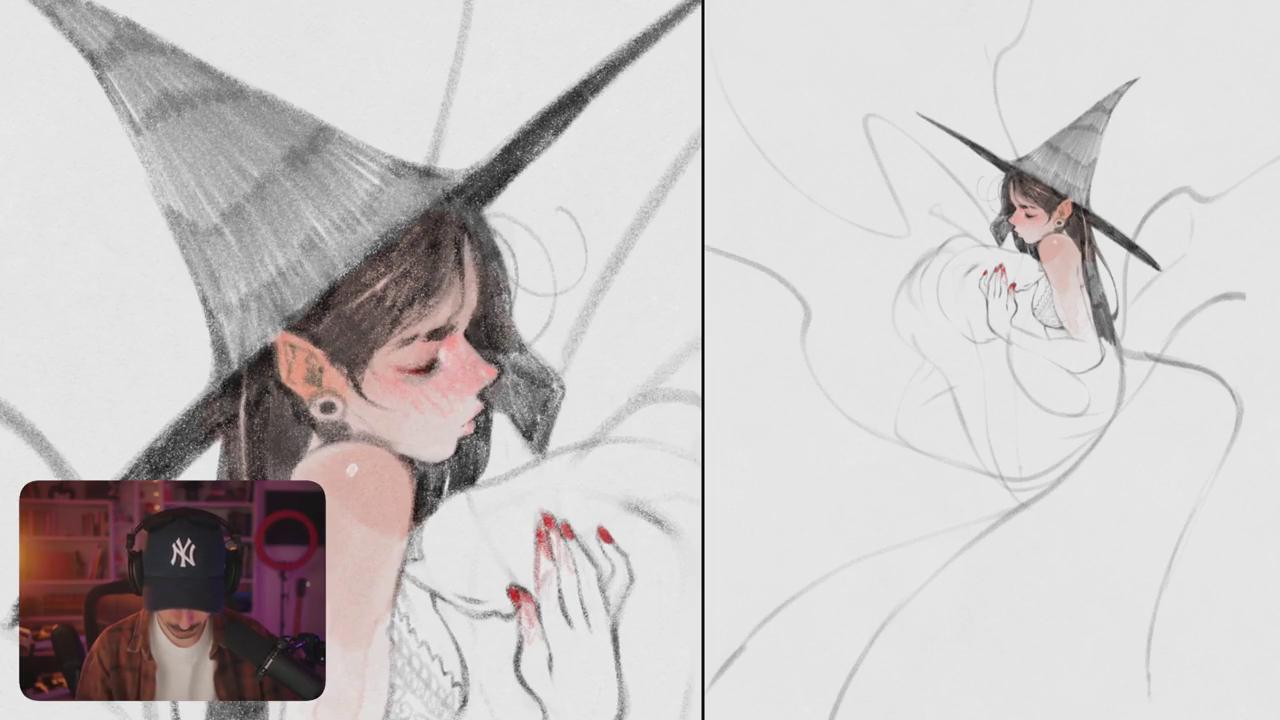
scroll(350, 360, "down", 5)
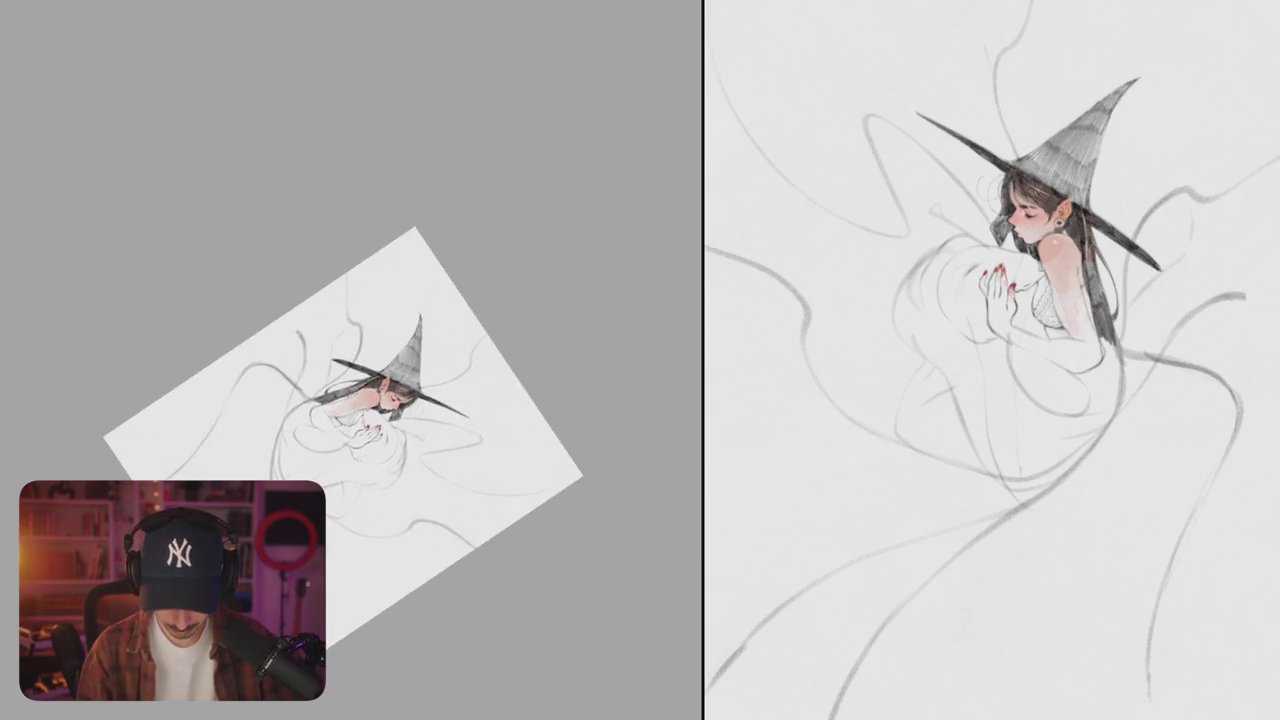
scroll(350, 360, "up", 5)
scroll(350, 360, "down", 2)
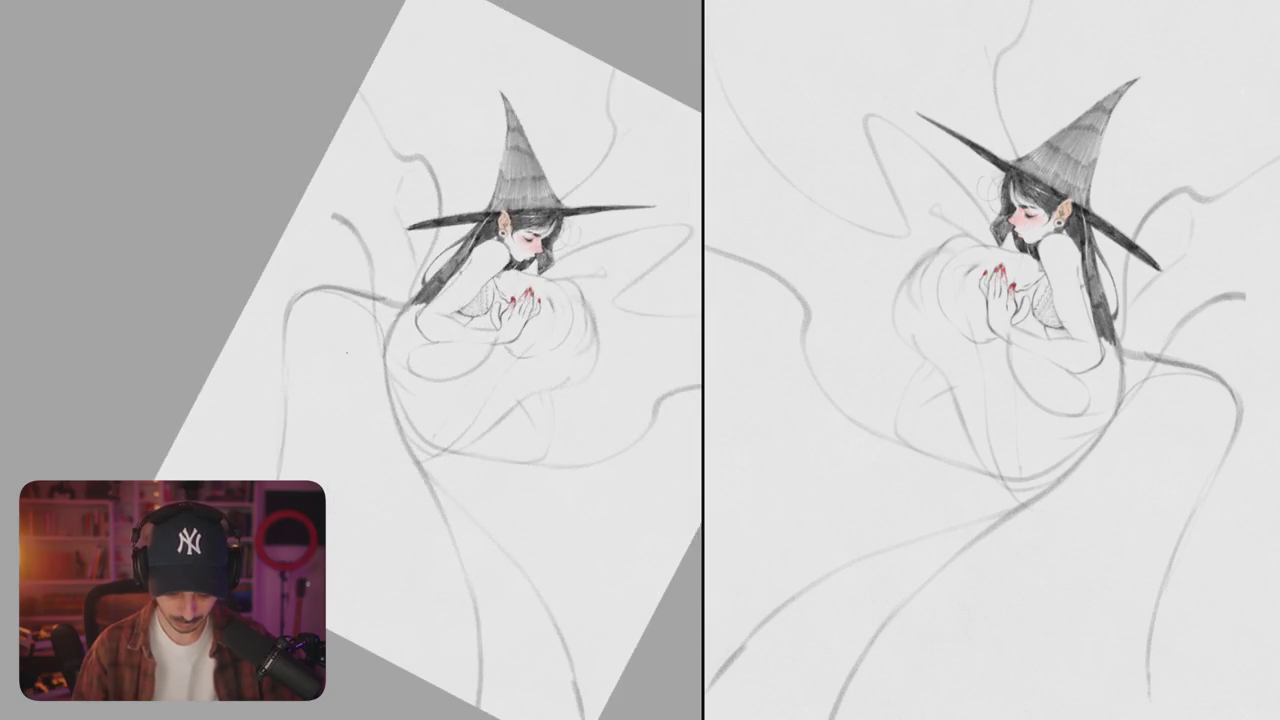
- Draw a faint pencil line on the lower skirt and reset the page rotation to upright
left_click_drag(415, 468, 462, 481)
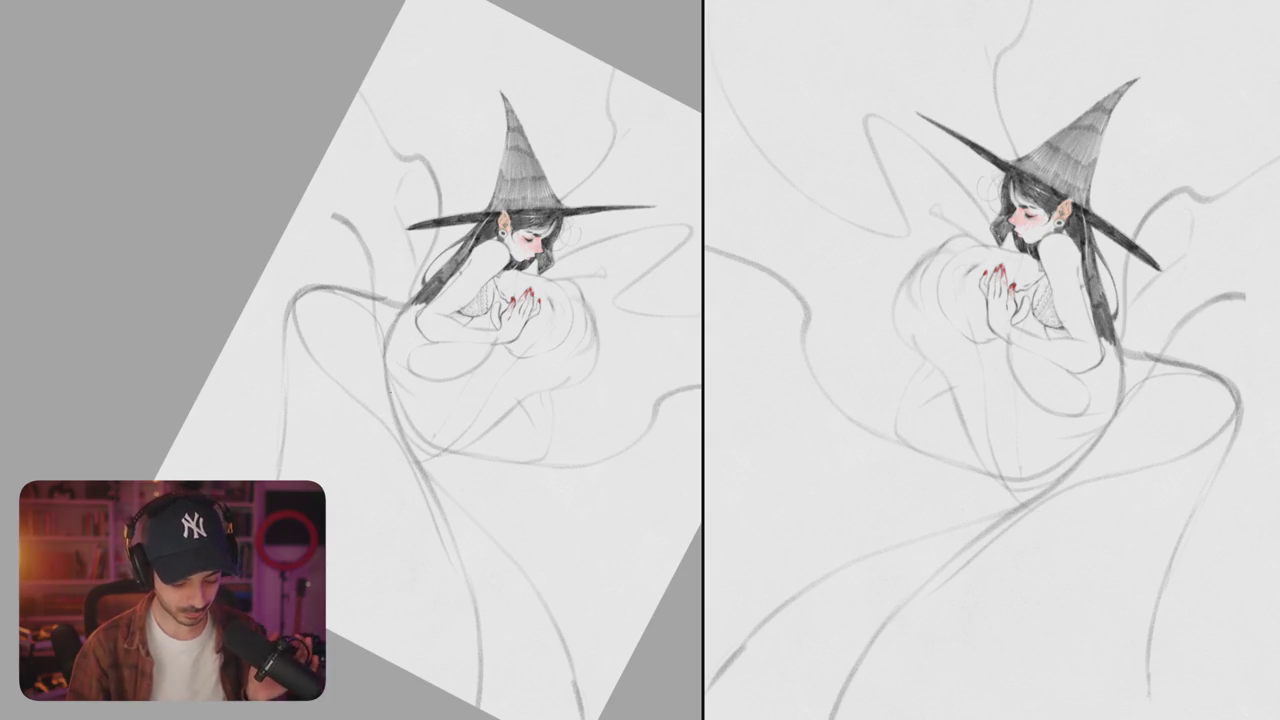
key("Escape")
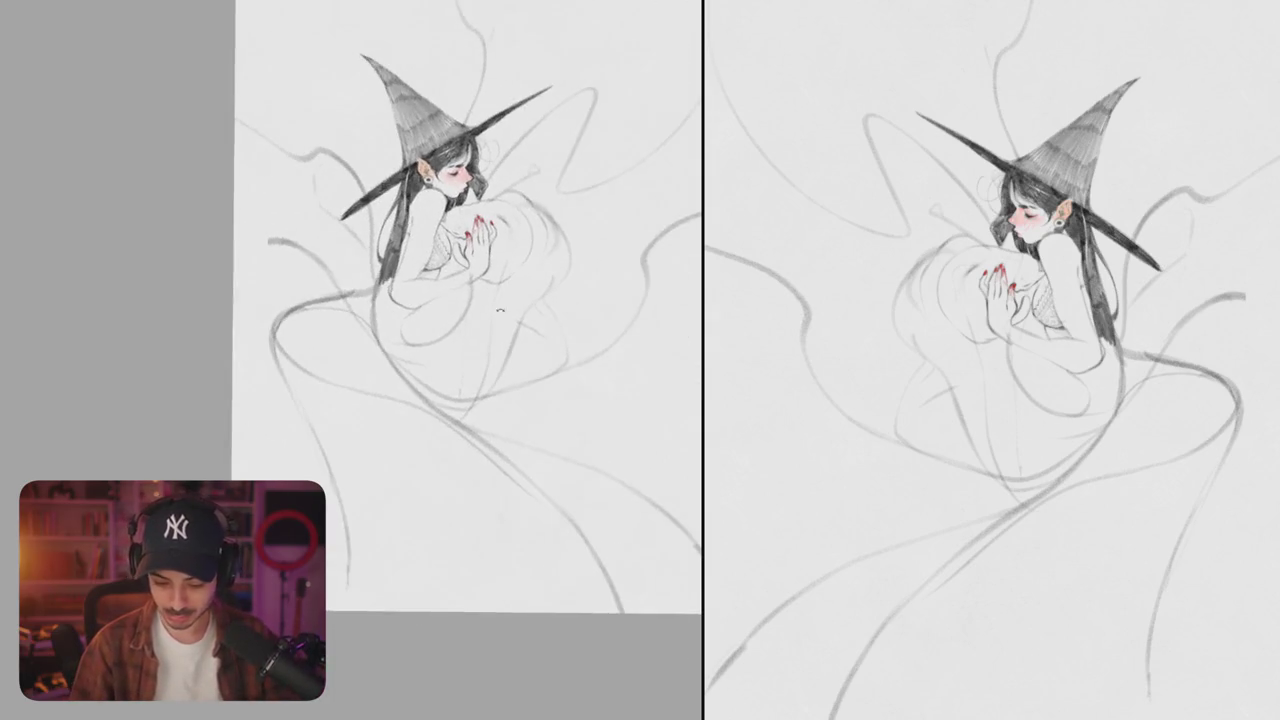
- Redraw the hand's finger lines and left outline with thin pencil strokes
scroll(480, 250, "up", 5)
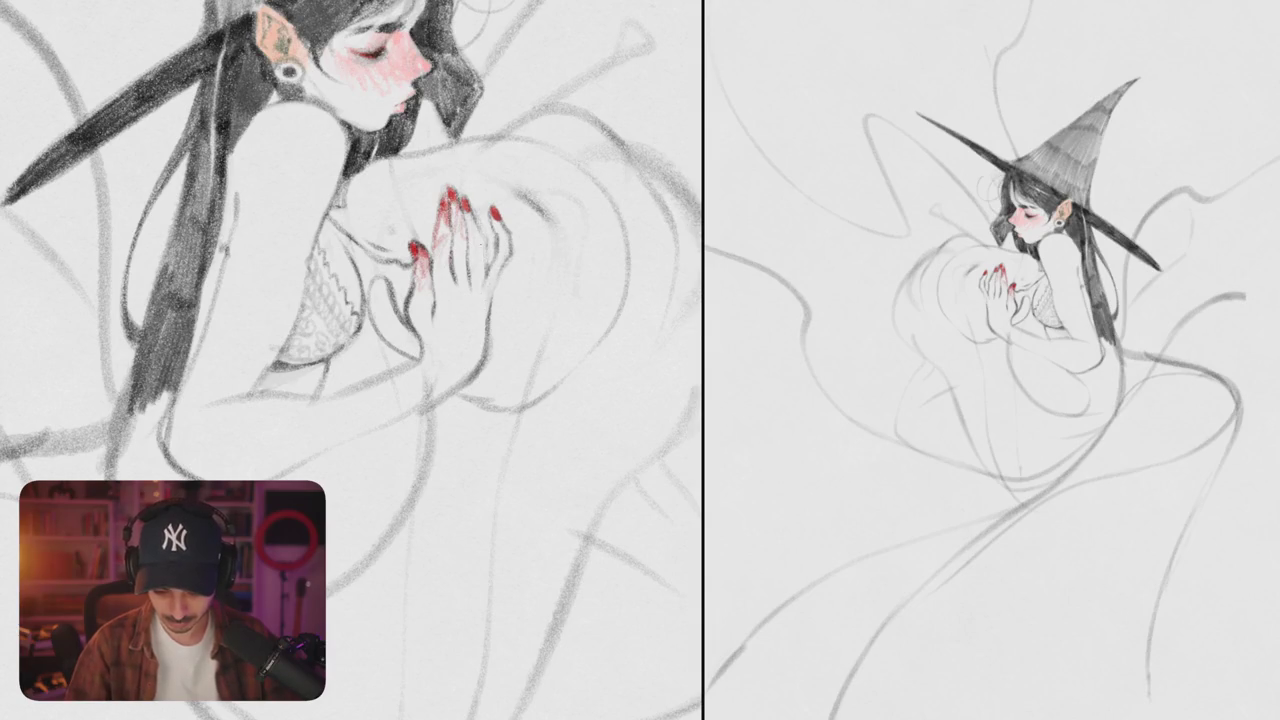
scroll(450, 250, "up", 3)
scroll(450, 250, "up", 3)
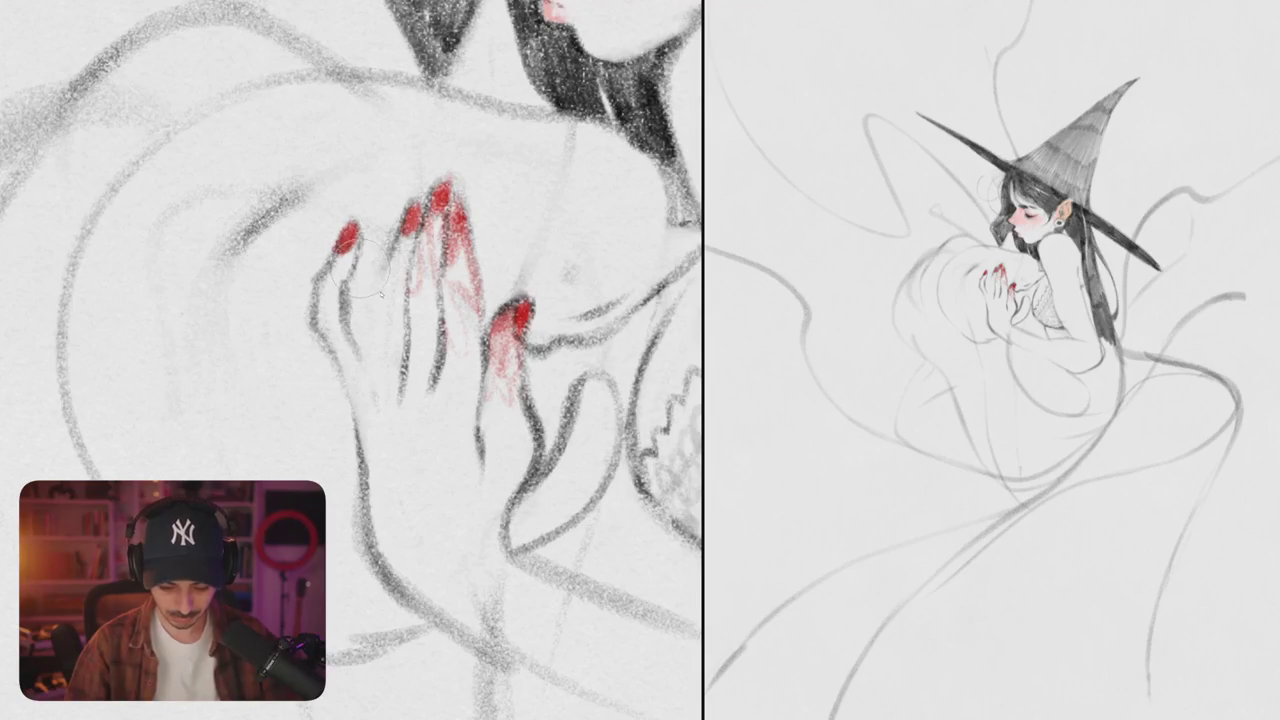
mouse_move(379, 288)
left_mouse_down()
mouse_move(381, 416)
mouse_move(405, 296)
mouse_move(402, 376)
mouse_move(336, 368)
left_mouse_up()
mouse_move(318, 325)
left_mouse_down()
mouse_move(365, 455)
mouse_move(370, 376)
left_mouse_up()
mouse_move(352, 288)
left_mouse_down()
mouse_move(357, 312)
mouse_move(364, 197)
left_mouse_up()
- Move the pinky and its nail slightly down, erase its ghost and re-outline both edges
left_click_drag(335, 280, 336, 305)
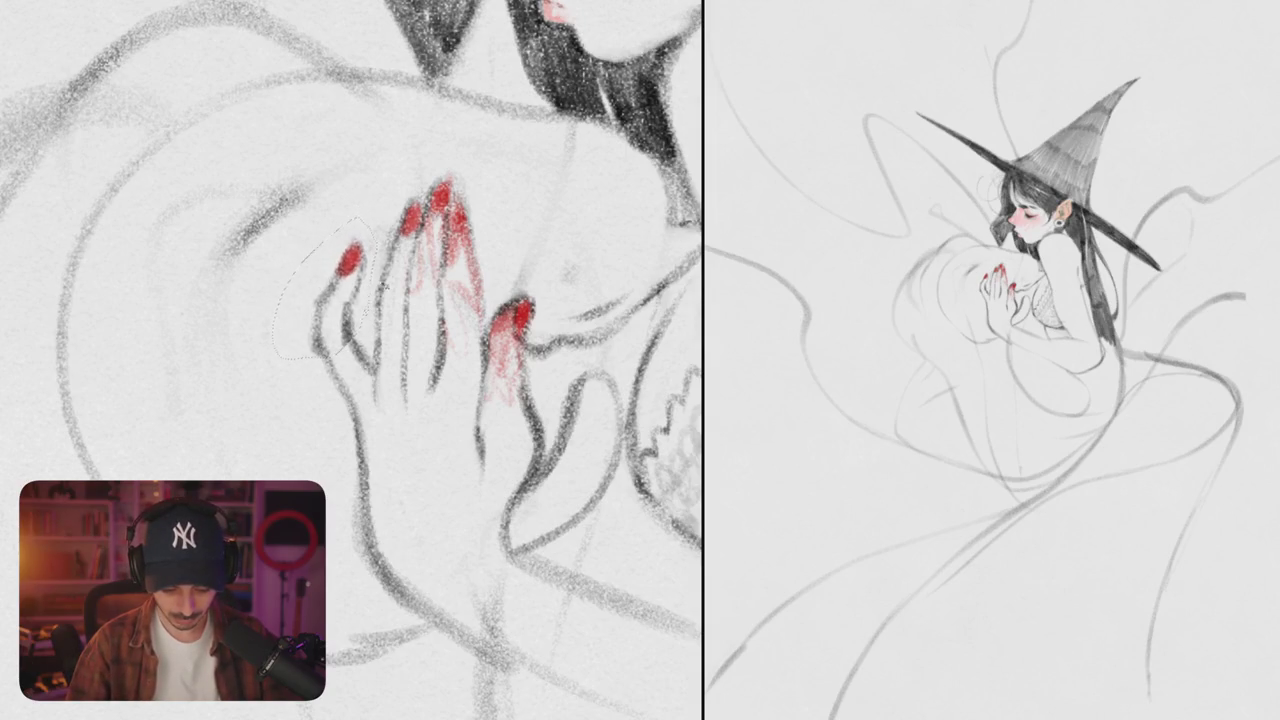
left_click_drag(338, 349, 318, 358)
mouse_move(318, 306)
left_mouse_down()
mouse_move(334, 376)
mouse_move(360, 360)
mouse_move(350, 332)
left_mouse_up()
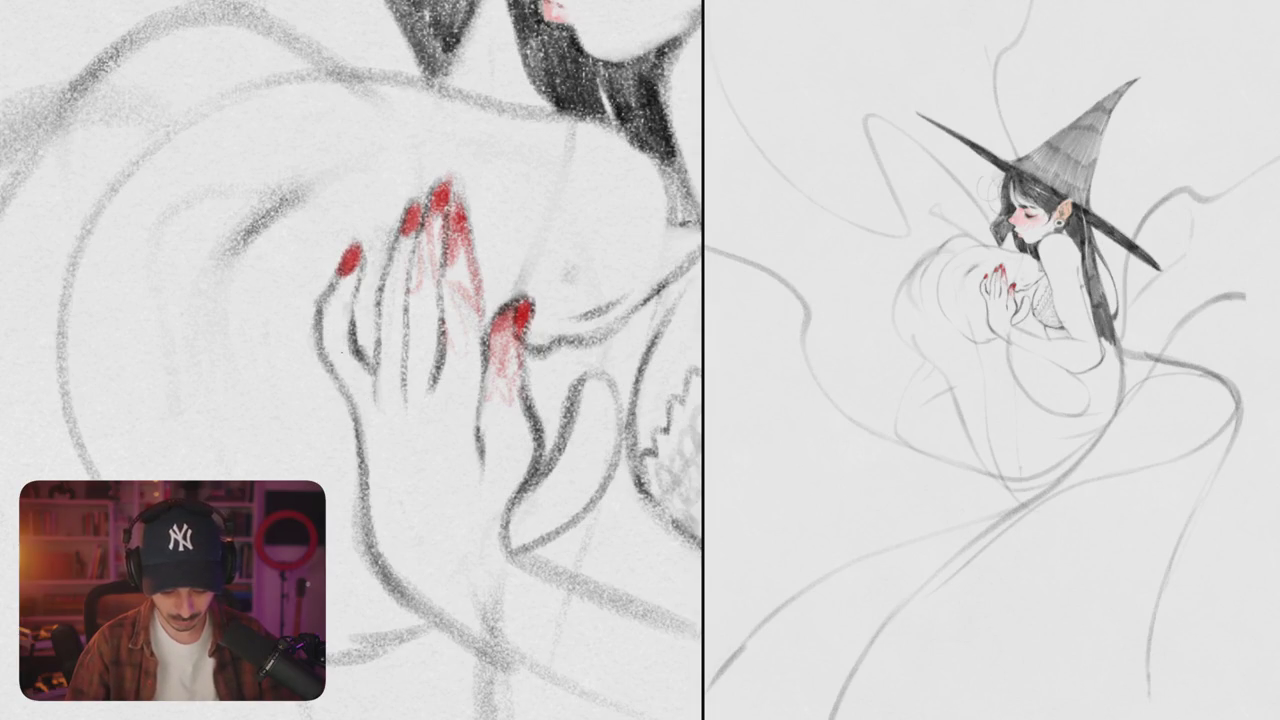
left_click_drag(358, 274, 350, 342)
scroll(352, 360, "down", 5)
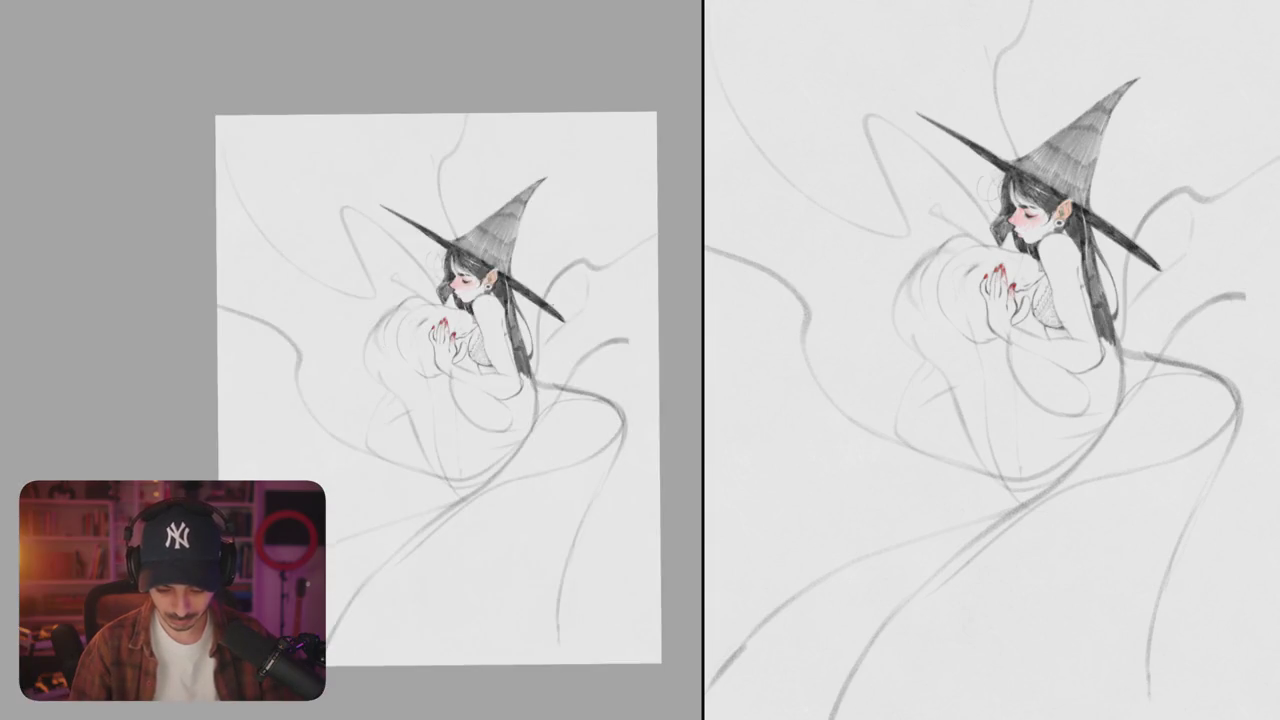
- Sketch light pencil lines near the hand and shoulder, undoing two overly dark strokes
scroll(445, 340, "up", 5)
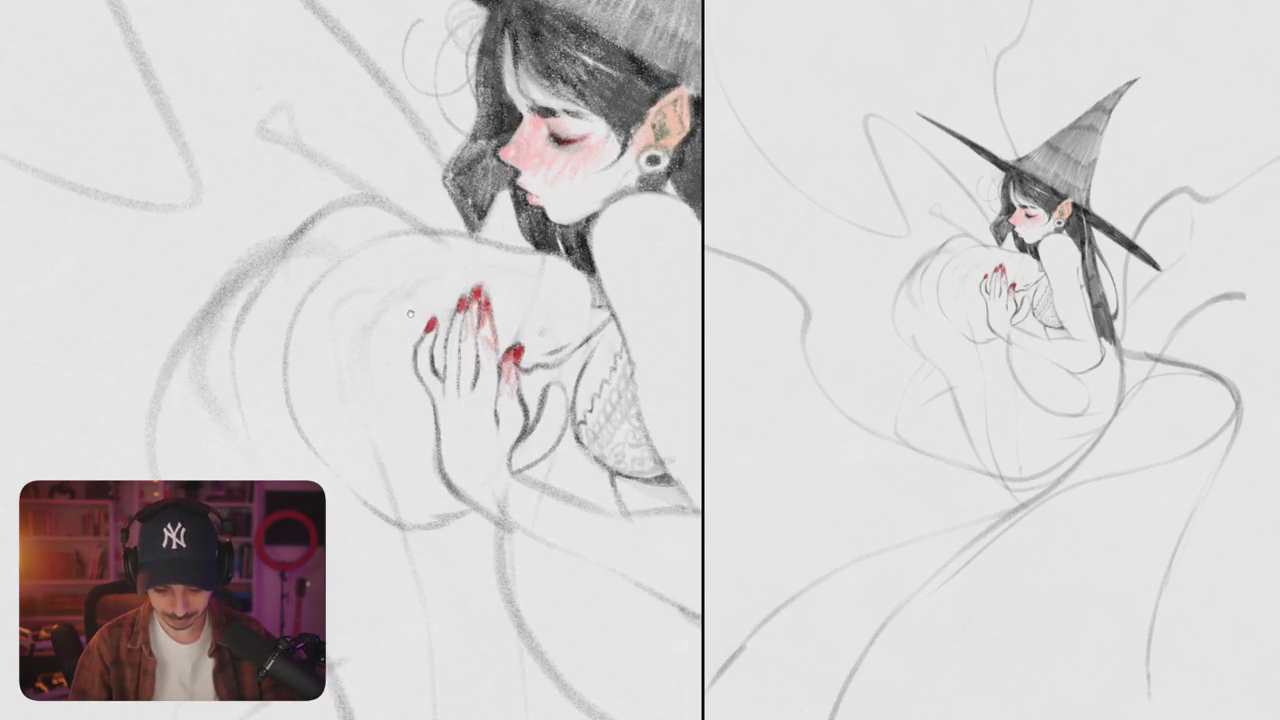
left_click_drag(410, 312, 440, 364)
left_click_drag(350, 405, 400, 284)
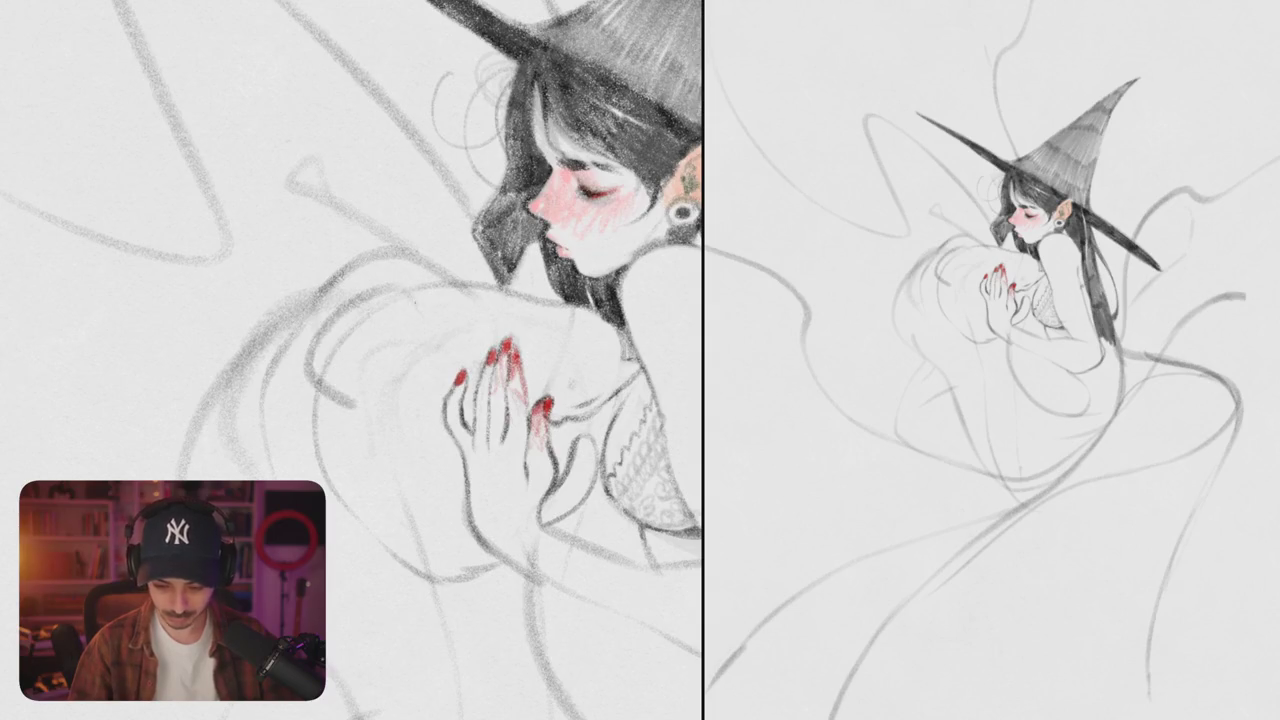
key("ctrl+z")
mouse_move(440, 360)
left_mouse_down()
mouse_move(460, 290)
mouse_move(570, 295)
left_mouse_up()
mouse_move(385, 230)
left_mouse_down()
mouse_move(312, 300)
mouse_move(330, 392)
left_mouse_up()
mouse_move(432, 200)
left_mouse_down()
mouse_move(385, 212)
mouse_move(296, 278)
mouse_move(326, 246)
mouse_move(392, 246)
mouse_move(362, 294)
mouse_move(432, 238)
mouse_move(392, 248)
left_mouse_up()
key("ctrl+z")
- Zoom out and deepen the pink blush on the witch's cheek
key("ctrl+0")
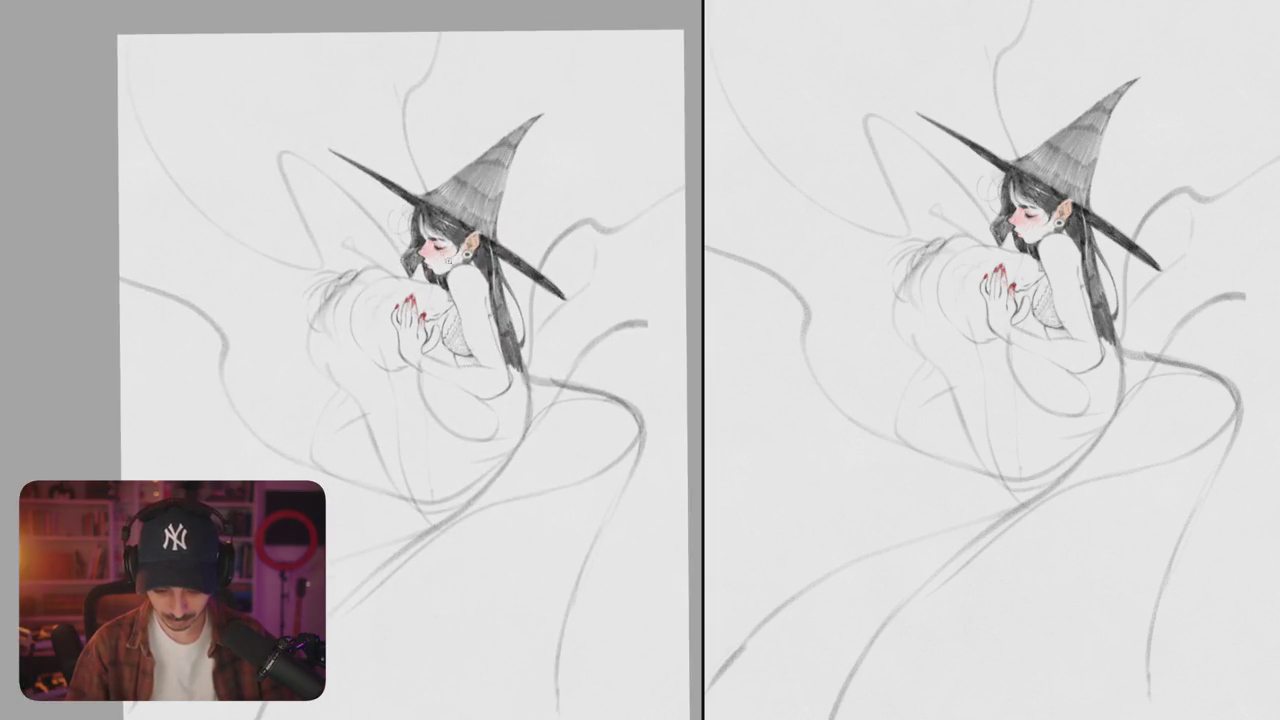
scroll(445, 250, "up", 5)
scroll(445, 250, "up", 3)
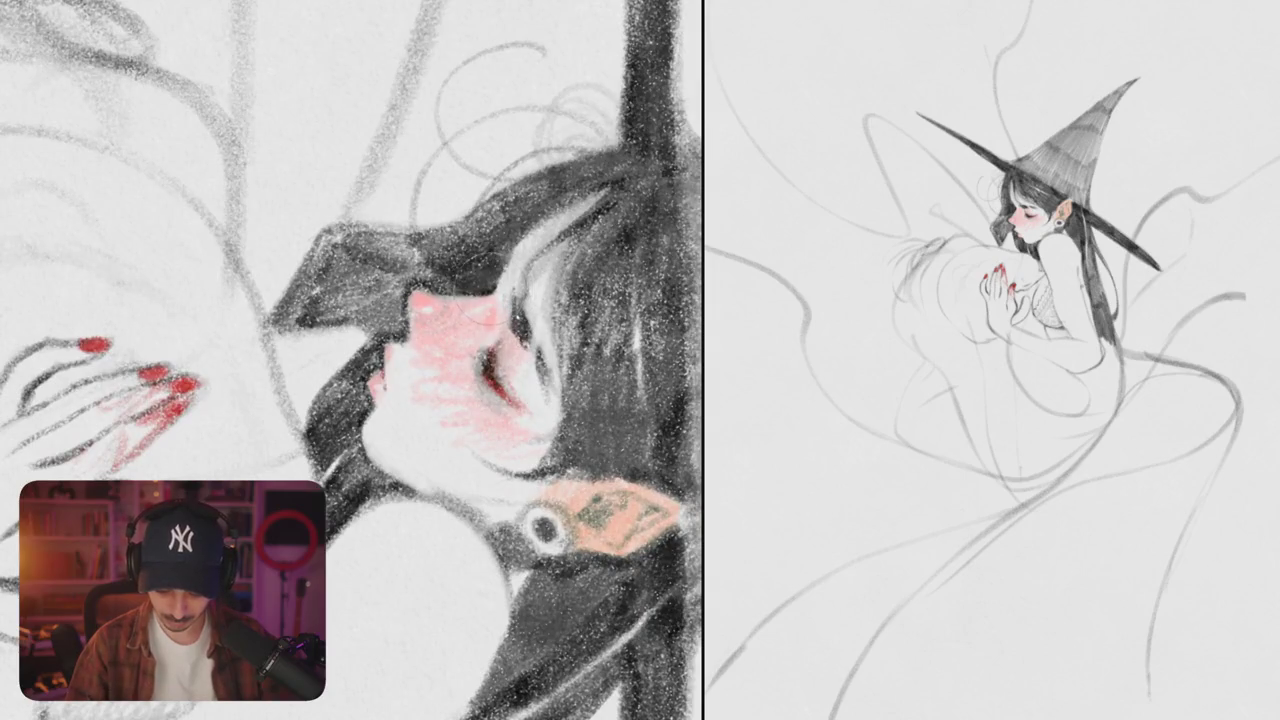
scroll(352, 360, "down", 5)
scroll(352, 360, "up", 5)
left_click_drag(395, 335, 420, 388)
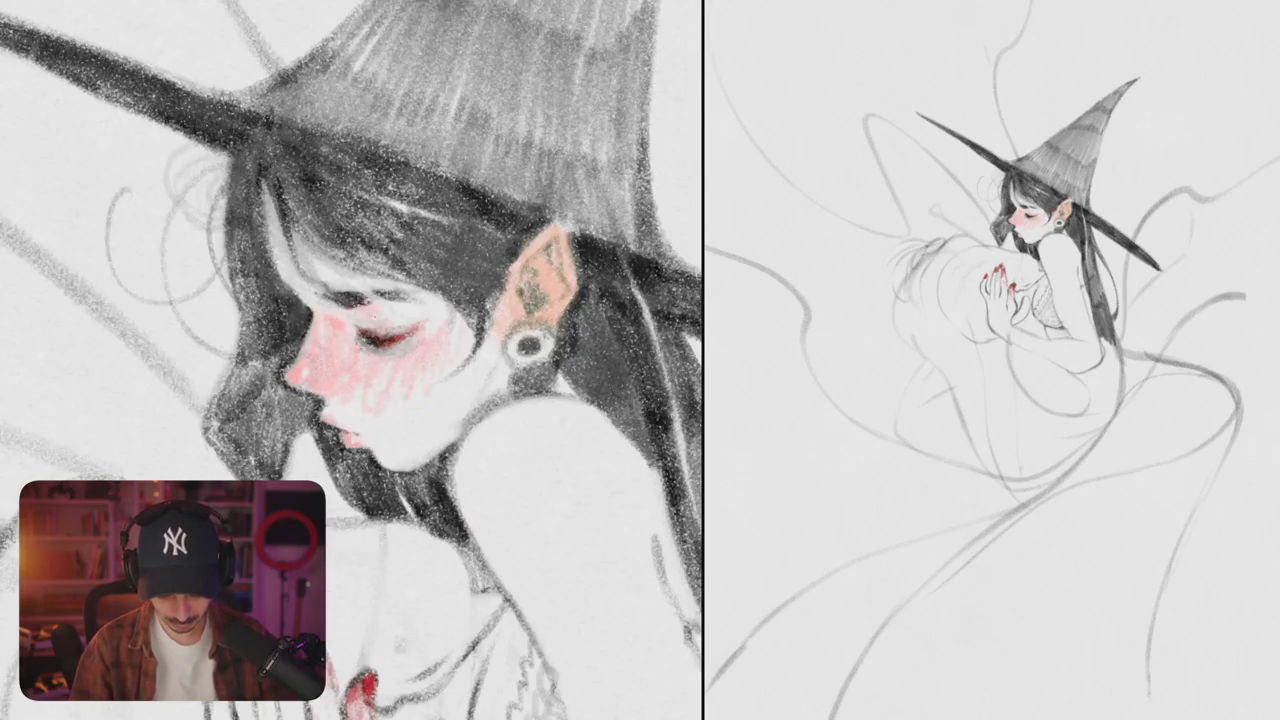
- Zoom and tilt the page view counter-clockwise
scroll(352, 360, "up", 2)
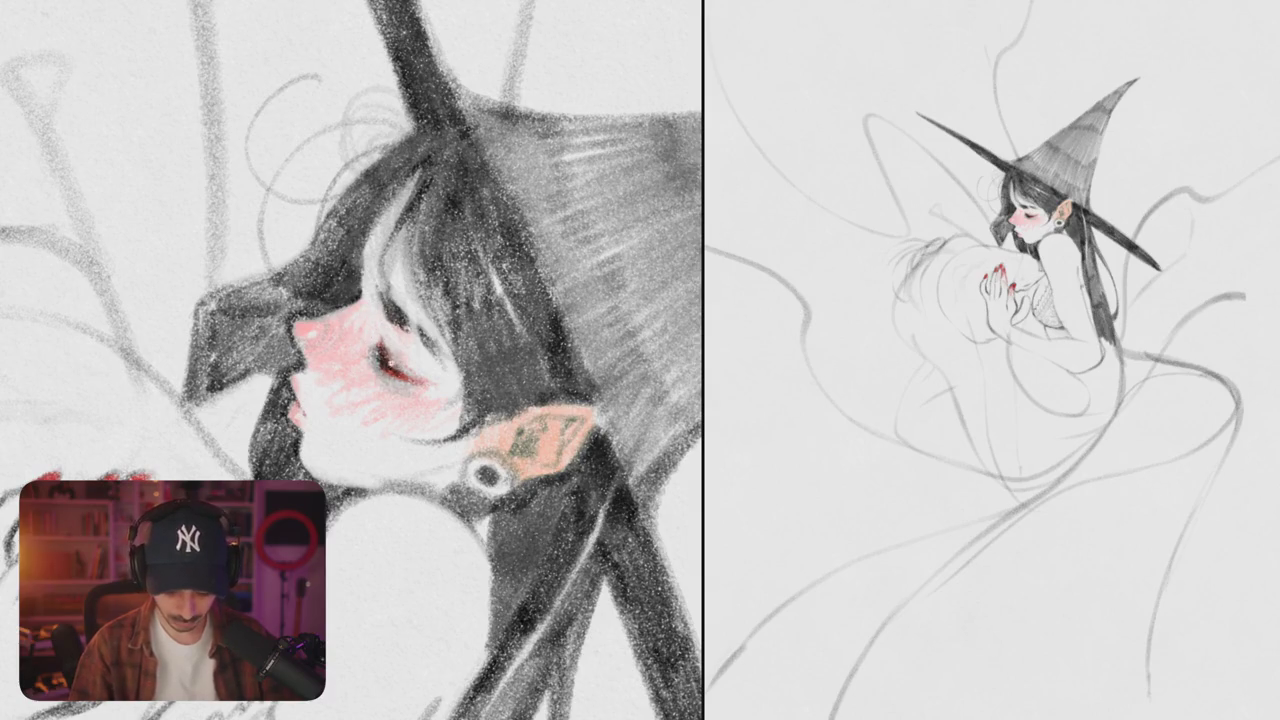
scroll(352, 360, "down", 5)
scroll(352, 360, "up", 8)
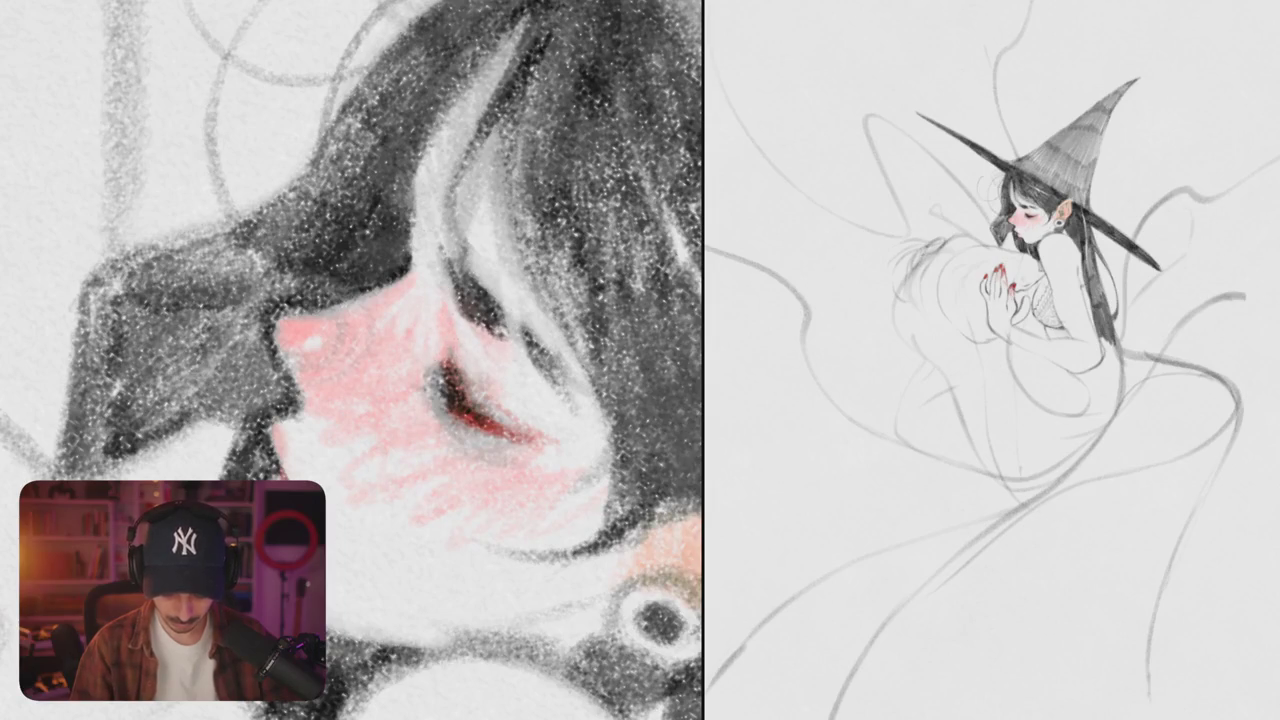
scroll(493, 361, "down", 3)
scroll(493, 361, "down", 1)
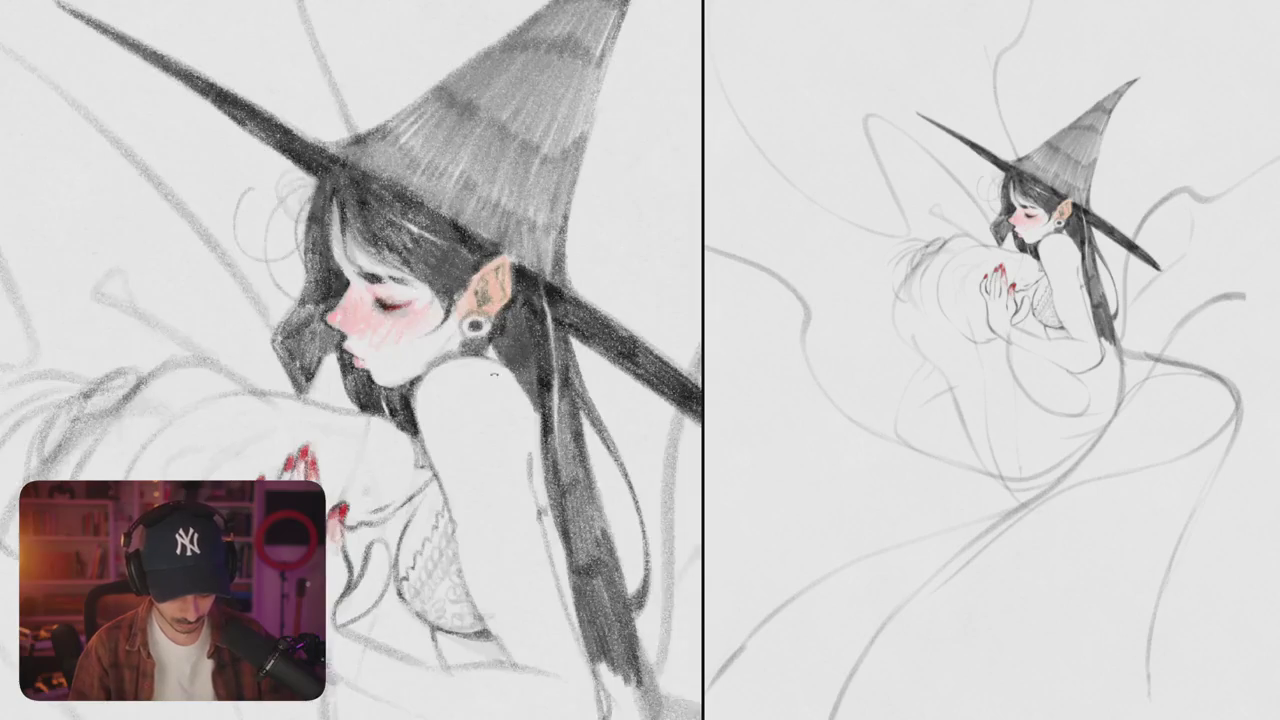
scroll(493, 361, "down", 2)
scroll(493, 361, "down", 1)
left_click_drag(493, 361, 438, 376)
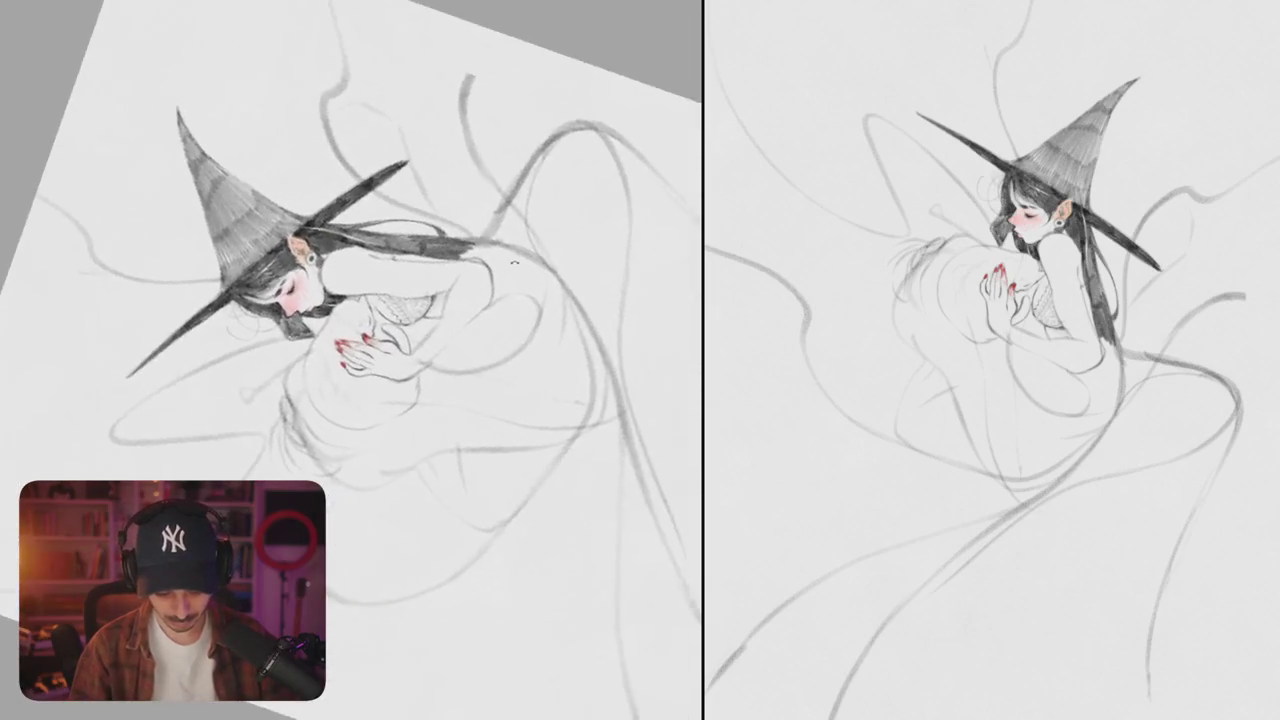
scroll(438, 376, "up", 1)
scroll(438, 376, "up", 3)
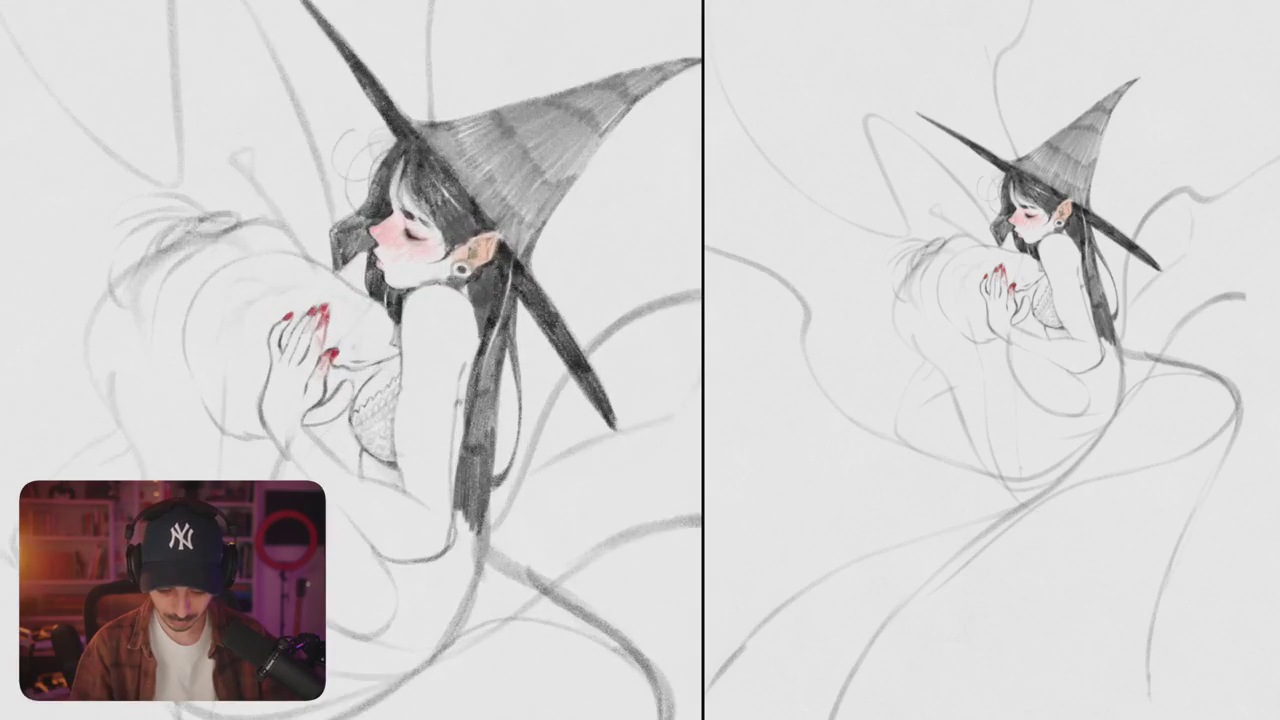
- Add a small pink blush stroke below the ear and darken the lips with red
left_click_drag(422, 288, 438, 300)
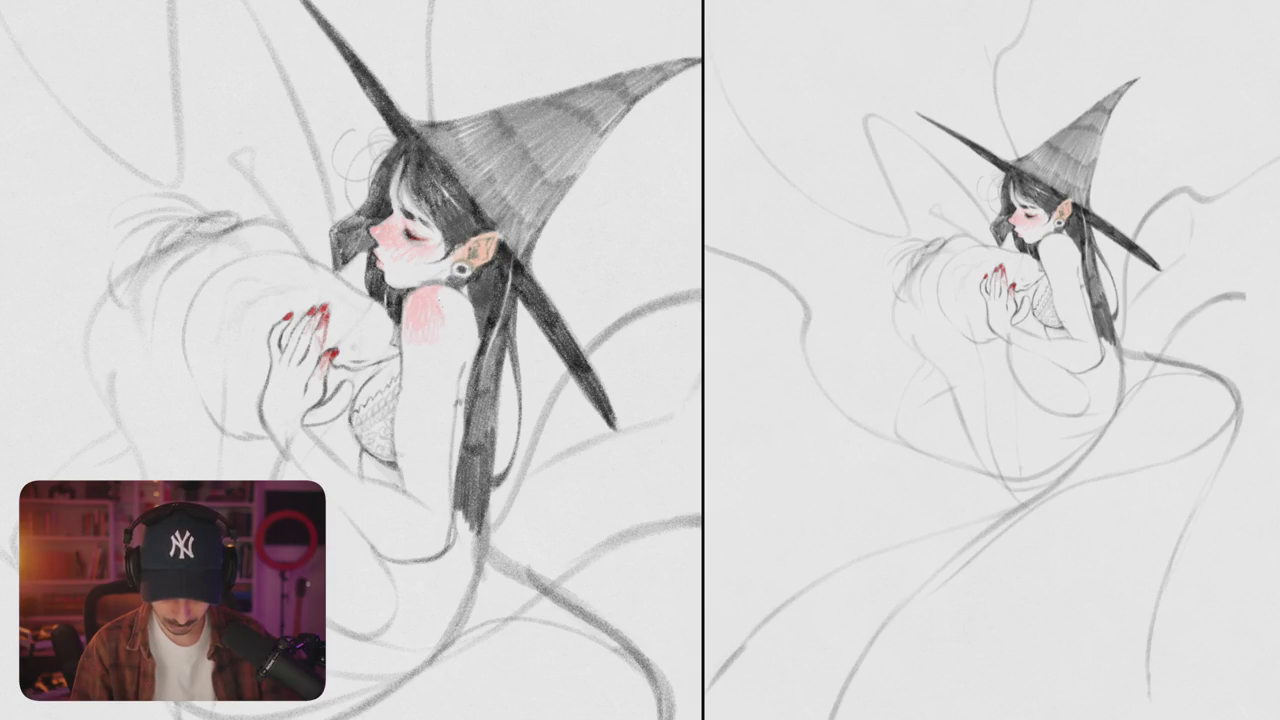
key("ctrl+z")
left_click_drag(414, 298, 444, 288)
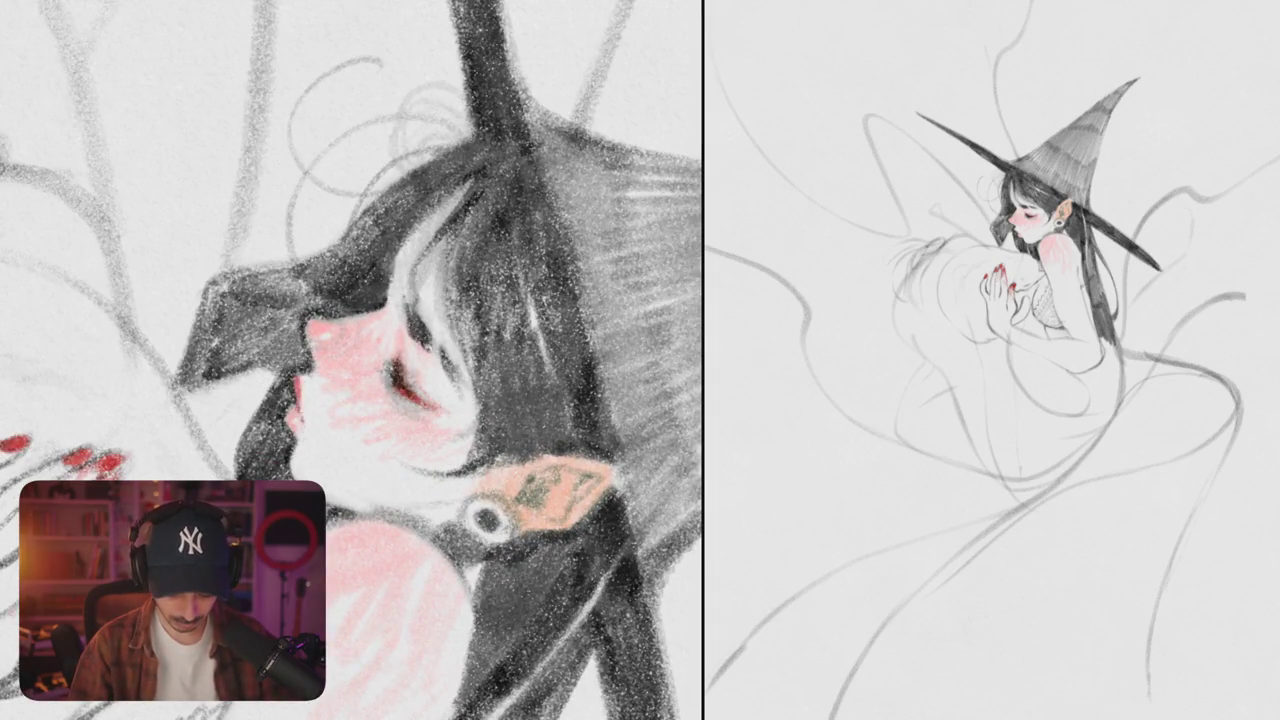
left_click_drag(290, 406, 294, 416)
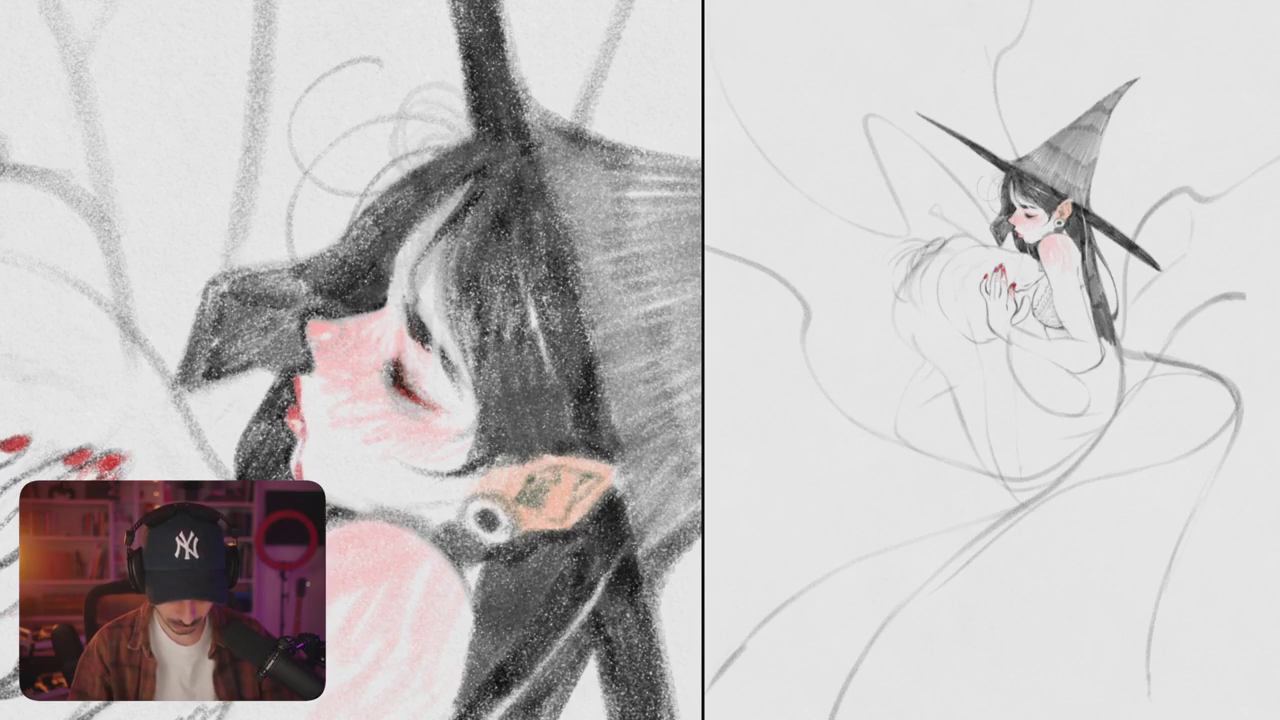
- Soften the pink shading on the witch's shoulder
scroll(352, 360, "down", 5)
scroll(352, 360, "up", 5)
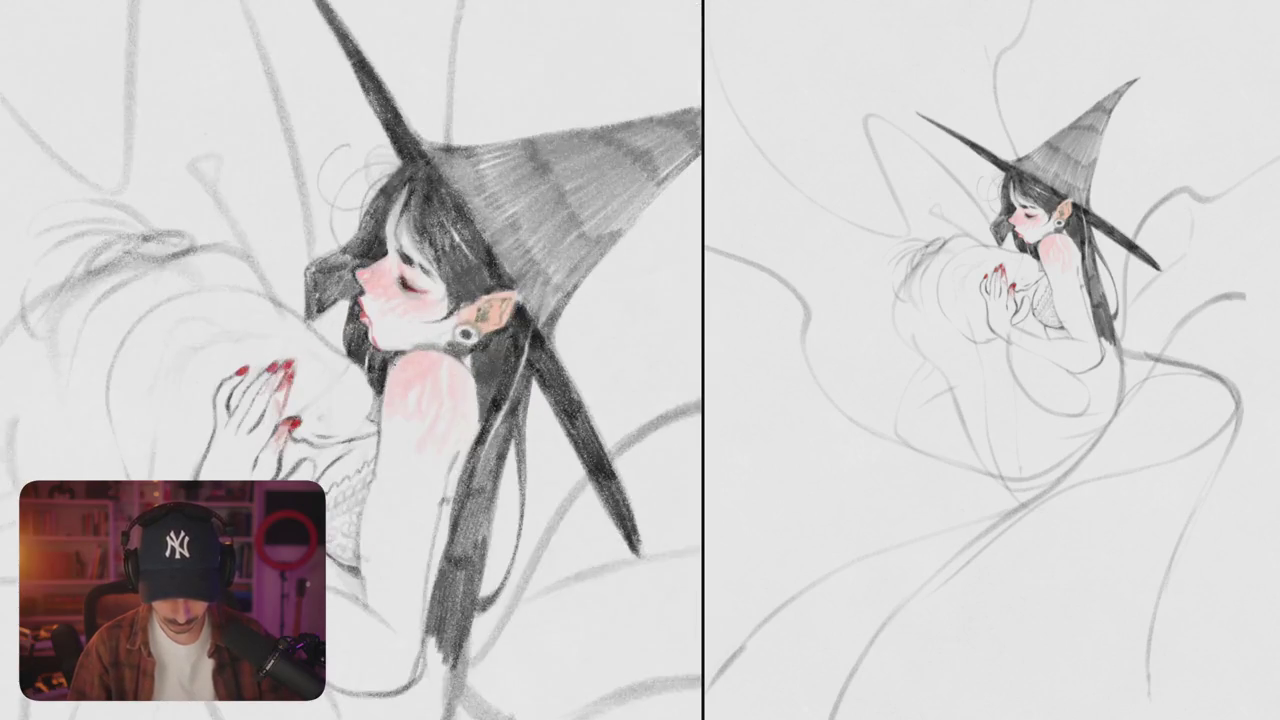
scroll(352, 360, "down", 2)
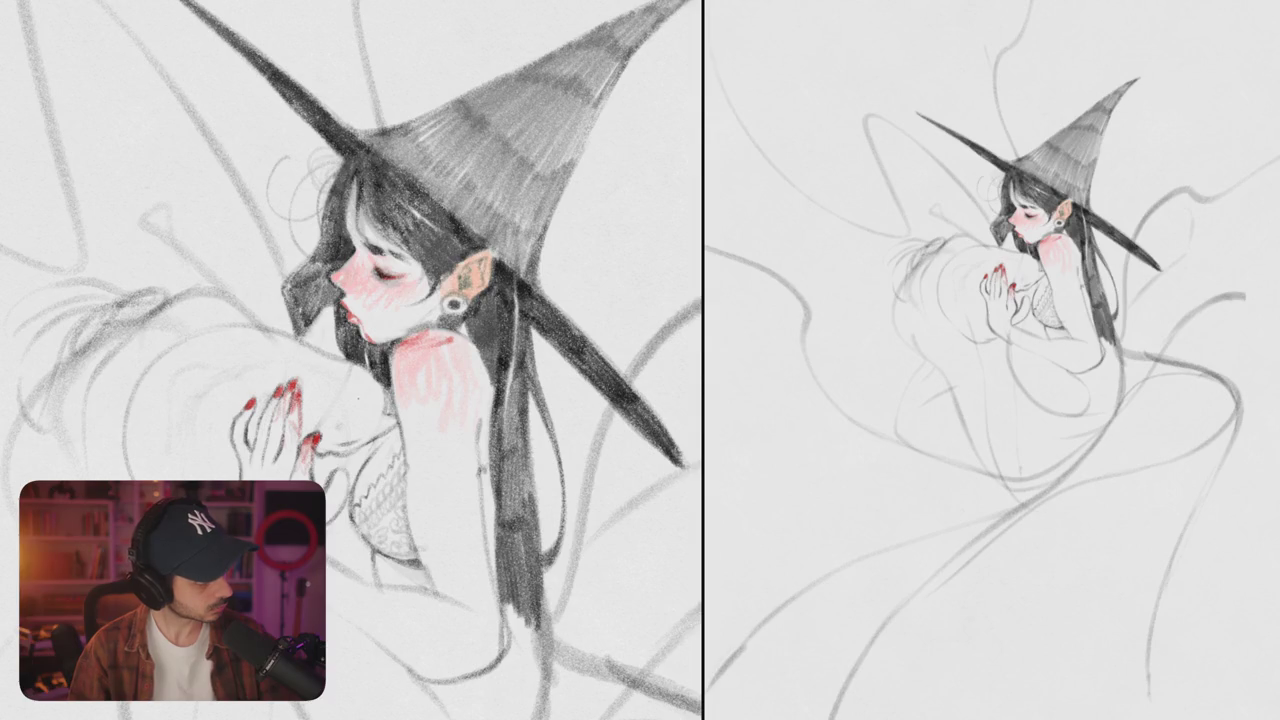
left_click_drag(396, 348, 430, 332)
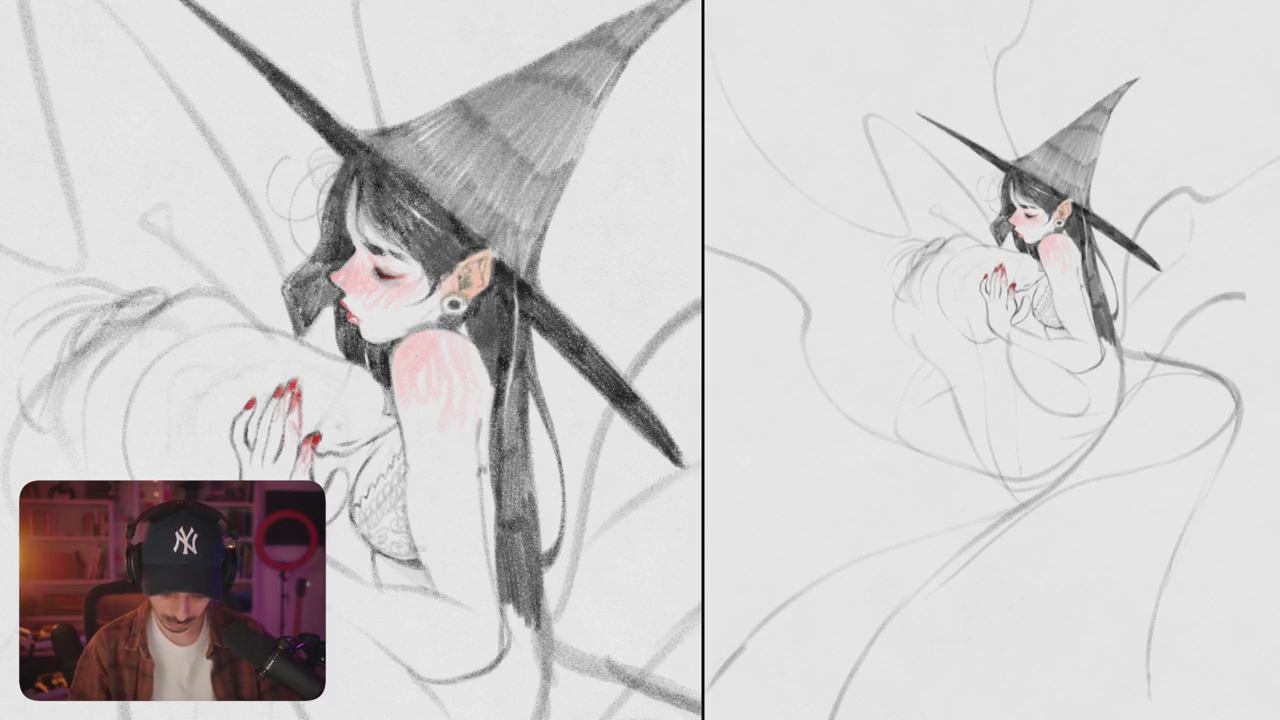
scroll(400, 340, "up", 3)
scroll(400, 340, "up", 3)
scroll(400, 340, "up", 3)
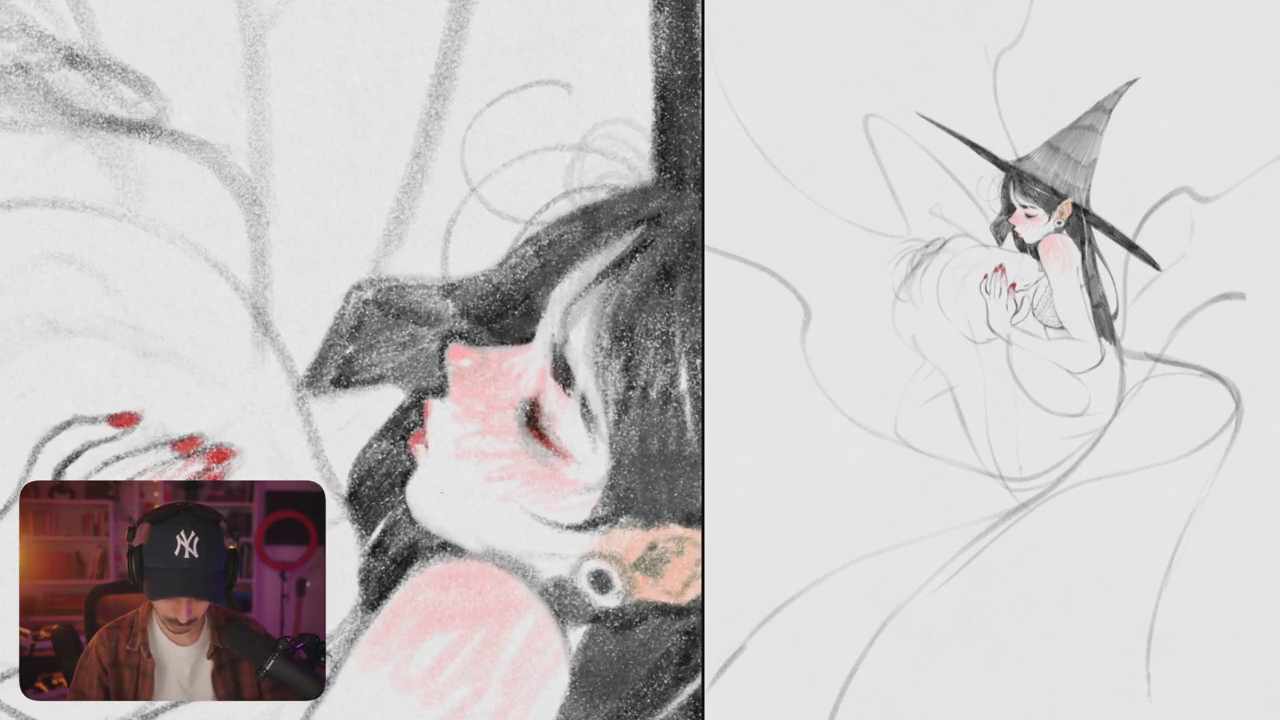
scroll(352, 360, "down", 5)
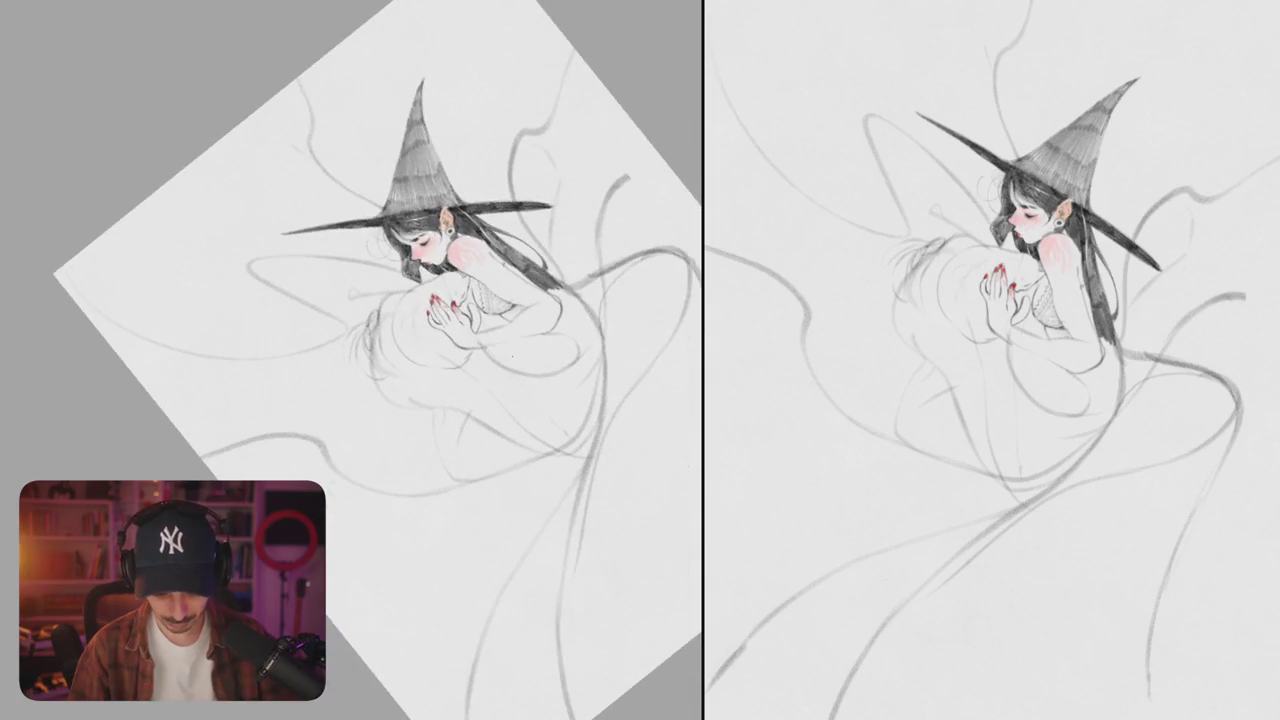
- Turn the page nearly upside down and redraw the arm contour and a curved shoulder line
scroll(350, 300, "up", 3)
scroll(350, 300, "up", 2)
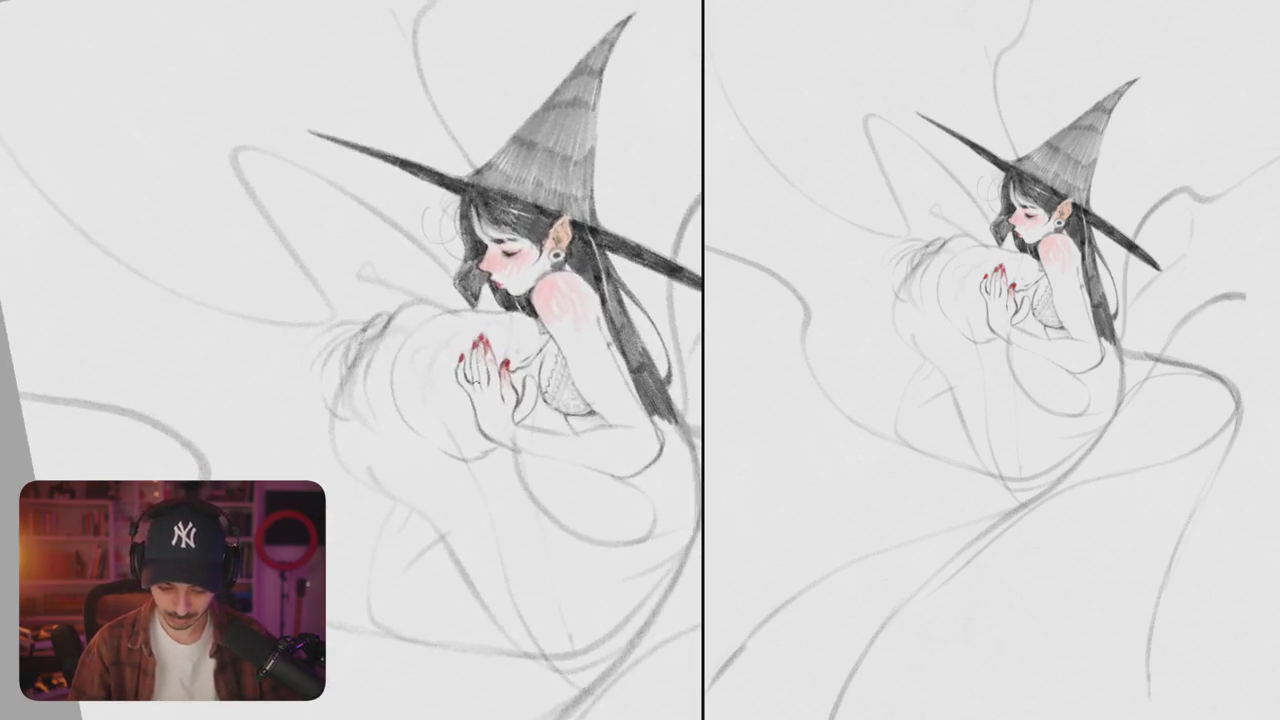
scroll(480, 340, "up", 2)
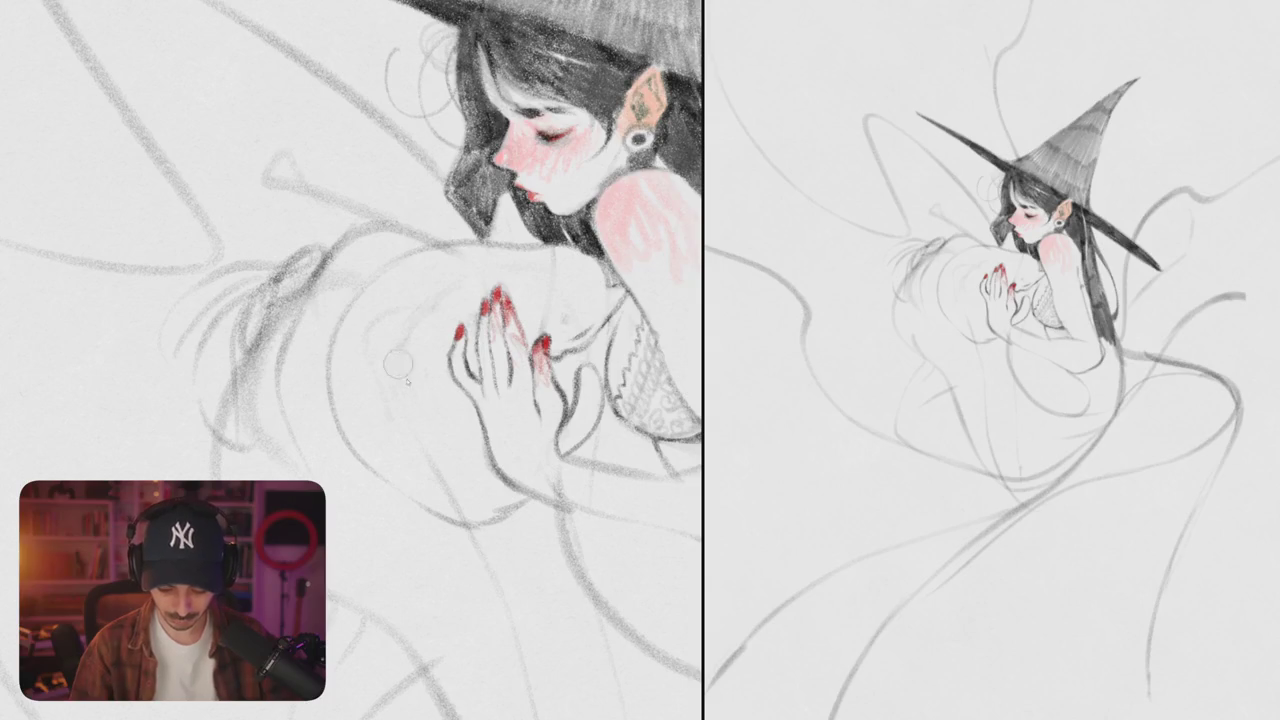
left_click_drag(397, 366, 307, 354)
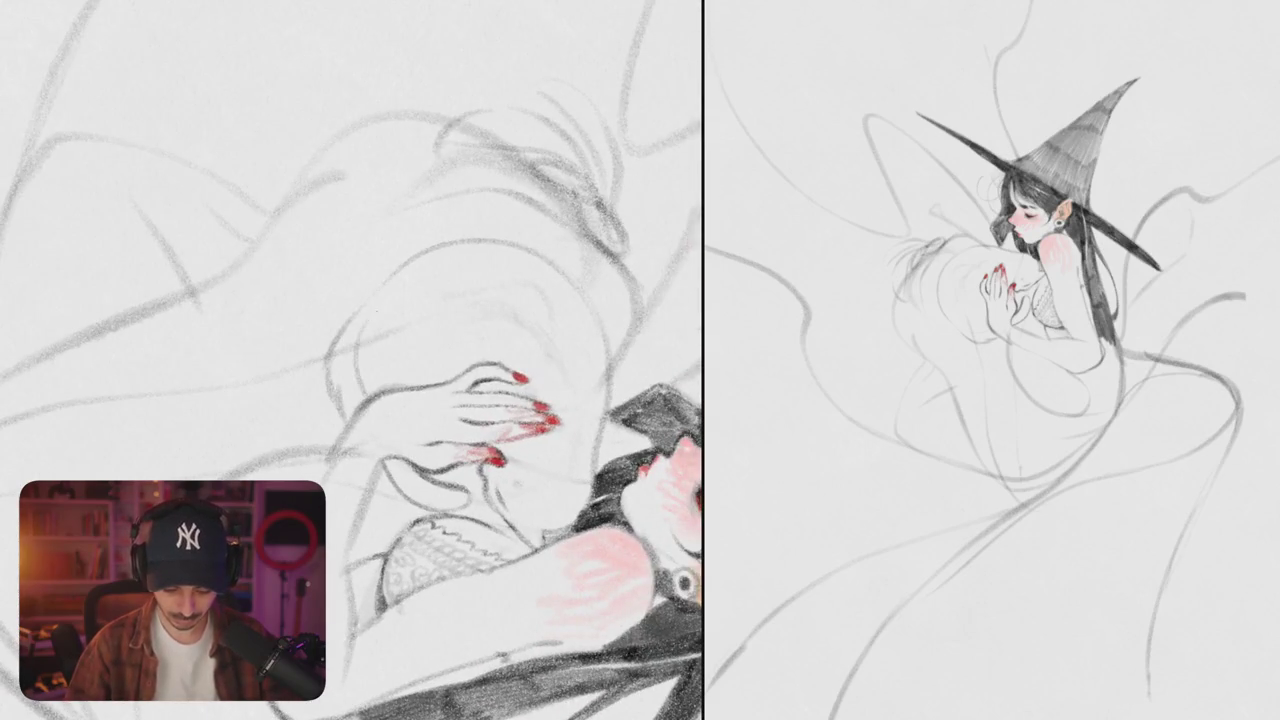
left_click_drag(370, 305, 362, 398)
left_click_drag(440, 288, 486, 345)
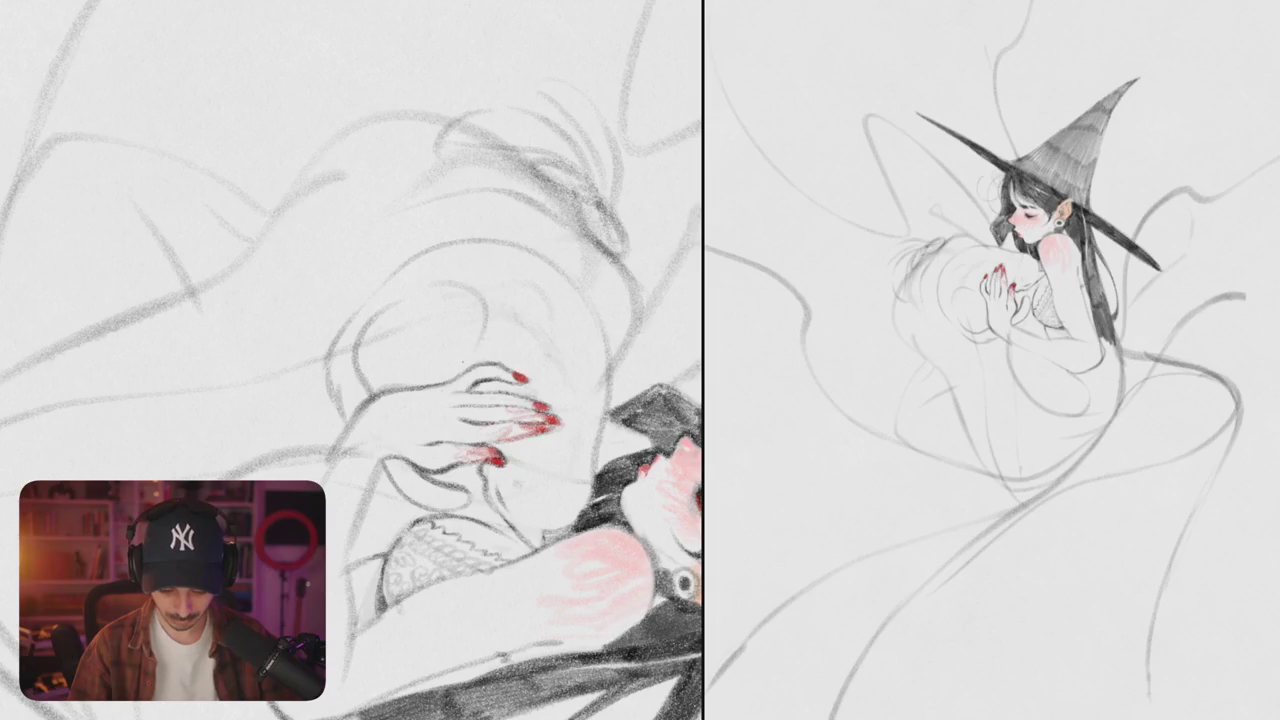
- Add dark strands at the hair tips and faint strands along the hair's edge
mouse_move(430, 400)
left_mouse_down()
mouse_move(475, 378)
mouse_move(430, 400)
left_mouse_up()
left_click_drag(358, 308, 392, 370)
left_click_drag(376, 286, 394, 374)
left_click_drag(388, 322, 400, 396)
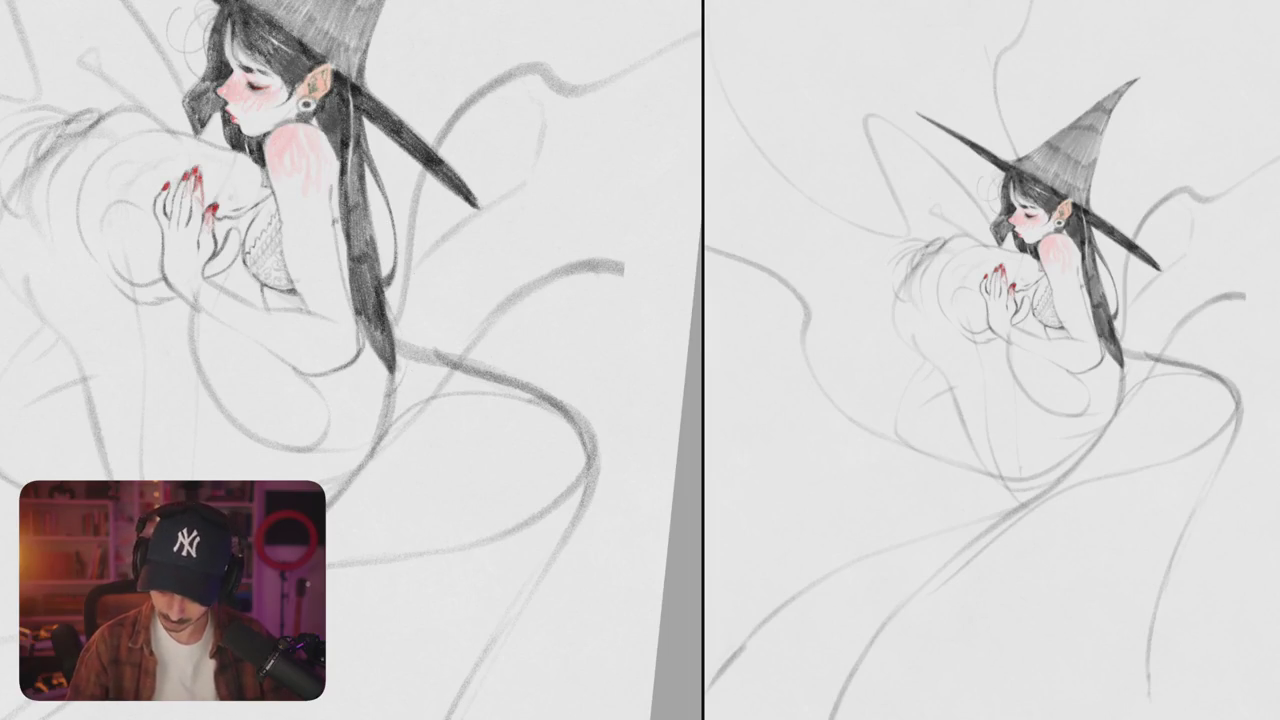
left_click_drag(409, 660, 450, 700)
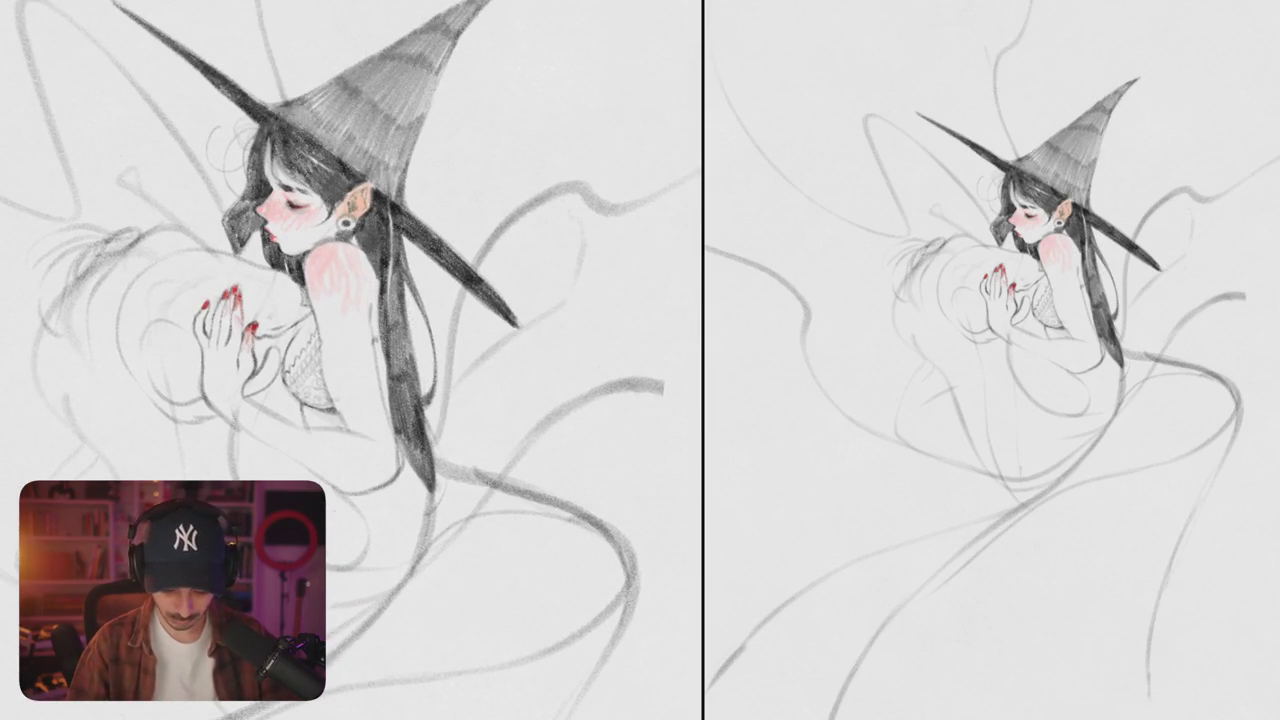
left_click_drag(408, 310, 450, 334)
mouse_move(460, 340)
left_mouse_down()
mouse_move(466, 404)
mouse_move(370, 425)
left_mouse_up()
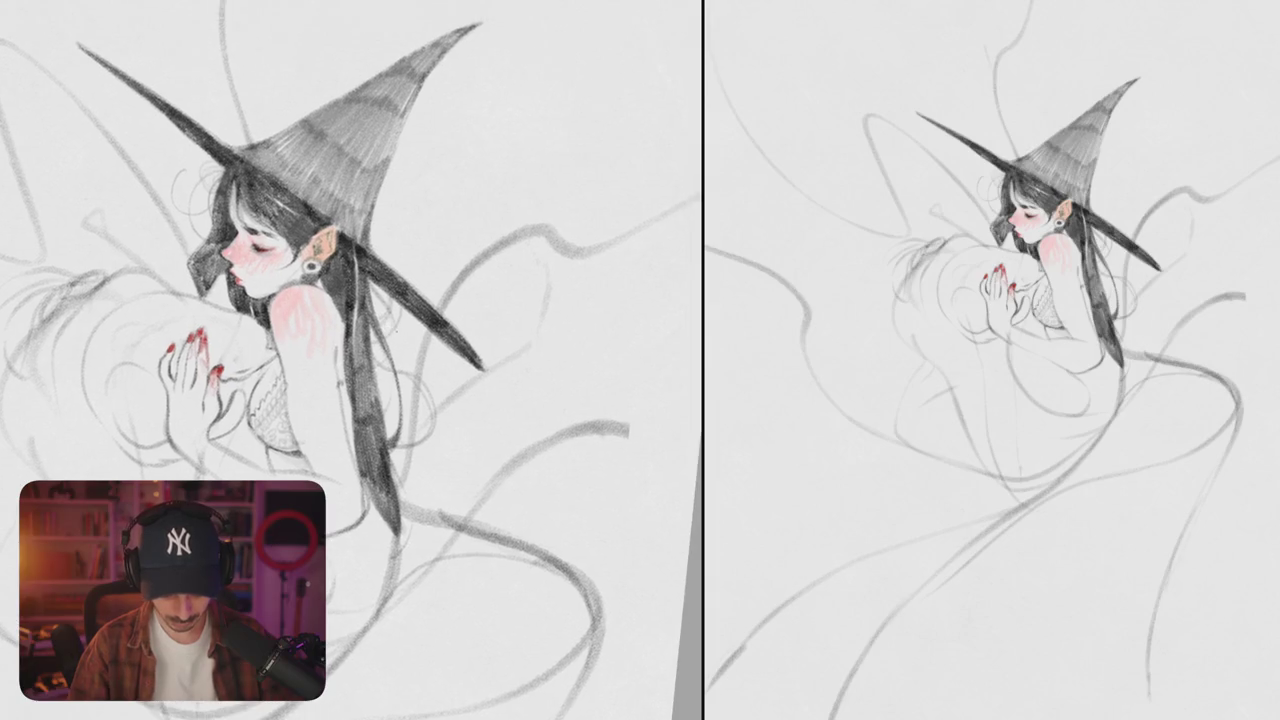
- Shade the hat tip with dark pencil hatching
scroll(340, 280, "up", 5)
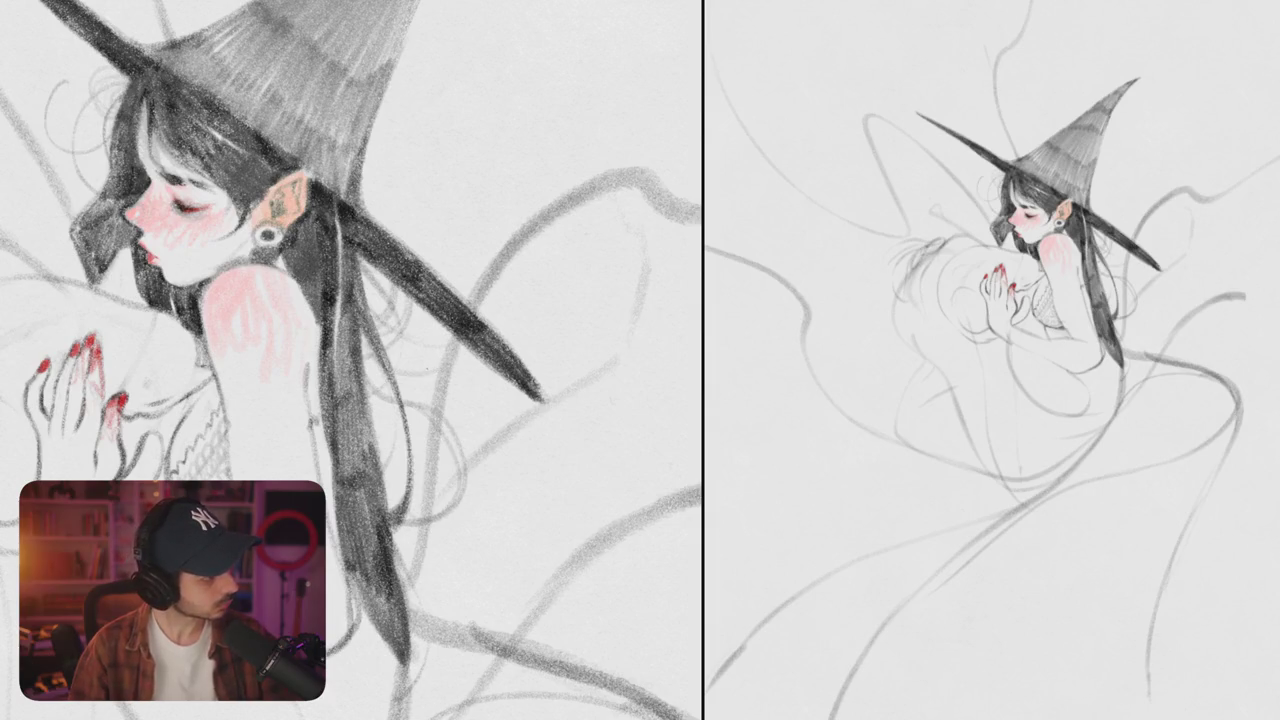
scroll(350, 360, "down", 3)
scroll(350, 360, "down", 2)
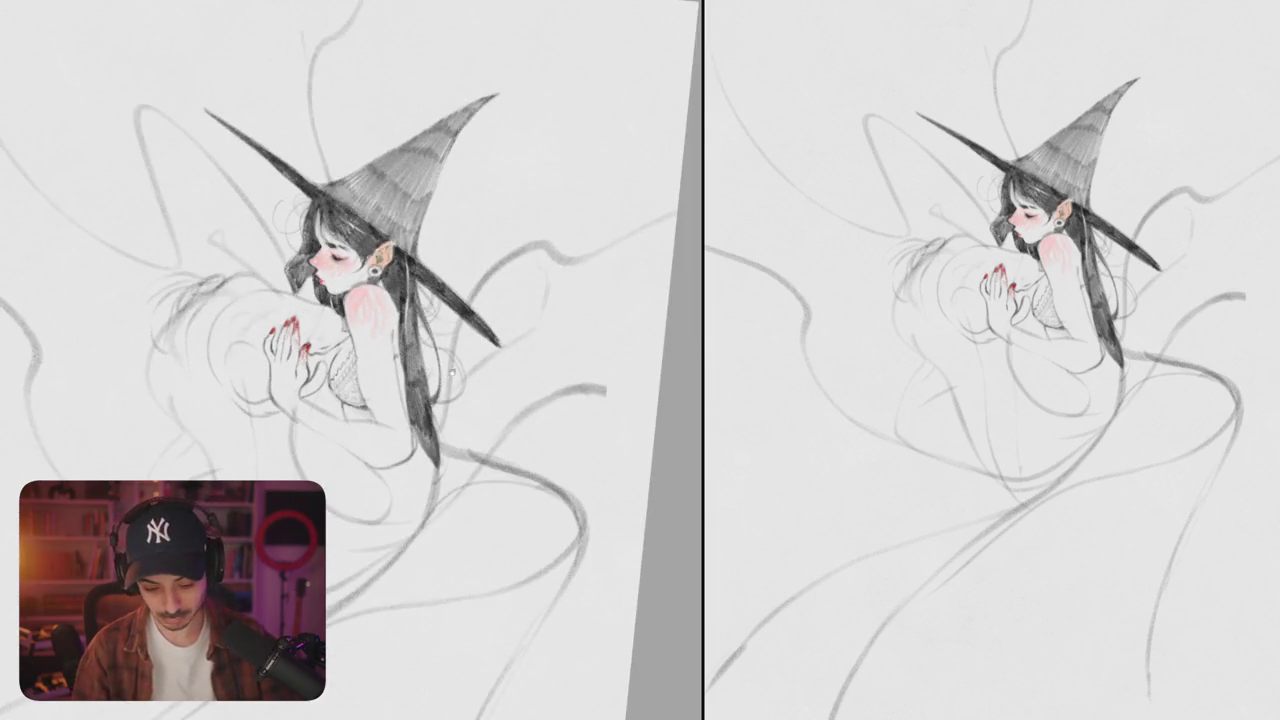
scroll(446, 374, "down", 2)
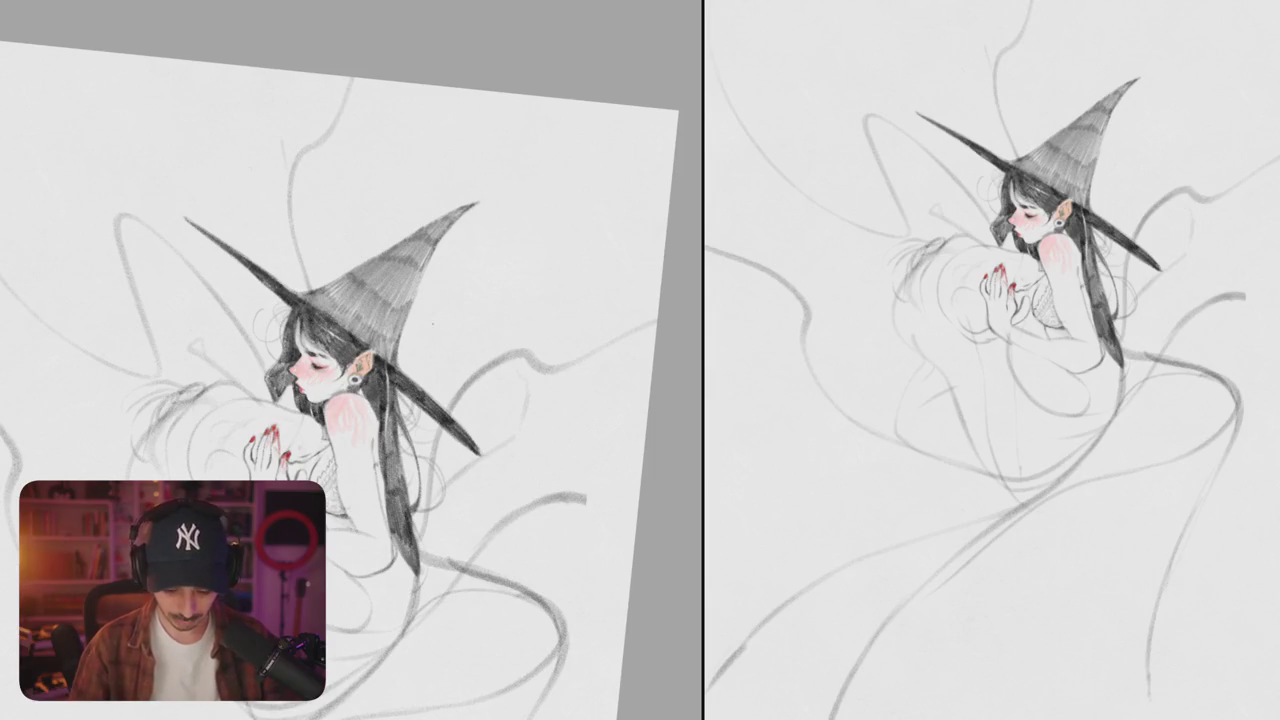
scroll(350, 360, "up", 5)
mouse_move(420, 220)
left_mouse_down()
mouse_move(520, 178)
mouse_move(495, 188)
left_mouse_up()
- Hatch the hat tip, upper cone and middle band with dense dark pencil strokes
left_click_drag(450, 242, 522, 176)
mouse_move(458, 205)
left_mouse_down()
mouse_move(405, 238)
mouse_move(400, 270)
left_mouse_up()
left_click_drag(458, 228, 412, 305)
mouse_move(402, 240)
left_mouse_down()
mouse_move(325, 290)
mouse_move(345, 332)
left_mouse_up()
mouse_move(410, 266)
left_mouse_down()
mouse_move(356, 348)
mouse_move(386, 368)
left_mouse_up()
mouse_move(332, 282)
left_mouse_down()
mouse_move(266, 324)
mouse_move(260, 360)
left_mouse_up()
mouse_move(335, 310)
left_mouse_down()
mouse_move(280, 365)
mouse_move(295, 390)
left_mouse_up()
mouse_move(362, 326)
left_mouse_down()
mouse_move(318, 400)
mouse_move(335, 420)
left_mouse_up()
- Hatch the lower hat cone, the brim, and where the hat meets the hair
mouse_move(386, 350)
left_mouse_down()
mouse_move(356, 430)
mouse_move(326, 436)
left_mouse_up()
left_click_drag(328, 390, 298, 436)
mouse_move(310, 370)
left_mouse_down()
mouse_move(274, 420)
mouse_move(248, 412)
left_mouse_up()
mouse_move(272, 360)
left_mouse_down()
mouse_move(238, 398)
mouse_move(218, 386)
left_mouse_up()
mouse_move(256, 338)
left_mouse_down()
mouse_move(214, 372)
mouse_move(196, 362)
left_mouse_up()
mouse_move(342, 398)
left_mouse_down()
mouse_move(318, 442)
mouse_move(334, 466)
left_mouse_up()
left_click_drag(500, 190, 585, 330)
left_click_drag(274, 394, 262, 438)
left_click_drag(272, 374, 260, 416)
left_click_drag(282, 438, 270, 472)
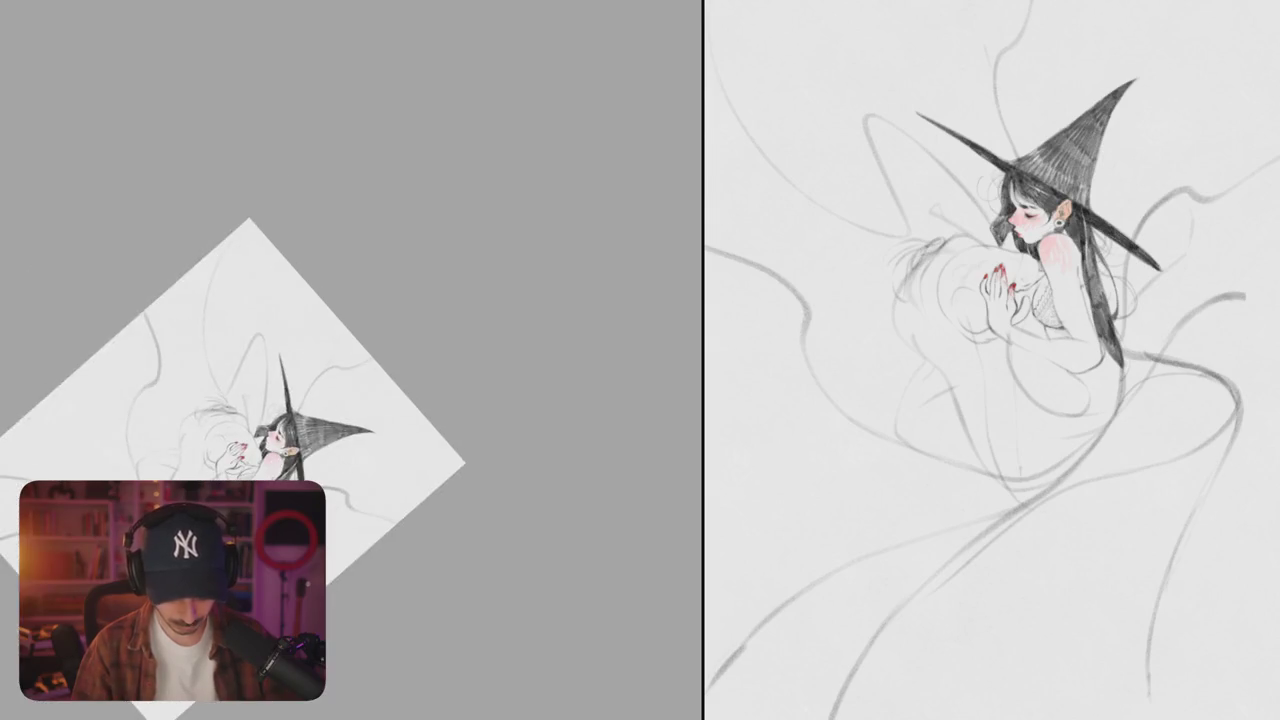
mouse_move(450, 250)
left_mouse_down()
mouse_move(557, 327)
mouse_move(520, 371)
left_mouse_up()
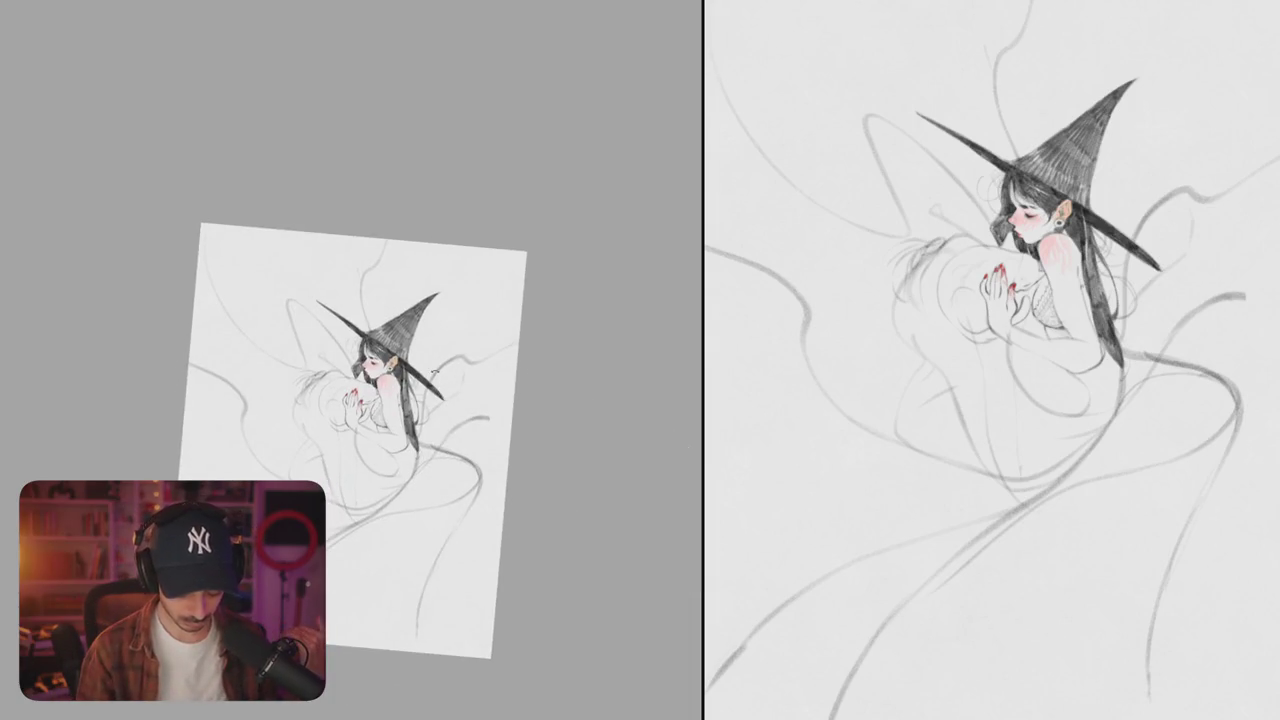
- Shade the bodysuit dark along the left edge of the lace top, extending downward
scroll(484, 418, "up", 3)
left_click_drag(484, 418, 415, 313)
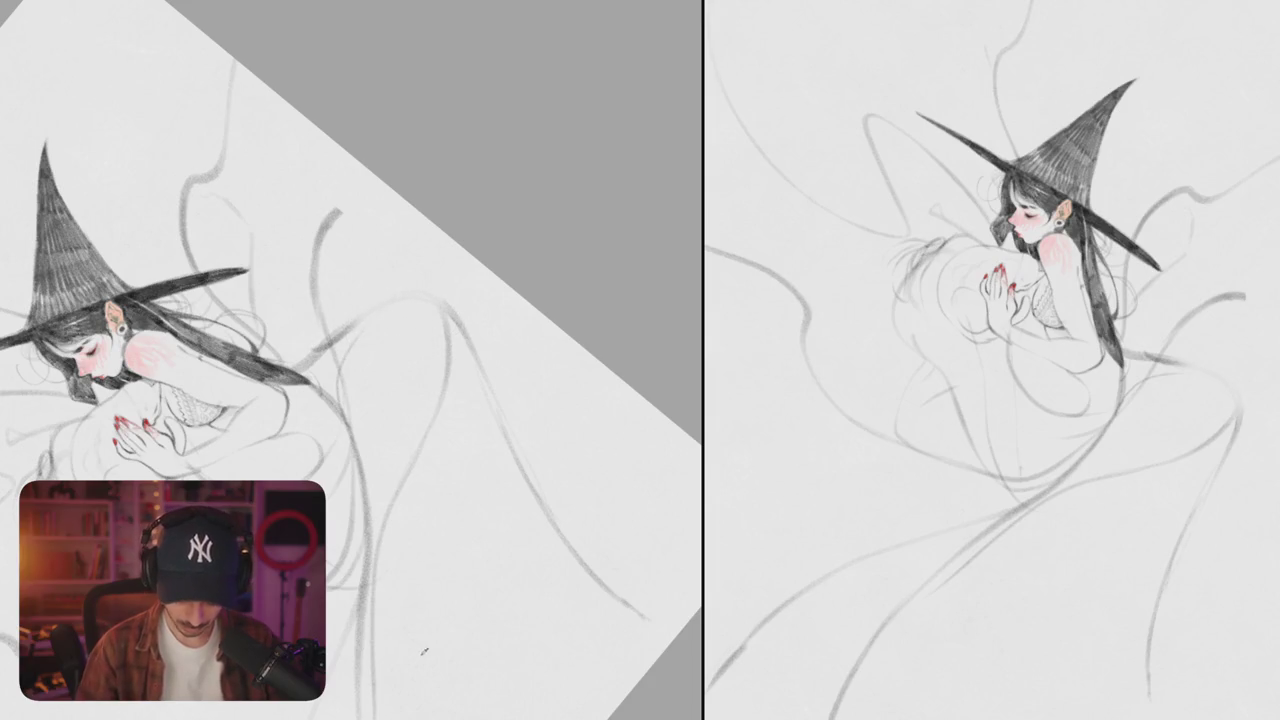
key("ctrl+z")
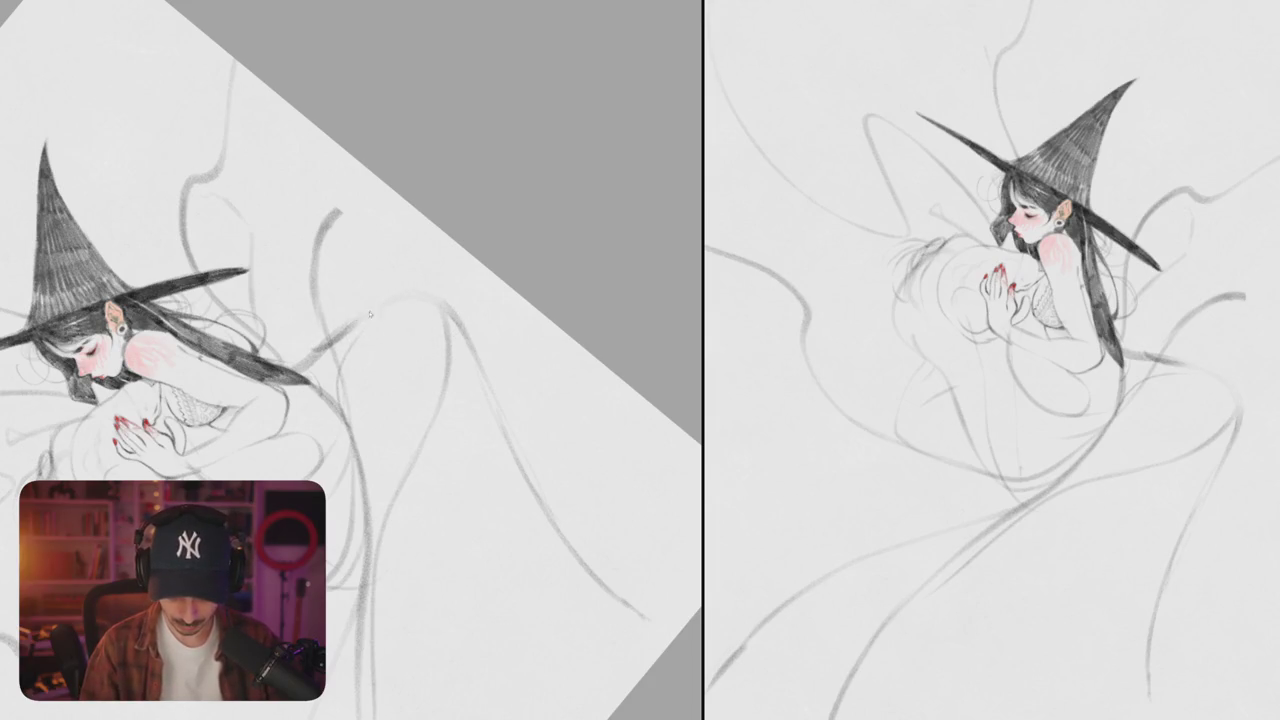
mouse_move(560, 424)
left_mouse_down()
mouse_move(500, 521)
mouse_move(383, 346)
left_mouse_up()
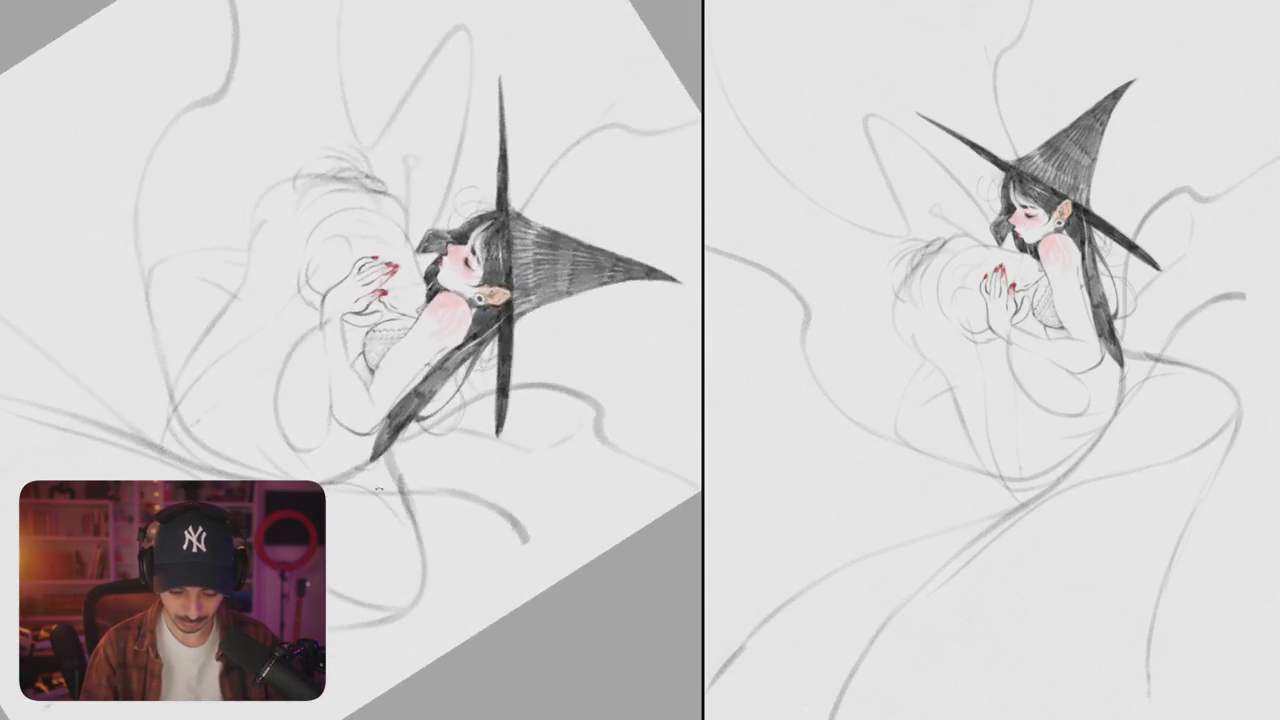
scroll(383, 346, "up", 5)
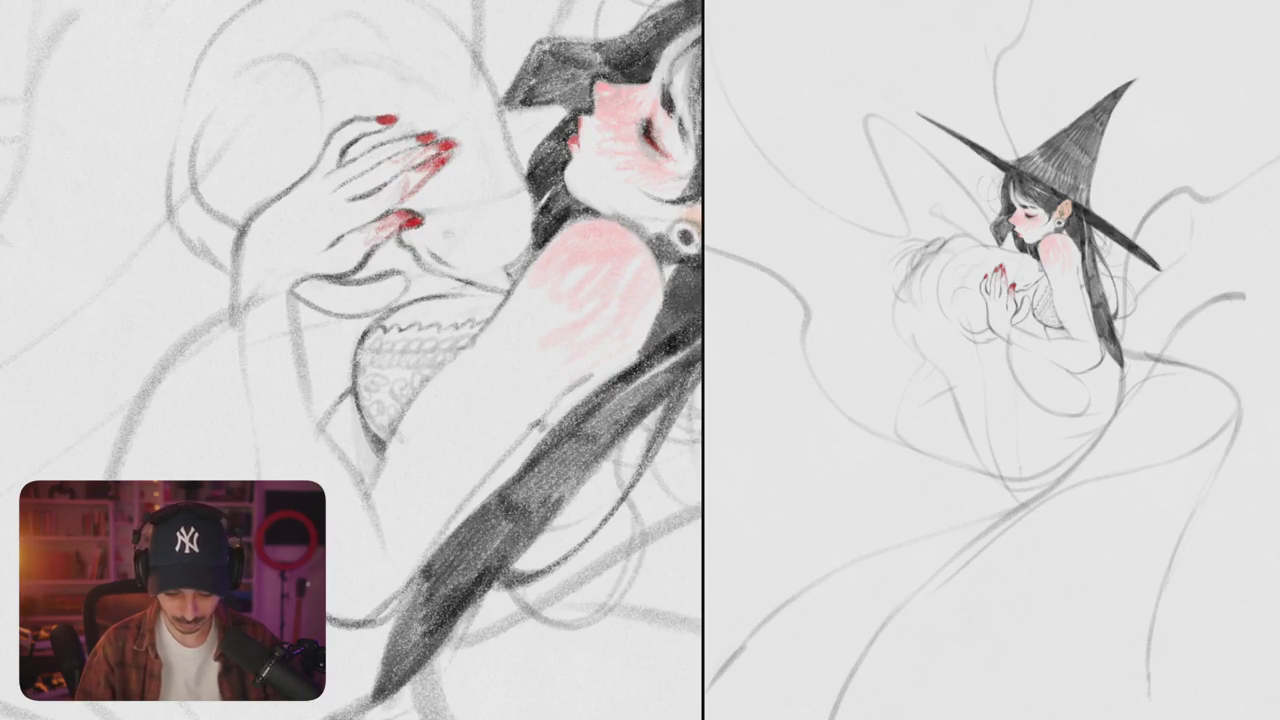
mouse_move(299, 300)
left_mouse_down()
mouse_move(314, 350)
mouse_move(344, 324)
mouse_move(374, 326)
mouse_move(382, 340)
mouse_move(360, 376)
left_mouse_up()
mouse_move(350, 330)
left_mouse_down()
mouse_move(338, 374)
mouse_move(308, 370)
mouse_move(314, 406)
left_mouse_up()
mouse_move(312, 362)
left_mouse_down()
mouse_move(320, 422)
mouse_move(344, 414)
mouse_move(318, 426)
left_mouse_up()
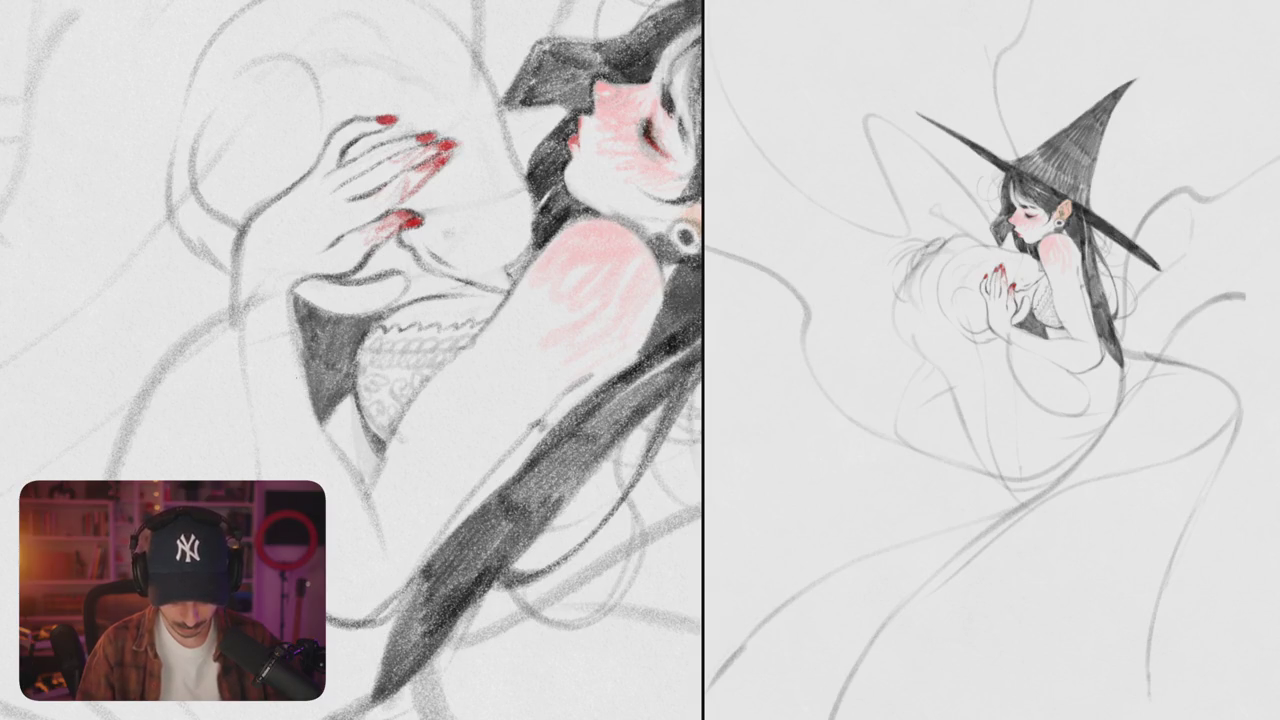
- Build up dense dark shading over the bodysuit's lower tip and upper area
scroll(351, 360, "down", 5)
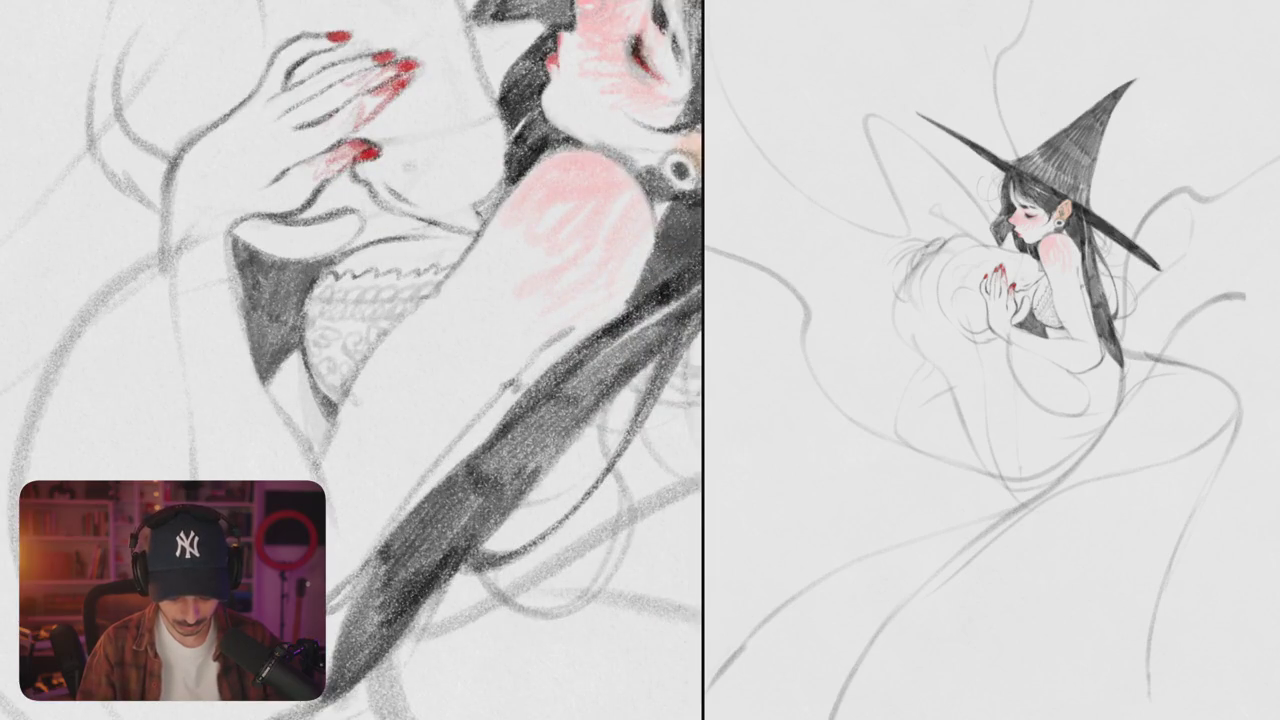
left_click_drag(256, 334, 274, 376)
mouse_move(250, 300)
left_mouse_down()
mouse_move(258, 344)
mouse_move(296, 348)
left_mouse_up()
left_click_drag(296, 280, 308, 336)
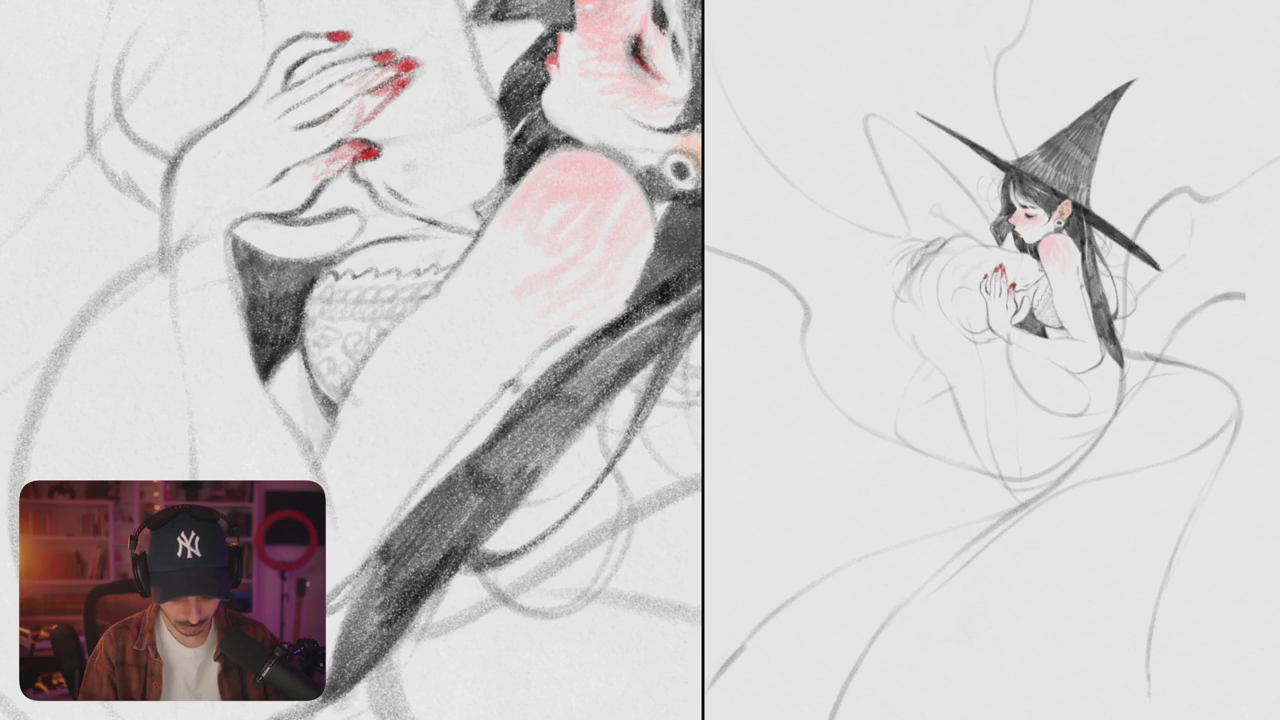
mouse_move(242, 246)
left_mouse_down()
mouse_move(252, 296)
mouse_move(278, 306)
left_mouse_up()
left_click_drag(276, 262, 290, 302)
left_click_drag(298, 262, 310, 300)
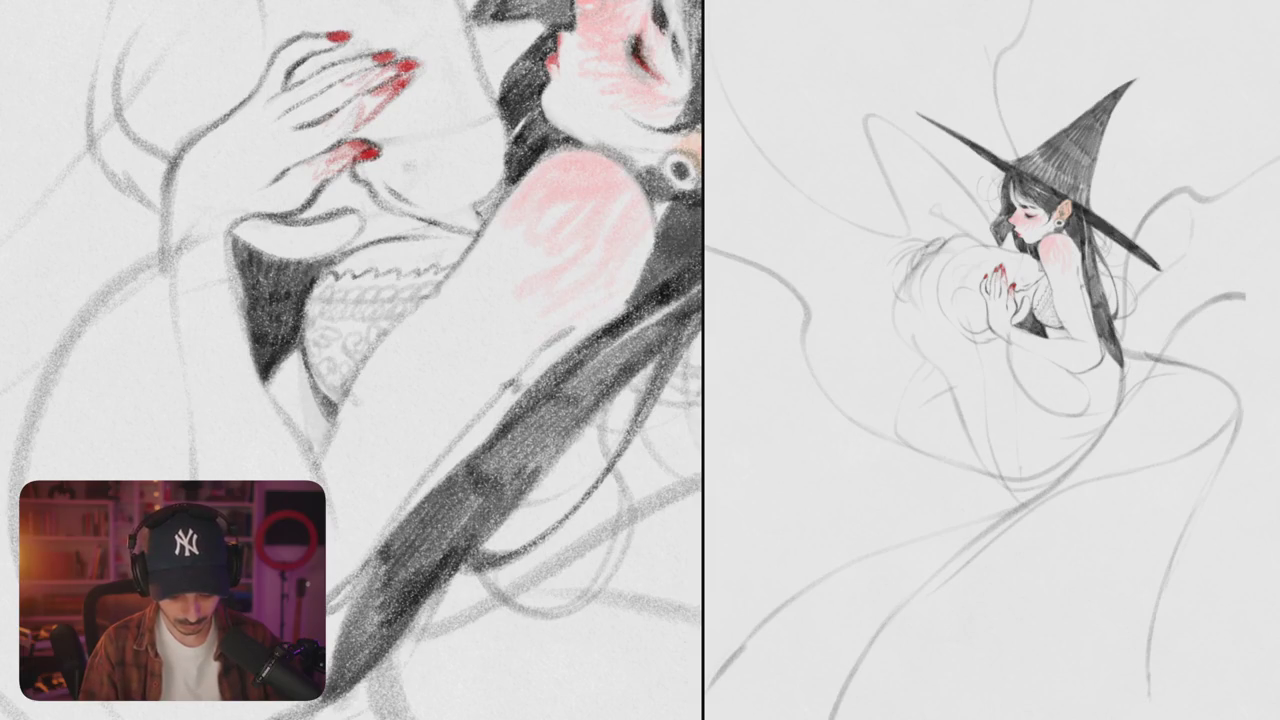
scroll(371, 251, "down", 5)
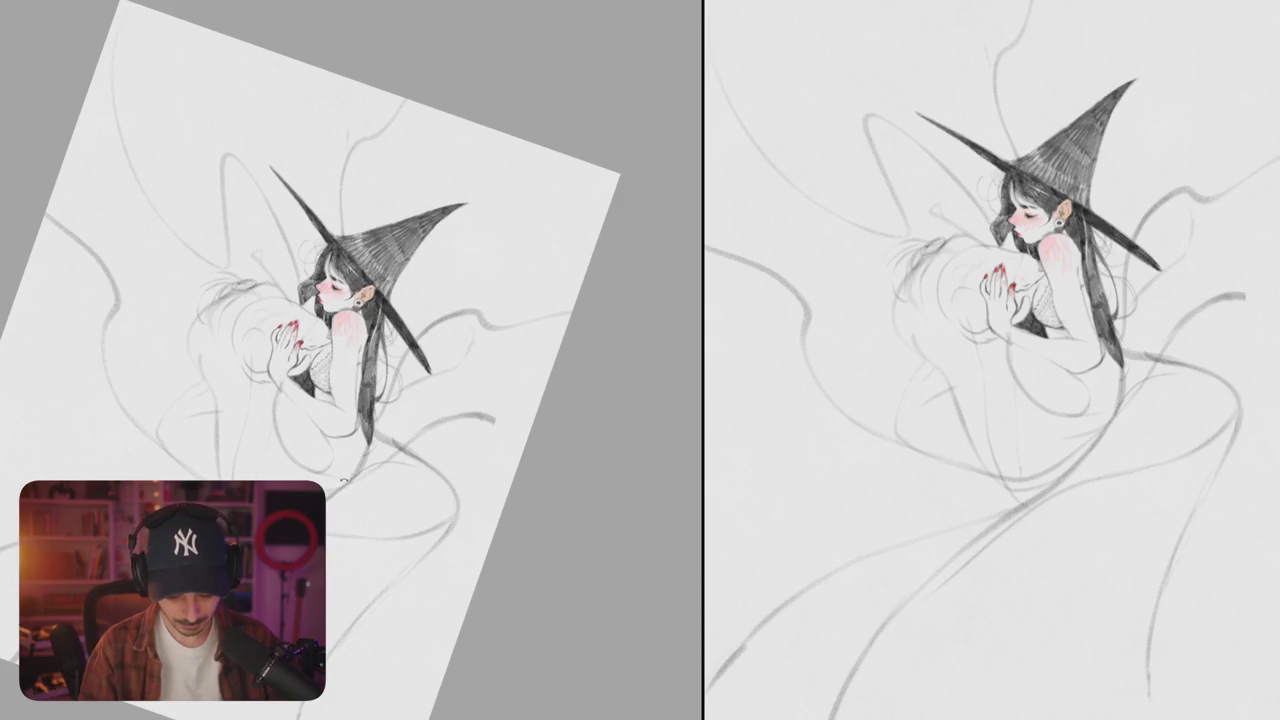
scroll(370, 290, "up", 5)
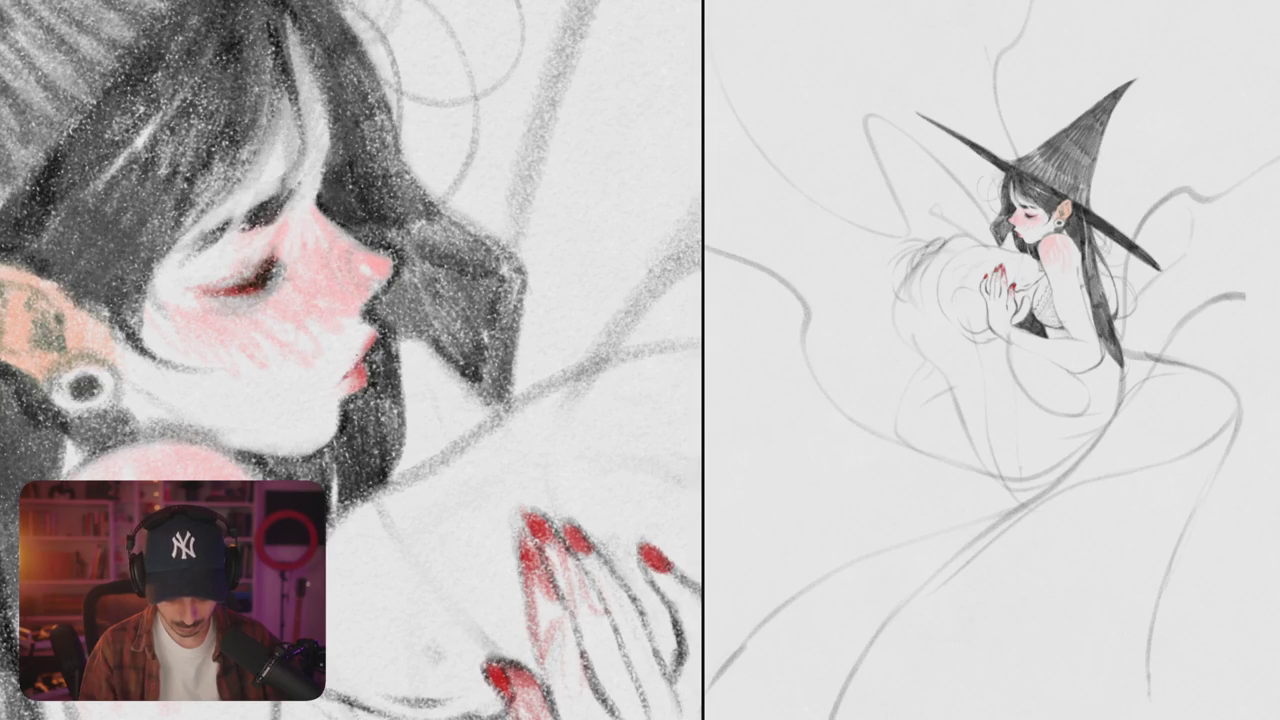
- Paint one soft dark airbrush smudge across the hair beside the witch's face
scroll(350, 360, "up", 2)
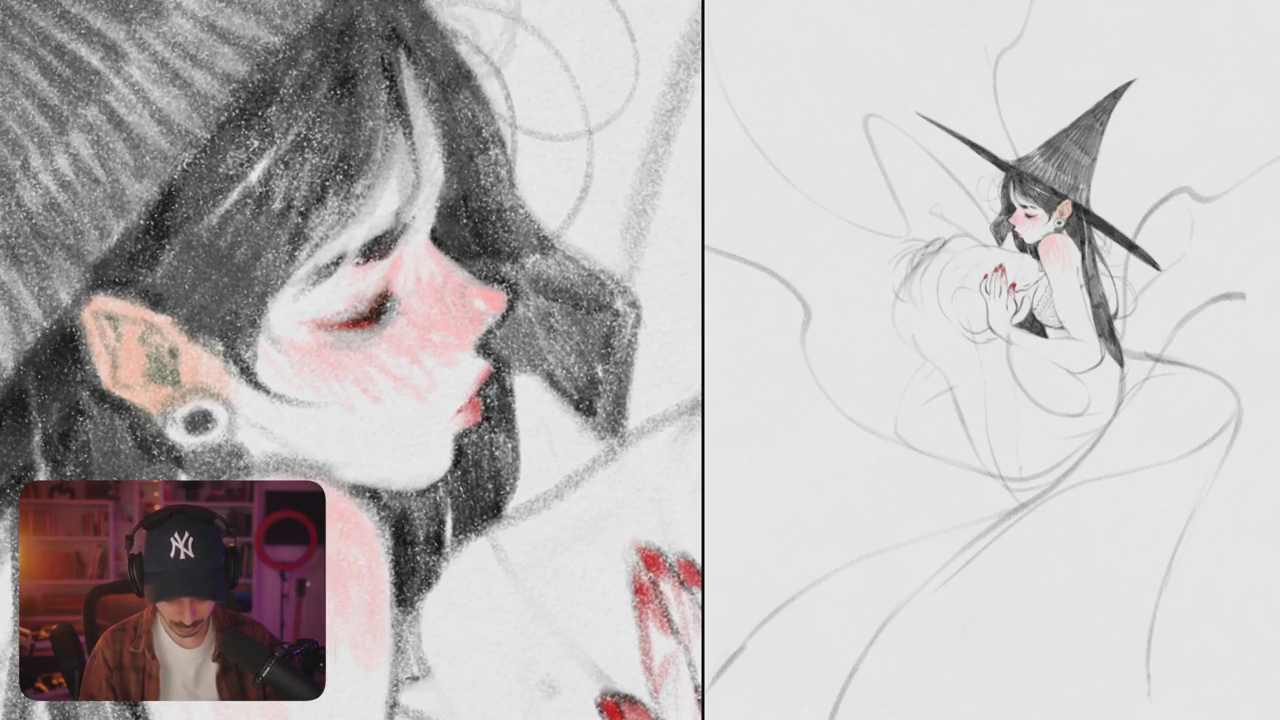
scroll(350, 360, "down", 3)
scroll(350, 360, "down", 2)
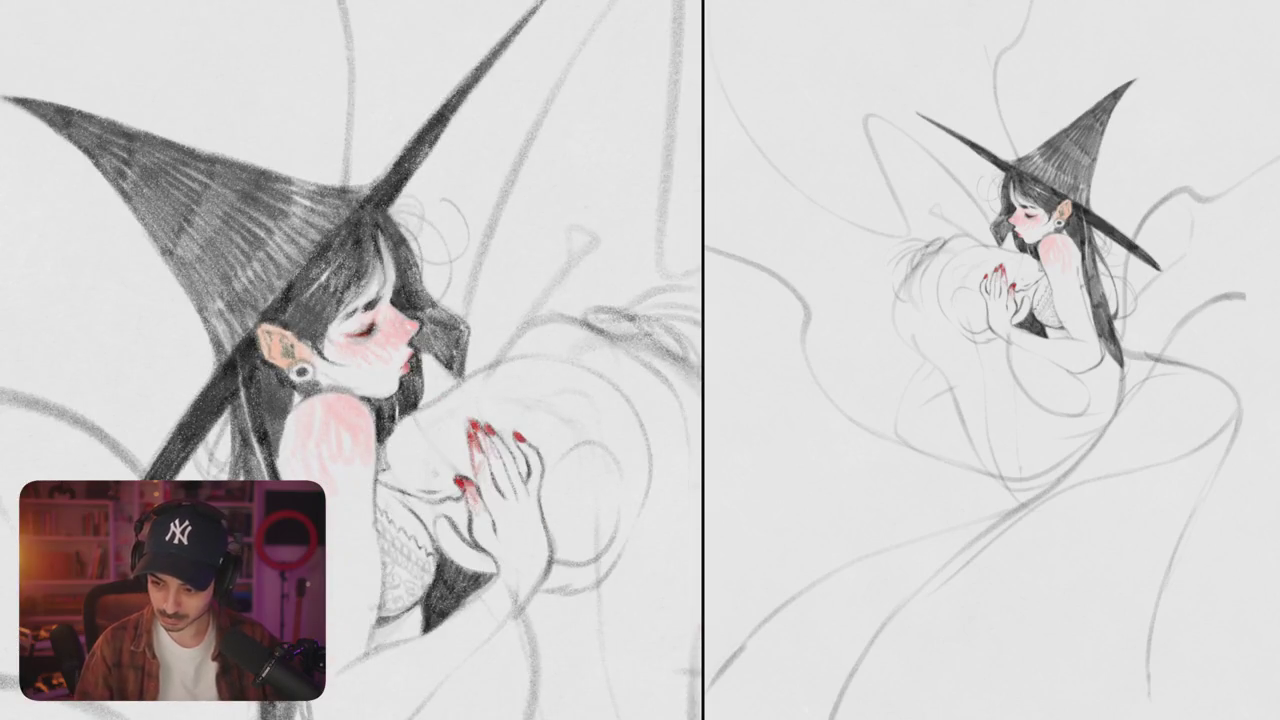
left_click_drag(400, 290, 515, 213)
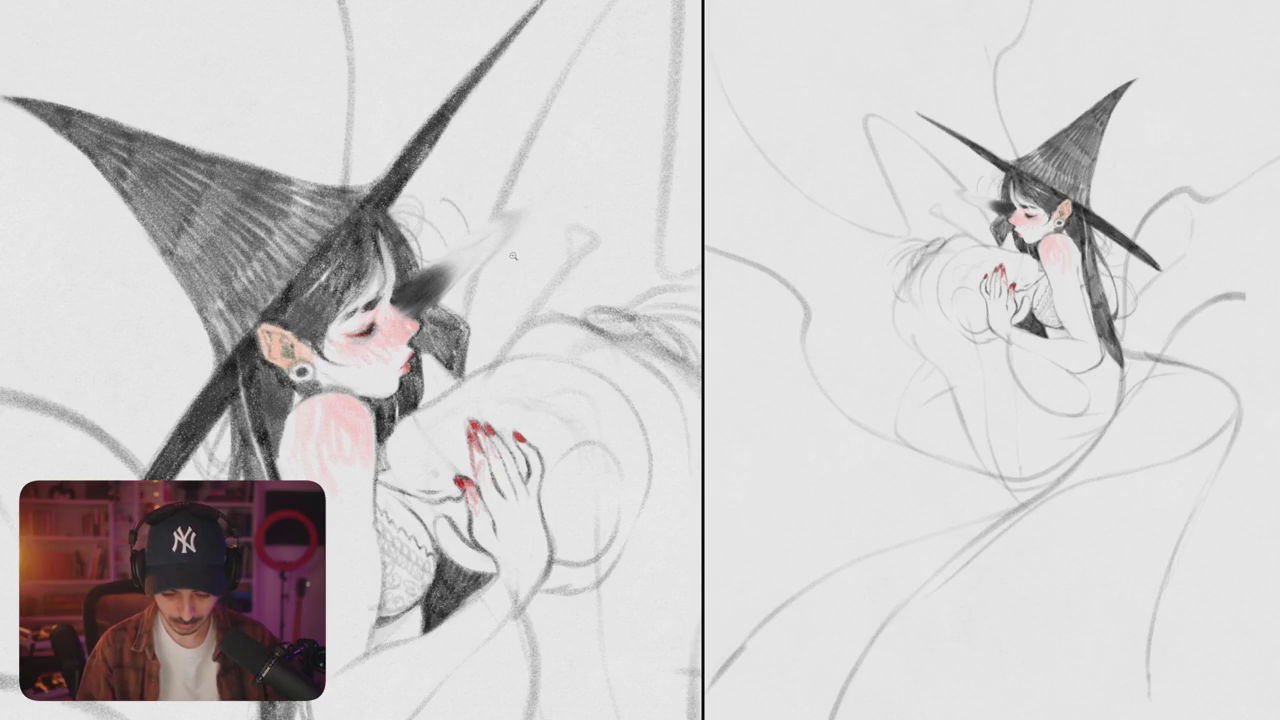
scroll(513, 256, "down", 5)
scroll(350, 300, "up", 5)
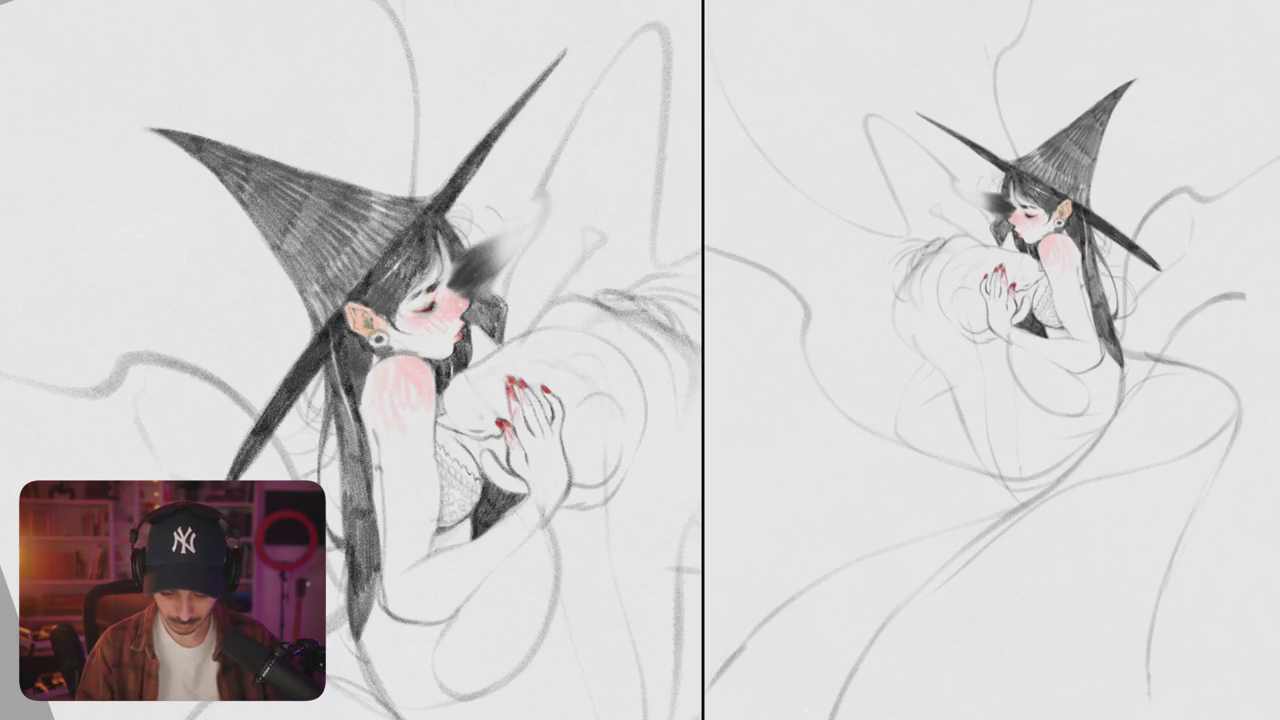
scroll(350, 360, "down", 3)
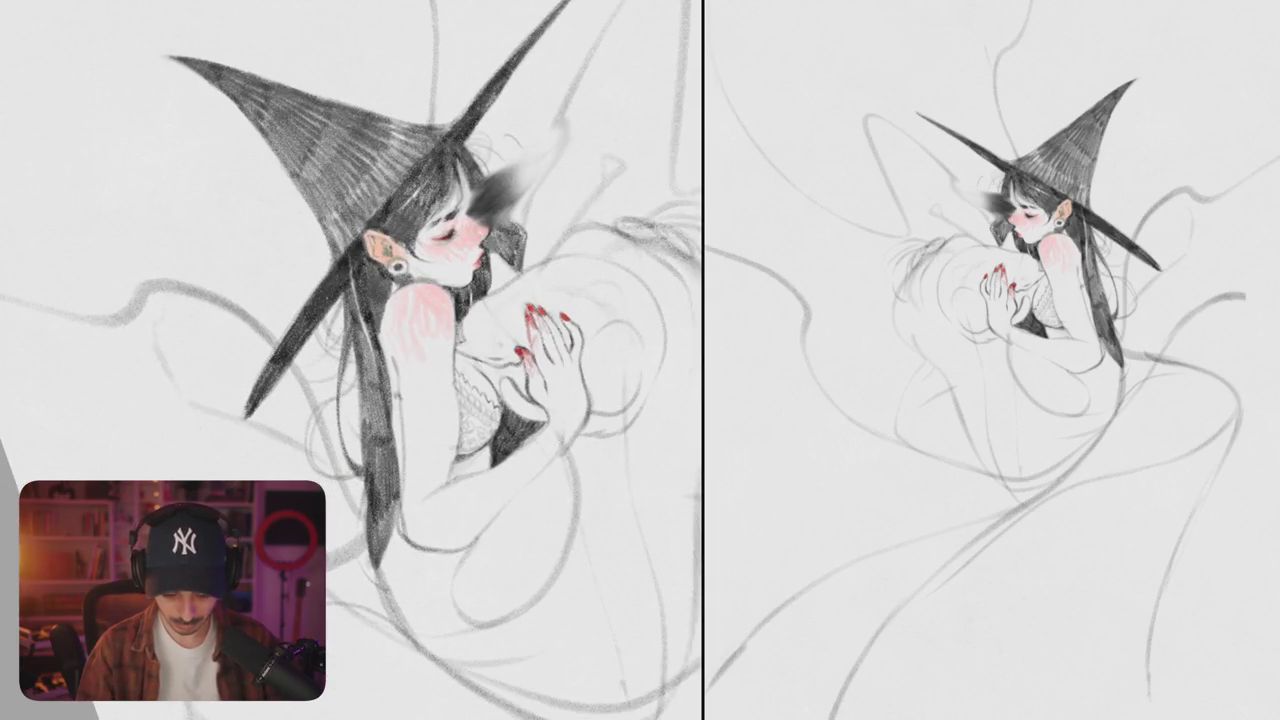
scroll(385, 280, "up", 2)
- Blur the hat brim with soft grey strokes, trim the brim tip and unflip the canvas
left_click_drag(415, 272, 345, 355)
key("ctrl+z")
left_click_drag(425, 265, 345, 352)
left_click_drag(375, 310, 315, 376)
mouse_move(360, 333)
left_mouse_down()
mouse_move(290, 395)
mouse_move(355, 350)
left_mouse_up()
scroll(330, 375, "down", 3)
left_click_drag(420, 240, 375, 268)
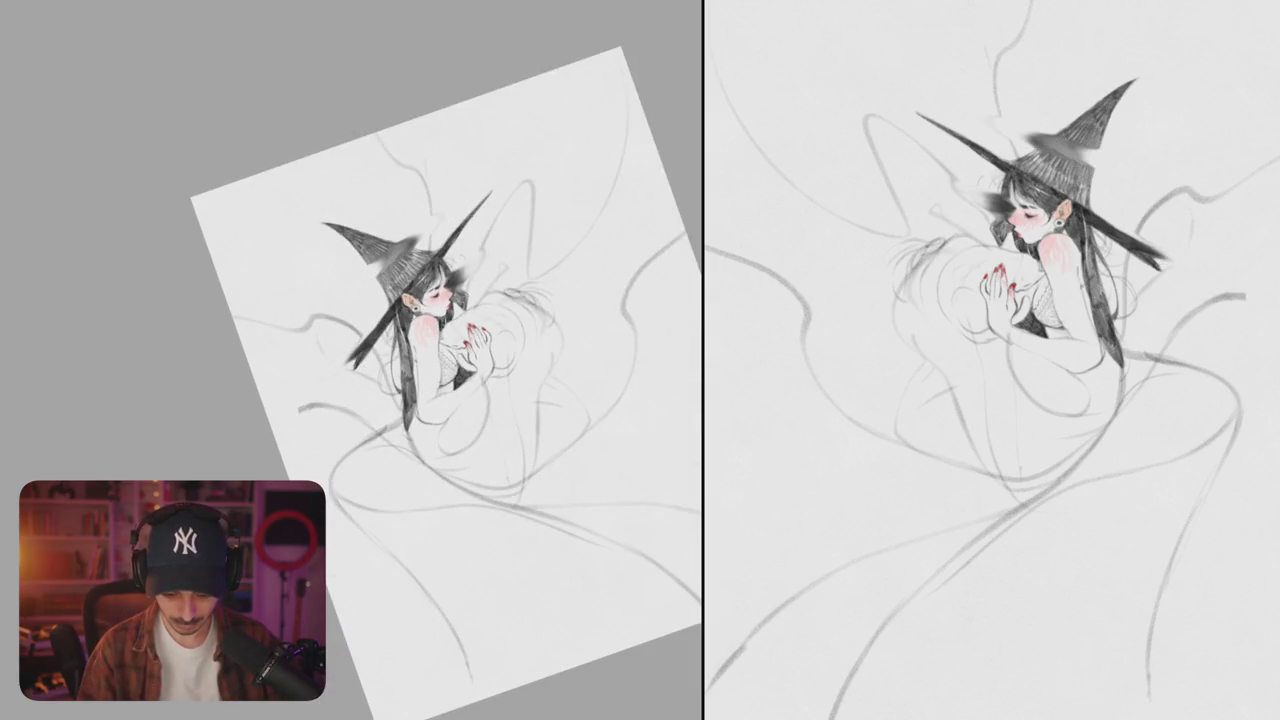
key("h")
scroll(500, 370, "up", 3)
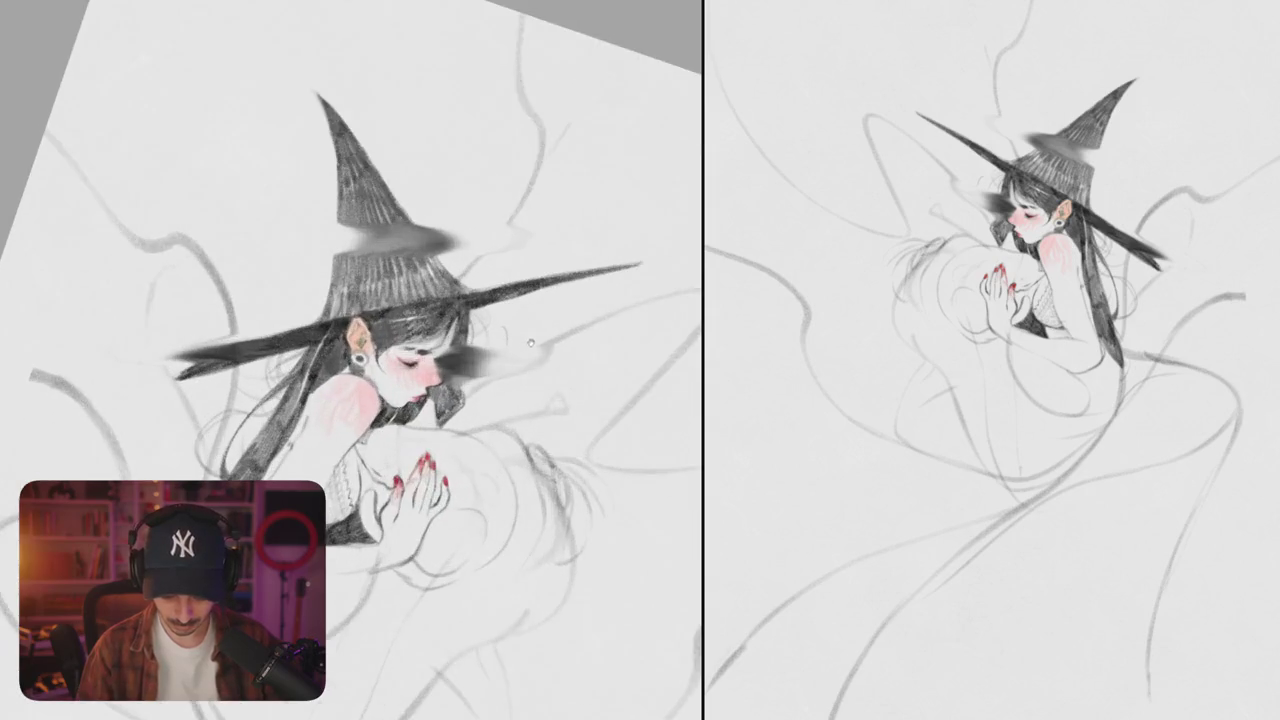
scroll(519, 298, "up", 2)
- Refine the dark pencil shading along the arm and around the hand outline
mouse_move(519, 298)
left_mouse_down()
mouse_move(531, 272)
mouse_move(605, 360)
mouse_move(560, 330)
mouse_move(500, 320)
mouse_move(418, 345)
left_mouse_up()
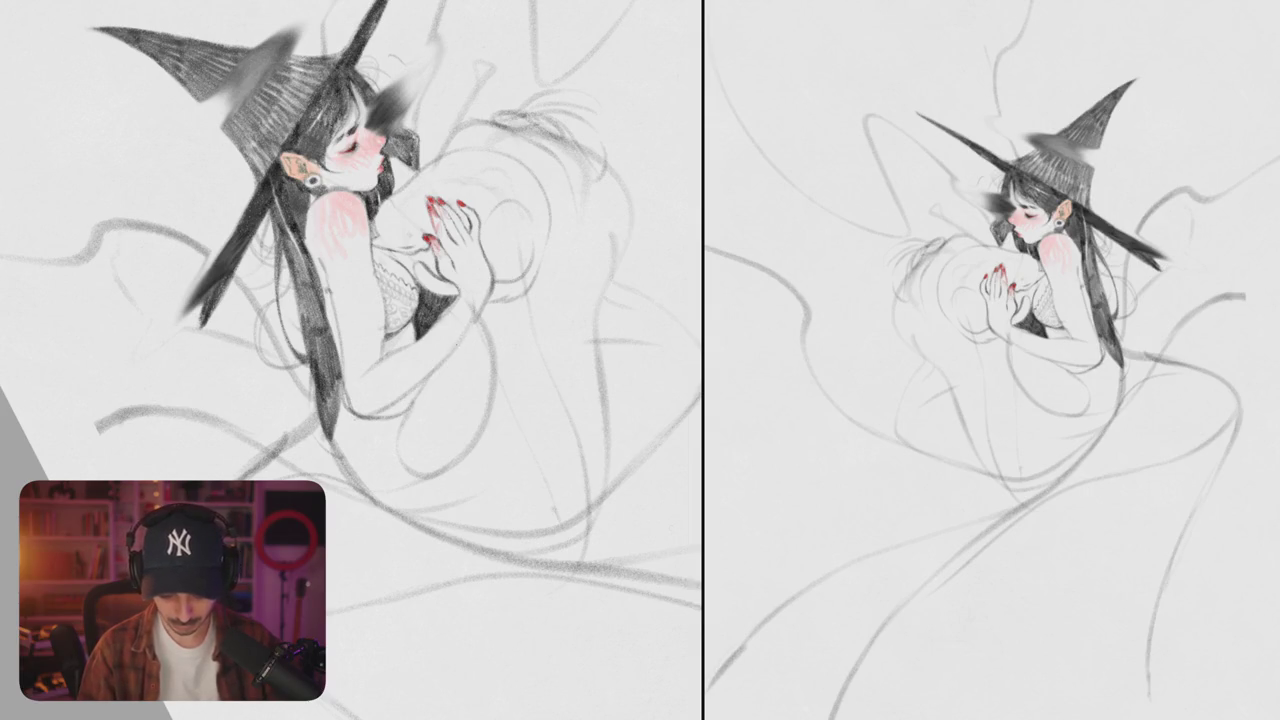
left_click_drag(400, 300, 450, 400)
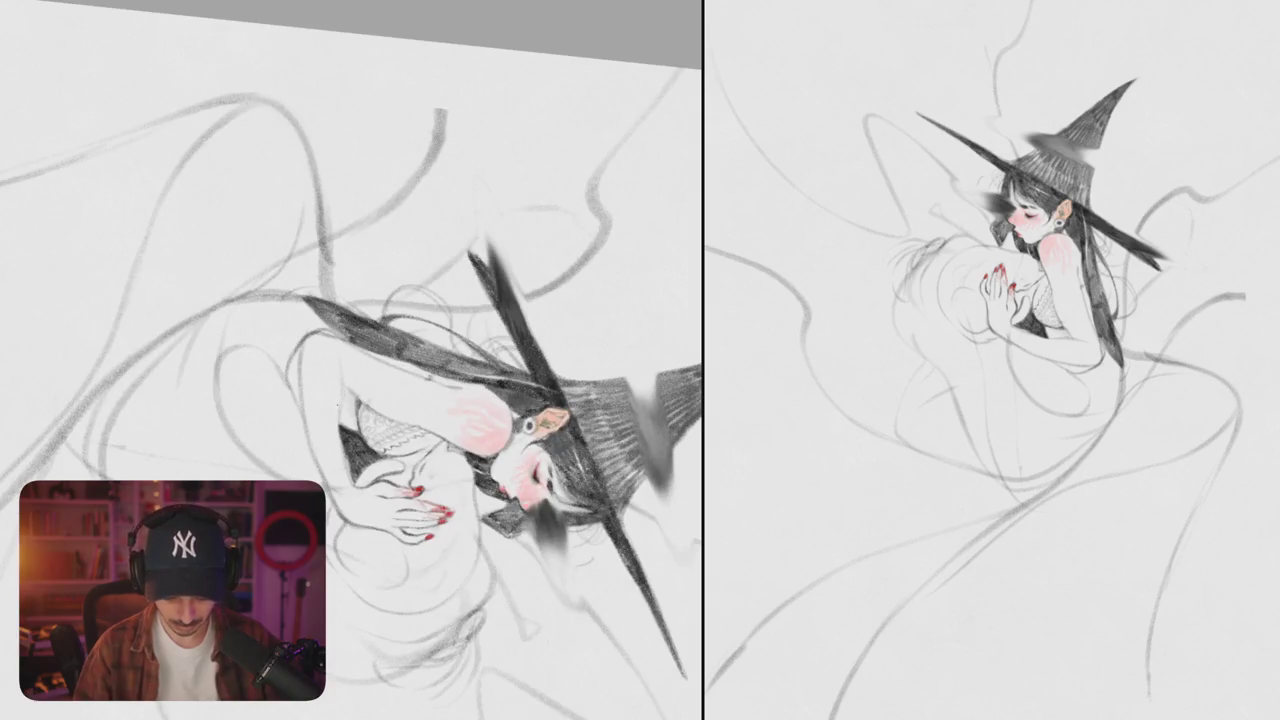
left_click_drag(346, 430, 348, 480)
left_click_drag(340, 360, 355, 485)
left_click_drag(420, 450, 300, 250)
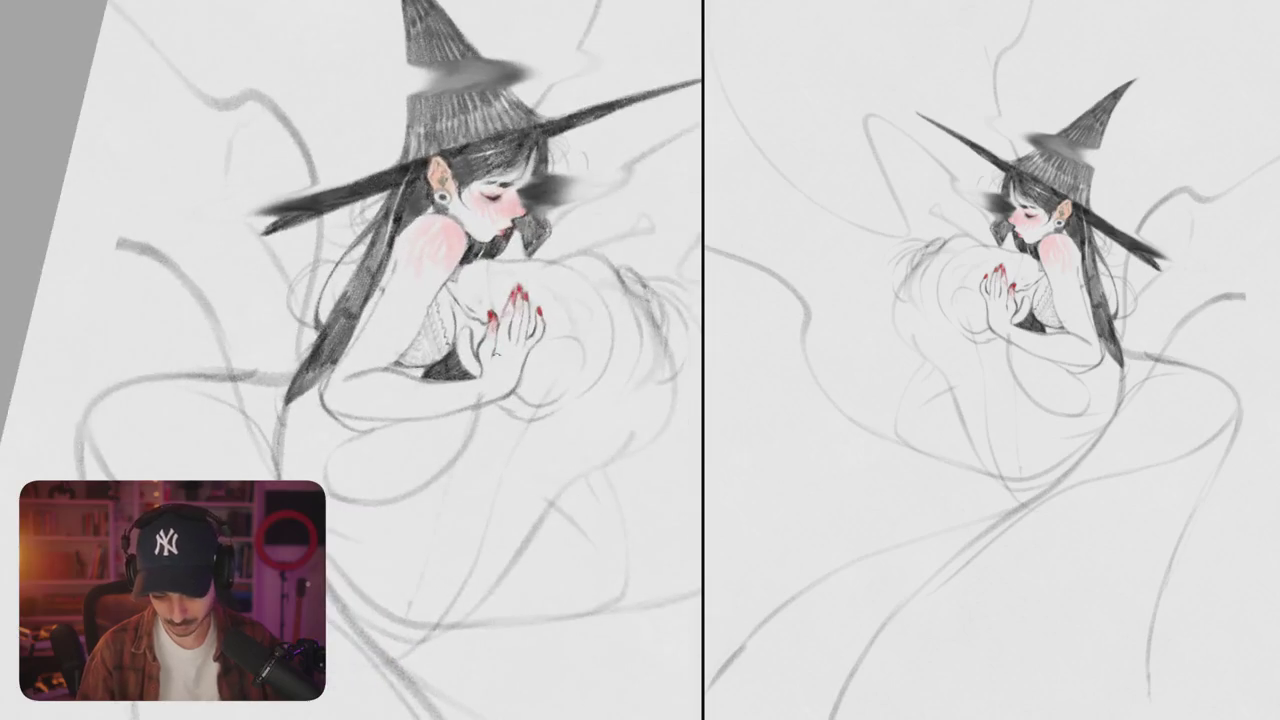
scroll(350, 360, "up", 5)
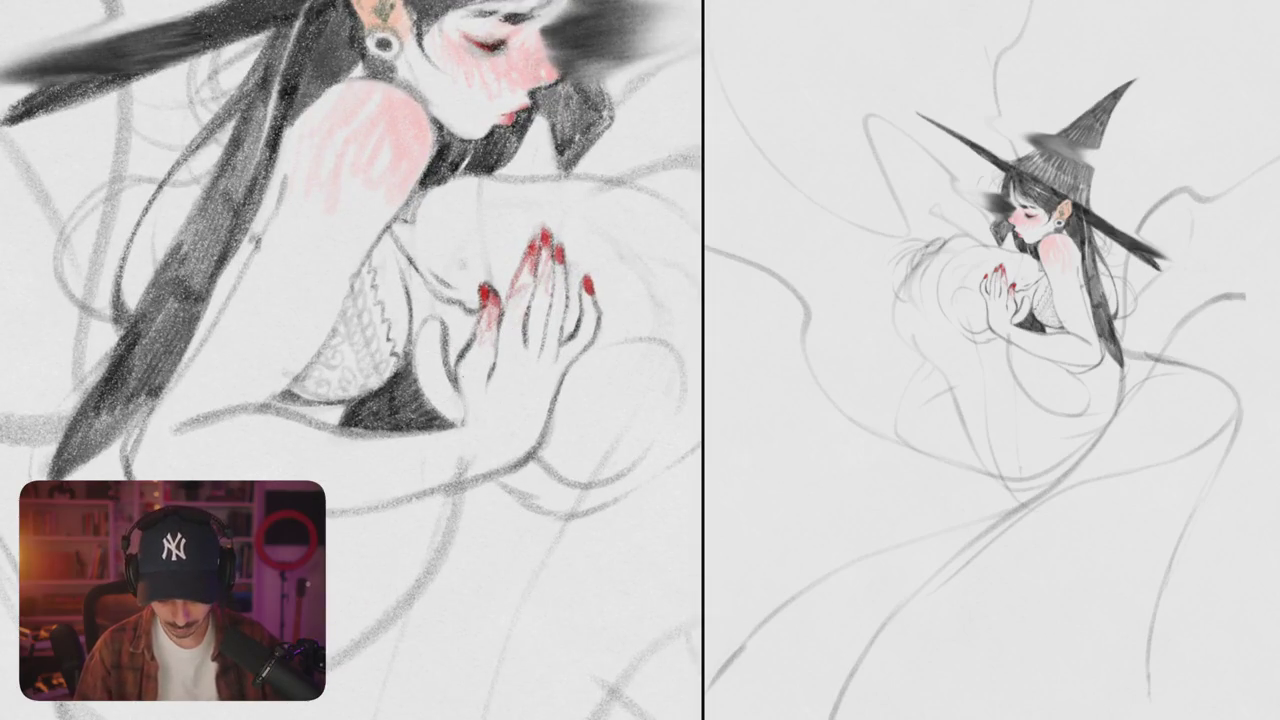
mouse_move(460, 370)
left_mouse_down()
mouse_move(462, 424)
mouse_move(484, 426)
mouse_move(472, 430)
left_mouse_up()
key("ctrl+z")
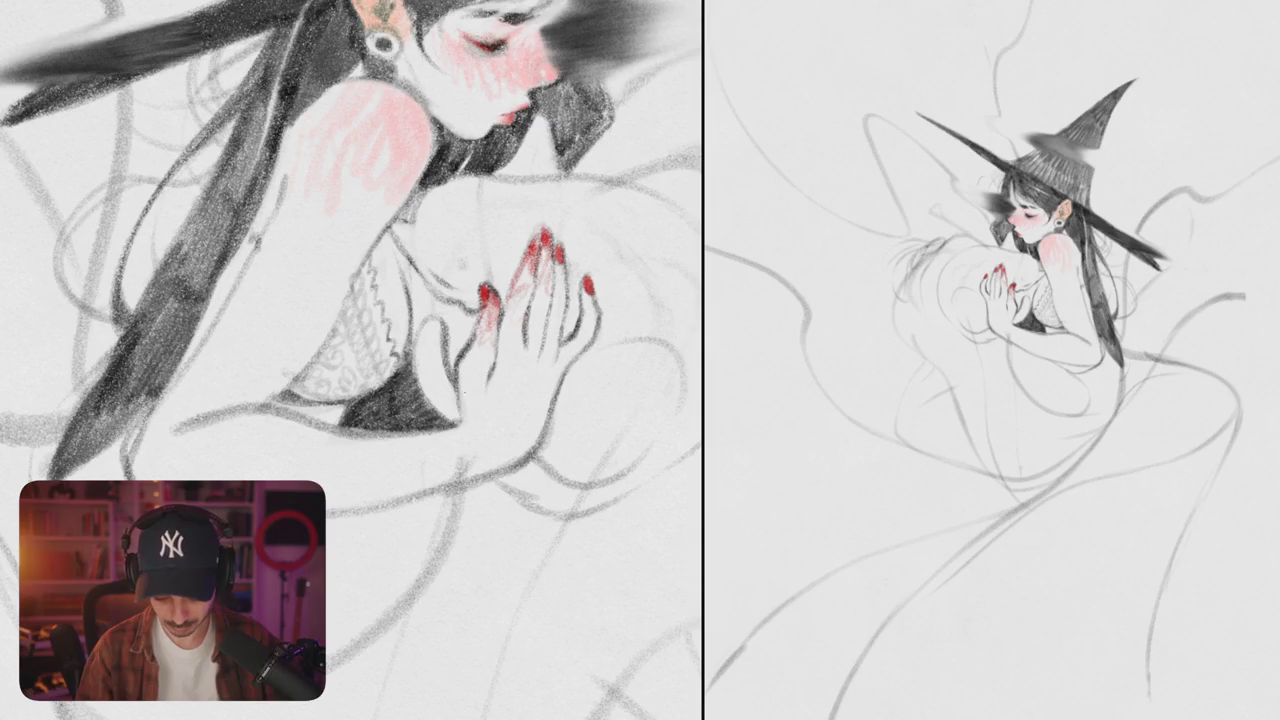
scroll(351, 360, "down", 5)
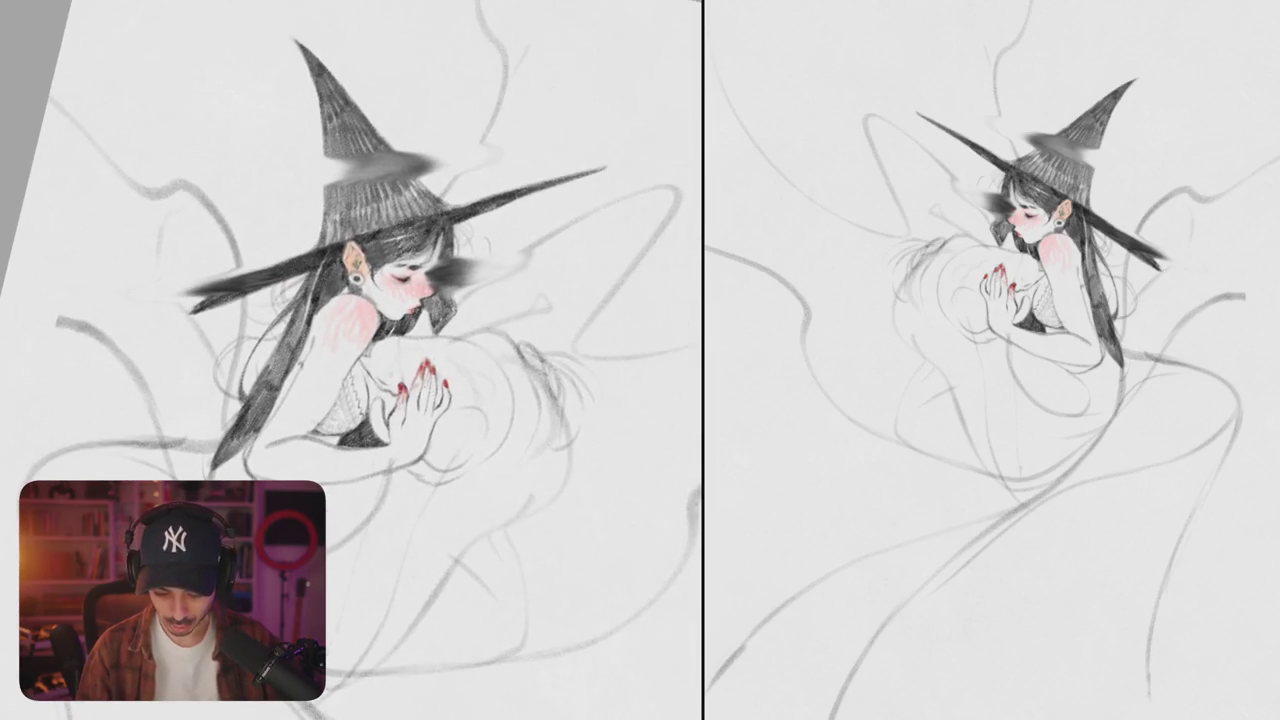
scroll(351, 360, "up", 5)
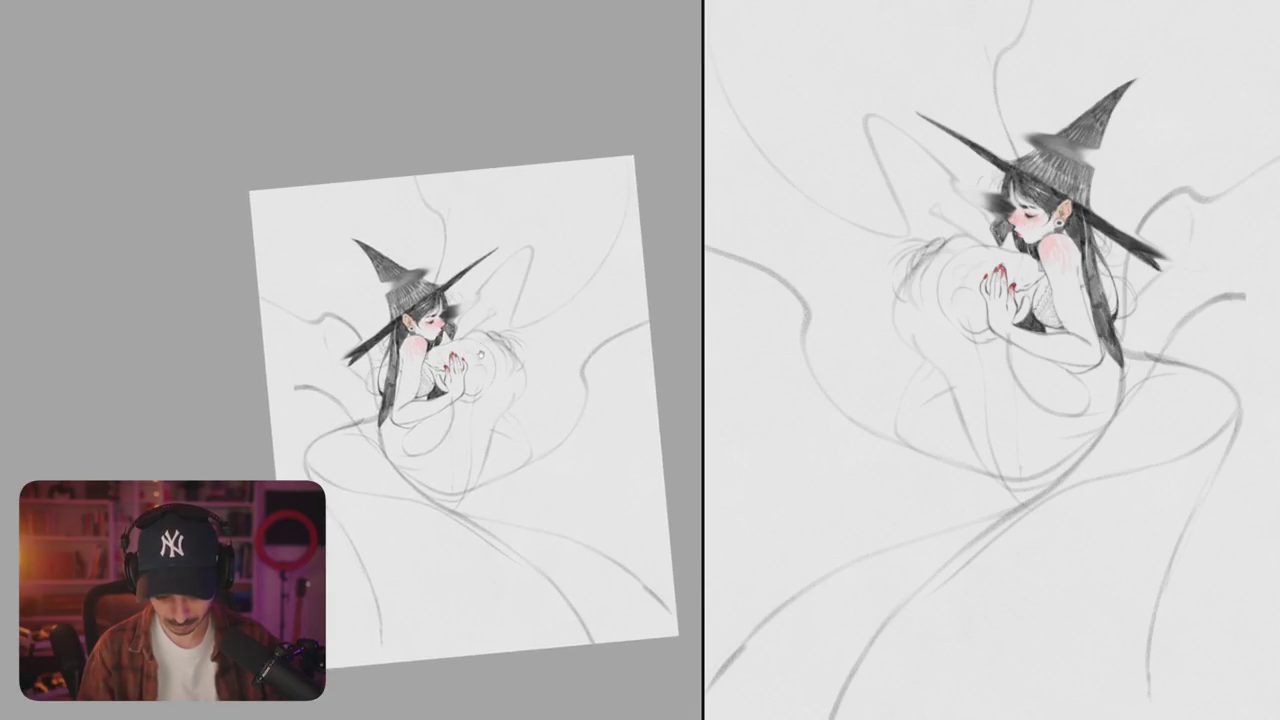
- Darken the hip line and try out new leg-contour curves on the lower body
left_click_drag(430, 367, 488, 350)
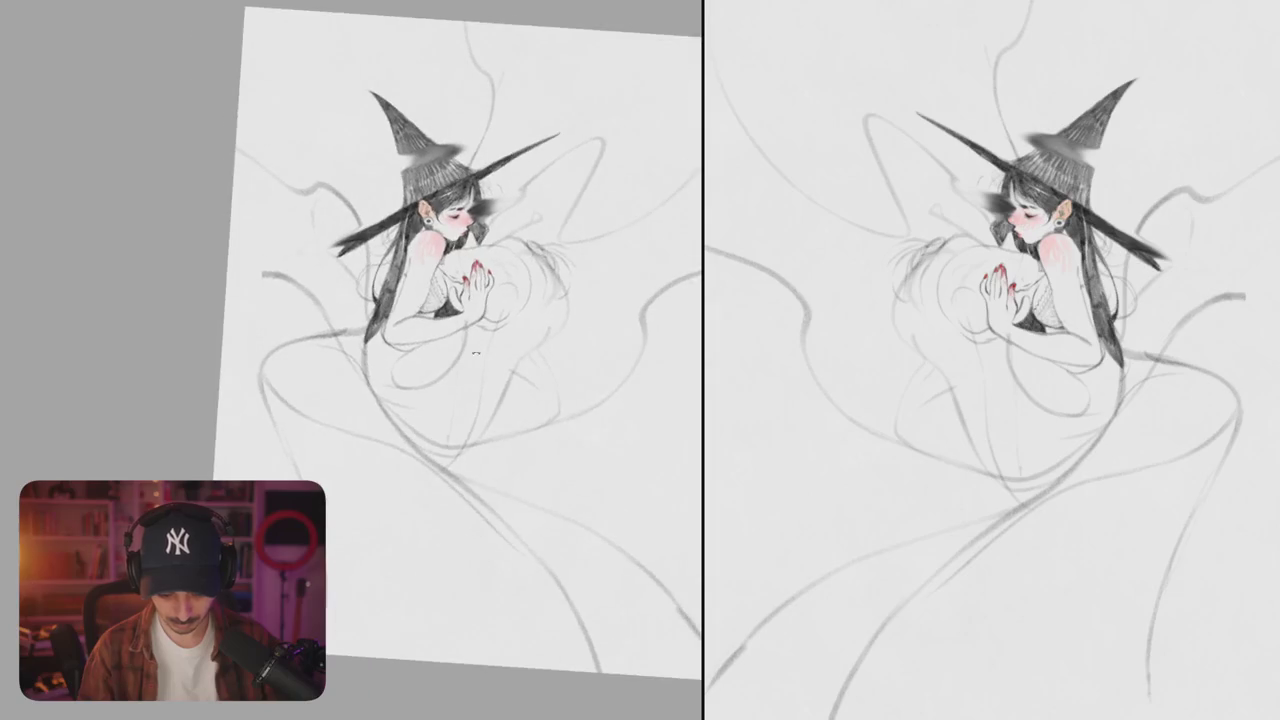
scroll(353, 330, "up", 3)
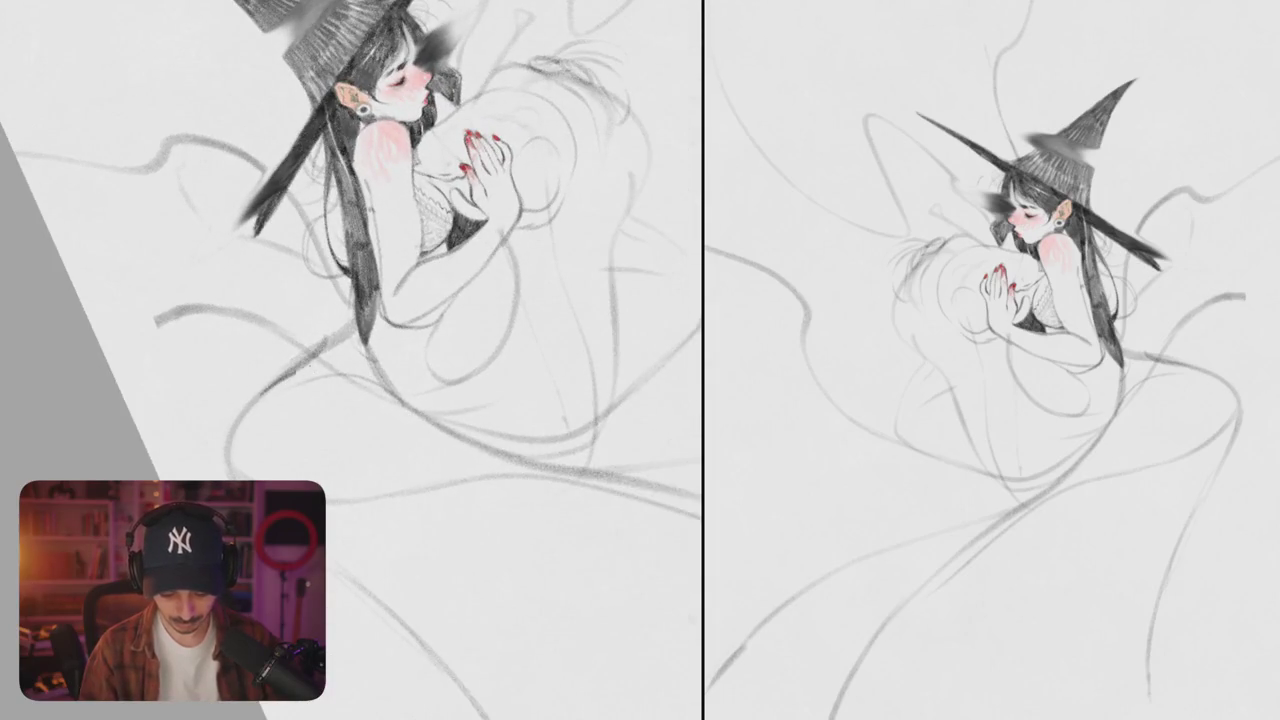
left_click_drag(294, 368, 370, 353)
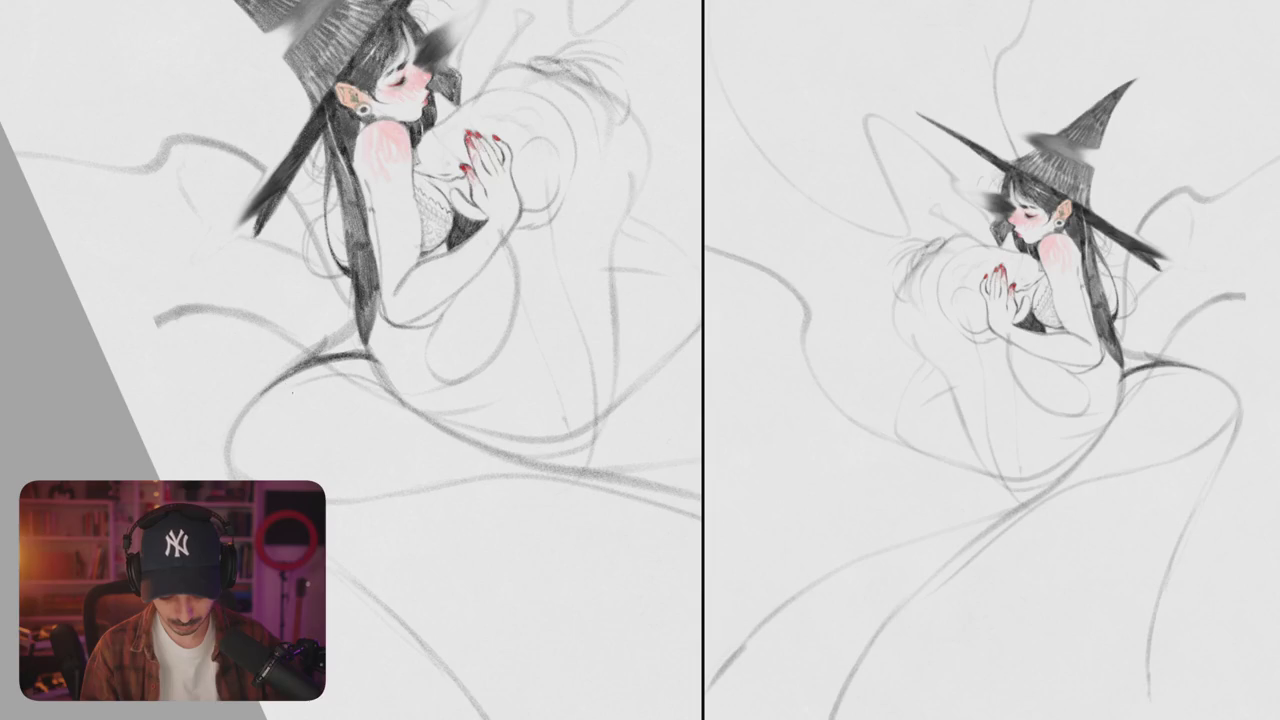
mouse_move(45, 250)
left_mouse_down()
mouse_move(305, 250)
mouse_move(284, 304)
mouse_move(418, 518)
left_mouse_up()
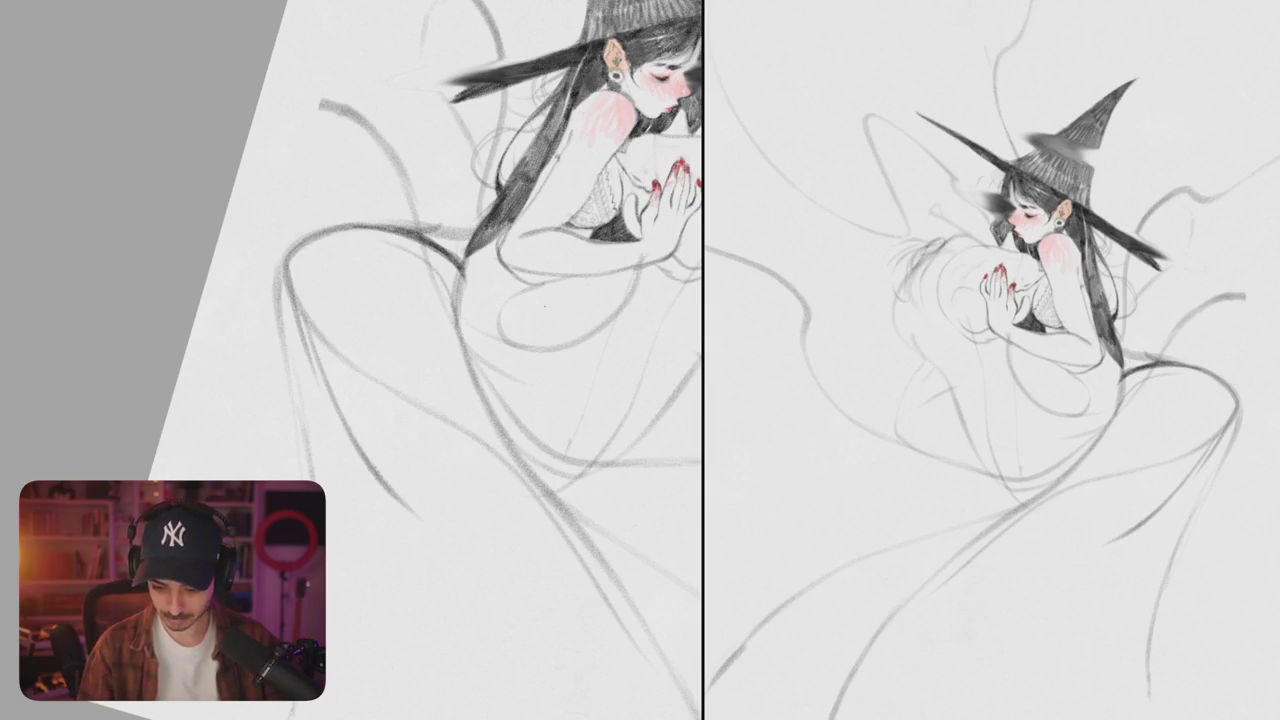
left_click_drag(572, 276, 468, 350)
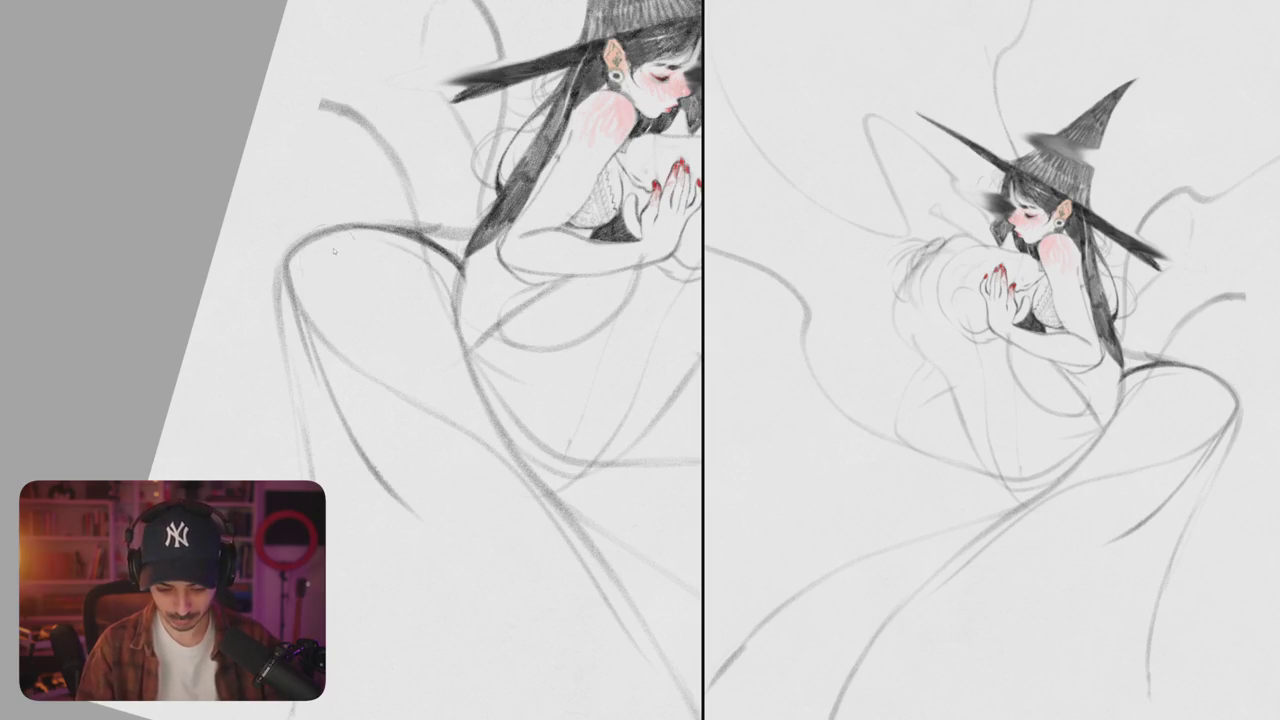
key("ctrl+z")
left_click_drag(395, 222, 305, 330)
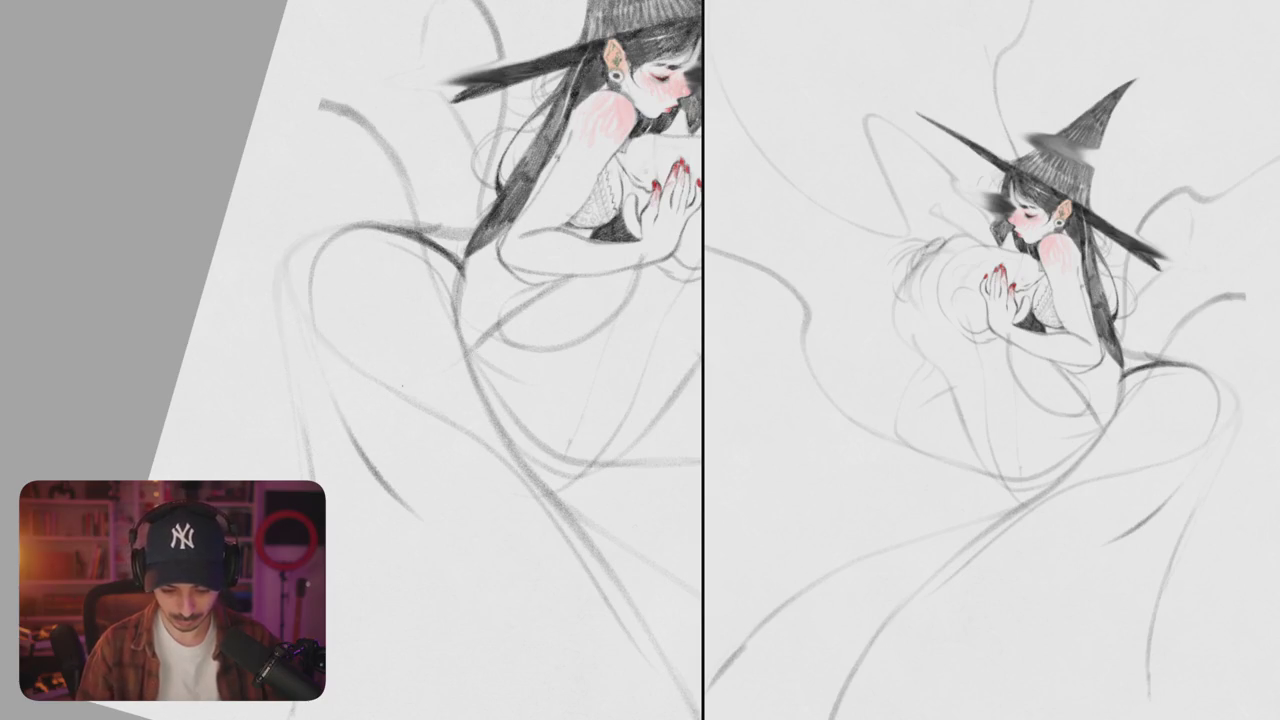
mouse_move(412, 270)
left_mouse_down()
mouse_move(442, 306)
mouse_move(472, 518)
left_mouse_up()
mouse_move(464, 466)
left_mouse_down()
mouse_move(482, 540)
mouse_move(400, 566)
left_mouse_up()
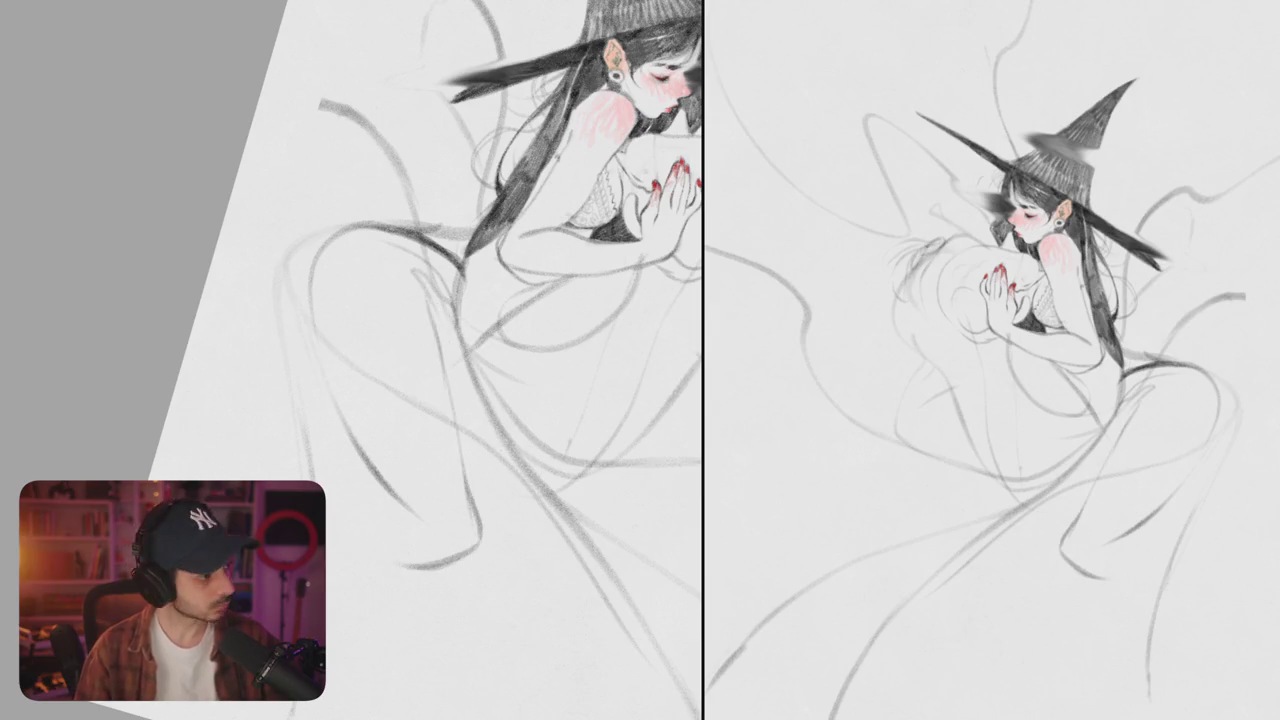
key("ctrl+z")
key("ctrl+z")
key("ctrl+z")
key("ctrl+z")
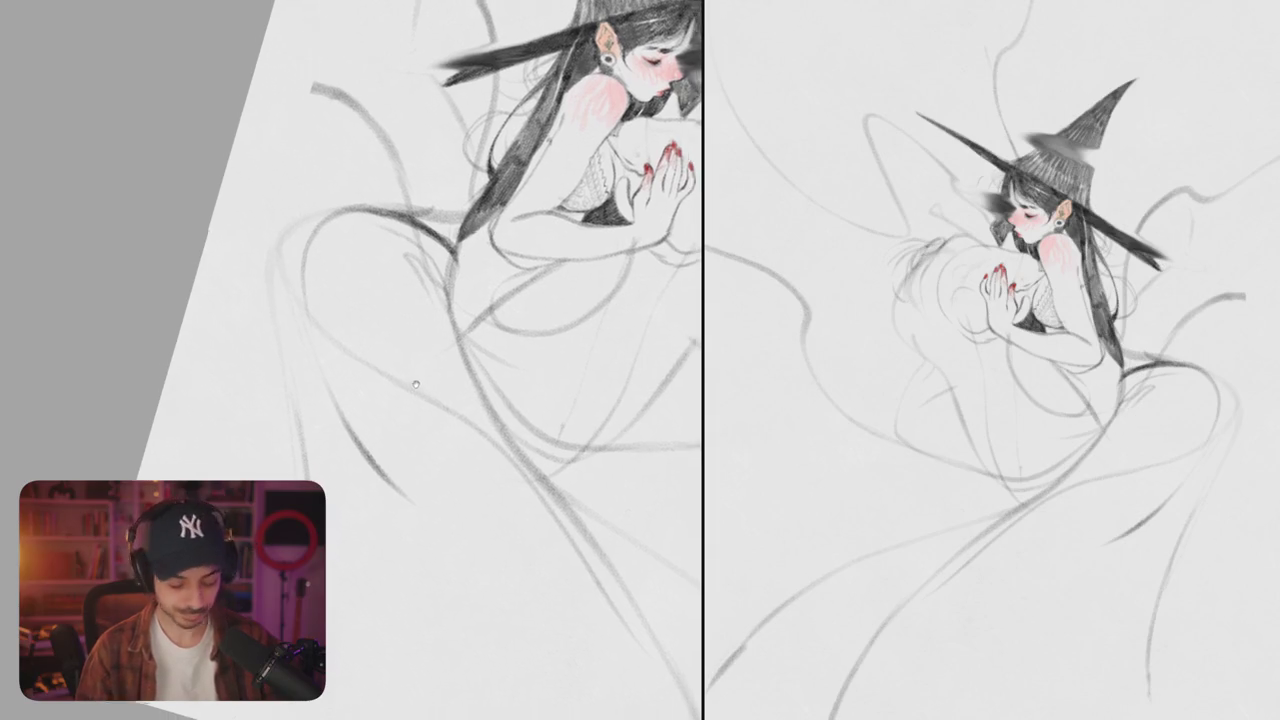
- Draw a long line down the left leg edge and add strokes to the lower-body sketch
left_click_drag(418, 388, 388, 388)
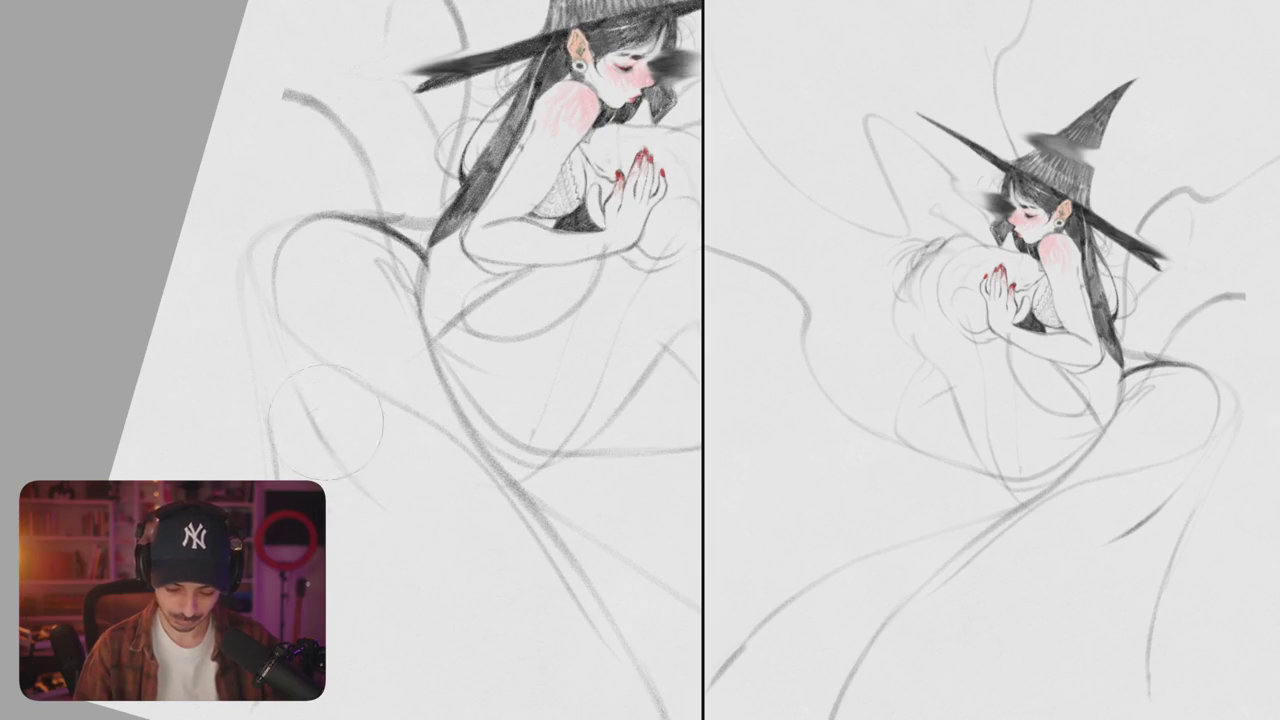
mouse_move(334, 210)
left_mouse_down()
mouse_move(276, 252)
mouse_move(274, 440)
left_mouse_up()
key("ctrl+z")
left_click_drag(290, 210, 270, 330)
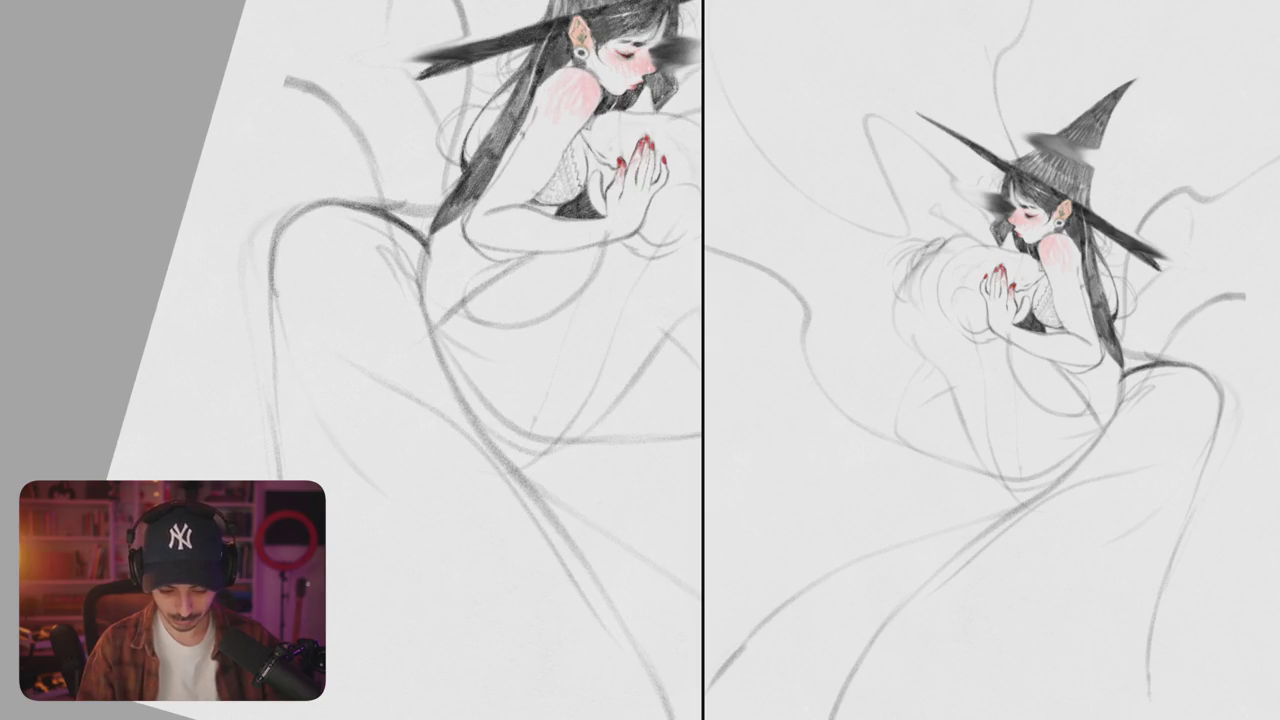
left_click_drag(450, 300, 450, 250)
left_click_drag(500, 300, 549, 252)
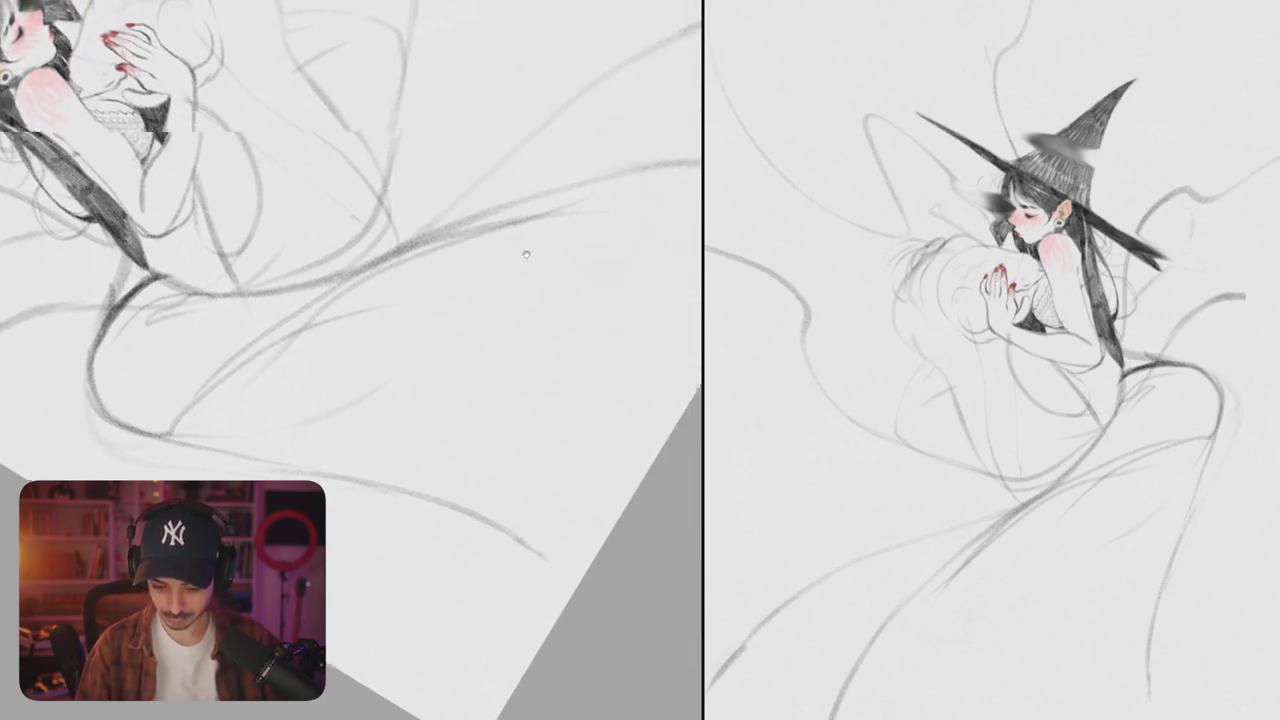
scroll(549, 252, "down", 5)
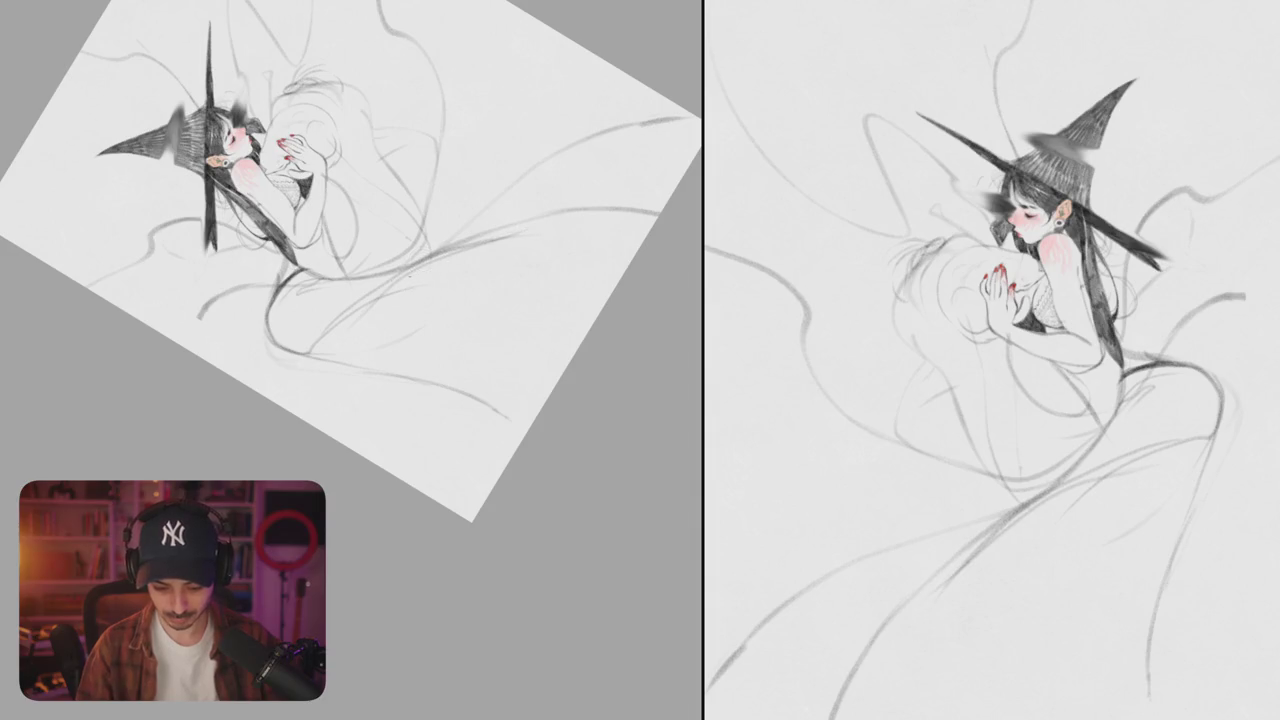
left_click_drag(372, 390, 442, 362)
mouse_move(450, 300)
left_mouse_down()
mouse_move(508, 432)
mouse_move(455, 354)
left_mouse_up()
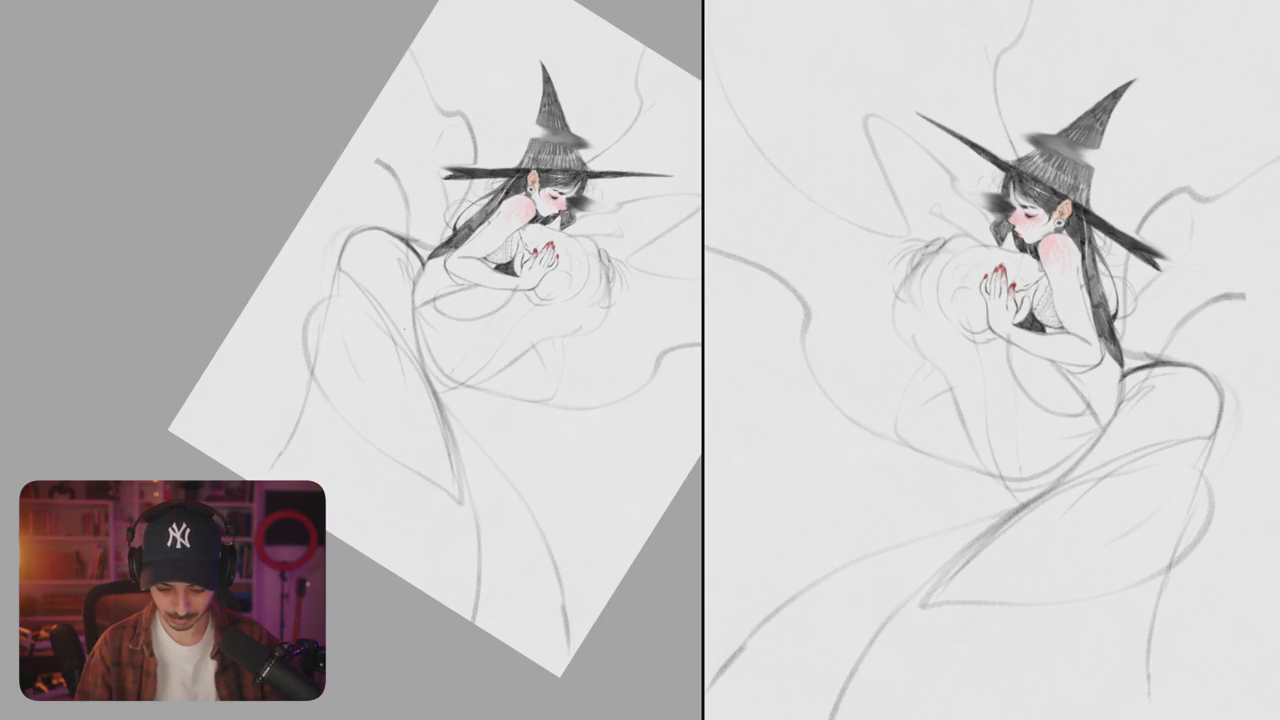
- With the canvas tilted about 45 degrees, redraw a lower-body stroke and erase faint hip lines
left_click_drag(405, 330, 424, 470)
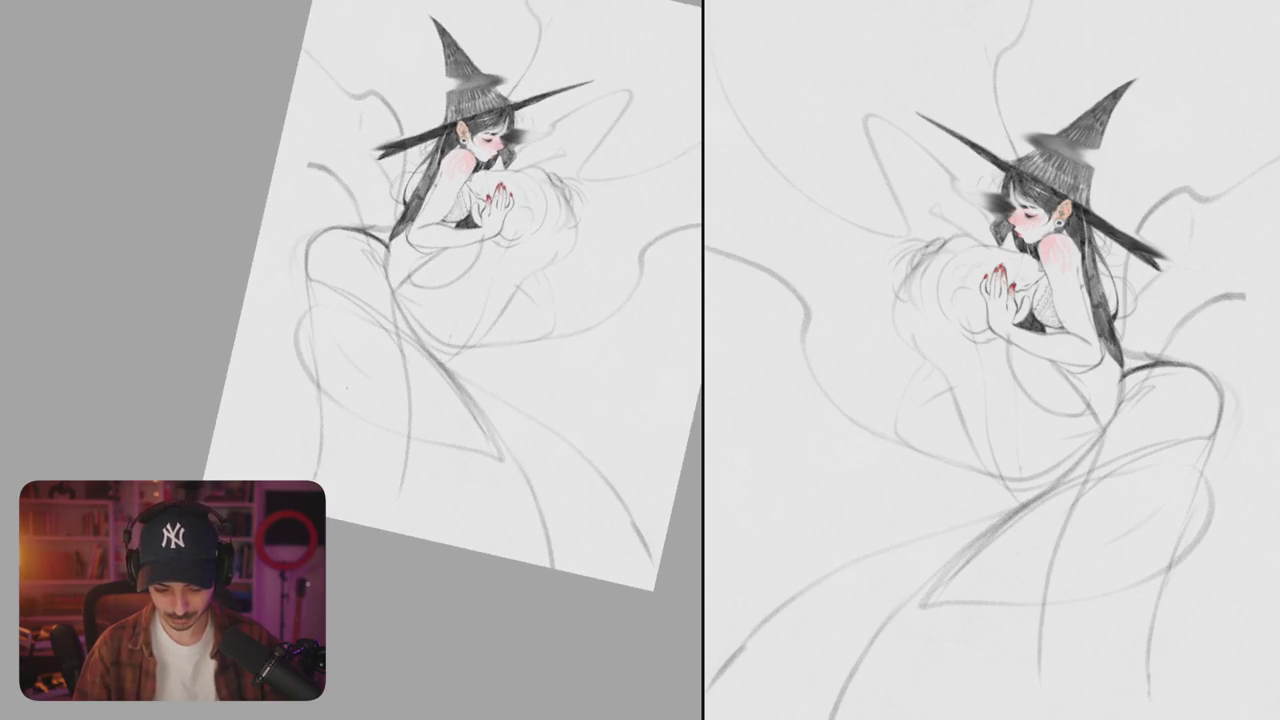
left_click_drag(350, 395, 320, 466)
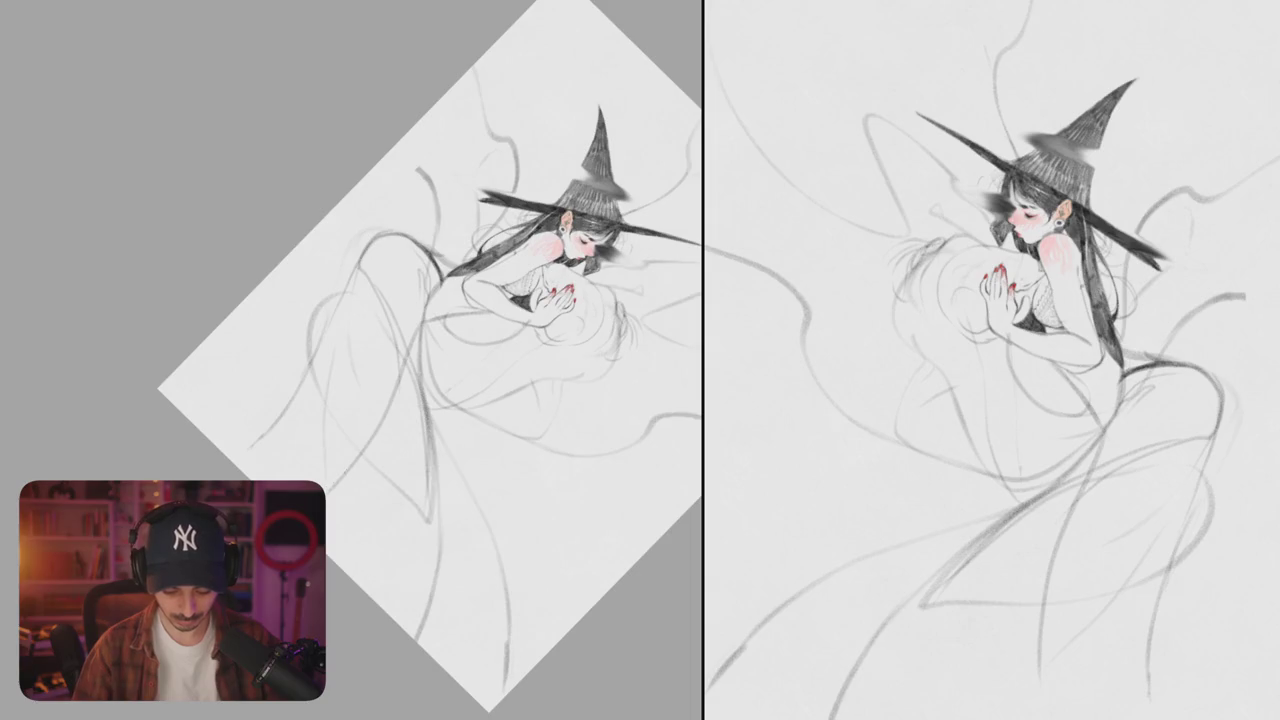
left_click_drag(314, 385, 290, 480)
key("ctrl+z")
left_click_drag(340, 336, 298, 478)
mouse_move(322, 401)
left_mouse_down()
mouse_move(507, 254)
mouse_move(316, 424)
mouse_move(413, 390)
left_mouse_up()
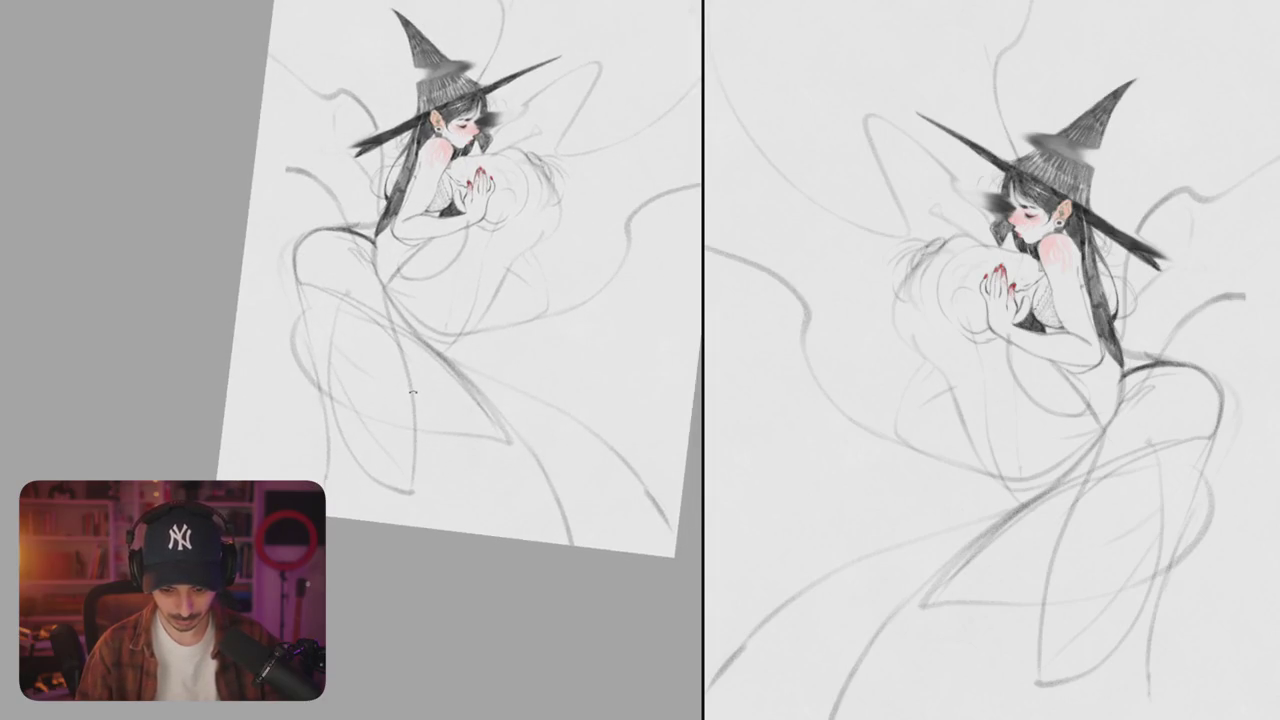
left_click_drag(424, 381, 450, 294)
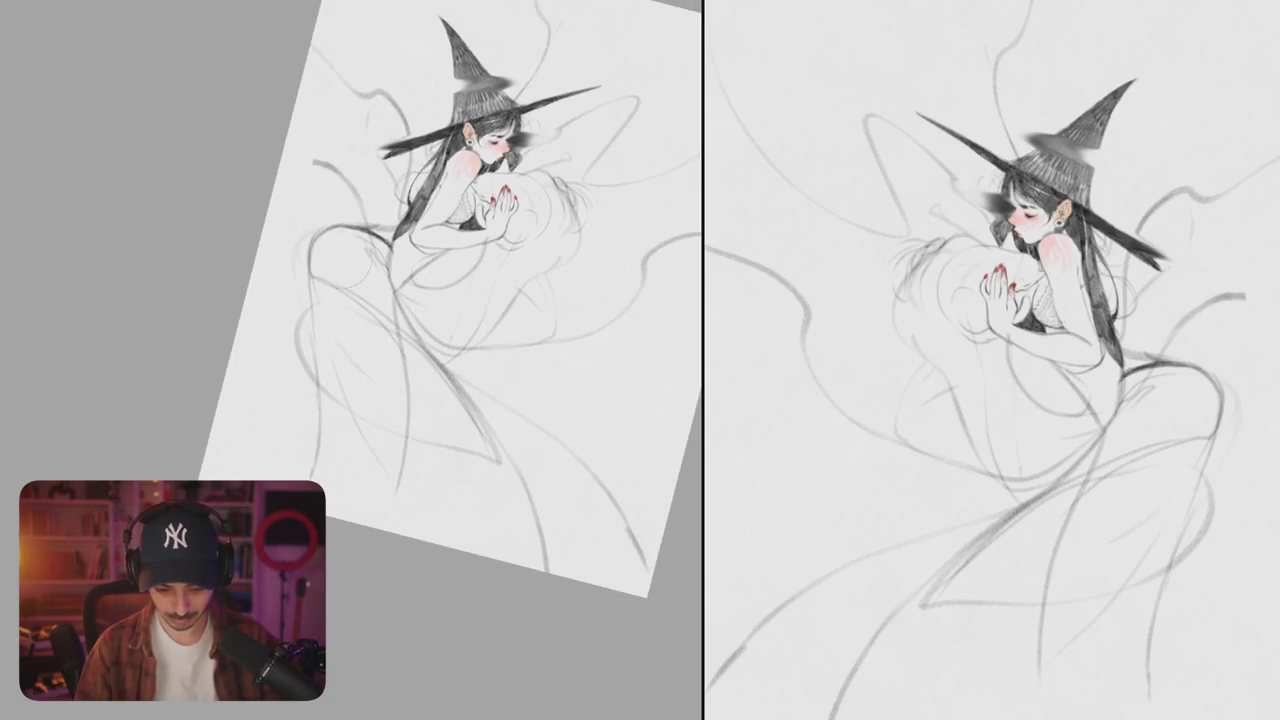
left_click_drag(340, 230, 358, 255)
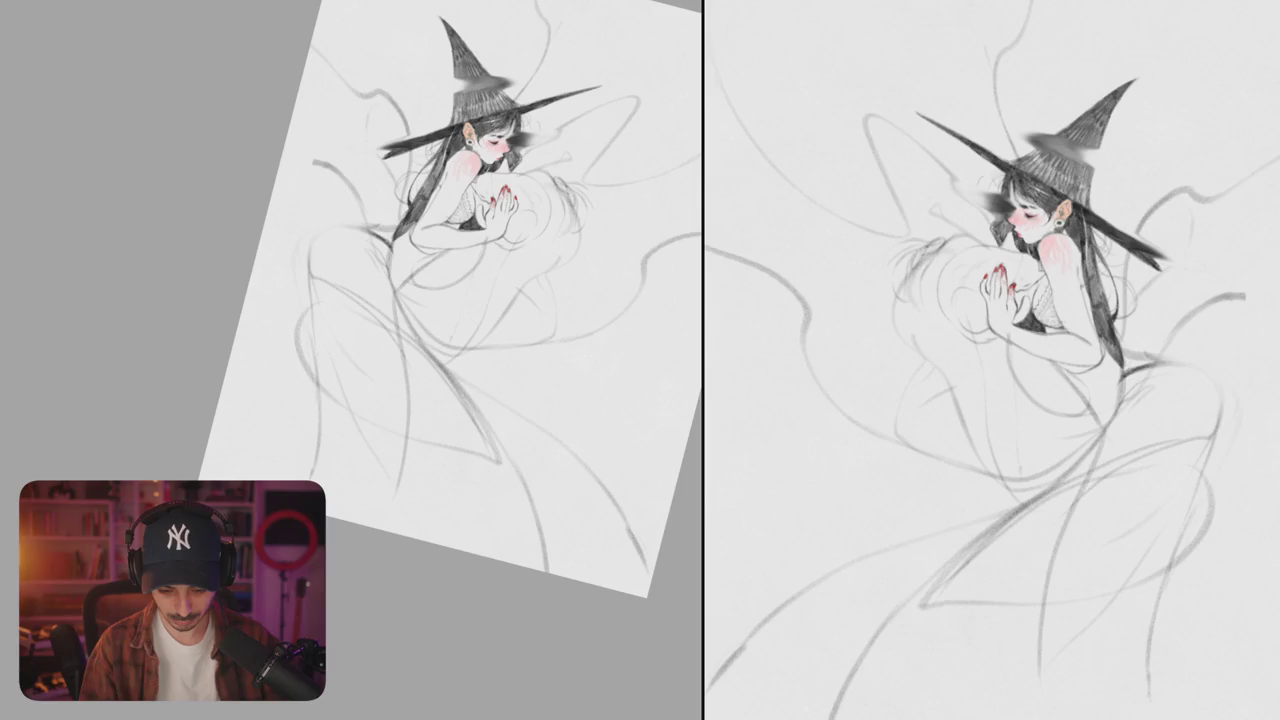
mouse_move(374, 230)
left_mouse_down()
mouse_move(445, 535)
mouse_move(400, 300)
left_mouse_up()
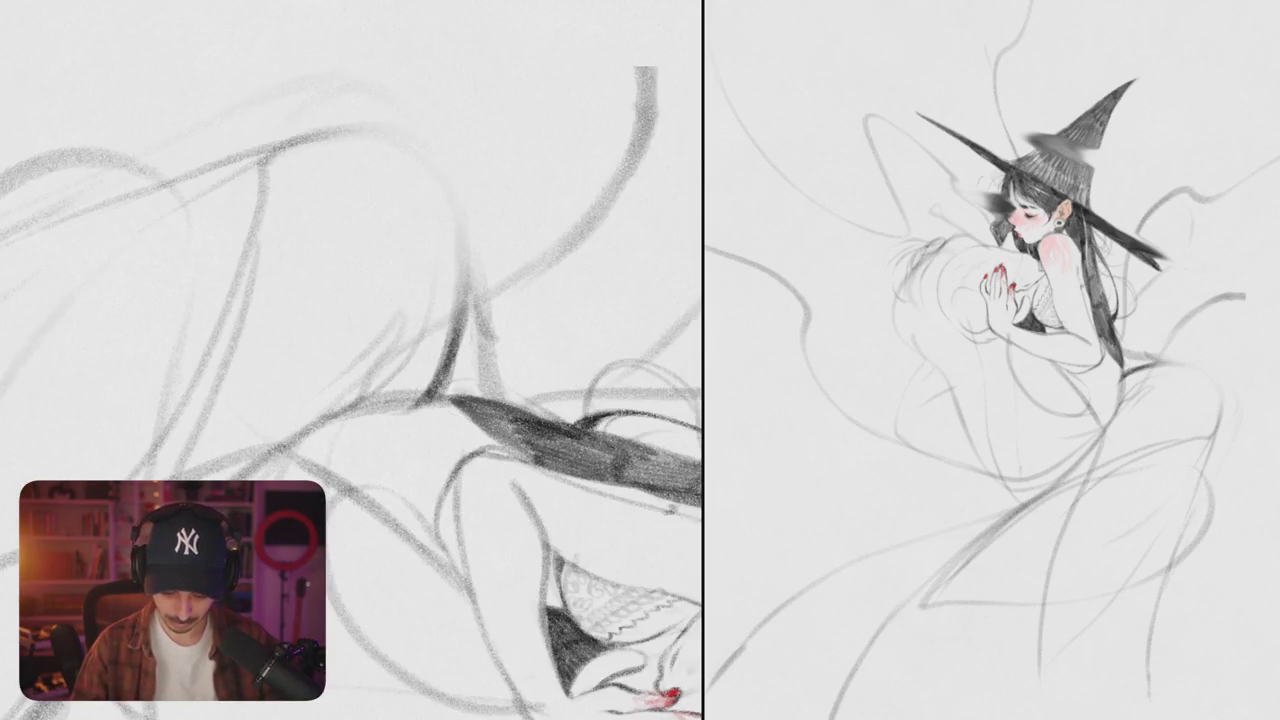
- Lighten a faint stroke, darken the body contour and draw the bodysuit's crotch edge
left_click_drag(488, 295, 490, 350)
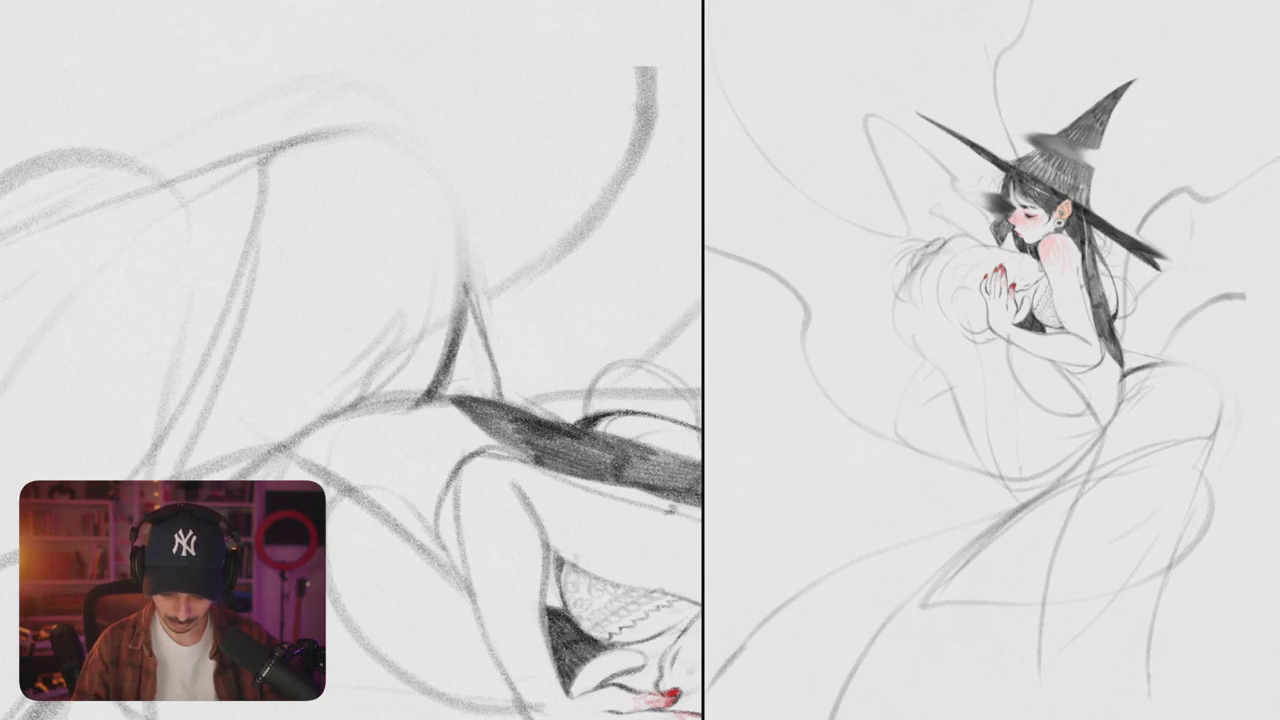
left_click_drag(470, 285, 498, 398)
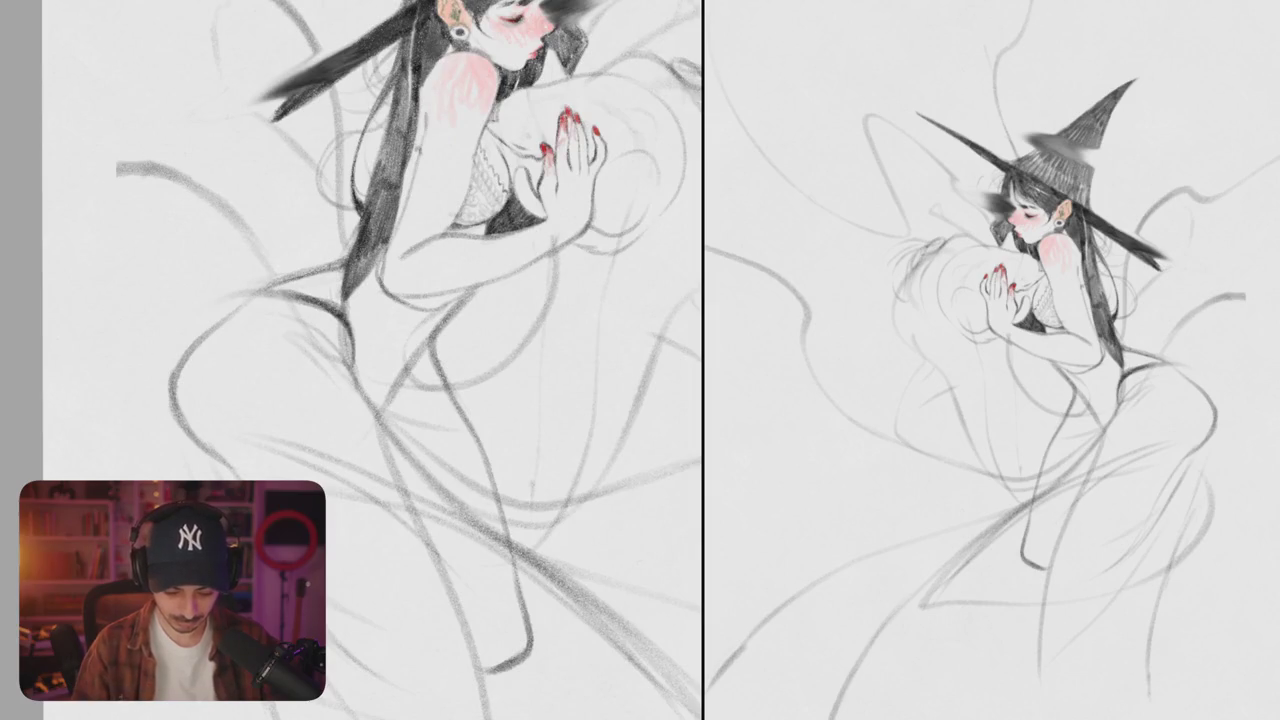
mouse_move(368, 380)
left_mouse_down()
mouse_move(410, 362)
mouse_move(386, 394)
mouse_move(420, 352)
left_mouse_up()
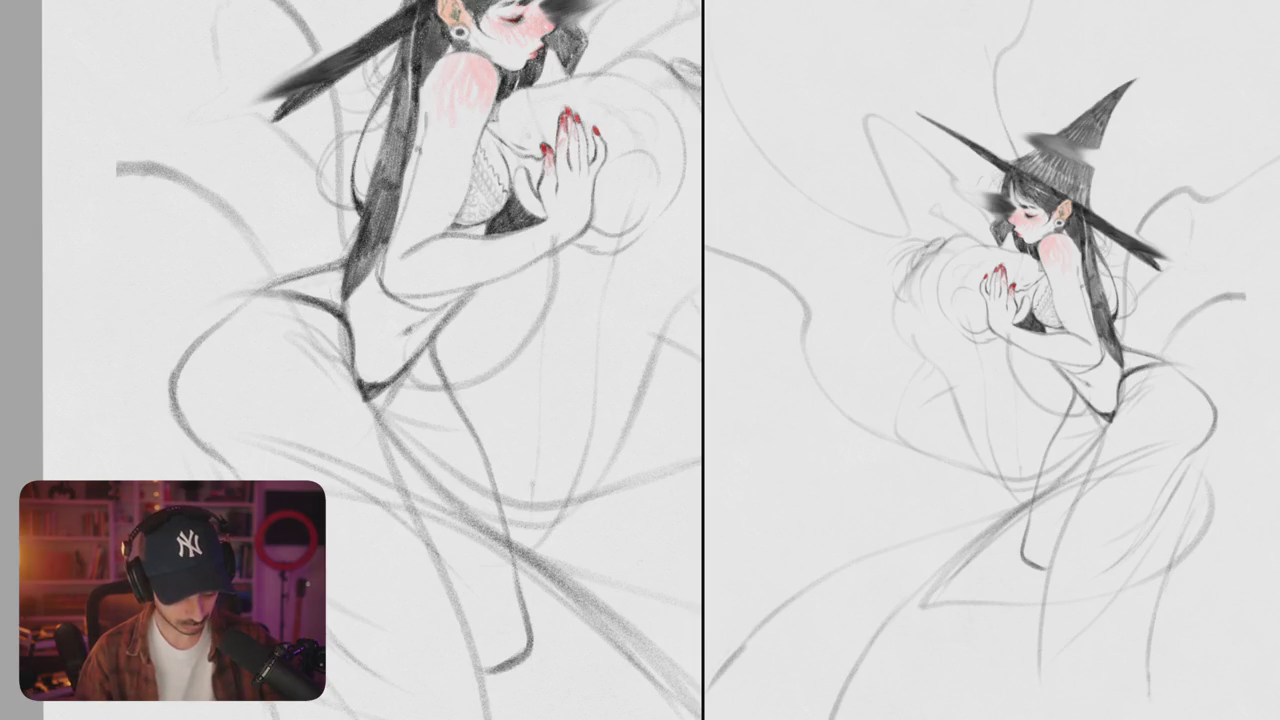
scroll(372, 360, "down", 5)
scroll(372, 360, "up", 5)
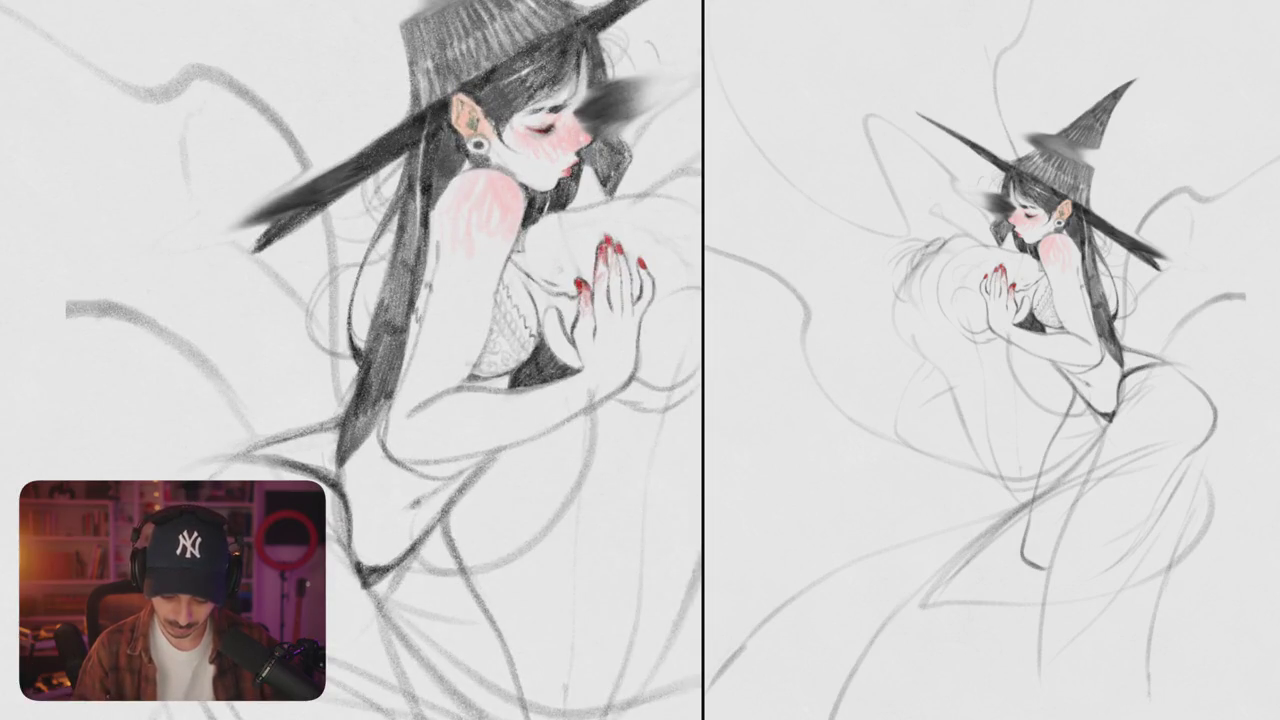
- Lighten the dark marks and soften the tone along the arm's edge
scroll(430, 277, "up", 3)
left_click_drag(428, 155, 420, 258)
left_click_drag(428, 210, 418, 258)
left_click_drag(428, 158, 418, 262)
left_click_drag(428, 108, 444, 142)
left_click_drag(472, 70, 436, 162)
left_click_drag(482, 58, 438, 166)
- Redraw and refine the arm's left outline with pencil strokes
left_click_drag(442, 122, 414, 276)
key("ctrl+z")
left_click_drag(428, 196, 412, 280)
left_click_drag(432, 160, 414, 224)
left_click_drag(420, 136, 408, 210)
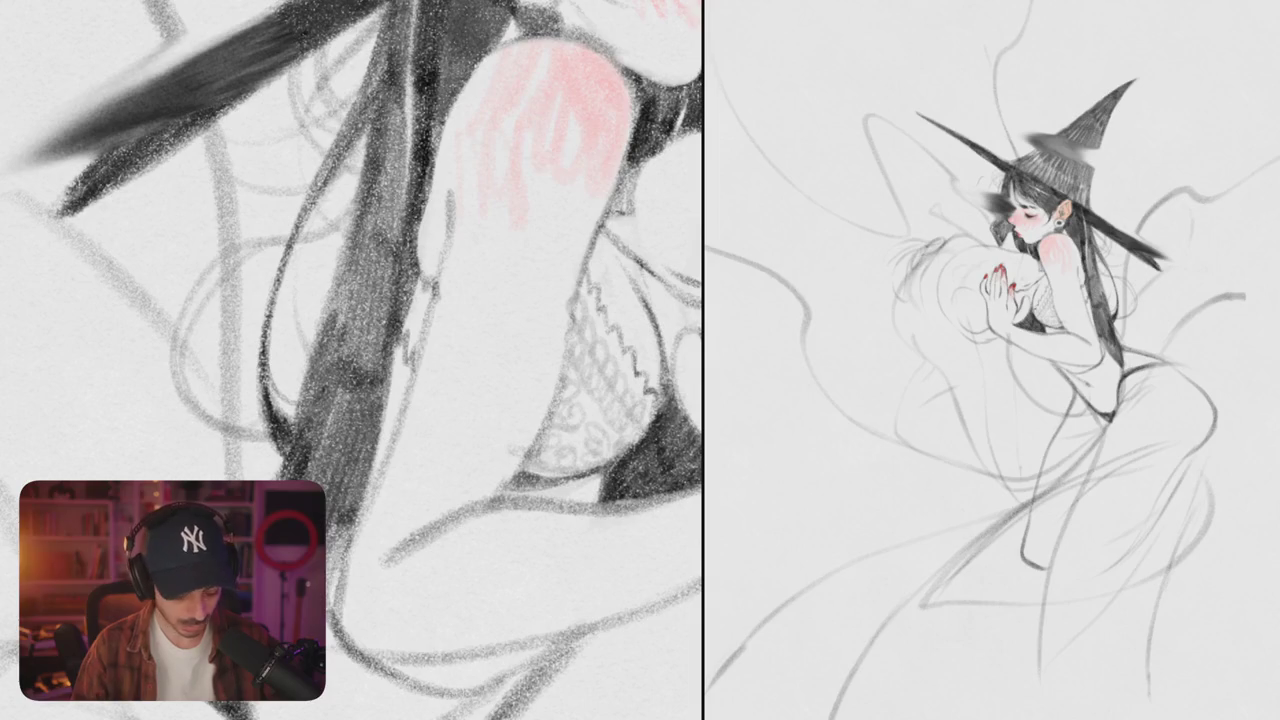
scroll(352, 360, "down", 5)
scroll(352, 360, "down", 2)
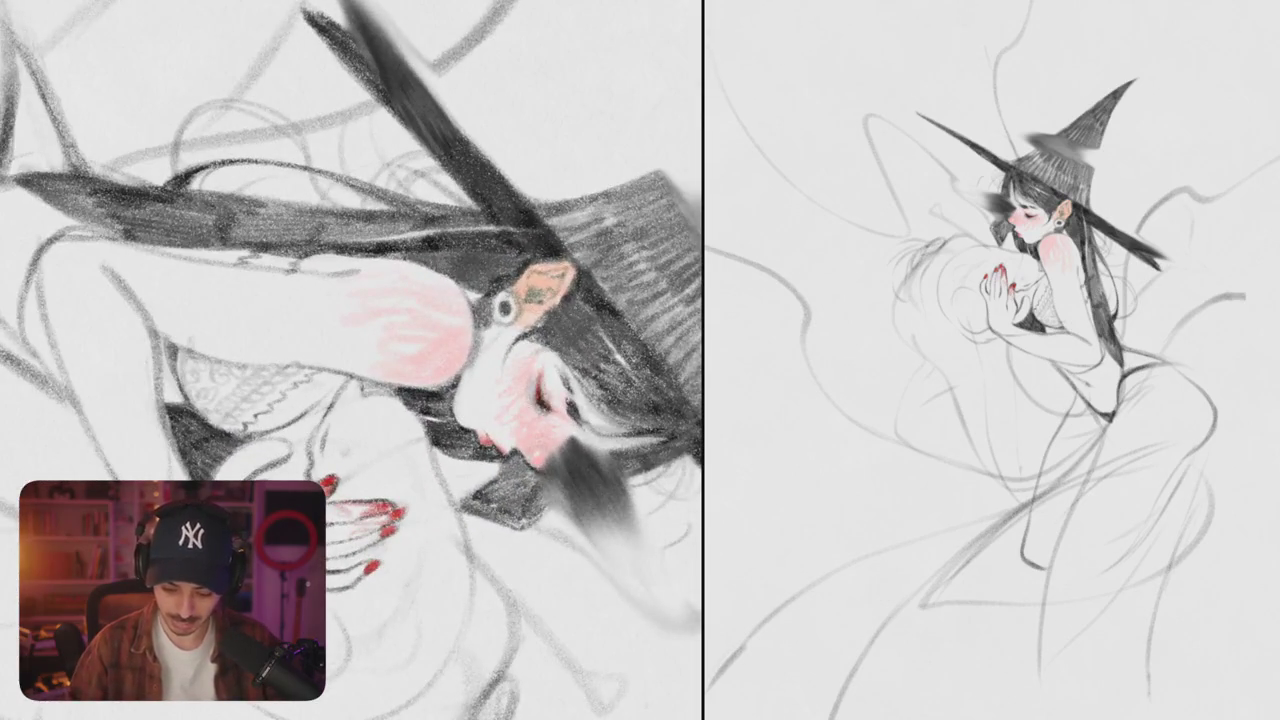
- Hatch dark hair strands to the right of the ear and behind it
left_click_drag(570, 290, 586, 382)
mouse_move(560, 292)
left_mouse_down()
mouse_move(574, 356)
mouse_move(596, 364)
left_mouse_up()
mouse_move(606, 296)
left_mouse_down()
mouse_move(612, 350)
mouse_move(626, 356)
left_mouse_up()
mouse_move(610, 314)
left_mouse_down()
mouse_move(646, 370)
mouse_move(630, 336)
left_mouse_up()
left_click_drag(638, 344, 654, 366)
mouse_move(590, 280)
left_mouse_down()
mouse_move(598, 298)
mouse_move(566, 346)
left_mouse_up()
scroll(350, 300, "down", 5)
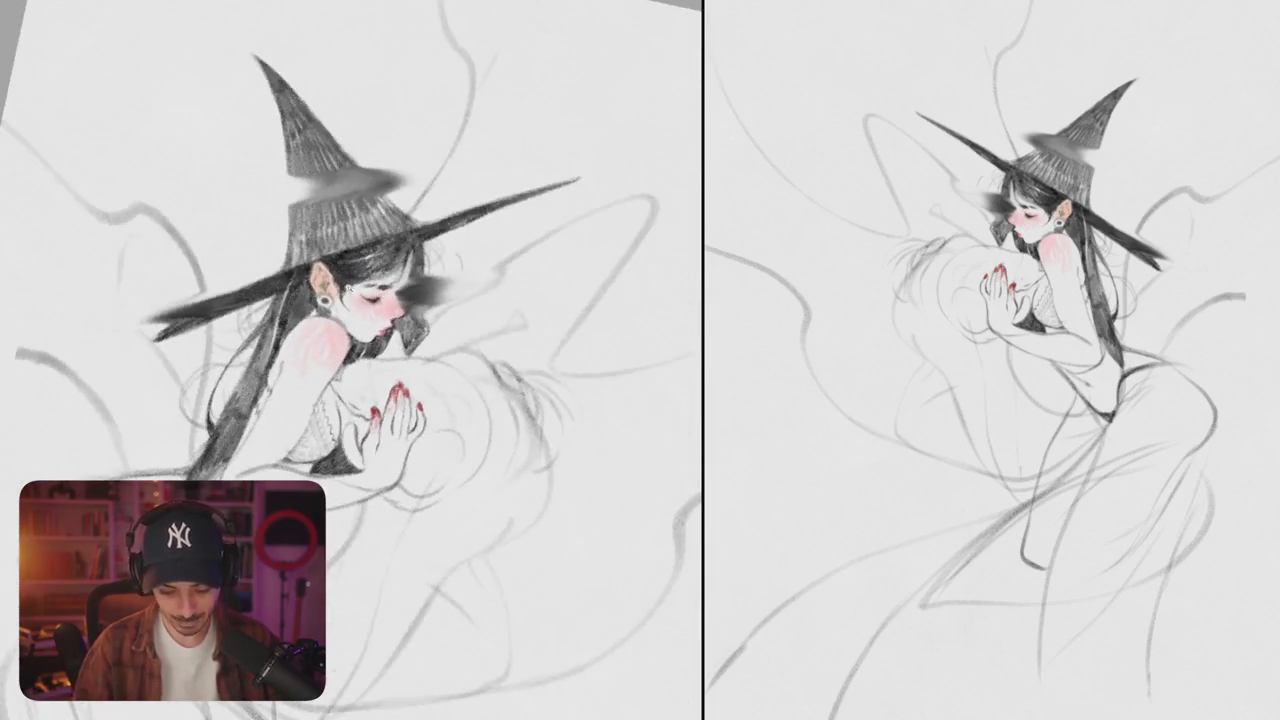
scroll(344, 280, "up", 5)
mouse_move(350, 300)
left_mouse_down()
mouse_move(393, 342)
mouse_move(372, 346)
mouse_move(388, 358)
left_mouse_up()
left_click_drag(350, 300, 210, 355)
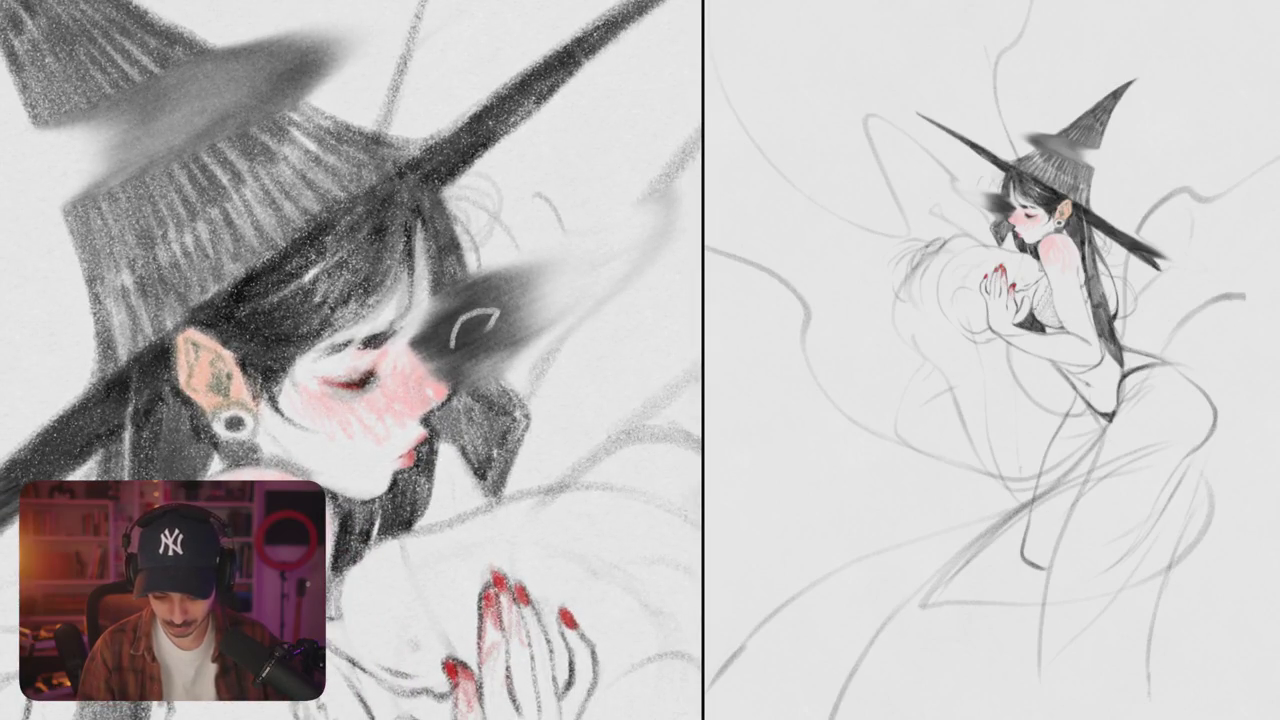
- Draw a light curved eye shape inside the dark patch beside the face
left_click_drag(430, 342, 488, 312)
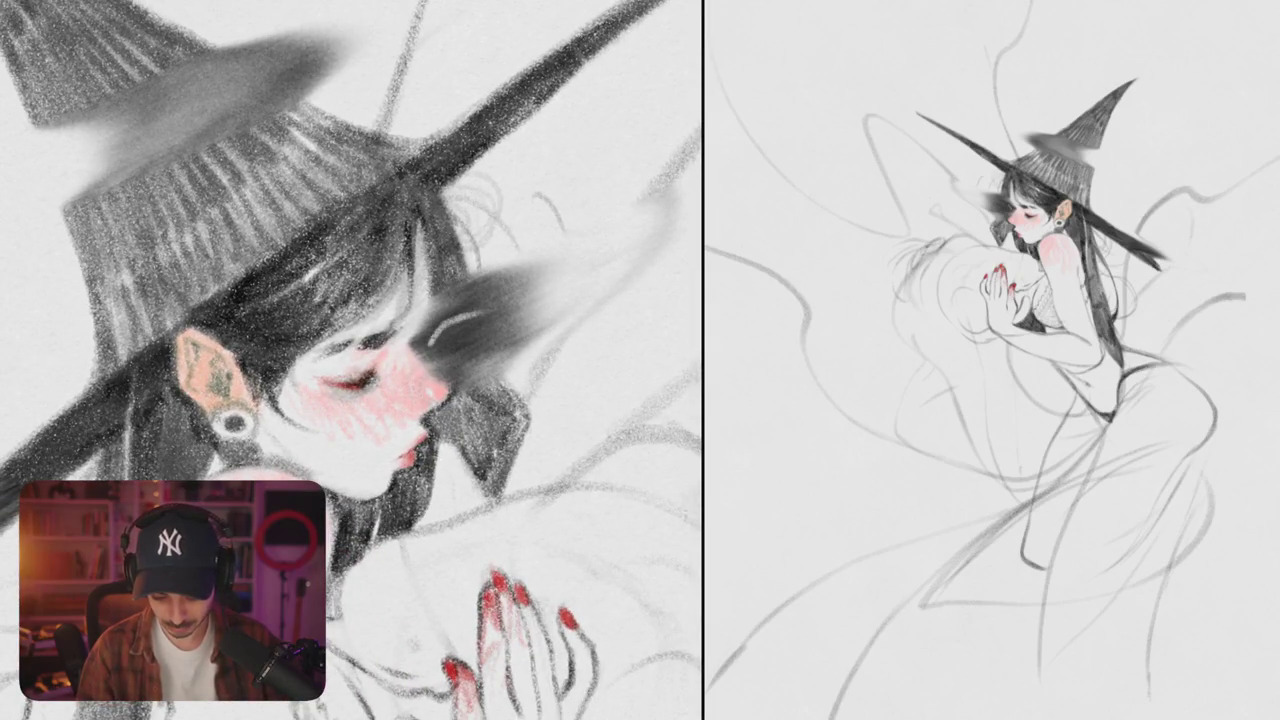
mouse_move(430, 346)
left_mouse_down()
mouse_move(476, 336)
mouse_move(492, 310)
mouse_move(456, 322)
mouse_move(466, 340)
mouse_move(500, 272)
mouse_move(530, 262)
left_mouse_up()
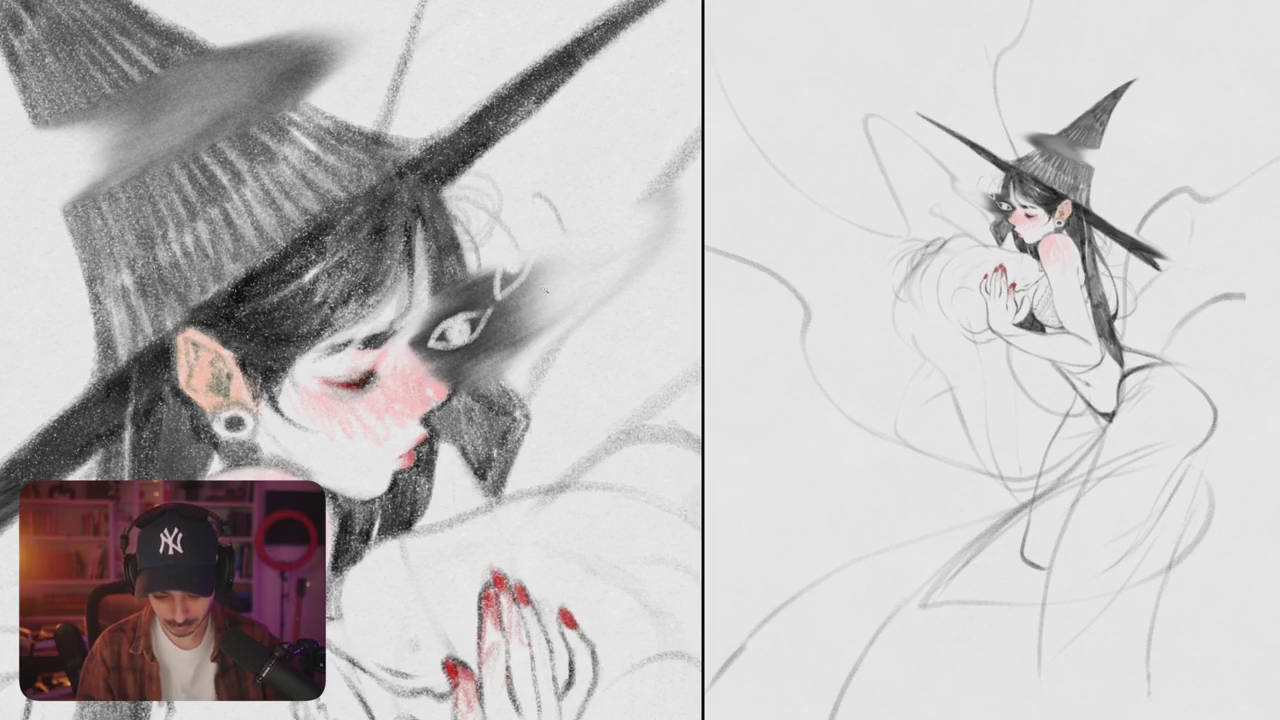
scroll(545, 291, "down", 10)
scroll(566, 286, "up", 2)
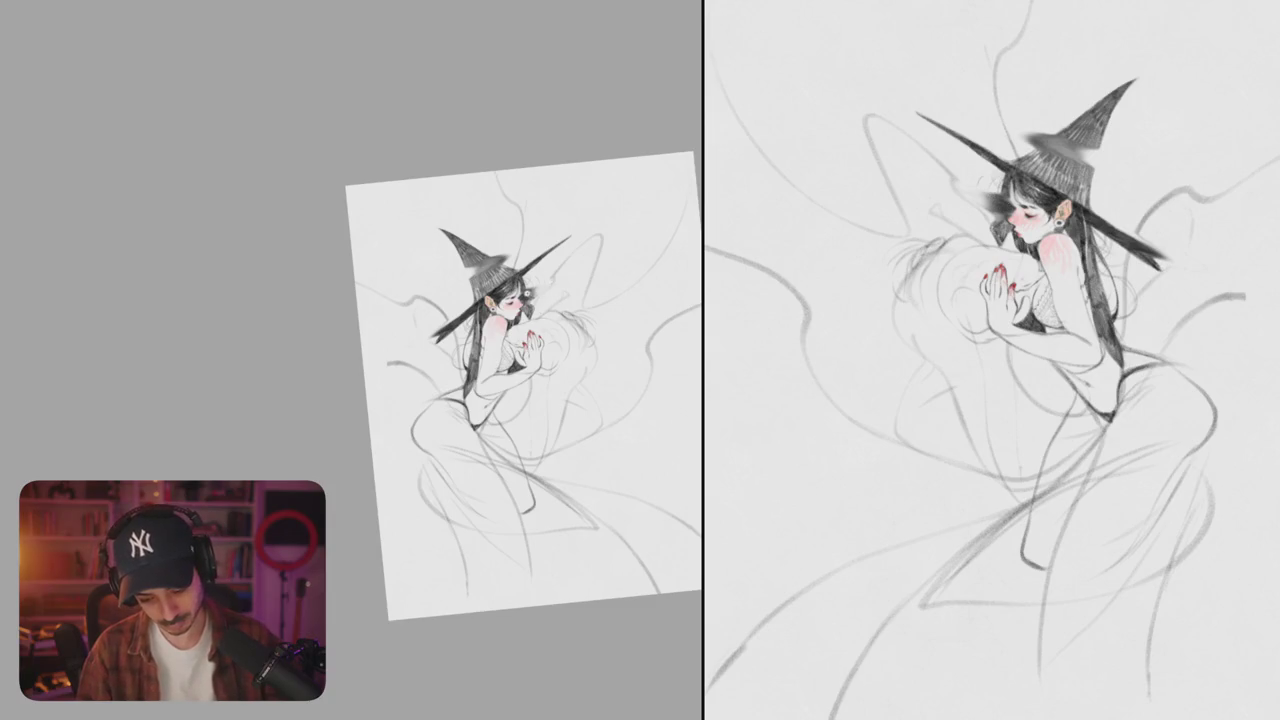
scroll(515, 300, "up", 10)
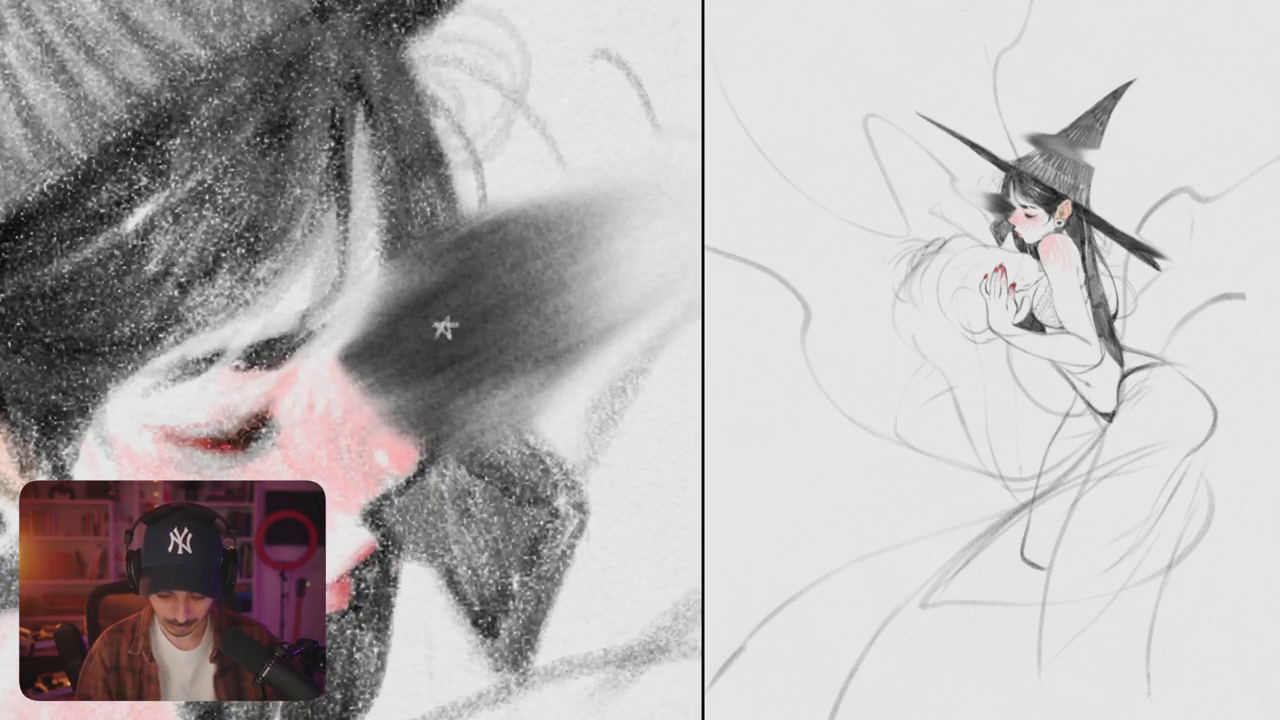
- Add small white stars on the hair and complete a larger star beside the face
left_click(508, 268)
left_click(515, 344)
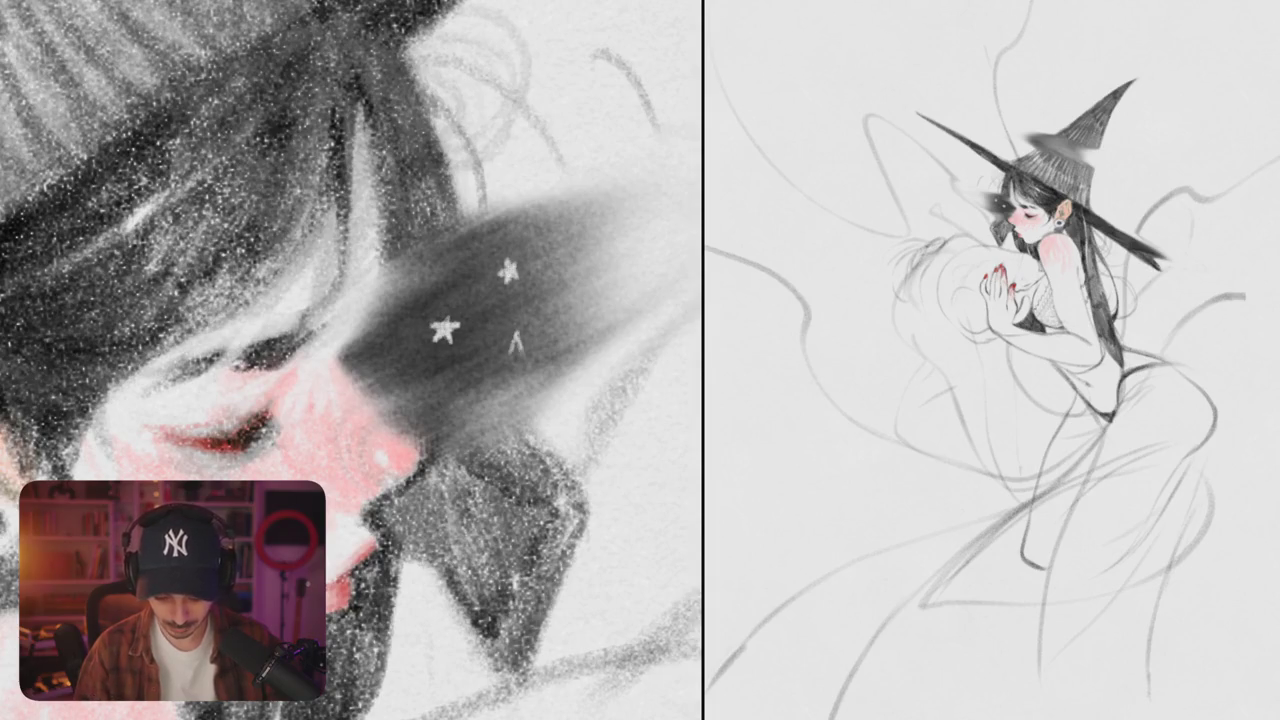
left_click(566, 290)
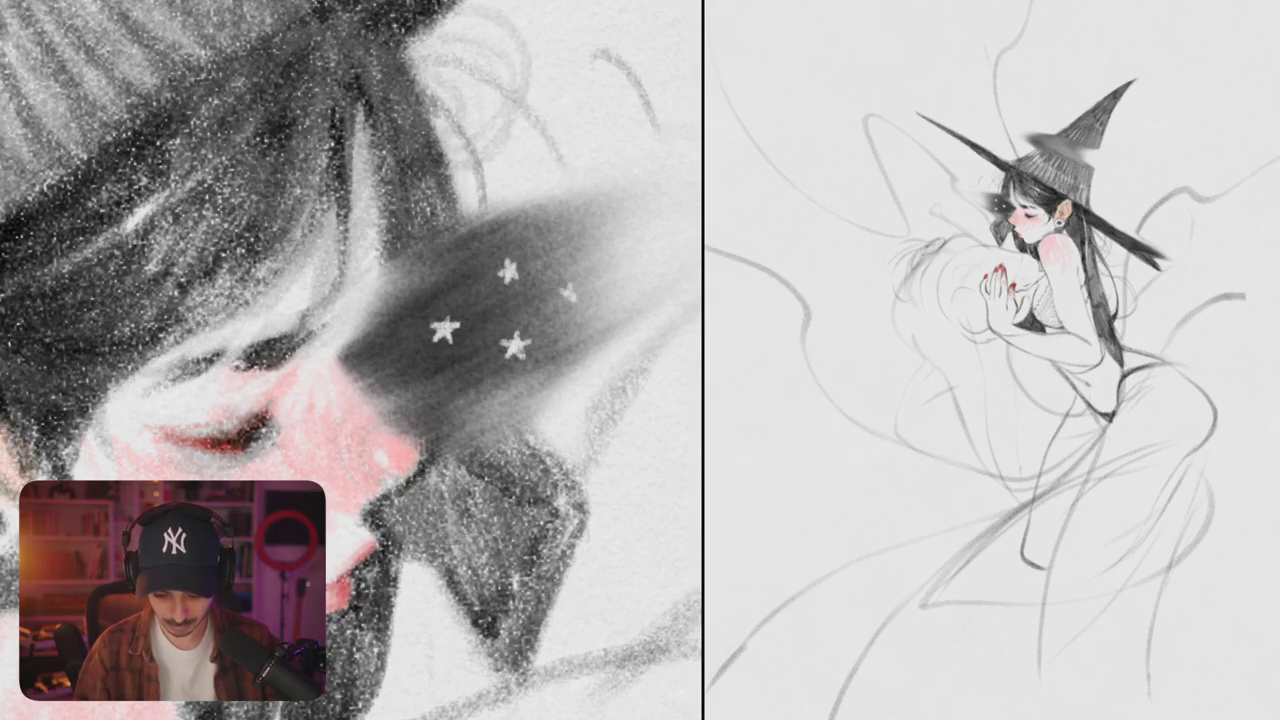
scroll(350, 360, "down", 5)
left_click_drag(618, 343, 547, 260)
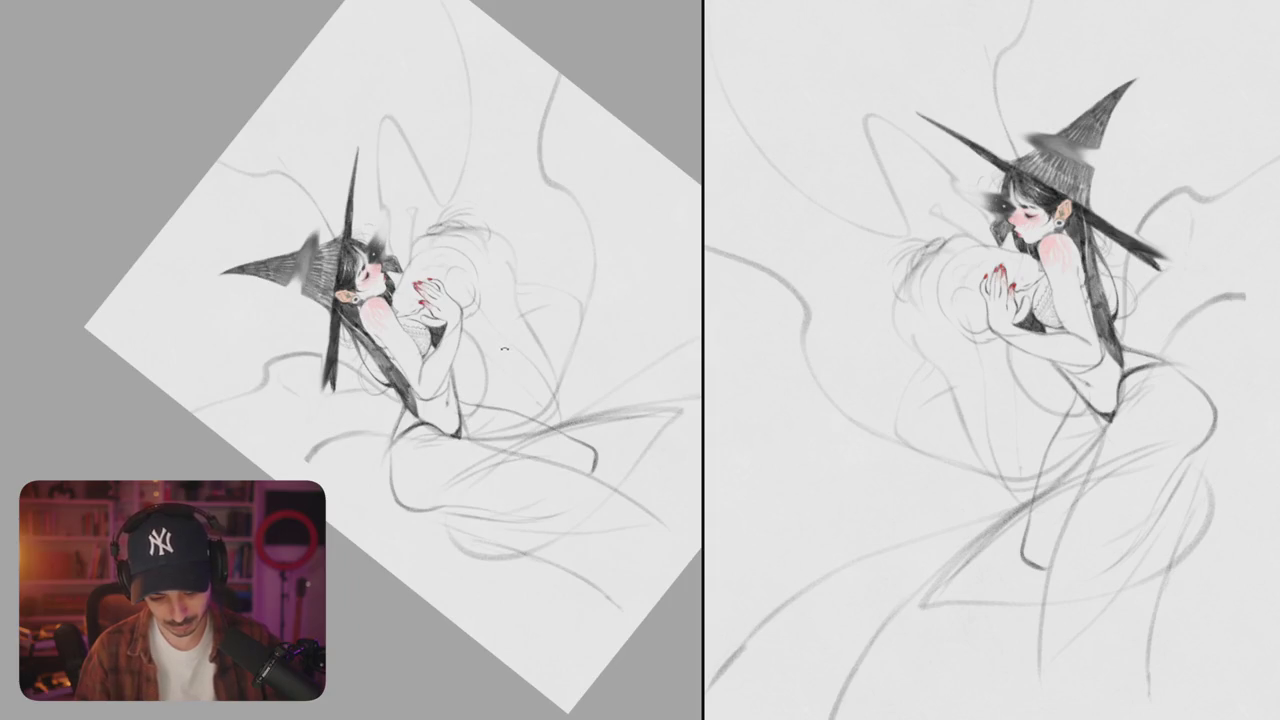
mouse_move(504, 348)
left_mouse_down()
mouse_move(500, 300)
mouse_move(488, 300)
mouse_move(510, 265)
mouse_move(515, 320)
mouse_move(478, 310)
mouse_move(545, 284)
left_mouse_up()
scroll(499, 288, "up", 5)
mouse_move(545, 284)
left_mouse_down()
mouse_move(476, 336)
mouse_move(510, 268)
mouse_move(516, 322)
left_mouse_up()
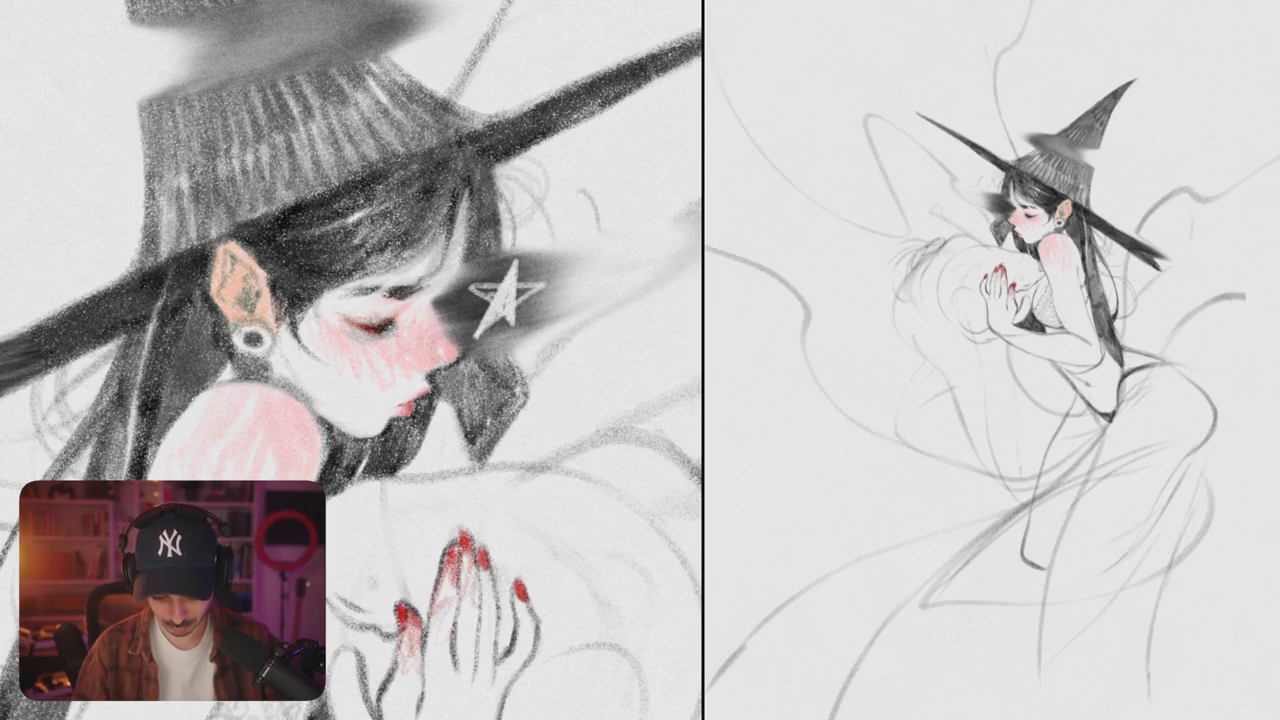
scroll(500, 300, "down", 5)
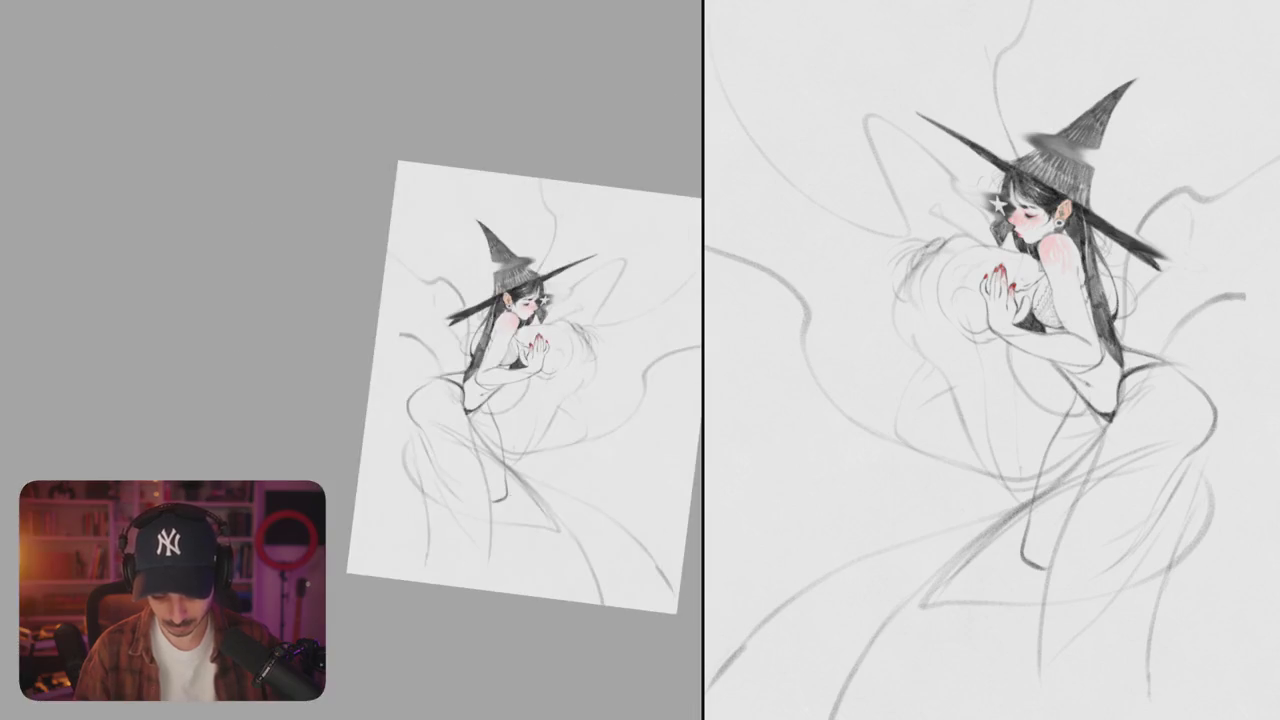
- Undo the star beside the eye and turn the view onto the hip
key("ctrl+z")
key("ctrl+z")
scroll(450, 380, "up", 5)
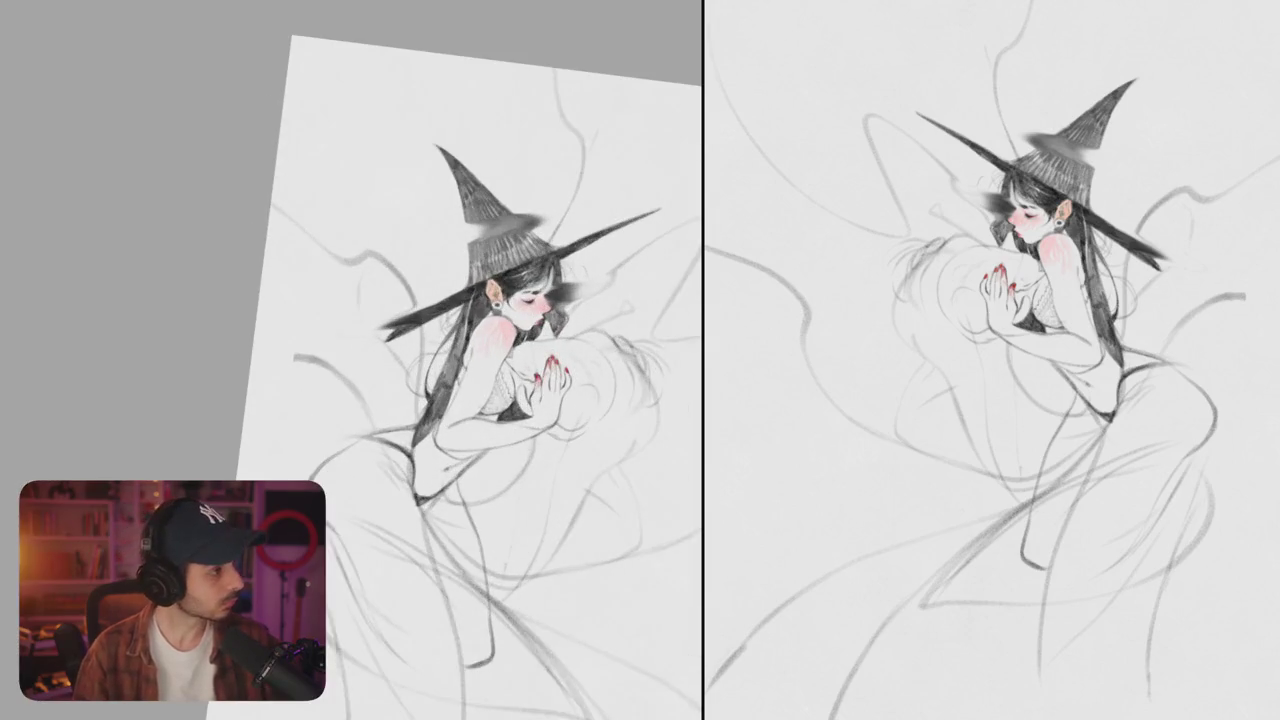
scroll(450, 380, "down", 2)
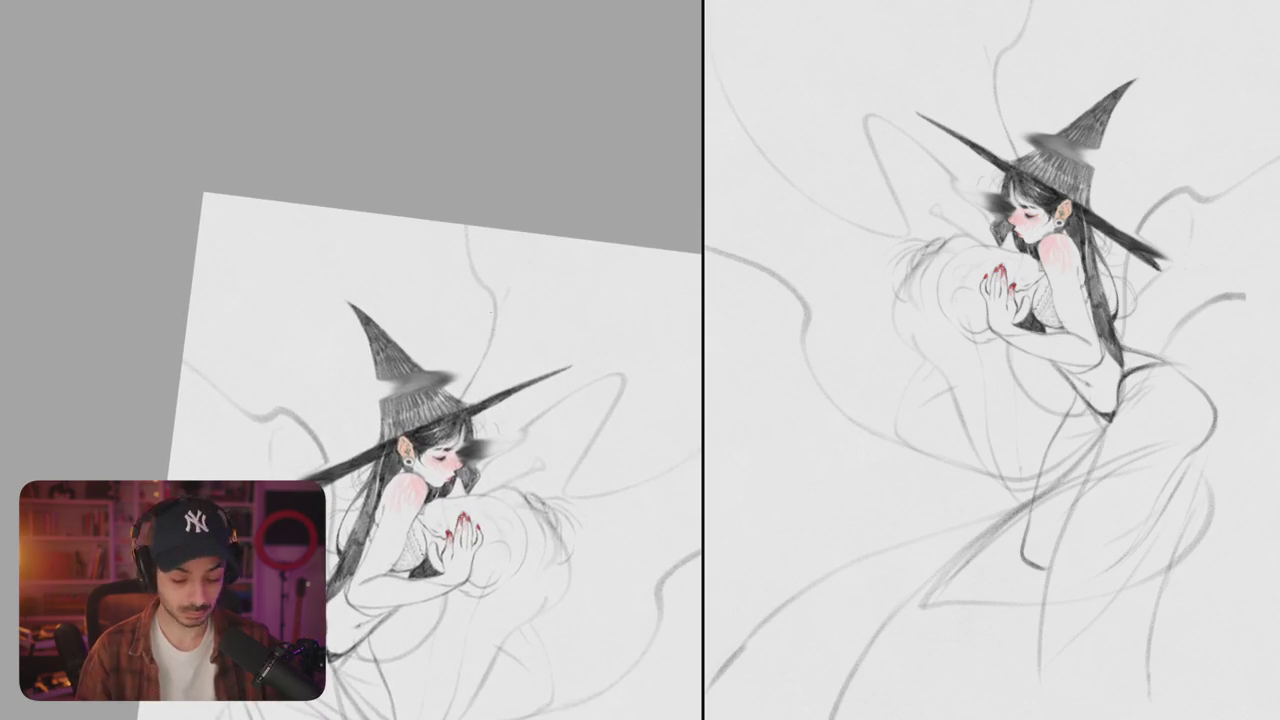
scroll(450, 380, "up", 10)
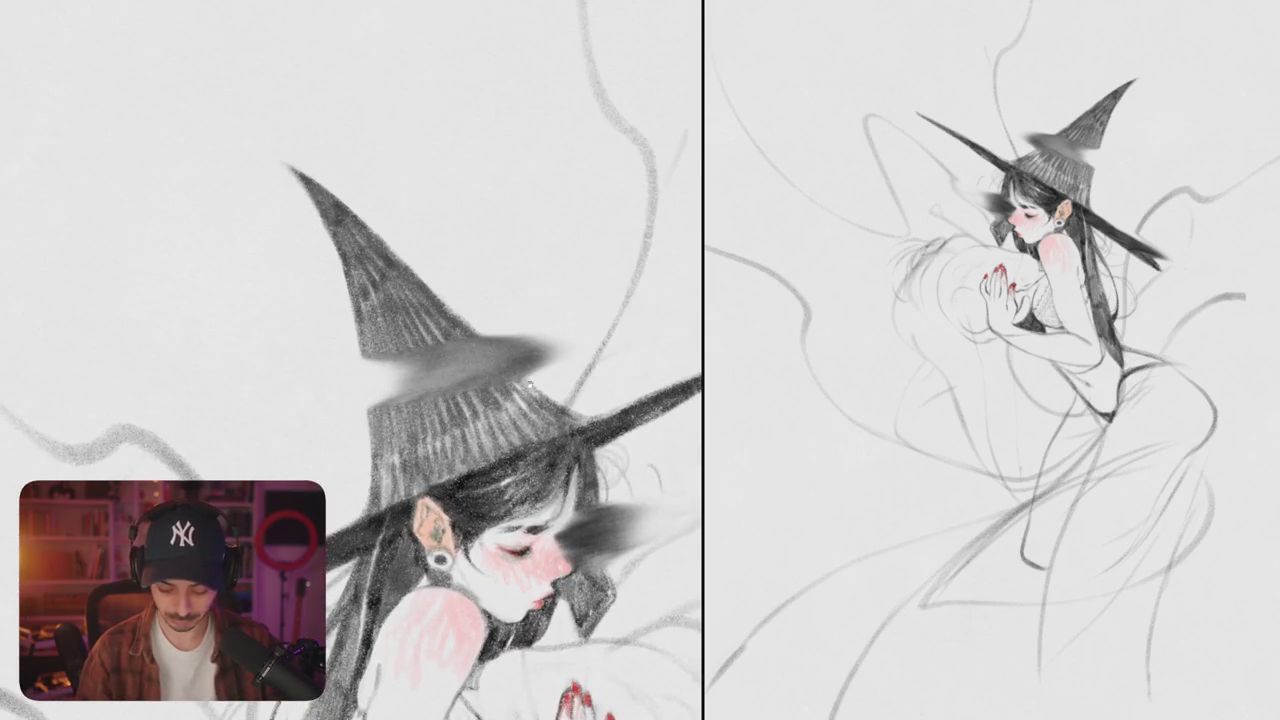
scroll(528, 381, "down", 3)
scroll(540, 360, "down", 2)
scroll(555, 335, "down", 3)
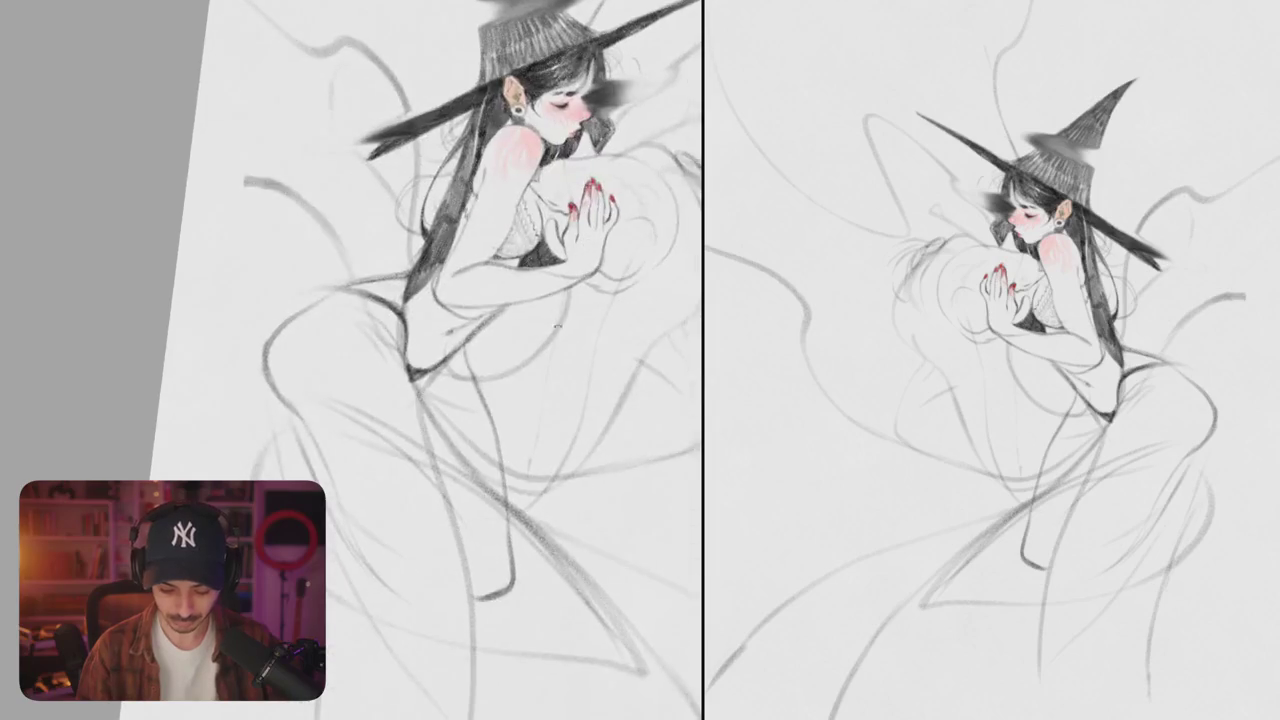
scroll(560, 322, "down", 3)
scroll(328, 418, "up", 5)
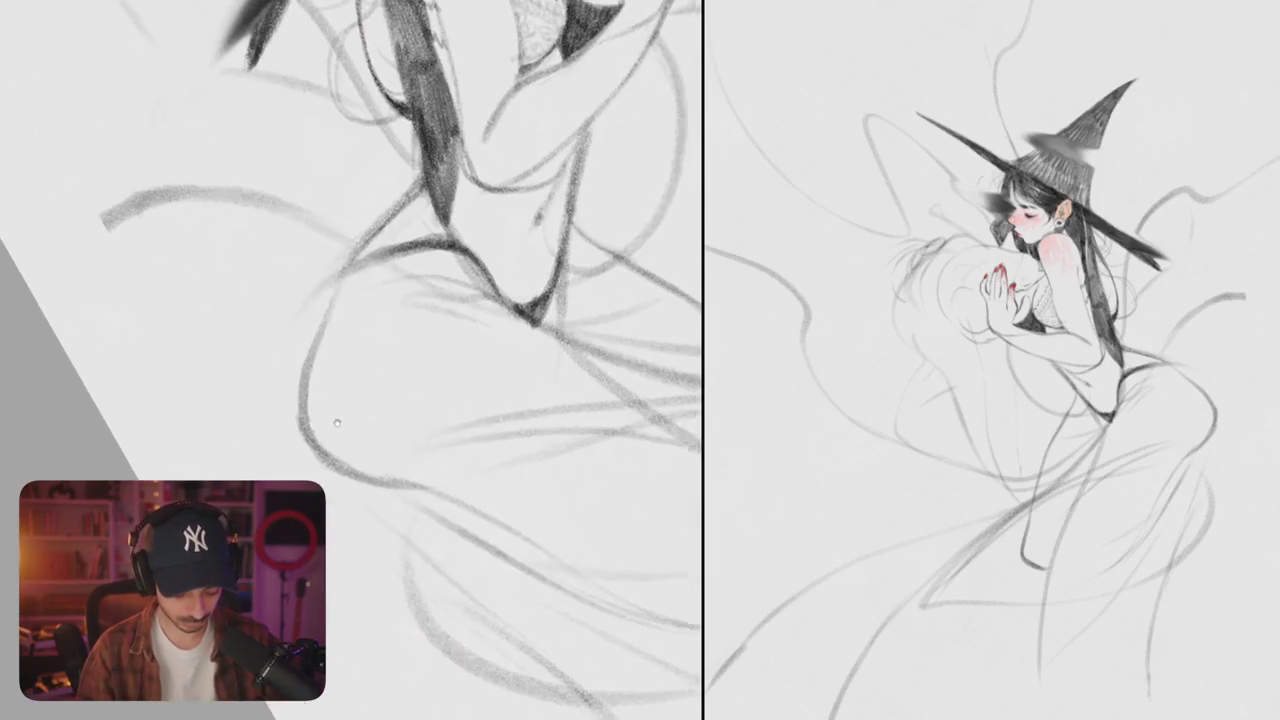
left_click_drag(328, 418, 376, 338)
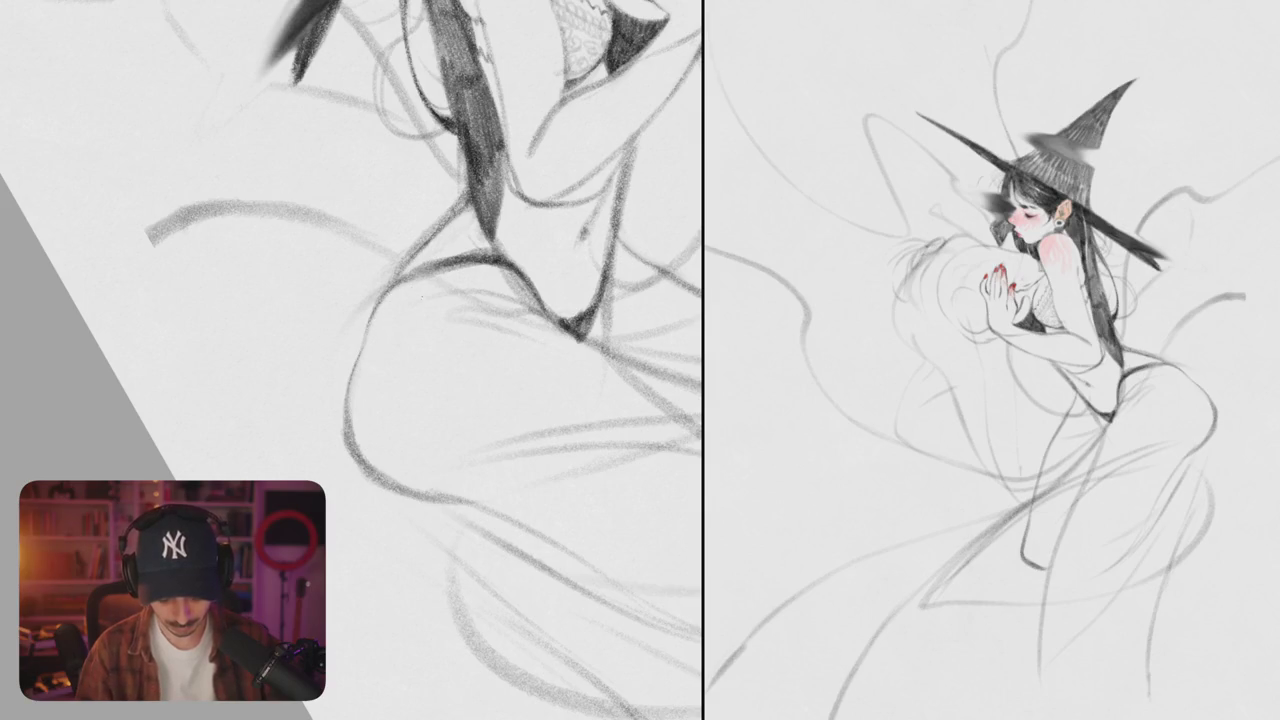
- Erase faint pencil marks near the hip and redraw cleaner hip-curve strokes
left_click_drag(390, 288, 348, 412)
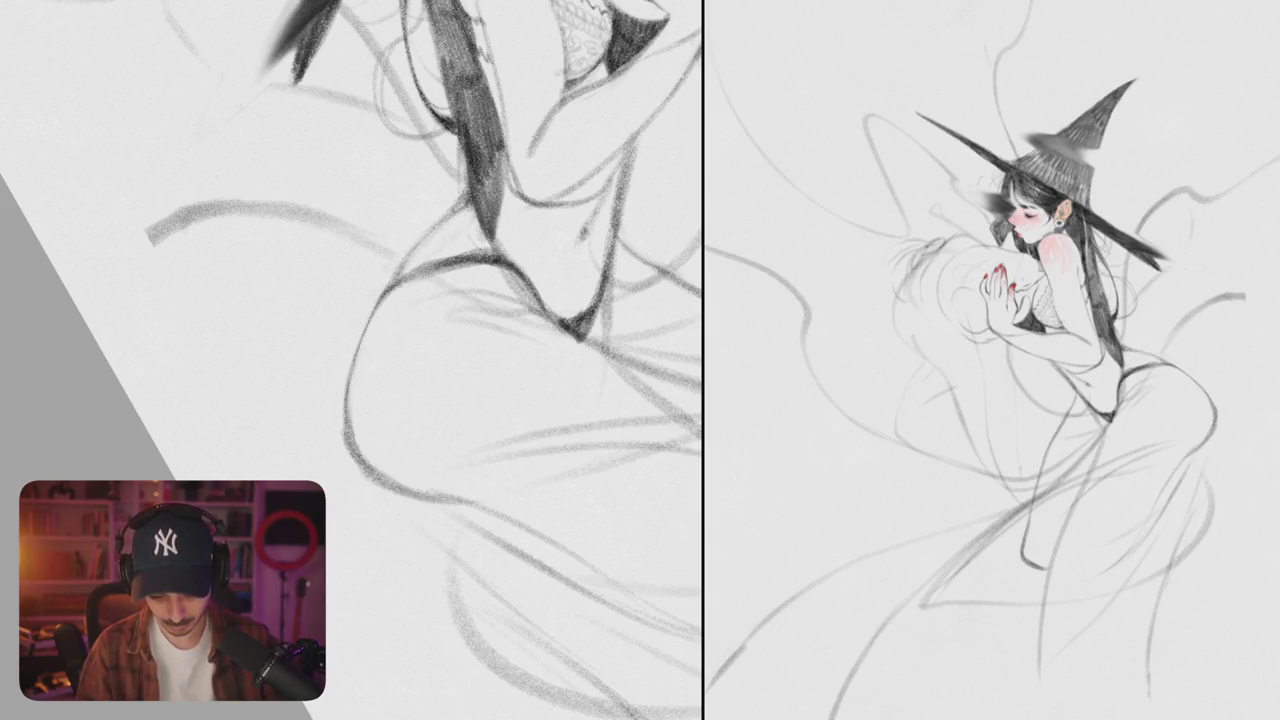
left_click_drag(403, 300, 265, 390)
left_click_drag(452, 330, 472, 284)
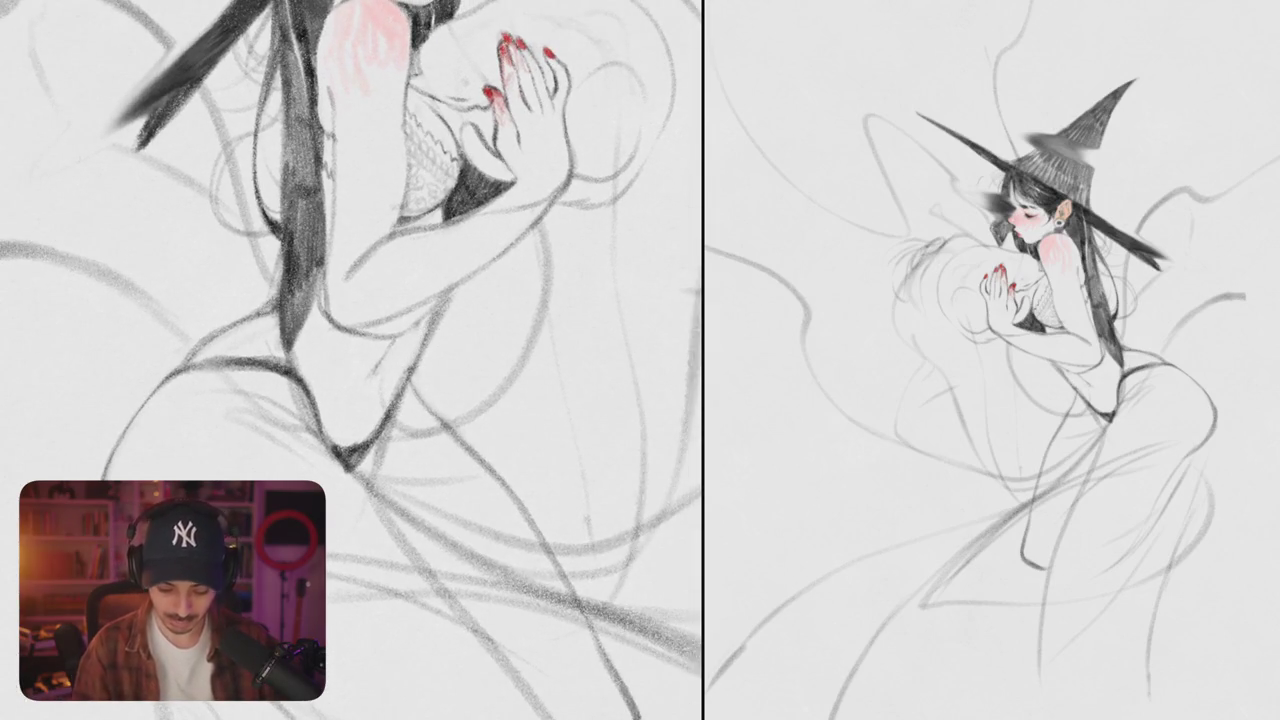
left_click_drag(422, 330, 420, 398)
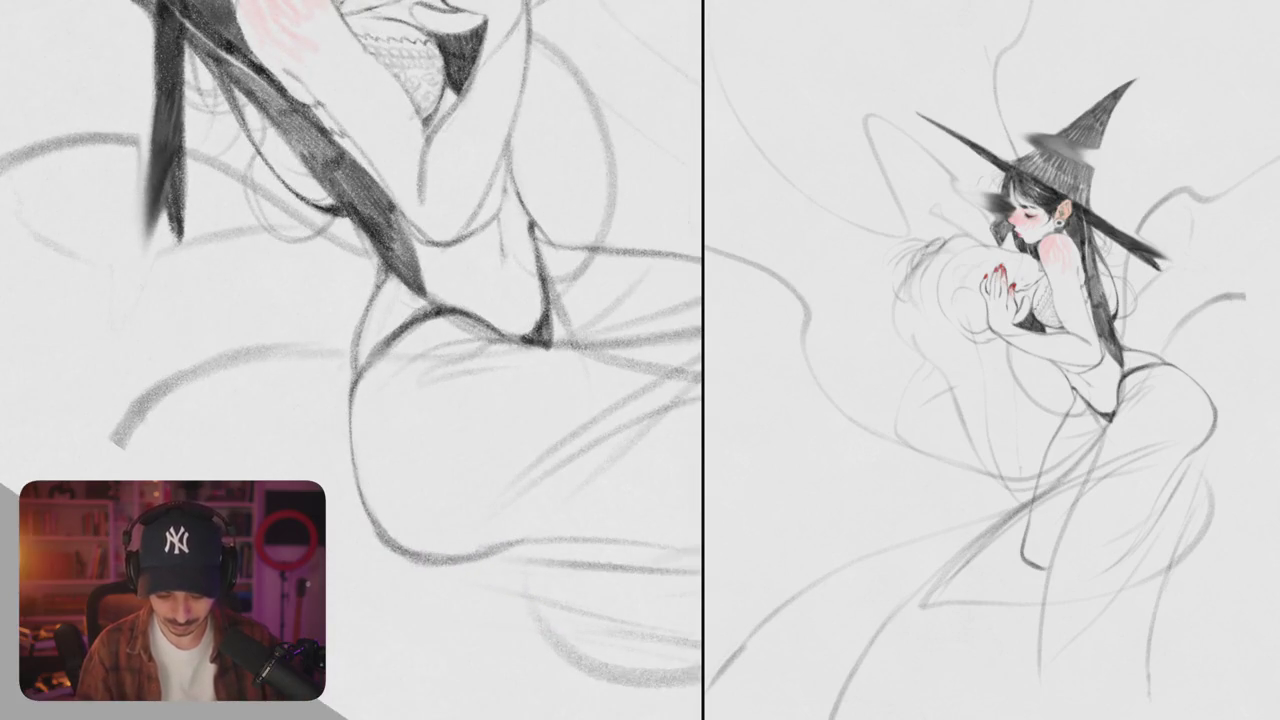
left_click_drag(430, 308, 354, 388)
mouse_move(438, 310)
left_mouse_down()
mouse_move(378, 344)
mouse_move(356, 411)
left_mouse_up()
- Draw a new, cleaner curve at the waist and adjust the waist lines
scroll(381, 481, "down", 5)
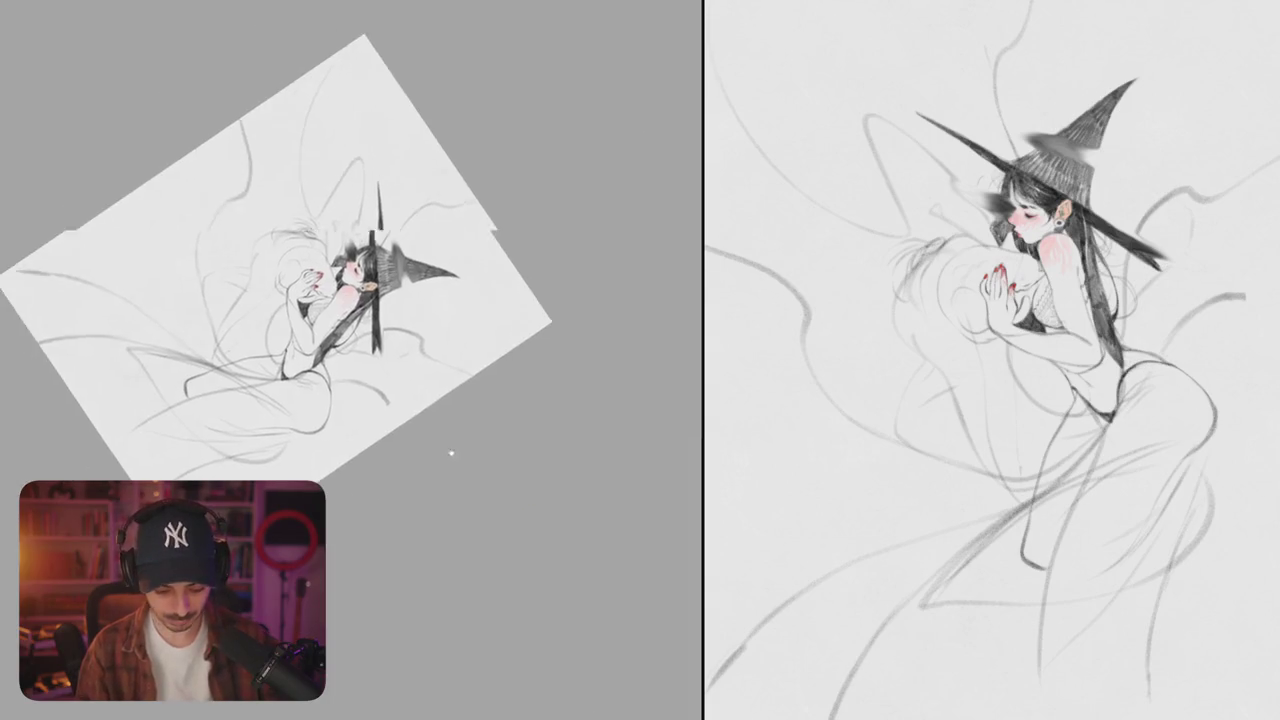
scroll(383, 267, "up", 5)
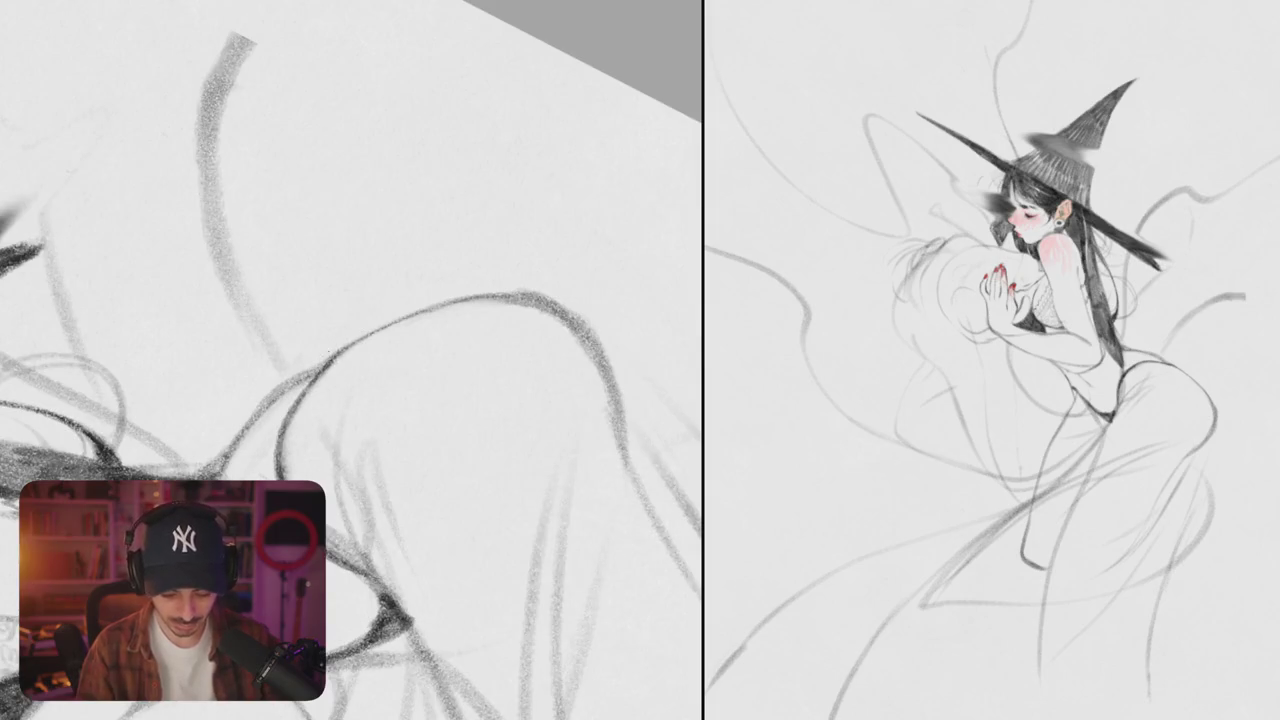
scroll(383, 330, "up", 2)
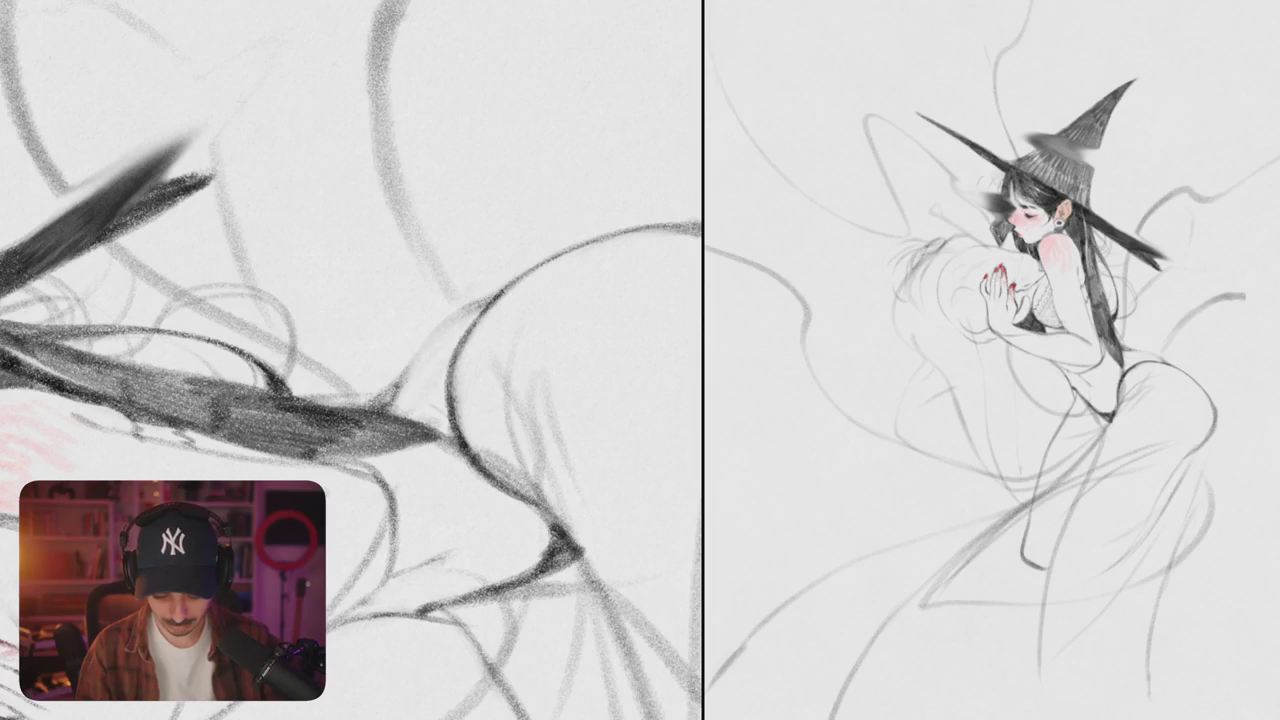
left_click_drag(413, 363, 423, 367)
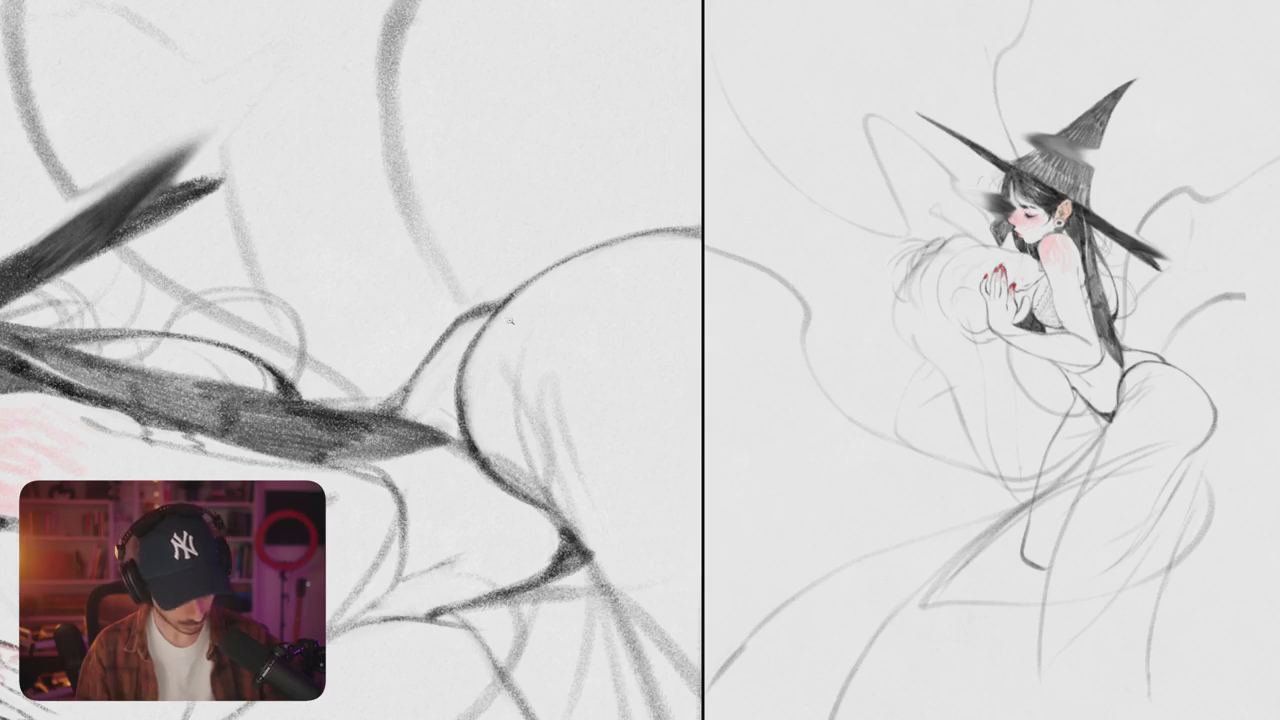
scroll(516, 337, "up", 1)
left_click_drag(516, 337, 393, 415)
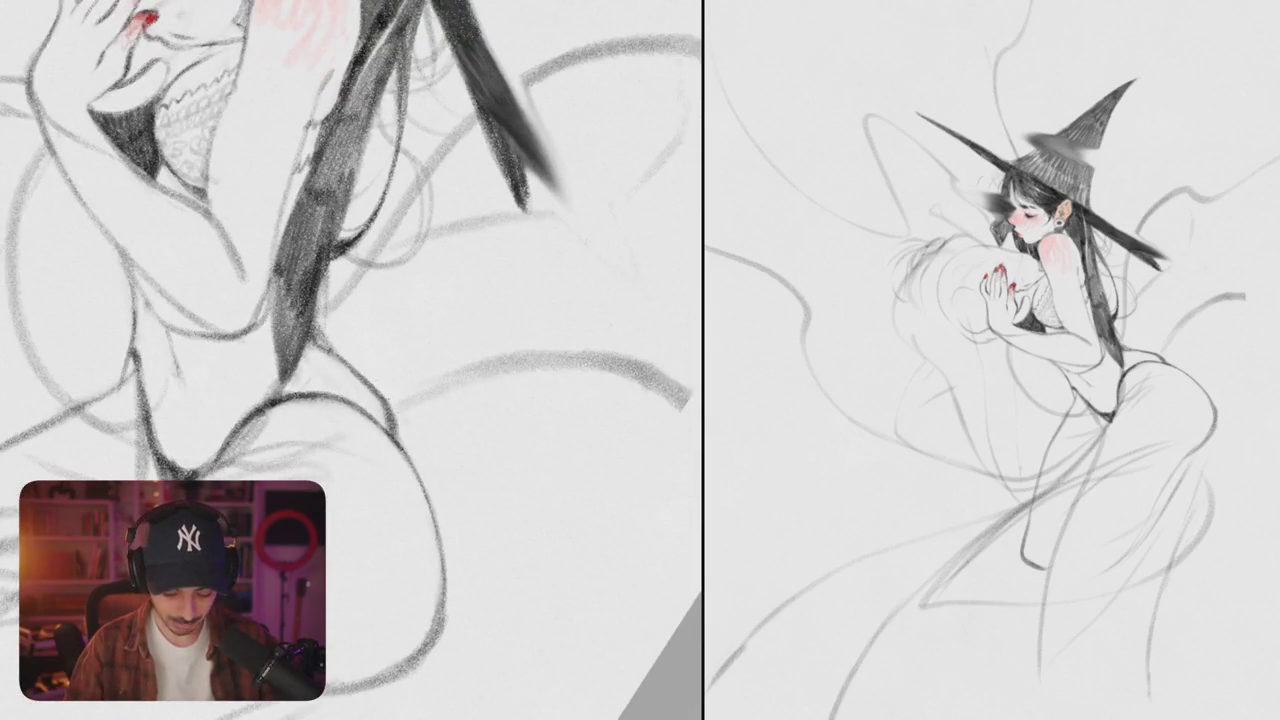
left_click_drag(380, 368, 414, 298)
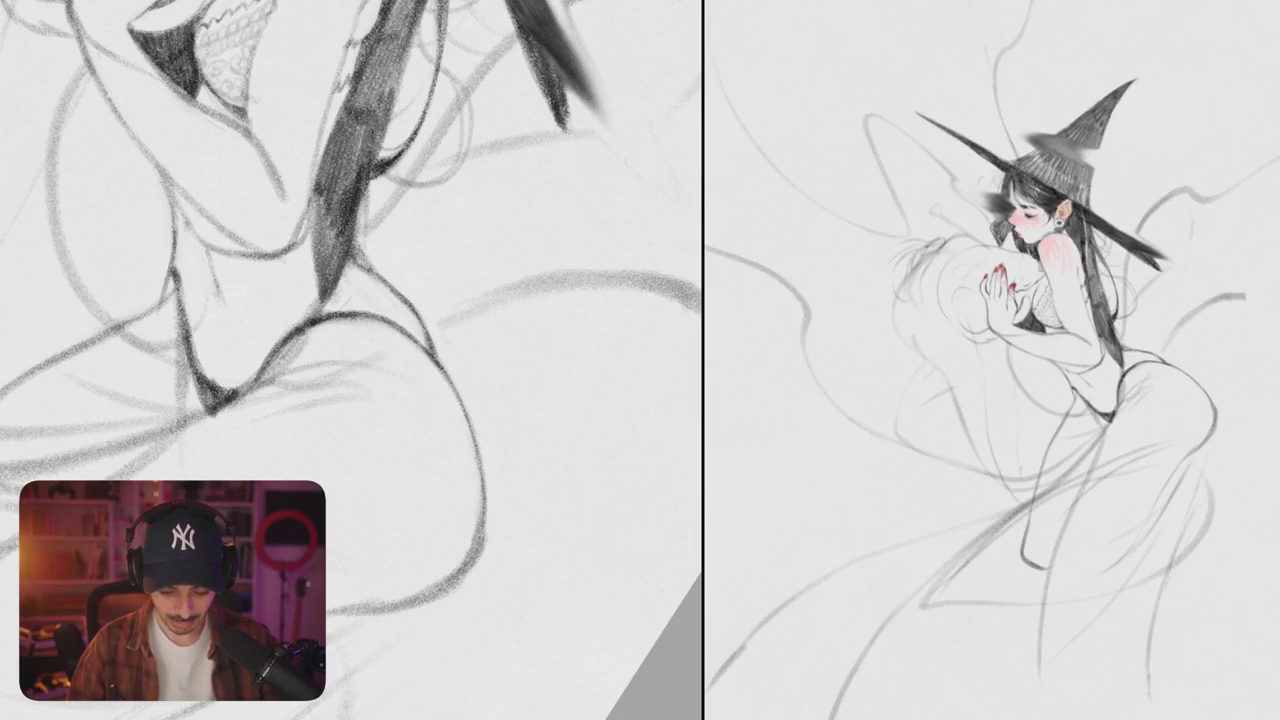
scroll(425, 330, "down", 5)
scroll(479, 308, "up", 5)
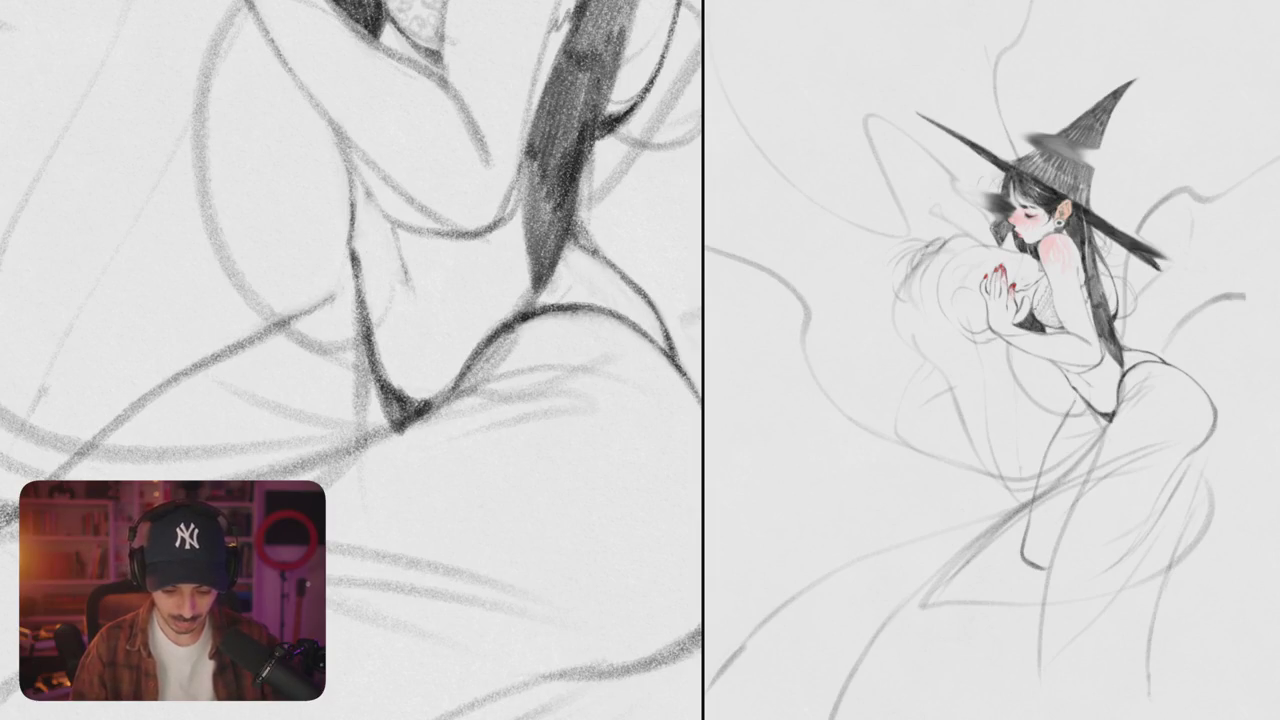
mouse_move(330, 300)
left_mouse_down()
mouse_move(354, 238)
mouse_move(350, 182)
mouse_move(372, 312)
left_mouse_up()
left_click_drag(354, 250, 332, 296)
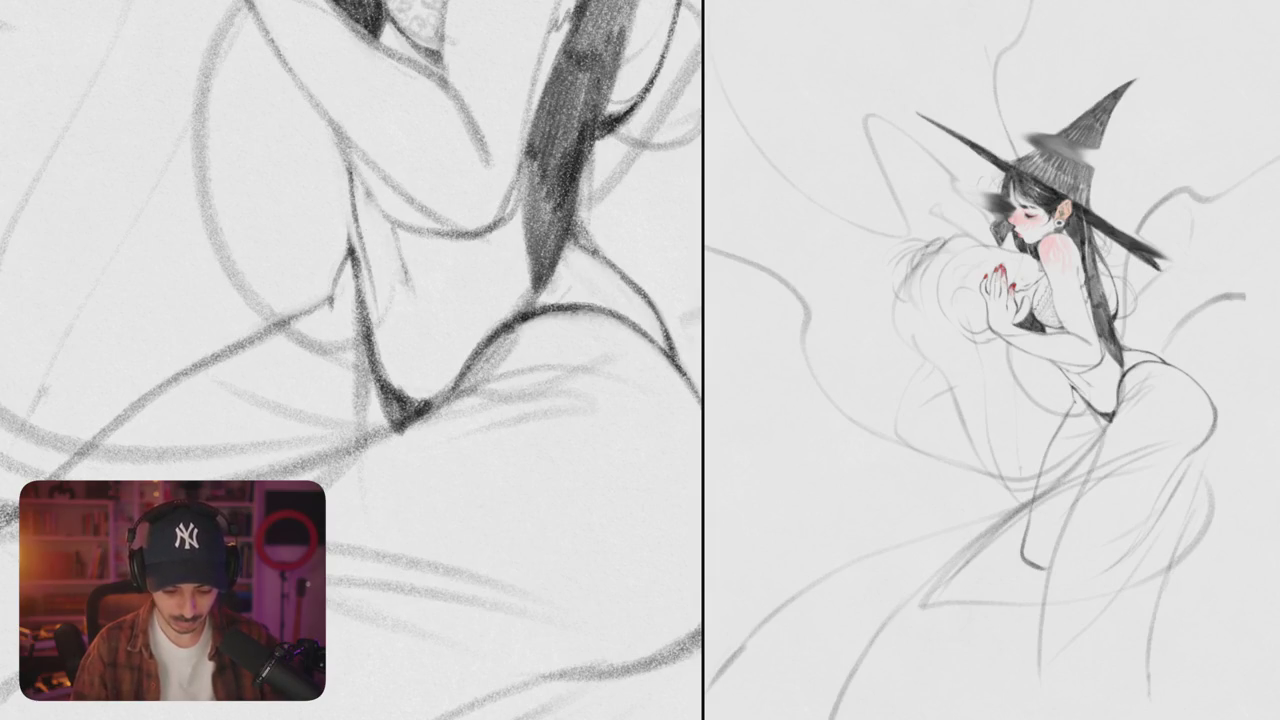
scroll(351, 360, "down", 5)
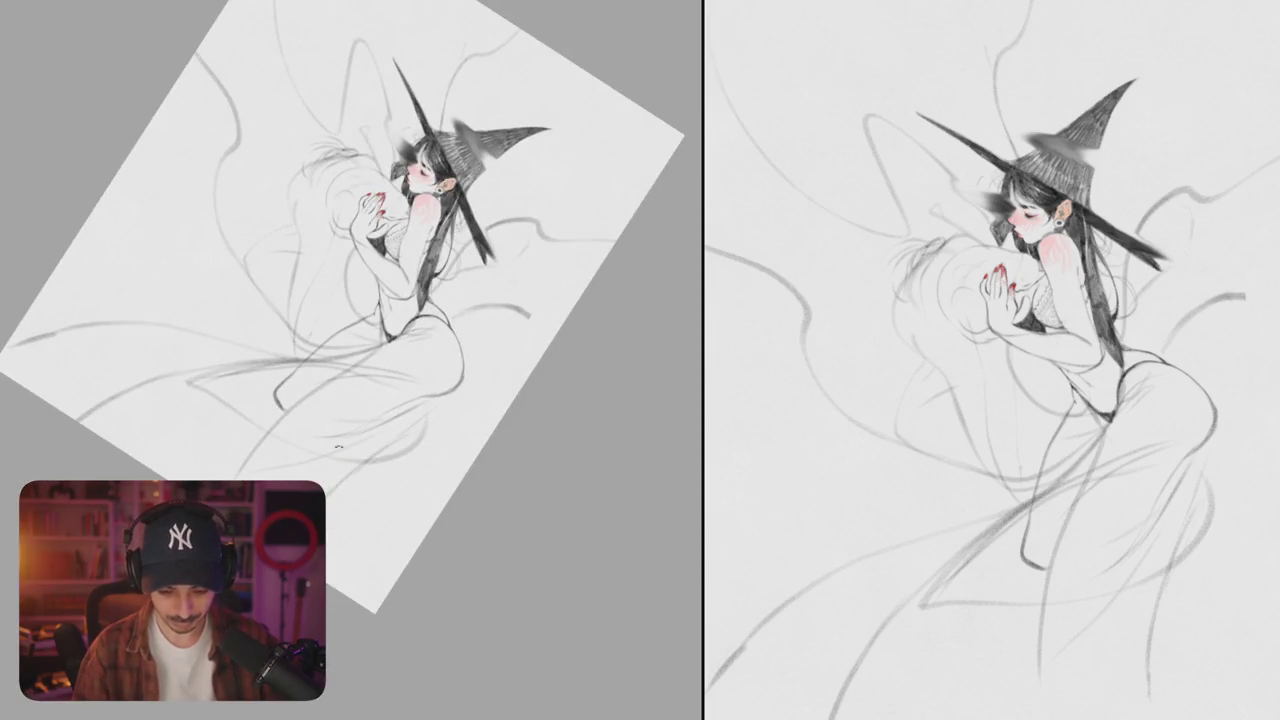
- Reset the view rotation, then rotate the drawing counter-clockwise, enlarge it and nudge it up
key("ctrl+0")
scroll(447, 352, "down", 3)
left_click_drag(447, 352, 457, 317)
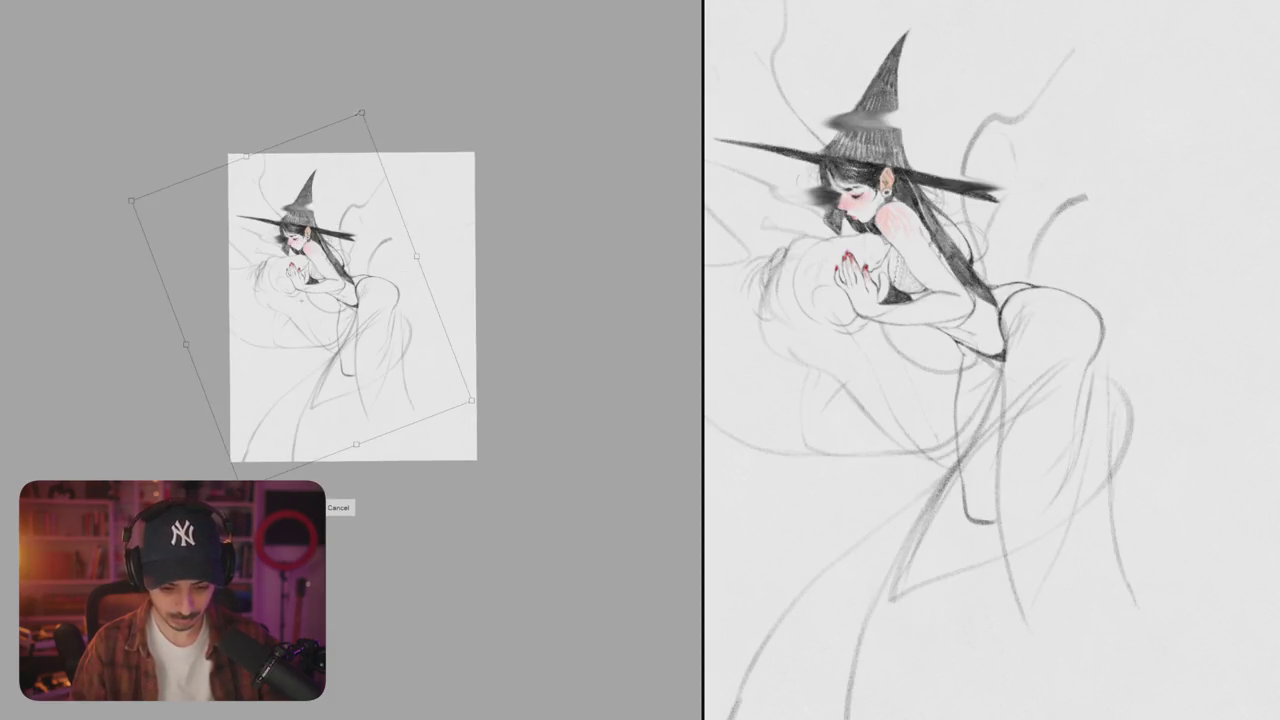
left_click_drag(423, 250, 422, 238)
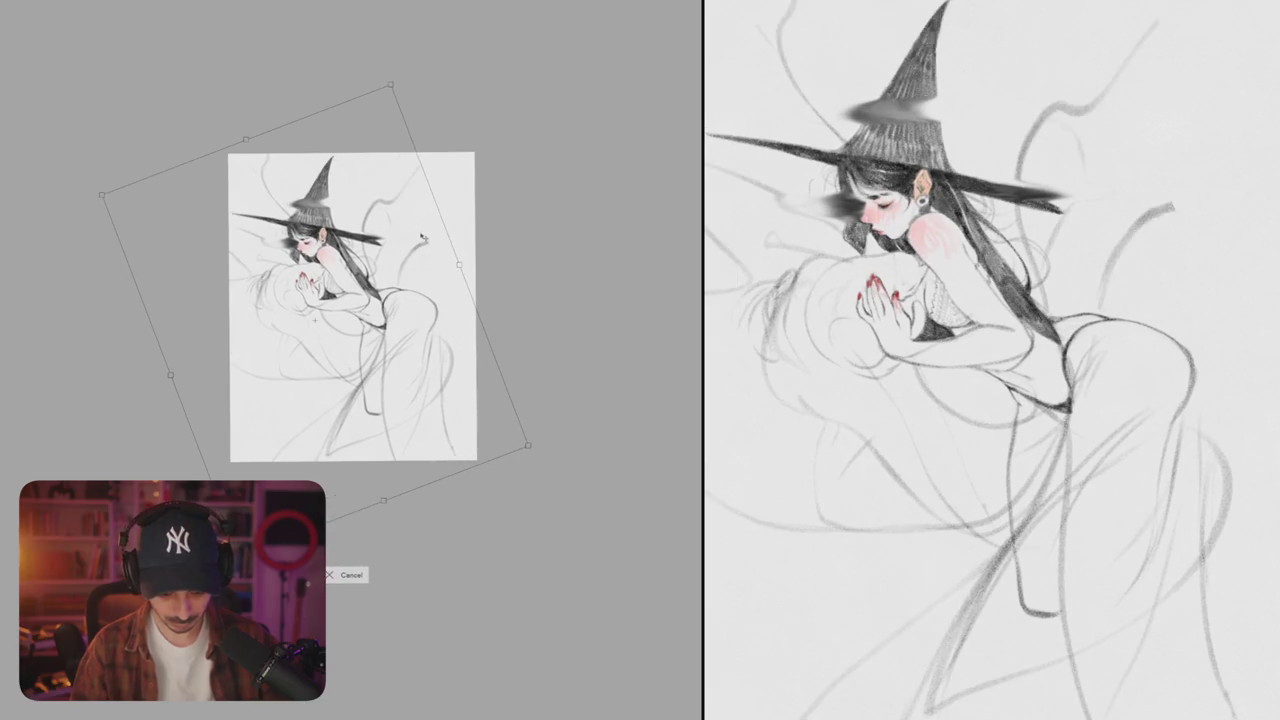
left_click_drag(393, 106, 386, 128)
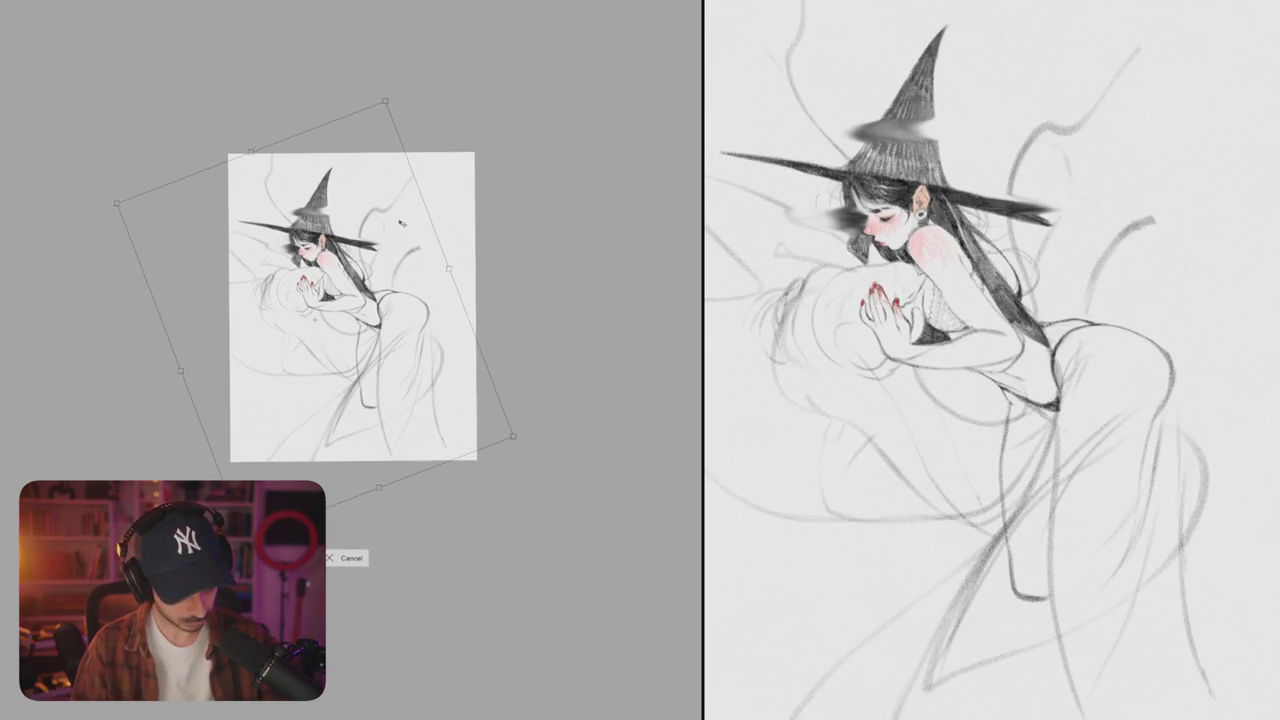
left_click_drag(401, 224, 401, 220)
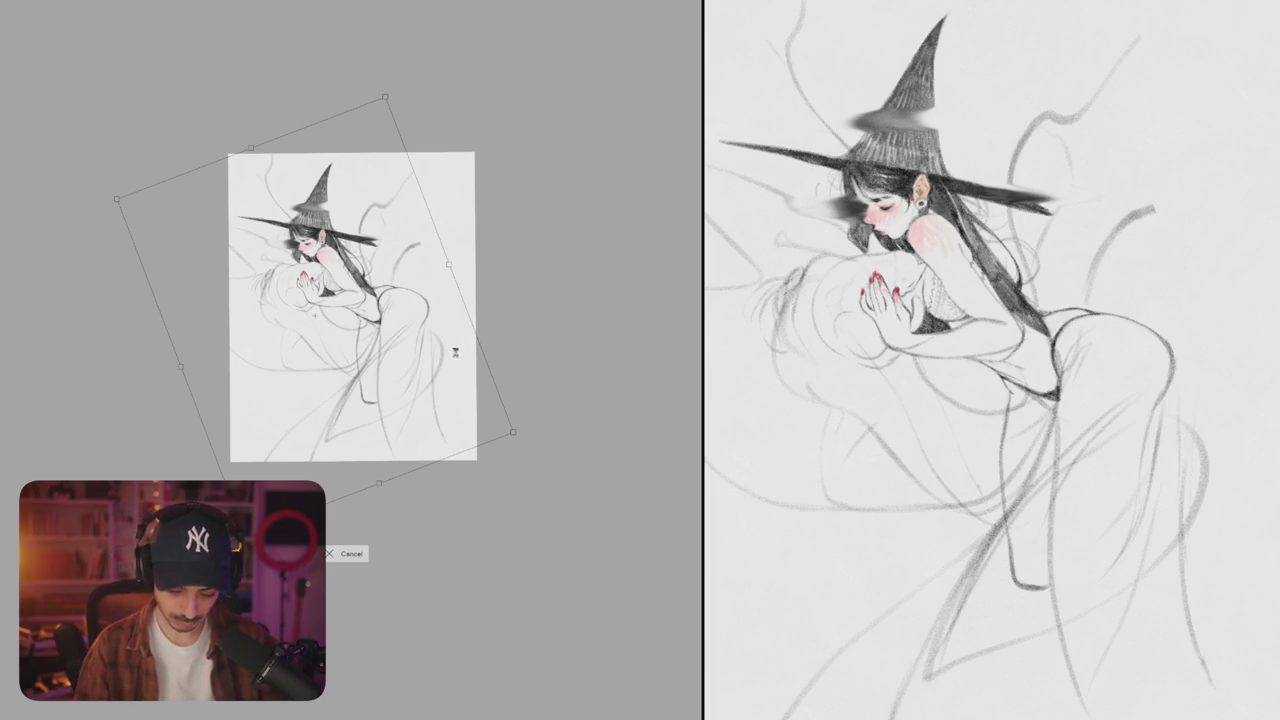
scroll(458, 355, "up", 5)
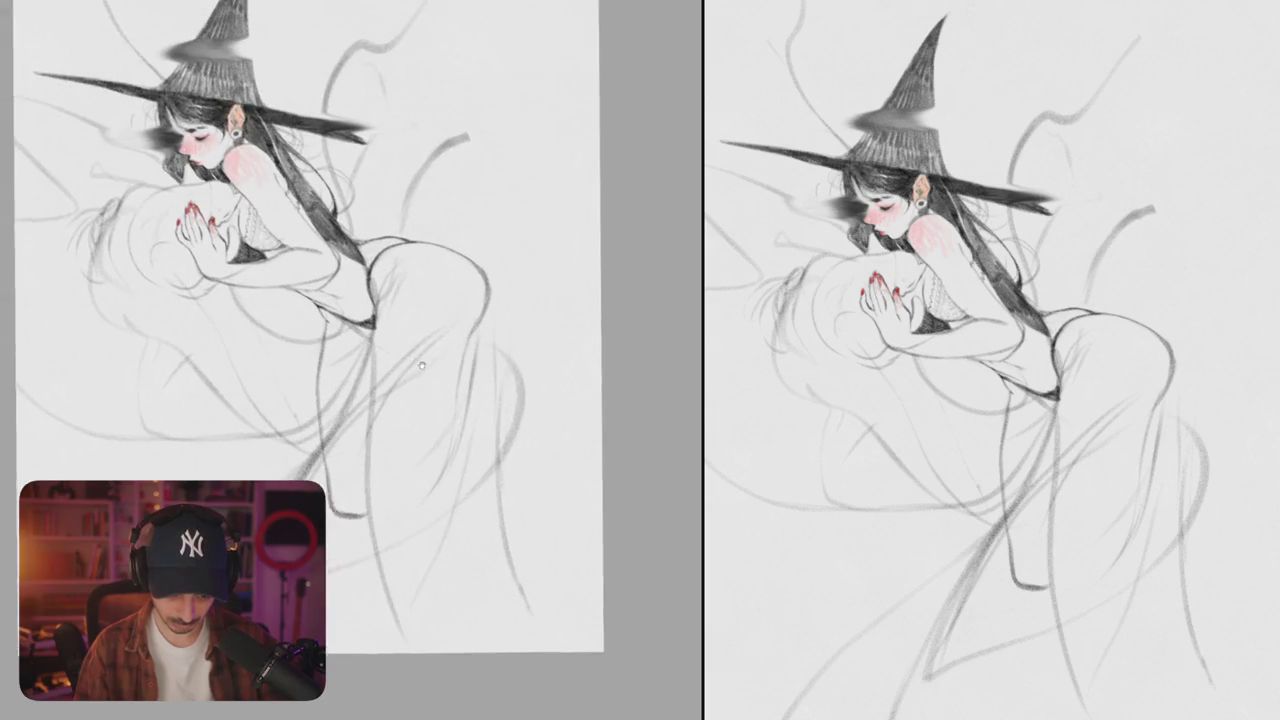
- Erase a short stretch of line by the torso and sketch a curve down the leg
left_click_drag(466, 405, 387, 198)
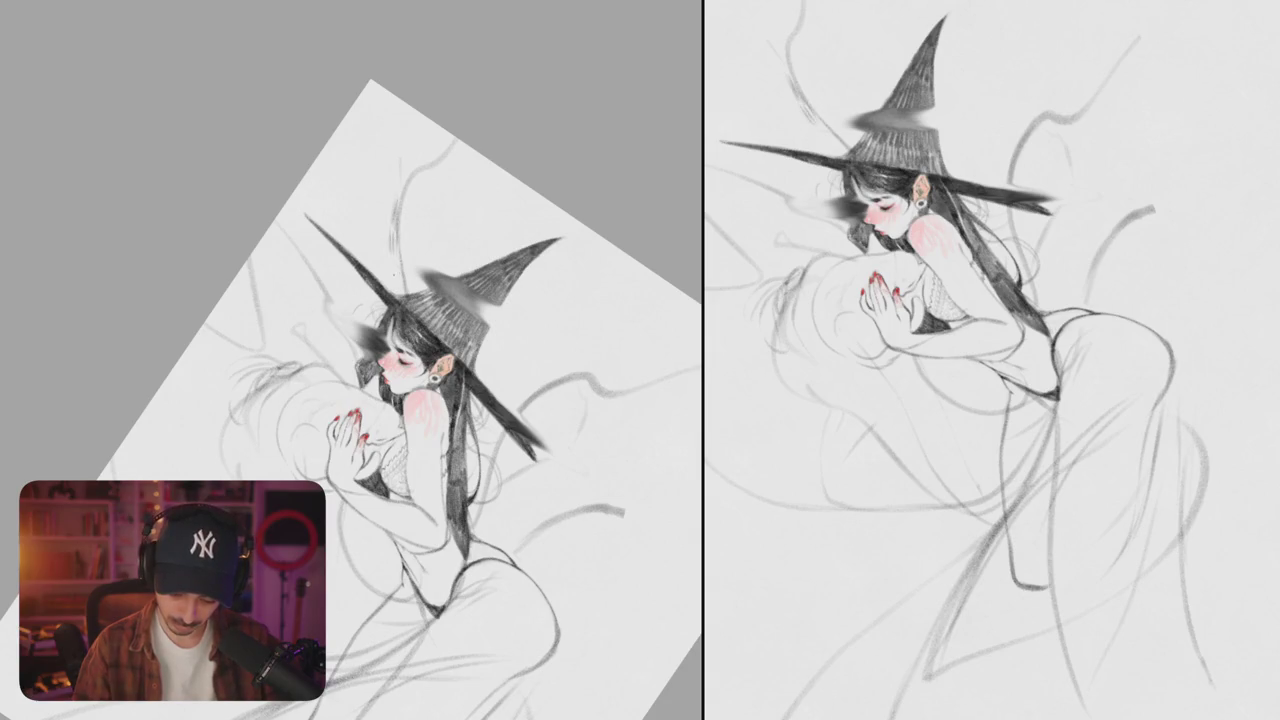
left_click_drag(400, 274, 408, 376)
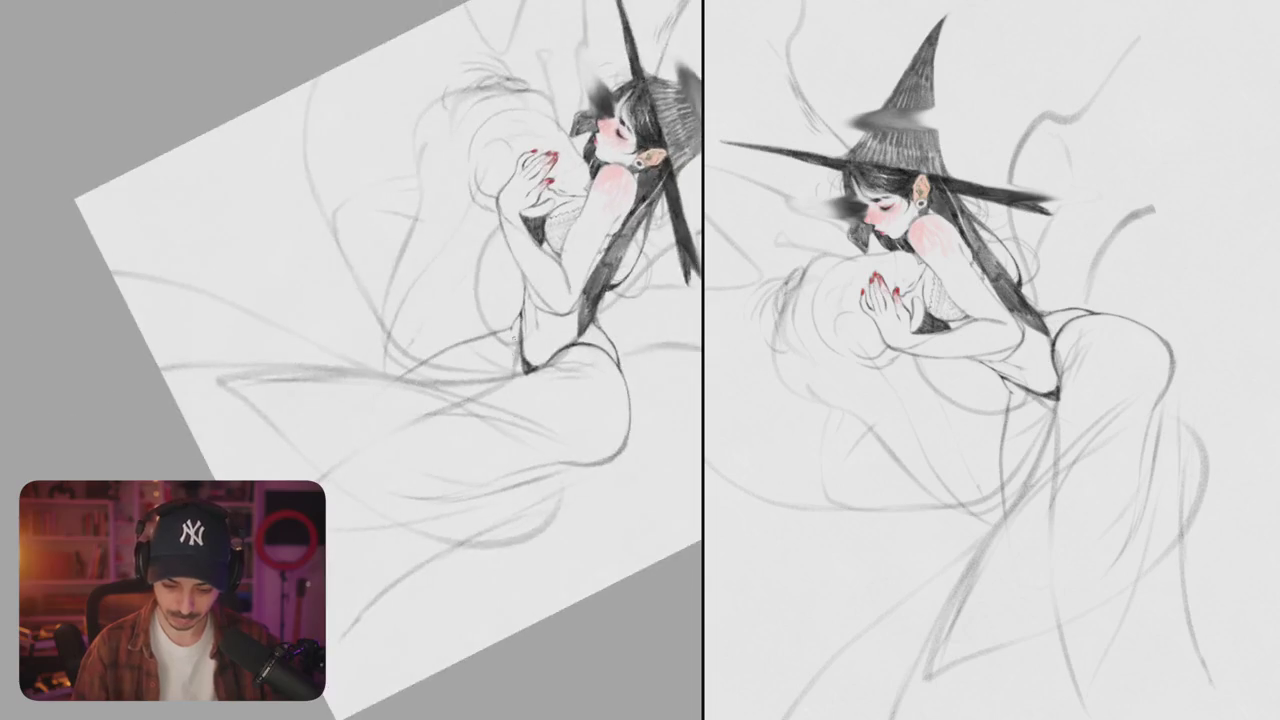
left_click_drag(509, 207, 560, 300)
left_click_drag(527, 355, 529, 285)
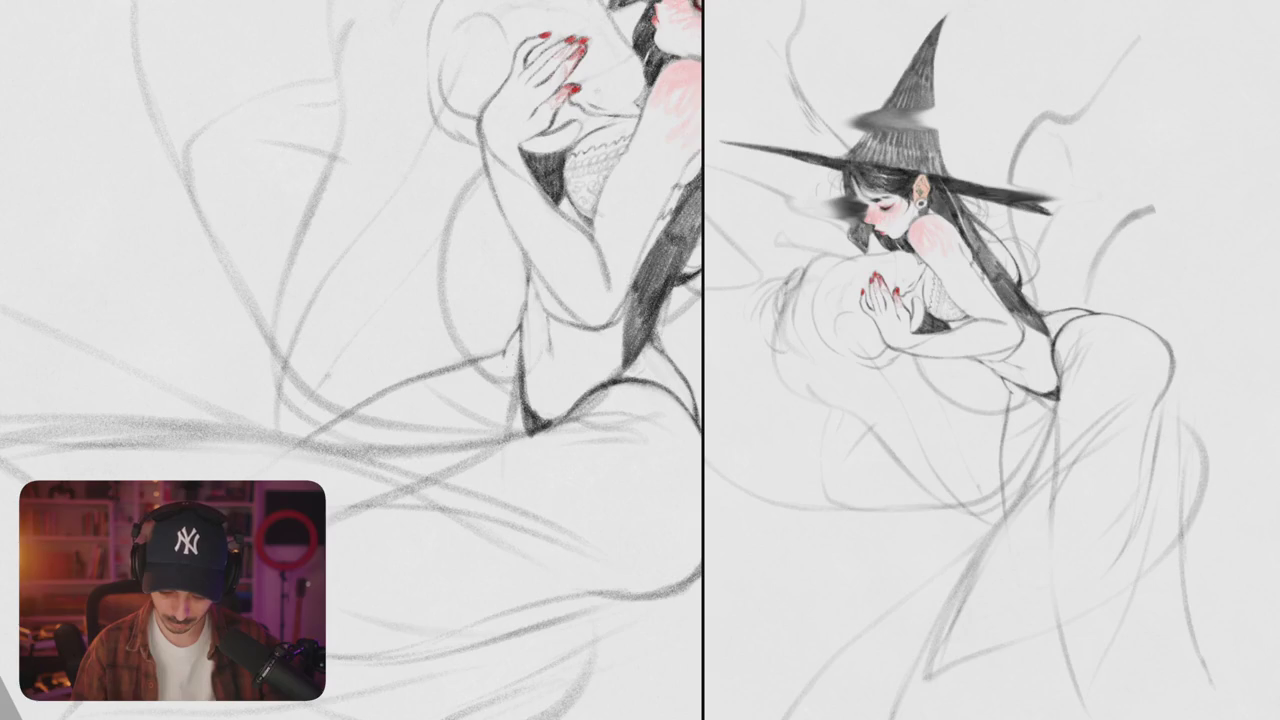
left_click_drag(482, 290, 356, 442)
scroll(400, 316, "down", 2)
left_click_drag(385, 252, 372, 446)
- Draw a long diagonal across the lower body, short hip strokes and lower-leg curves
scroll(441, 400, "down", 5)
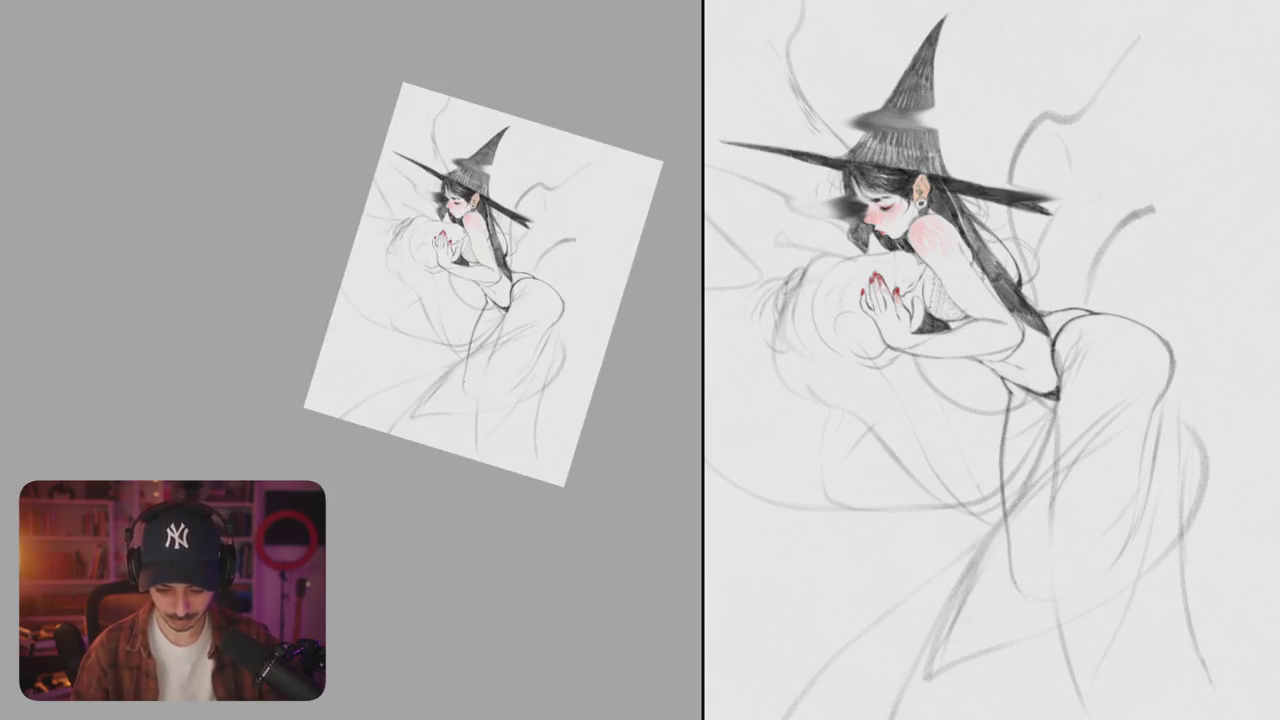
scroll(383, 342, "up", 5)
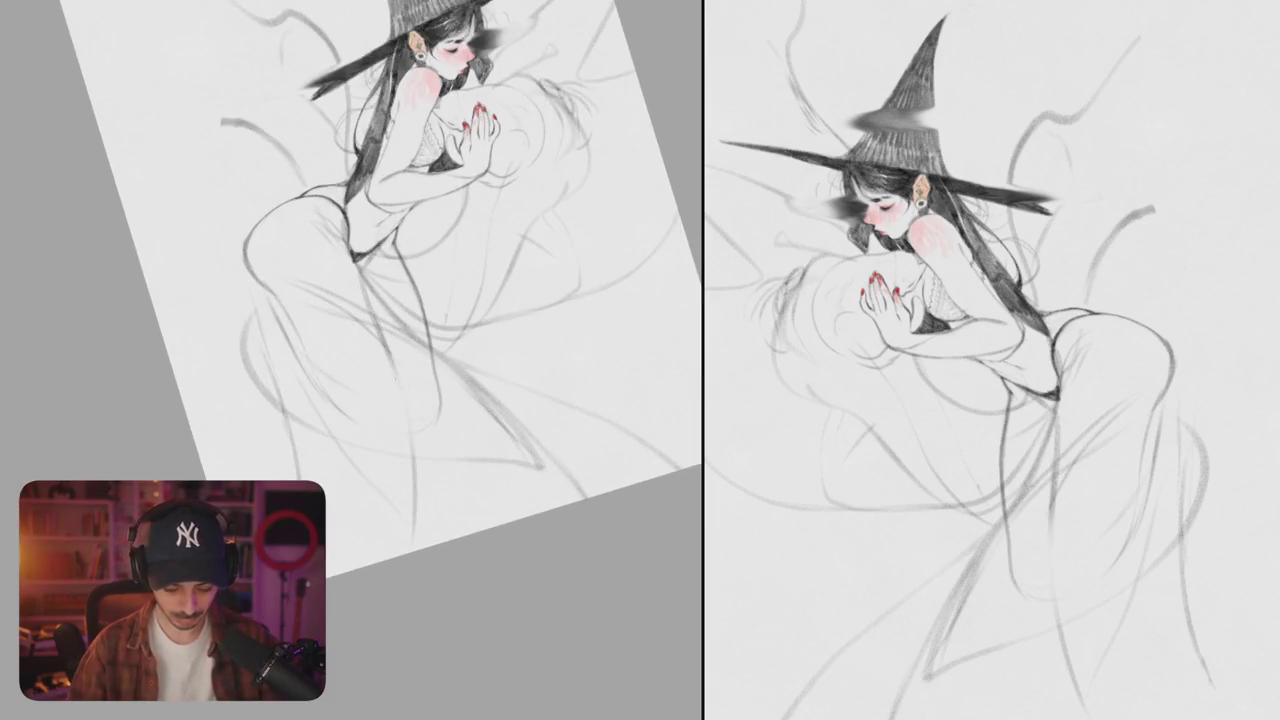
mouse_move(381, 341)
left_mouse_down()
mouse_move(404, 352)
mouse_move(398, 513)
left_mouse_up()
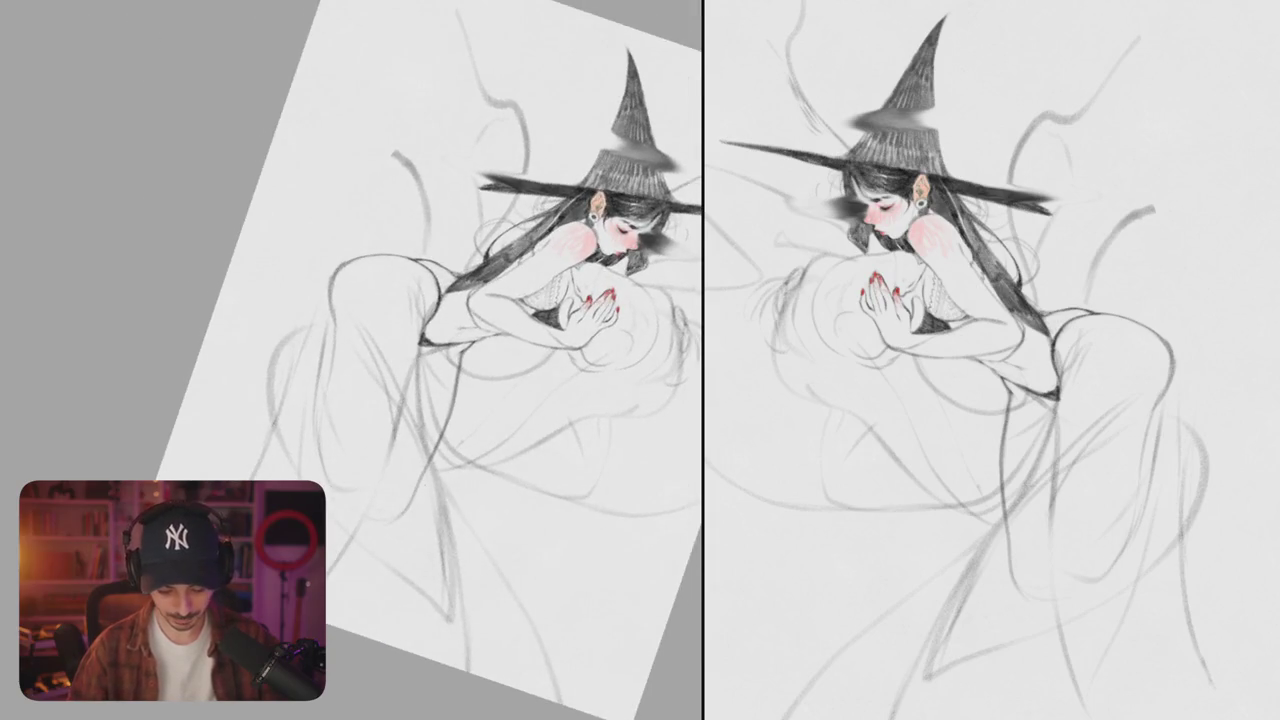
mouse_move(450, 300)
left_mouse_down()
mouse_move(400, 420)
mouse_move(450, 300)
left_mouse_up()
scroll(411, 316, "up", 5)
mouse_move(360, 368)
left_mouse_down()
mouse_move(452, 294)
mouse_move(512, 214)
mouse_move(532, 330)
mouse_move(520, 270)
mouse_move(357, 217)
left_mouse_up()
scroll(400, 300, "down", 5)
scroll(357, 217, "up", 5)
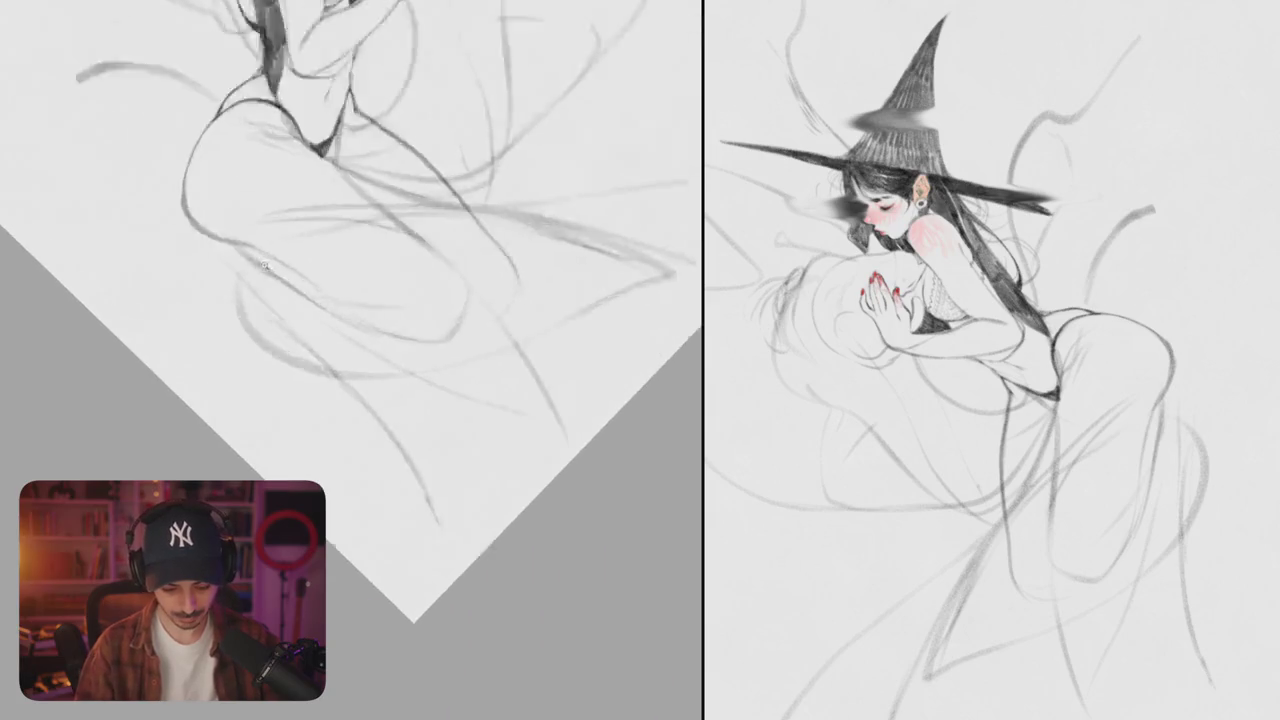
scroll(357, 217, "up", 3)
mouse_move(444, 330)
left_mouse_down()
mouse_move(382, 392)
mouse_move(296, 428)
mouse_move(291, 464)
left_mouse_up()
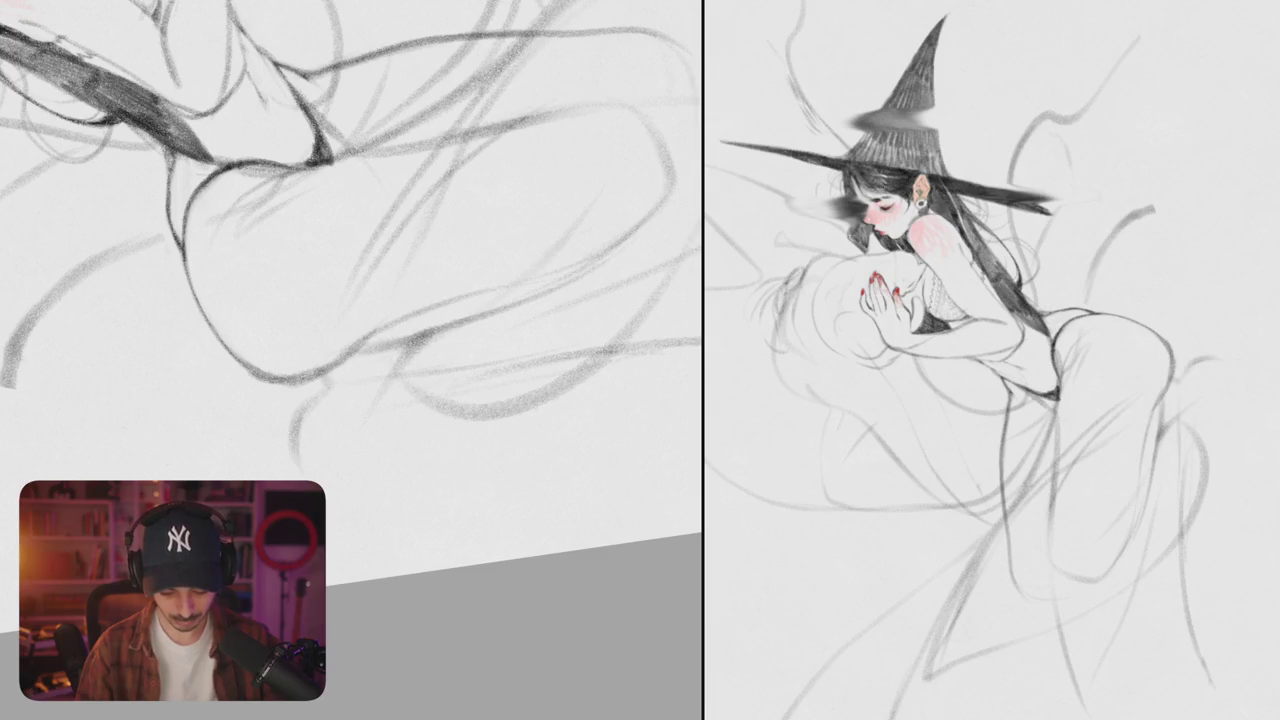
mouse_move(300, 418)
left_mouse_down()
mouse_move(272, 478)
mouse_move(286, 480)
left_mouse_up()
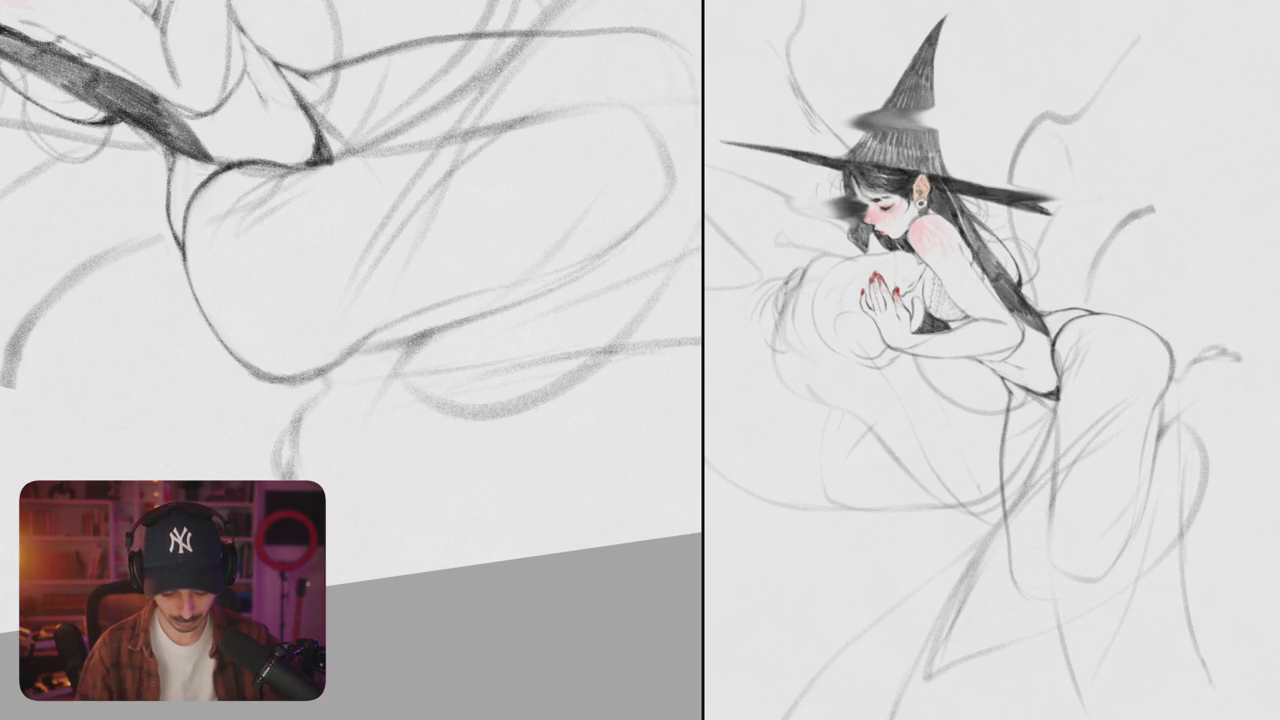
- Rework the foot with new pencil strokes, redoing one that went wrong
left_click_drag(350, 400, 312, 368)
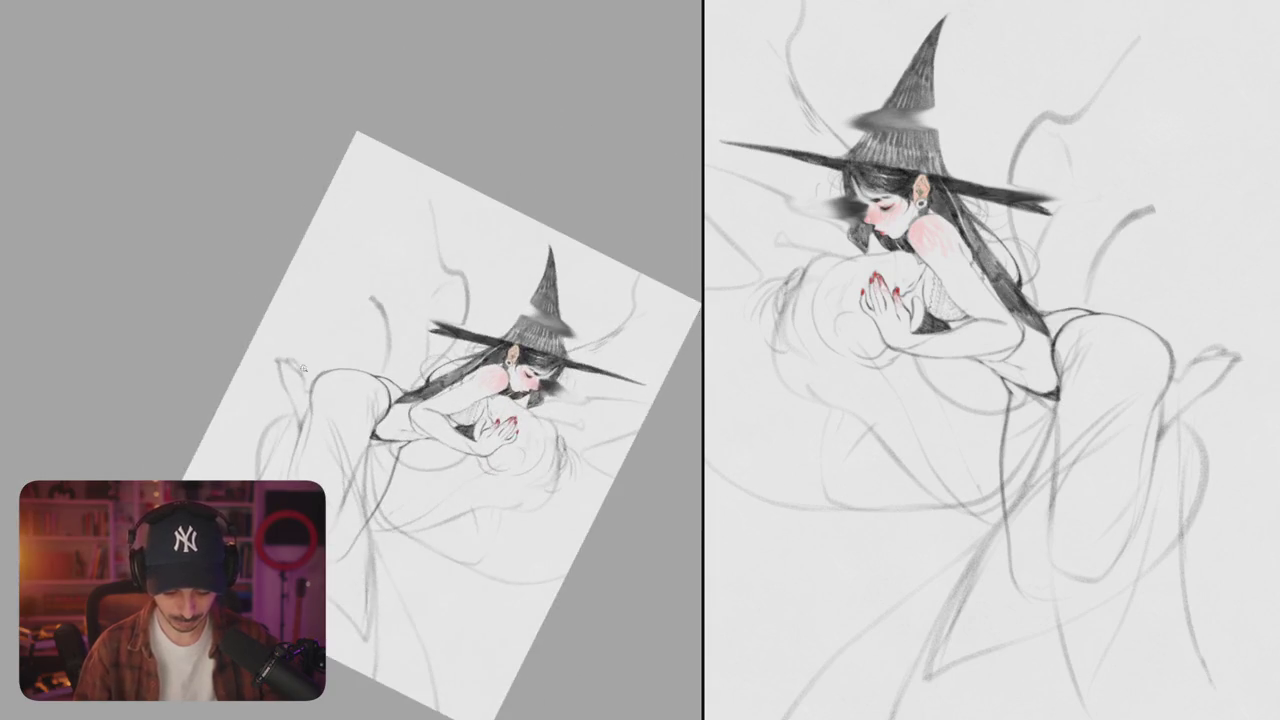
scroll(311, 369, "up", 5)
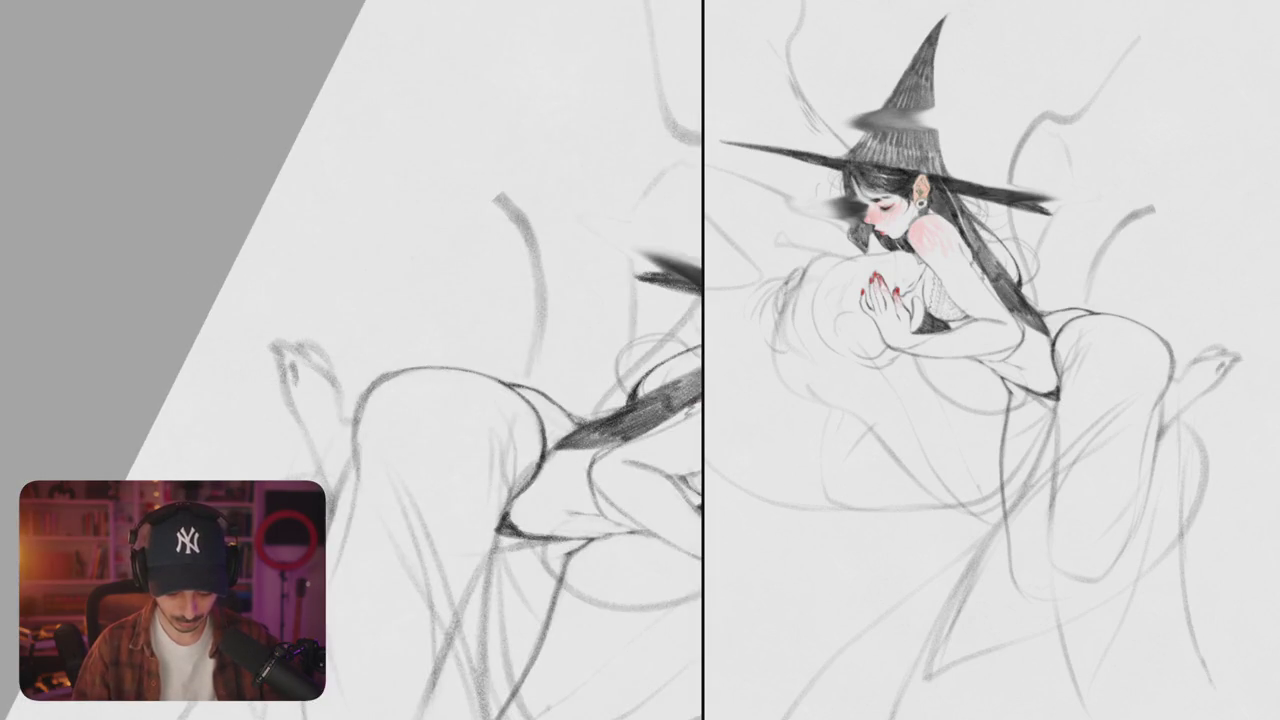
scroll(354, 362, "down", 5)
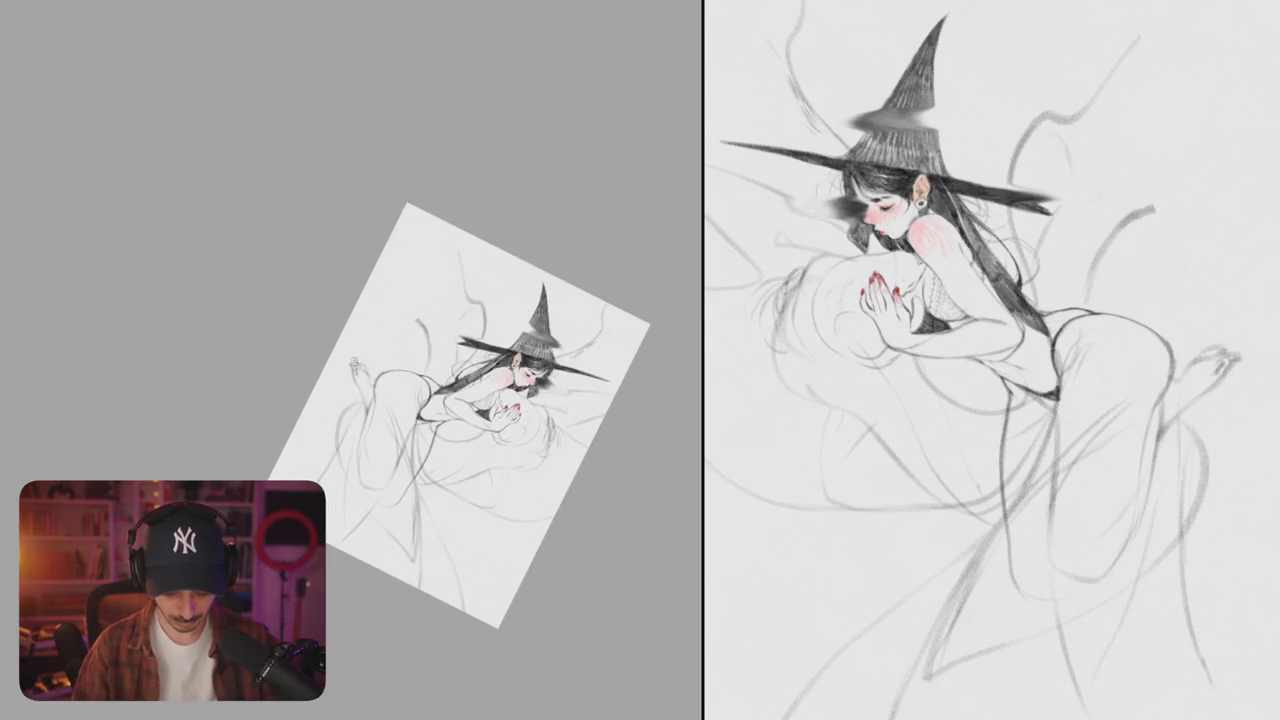
scroll(354, 362, "up", 5)
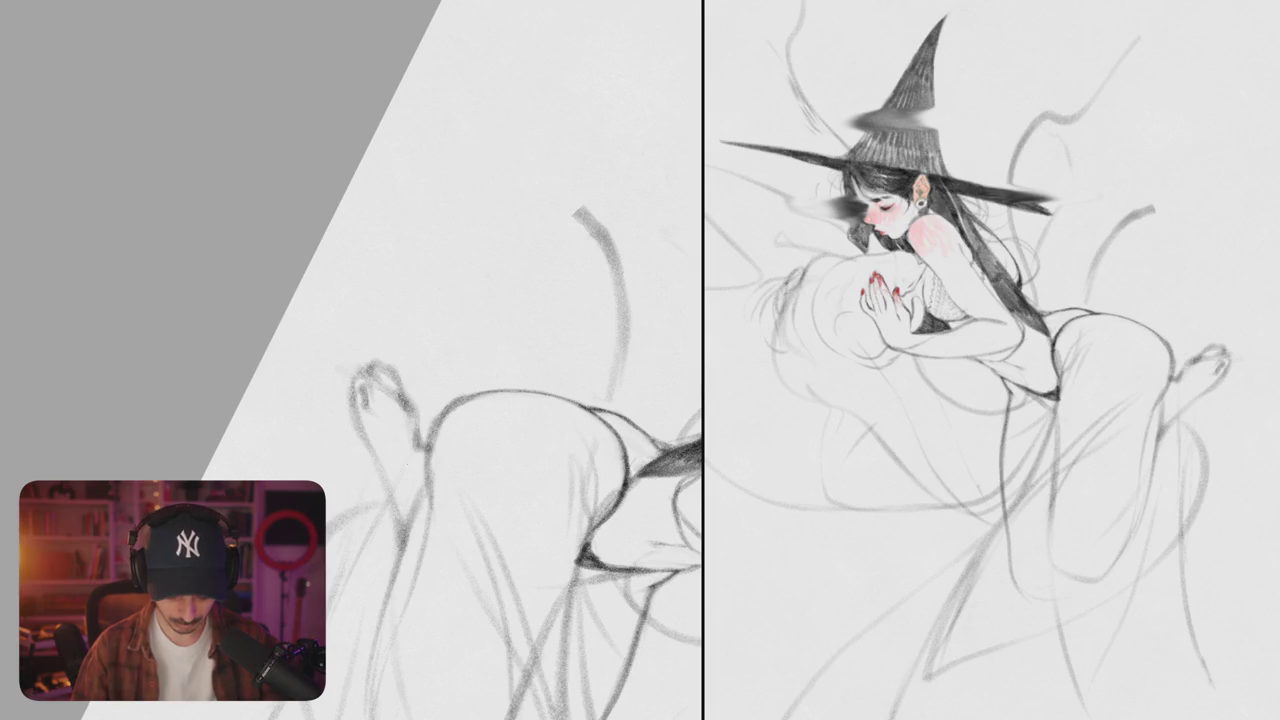
scroll(402, 460, "down", 5)
scroll(374, 323, "up", 5)
left_click_drag(372, 310, 400, 378)
mouse_move(340, 250)
left_mouse_down()
mouse_move(346, 295)
mouse_move(328, 310)
mouse_move(400, 350)
mouse_move(520, 300)
left_mouse_up()
left_click_drag(396, 296, 396, 378)
left_click_drag(378, 252, 390, 305)
left_click_drag(392, 258, 412, 288)
key("ctrl+z")
left_click_drag(378, 240, 392, 300)
- Draw a line along the bottom of the leg and add strokes to the body sketch
scroll(400, 300, "down", 3)
scroll(566, 320, "down", 3)
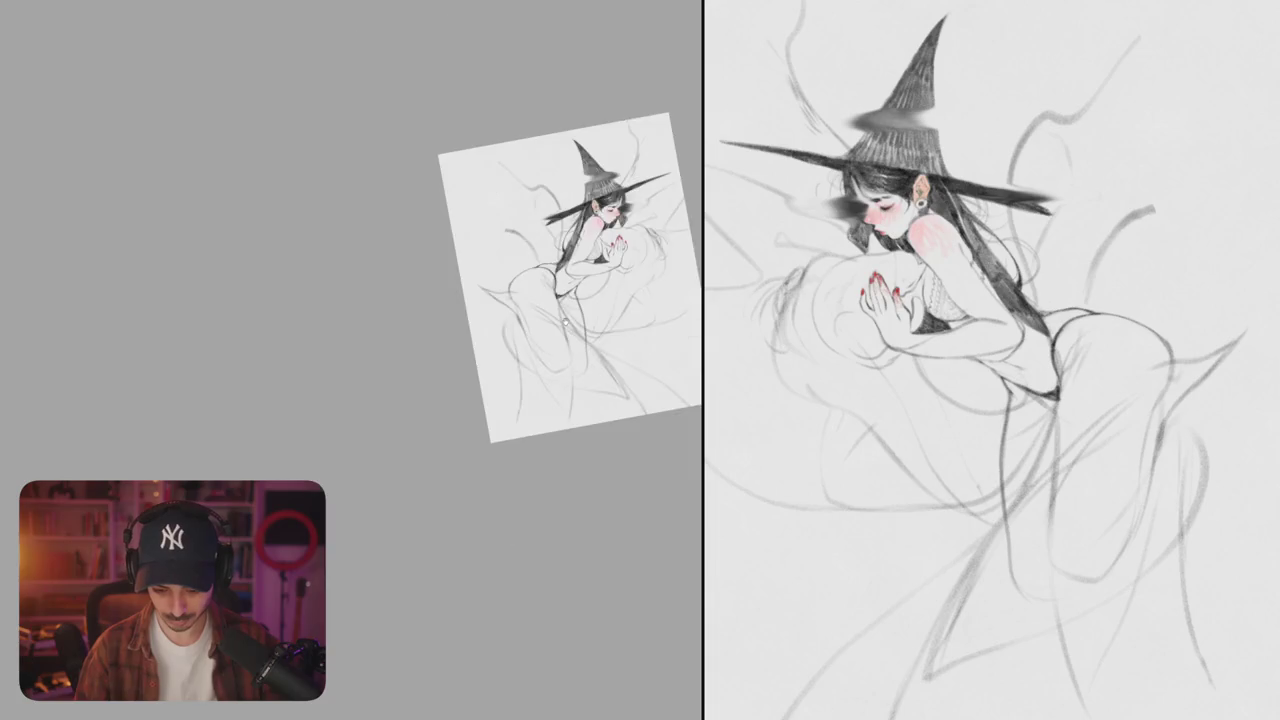
scroll(565, 322, "up", 5)
left_click_drag(520, 440, 444, 448)
left_click_drag(530, 442, 327, 500)
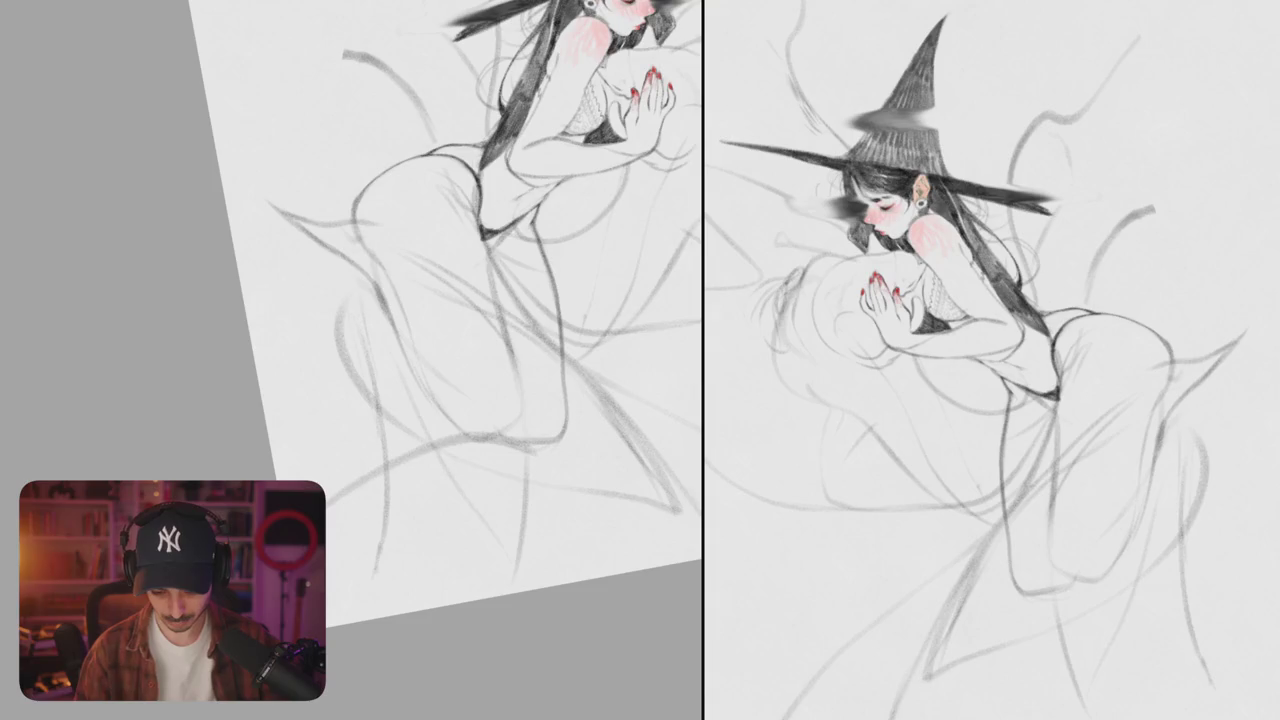
key("ctrl+z")
scroll(448, 360, "up", 2)
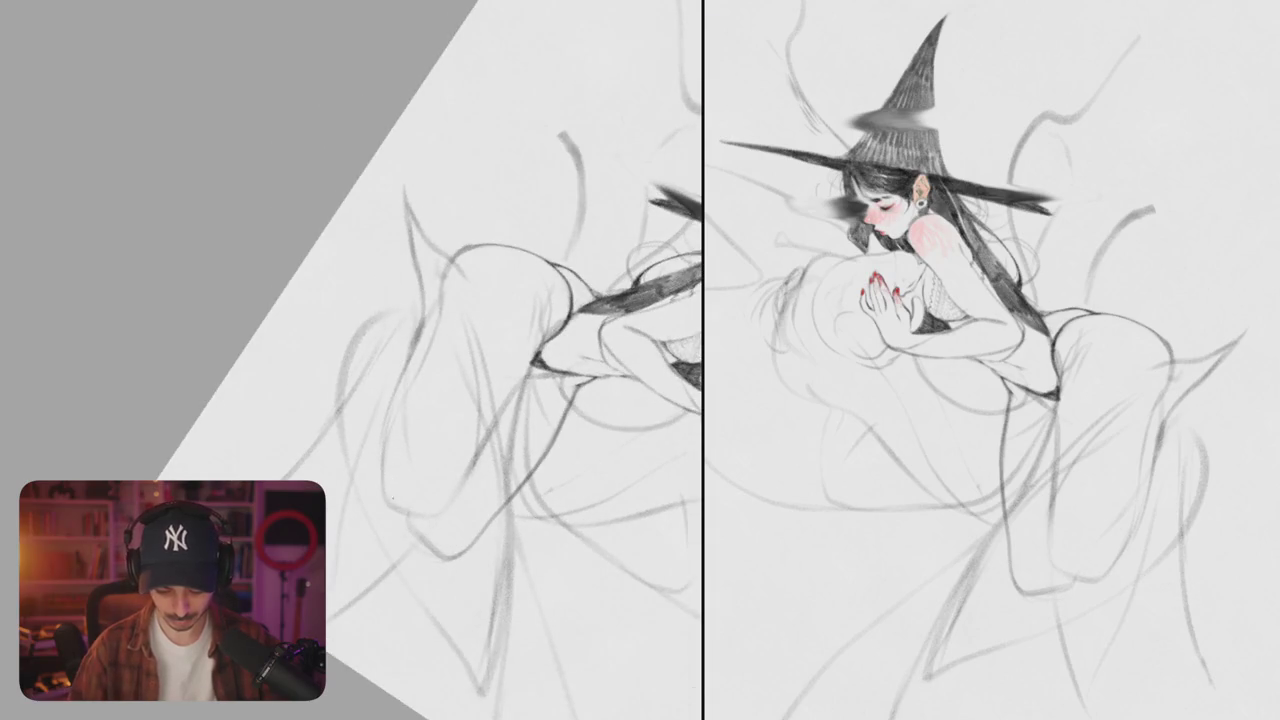
left_click_drag(372, 280, 404, 364)
mouse_move(358, 248)
left_mouse_down()
mouse_move(372, 286)
mouse_move(424, 294)
left_mouse_up()
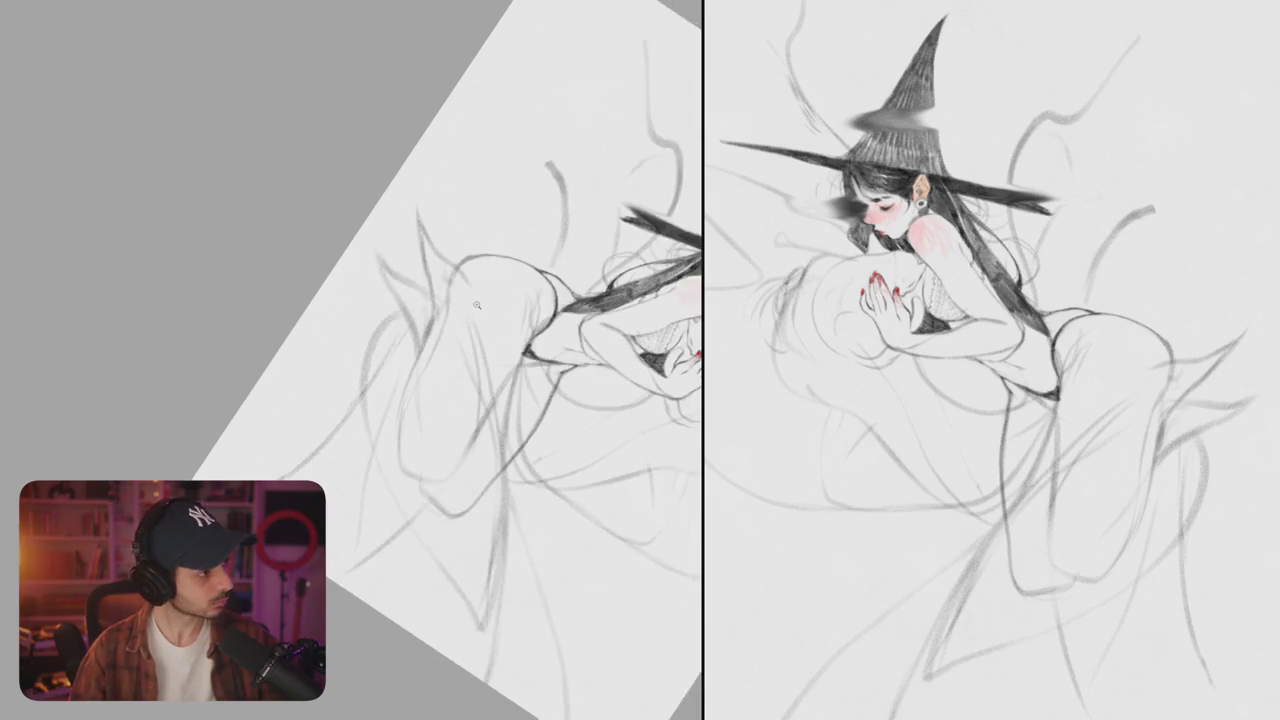
- Darken pencil lines for the wing rising behind the witch's hat
left_click_drag(419, 395, 478, 332)
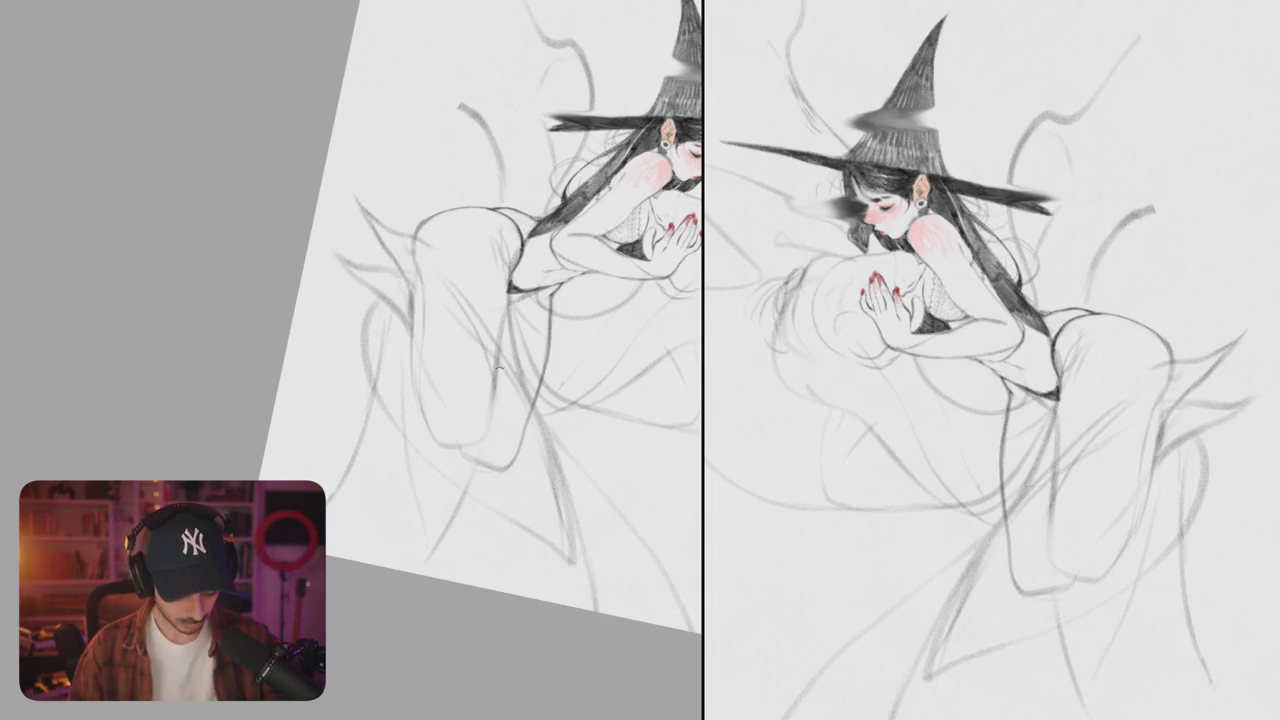
mouse_move(498, 374)
left_mouse_down()
mouse_move(480, 383)
mouse_move(498, 352)
left_mouse_up()
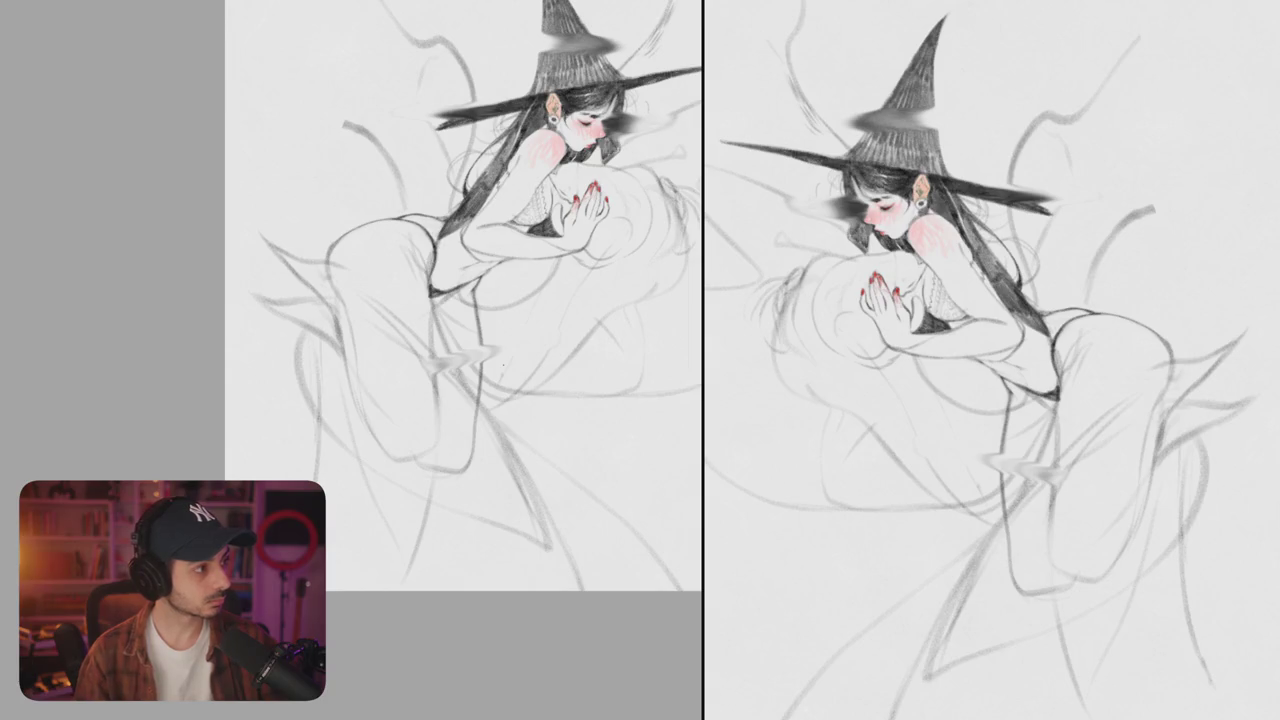
left_click_drag(504, 364, 435, 438)
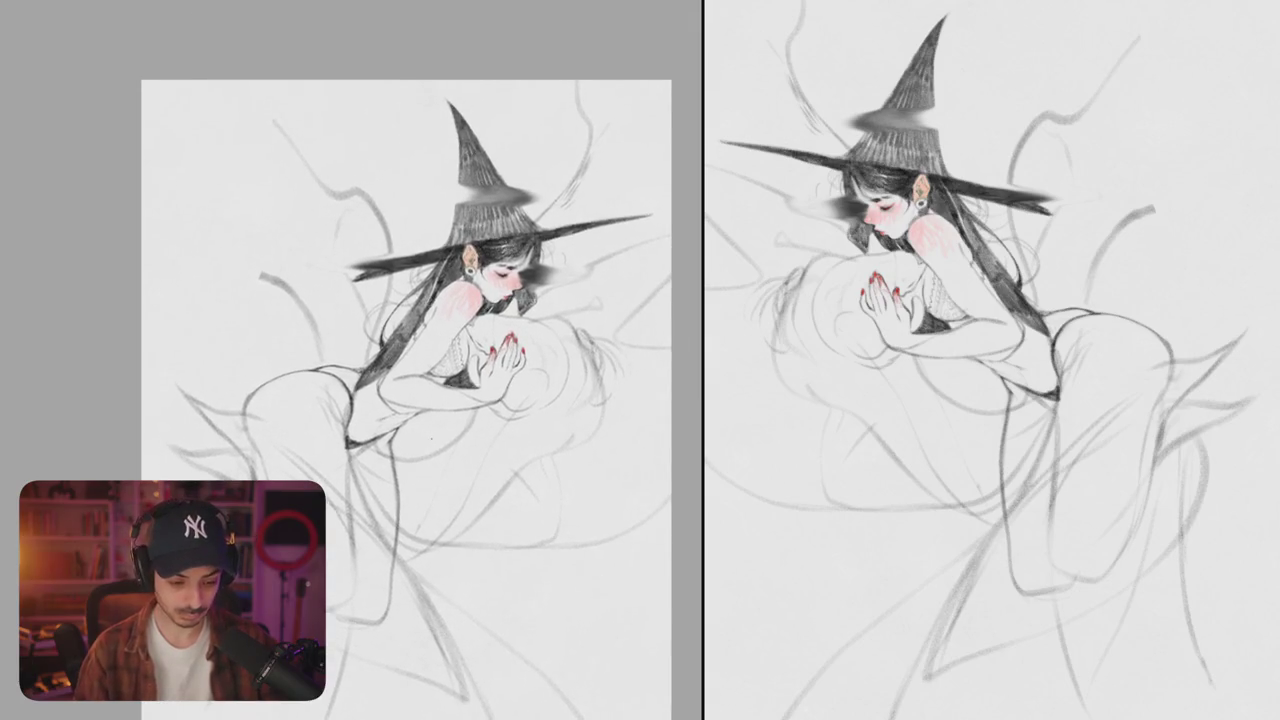
scroll(366, 360, "up", 3)
scroll(366, 360, "down", 1)
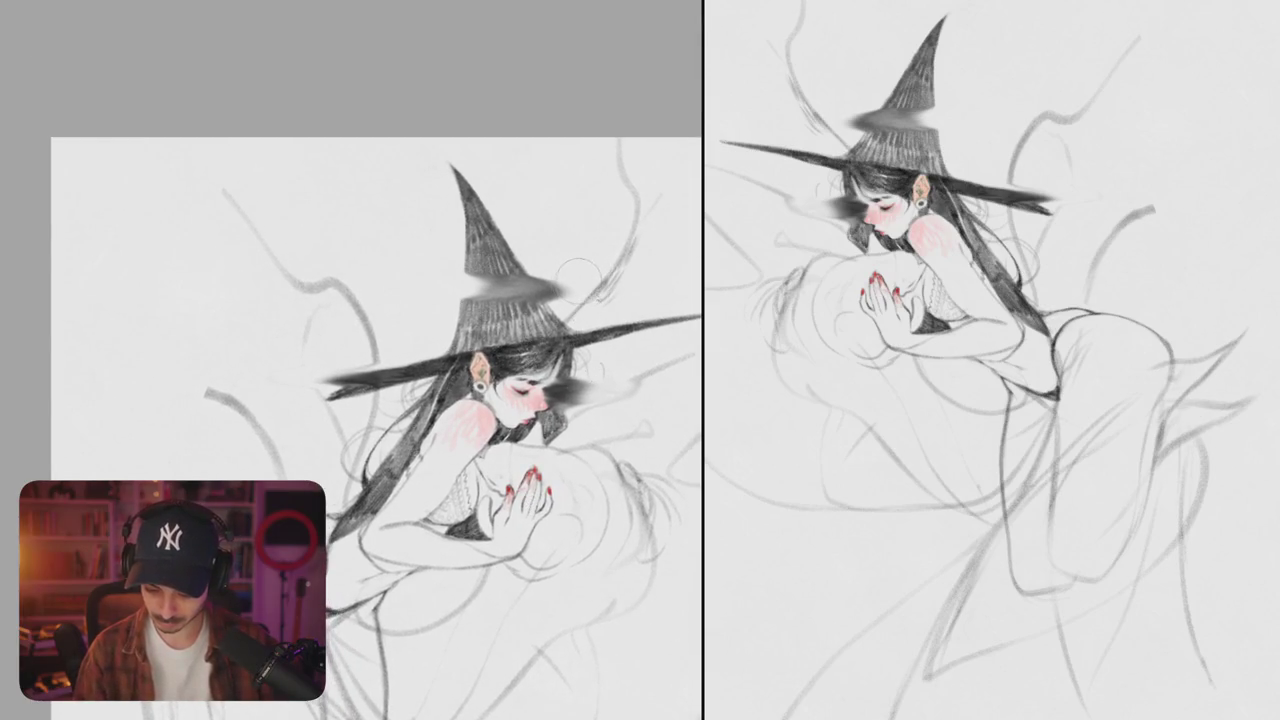
left_click_drag(588, 312, 610, 296)
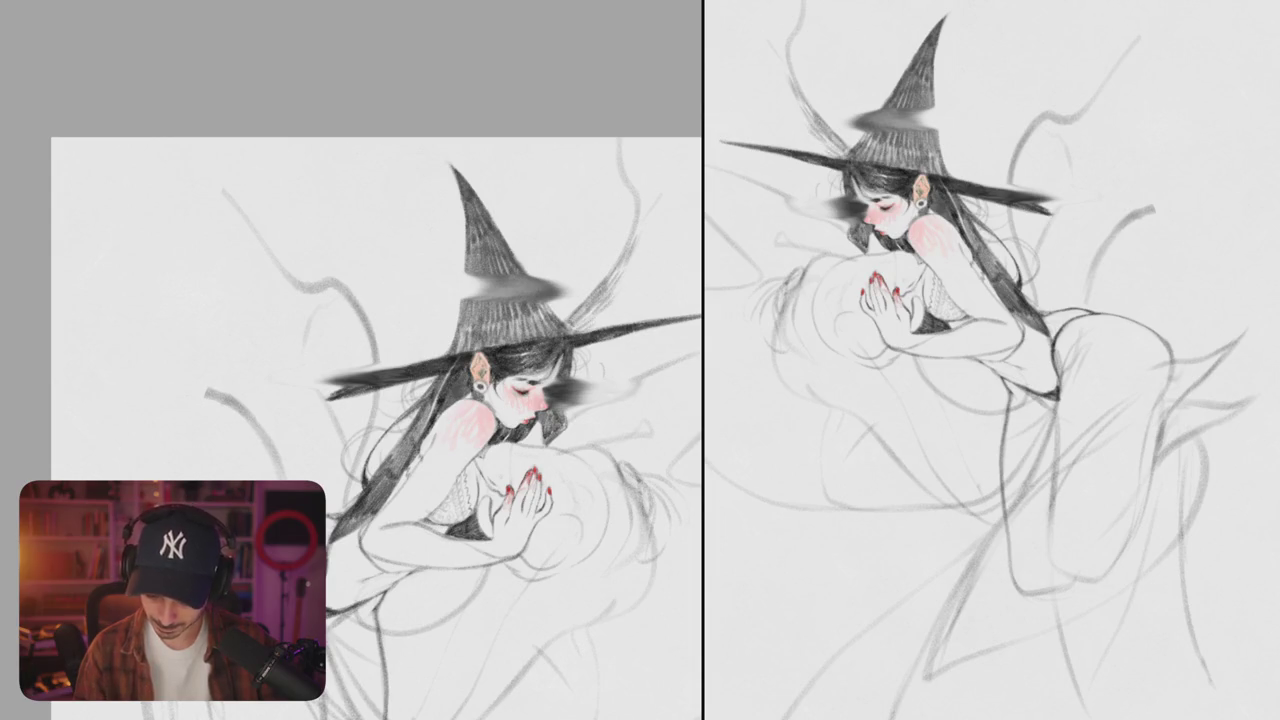
scroll(568, 348, "up", 5)
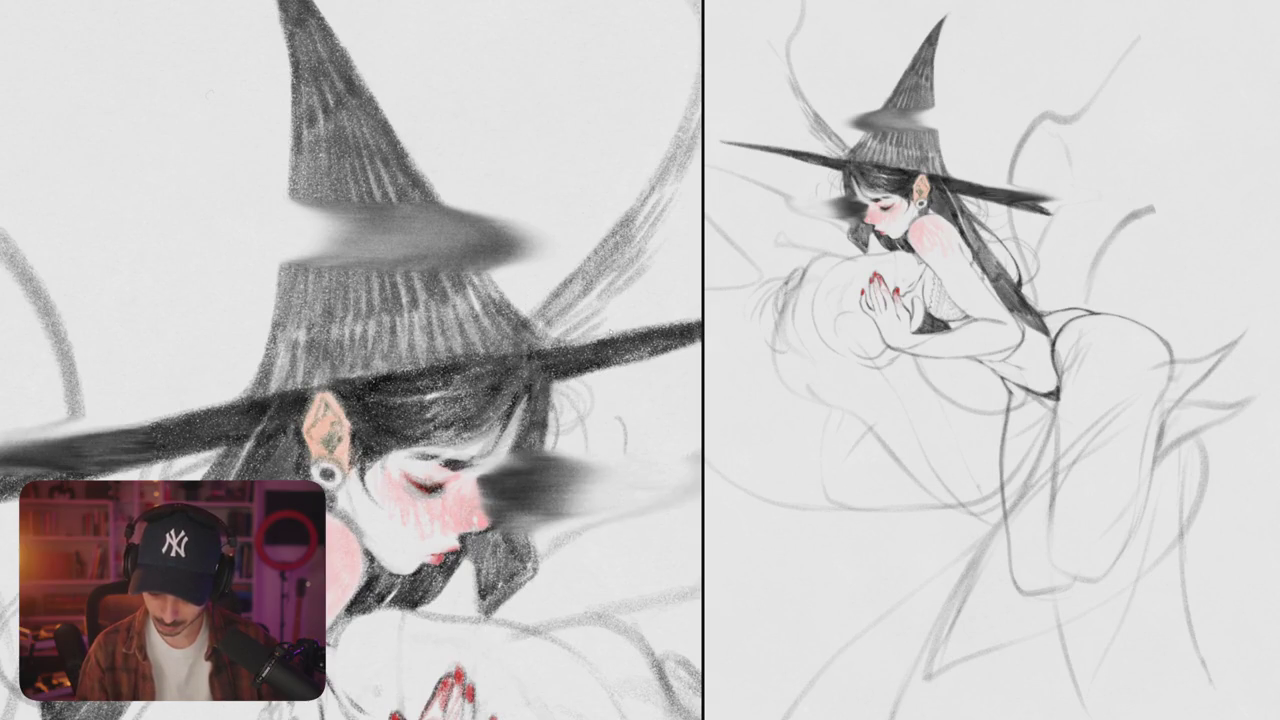
- Cover the wing behind the hat with diagonal pencil hatching, upper part then lower part
left_click_drag(464, 372, 426, 430)
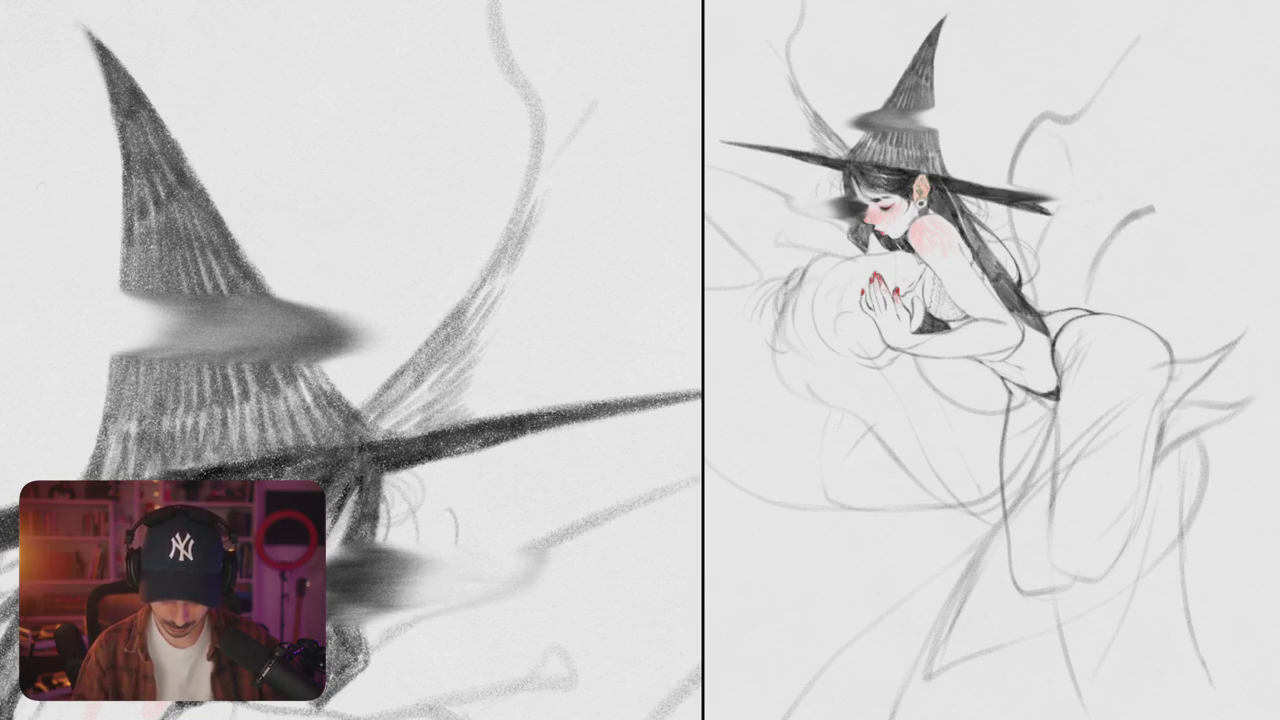
mouse_move(506, 316)
left_mouse_down()
mouse_move(462, 352)
mouse_move(460, 382)
left_mouse_up()
mouse_move(520, 340)
left_mouse_down()
mouse_move(462, 404)
mouse_move(470, 414)
left_mouse_up()
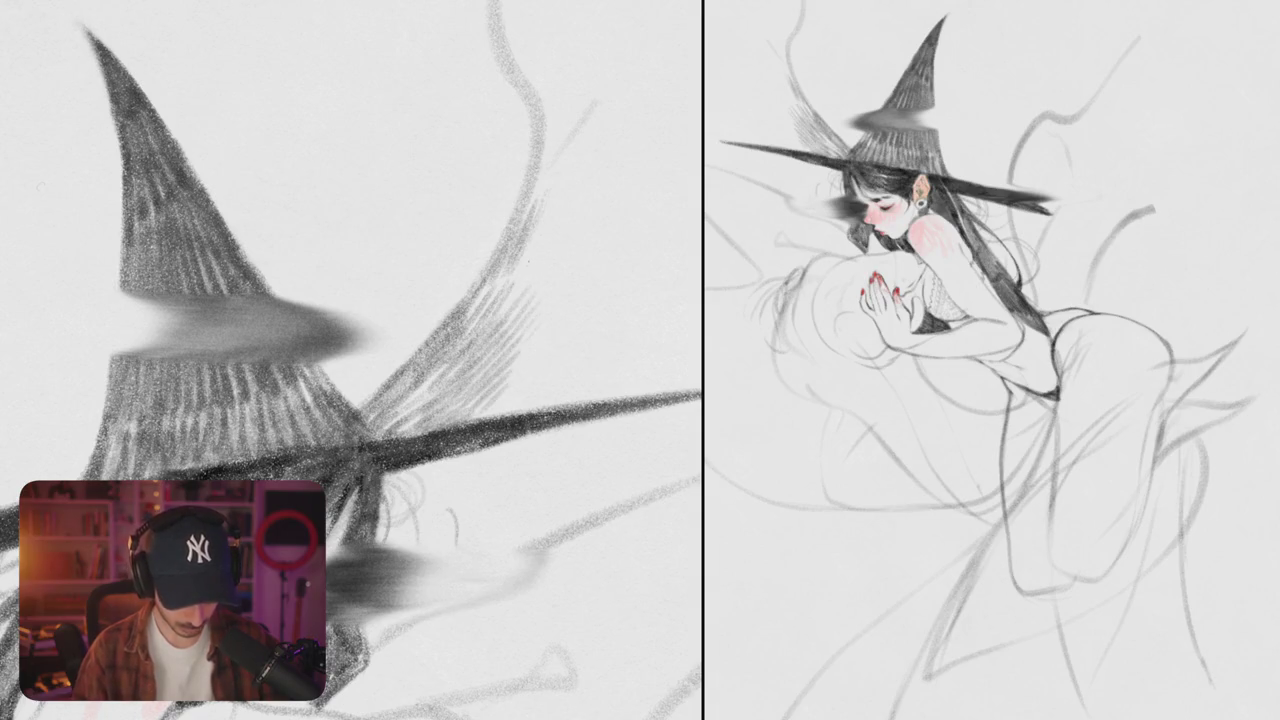
left_click_drag(528, 238, 476, 304)
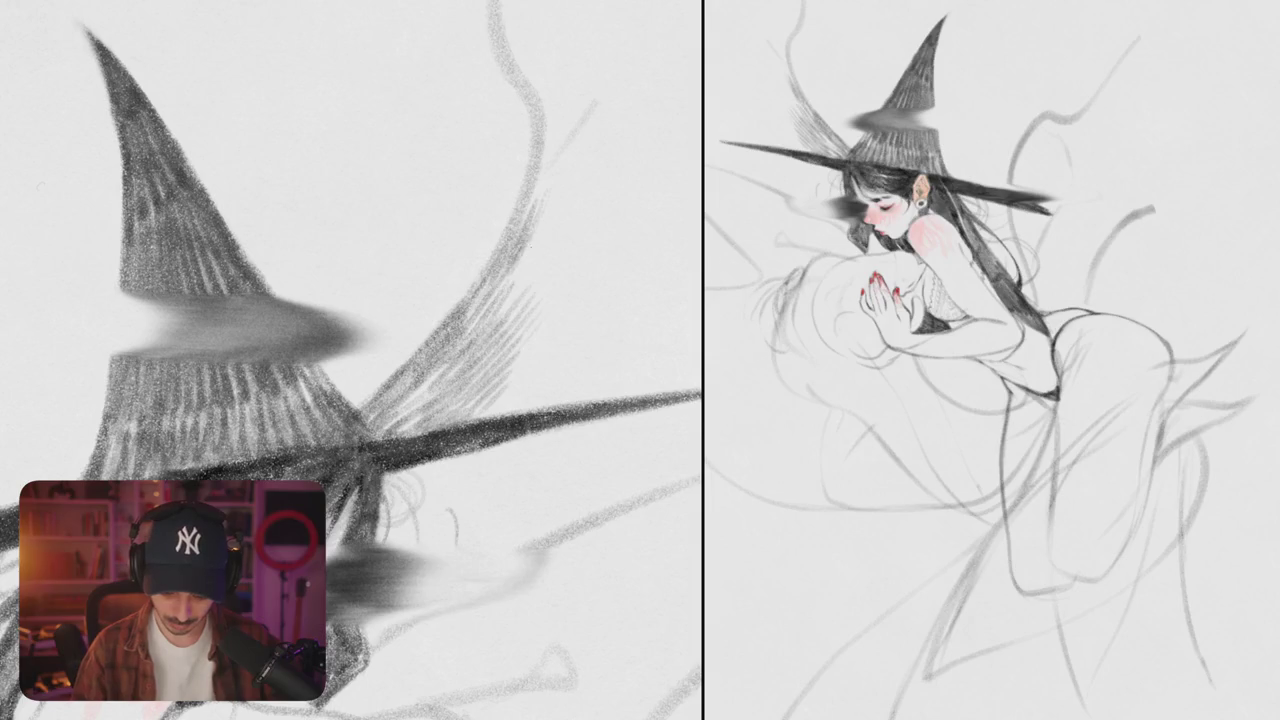
mouse_move(534, 240)
left_mouse_down()
mouse_move(506, 290)
mouse_move(510, 340)
left_mouse_up()
left_click_drag(576, 274, 518, 350)
left_click_drag(568, 296, 530, 348)
left_click_drag(538, 348, 488, 404)
mouse_move(564, 330)
left_mouse_down()
mouse_move(494, 416)
mouse_move(510, 414)
left_mouse_up()
left_click_drag(578, 366, 536, 406)
left_click_drag(578, 380, 544, 408)
scroll(350, 360, "down", 5)
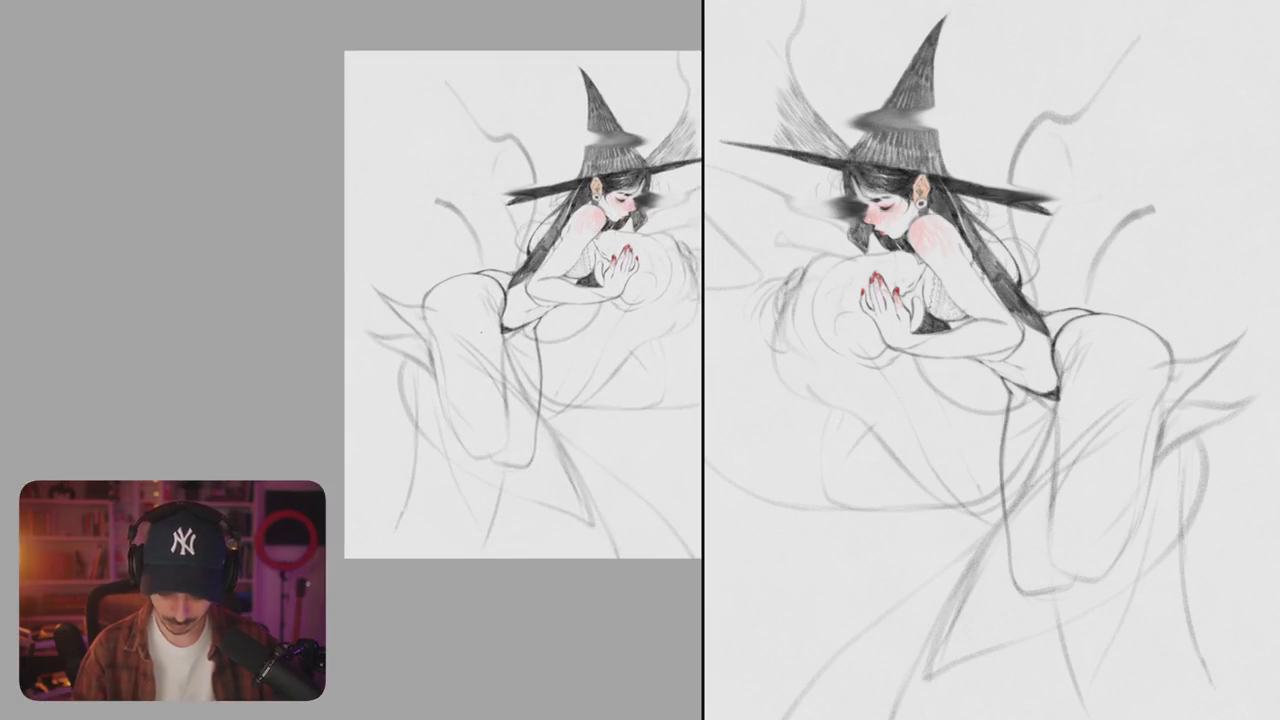
scroll(509, 325, "up", 3)
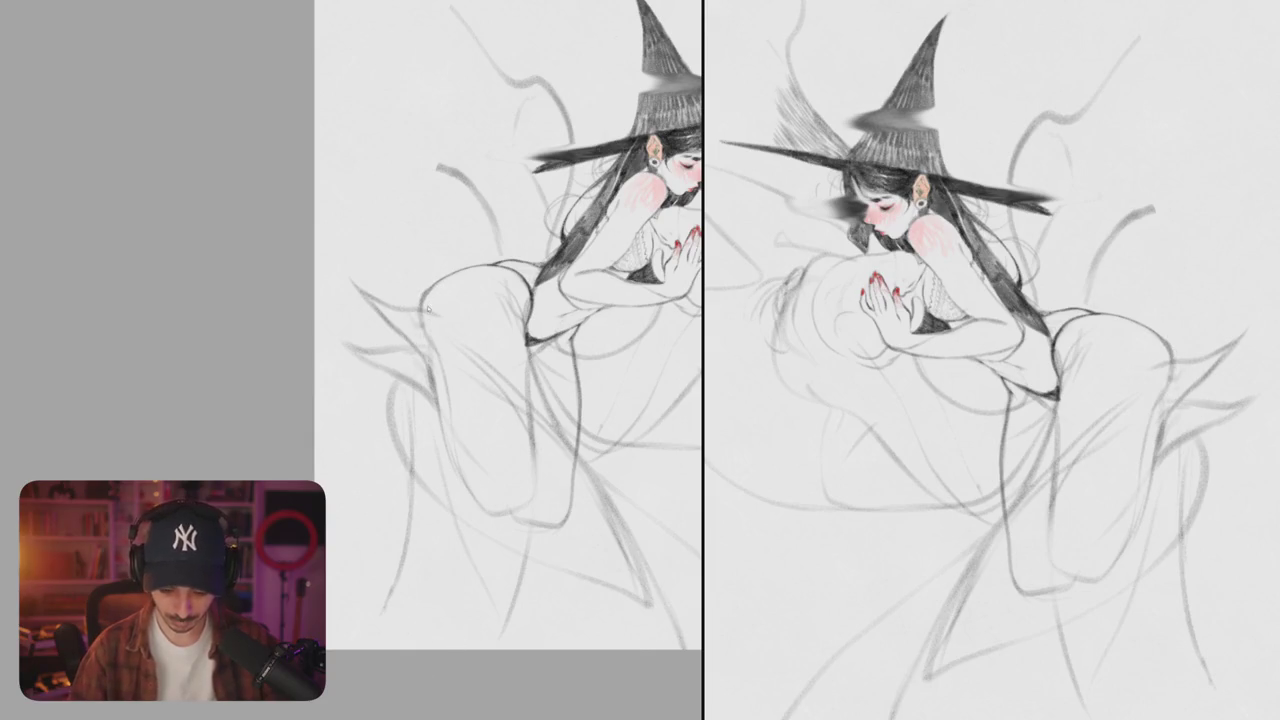
- Add red lines along the thigh and inner thigh, plus red strokes at lower leg and foot
left_click_drag(432, 362, 452, 470)
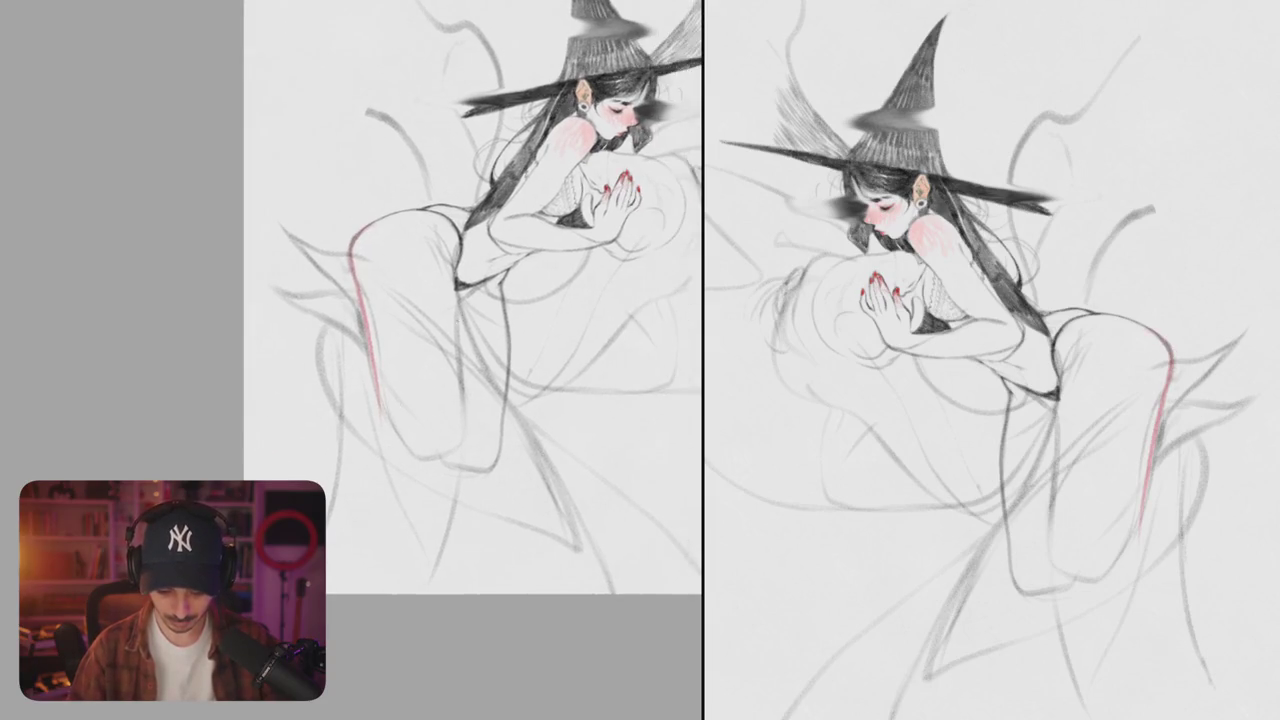
left_click_drag(454, 285, 459, 376)
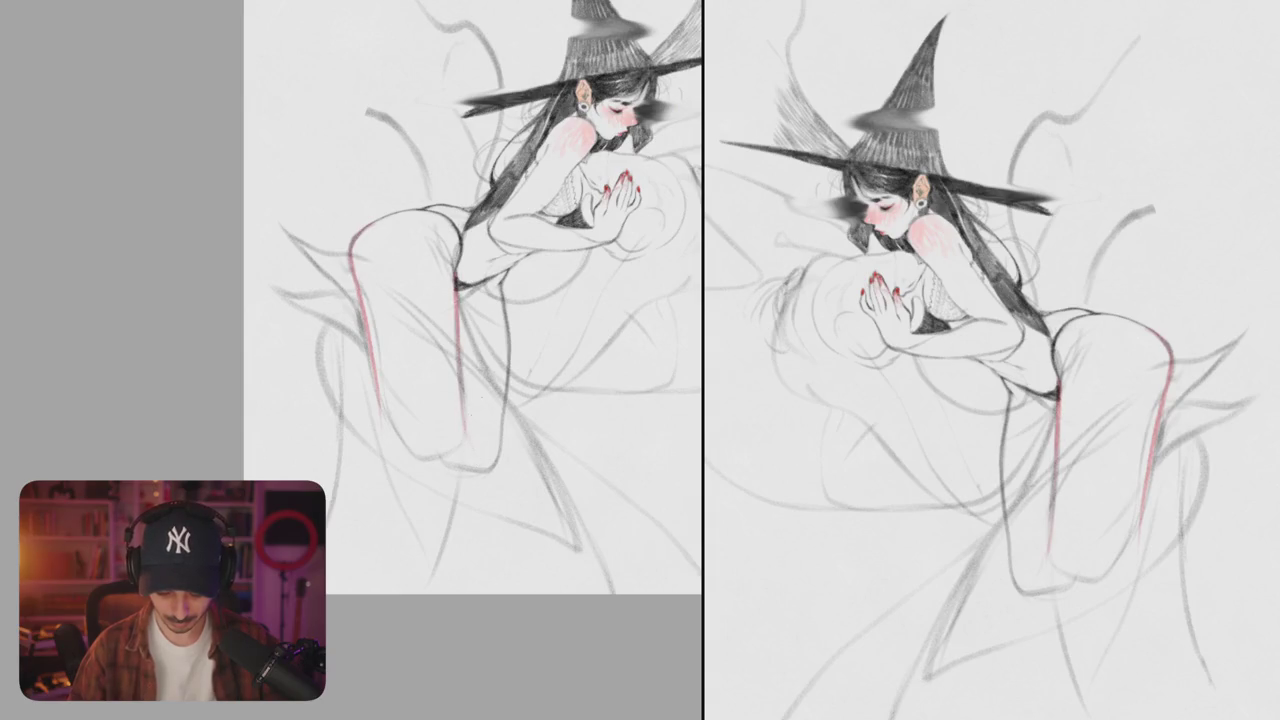
left_click_drag(507, 330, 505, 466)
key("ctrl+z")
left_click_drag(506, 378, 577, 490)
left_click_drag(522, 456, 462, 503)
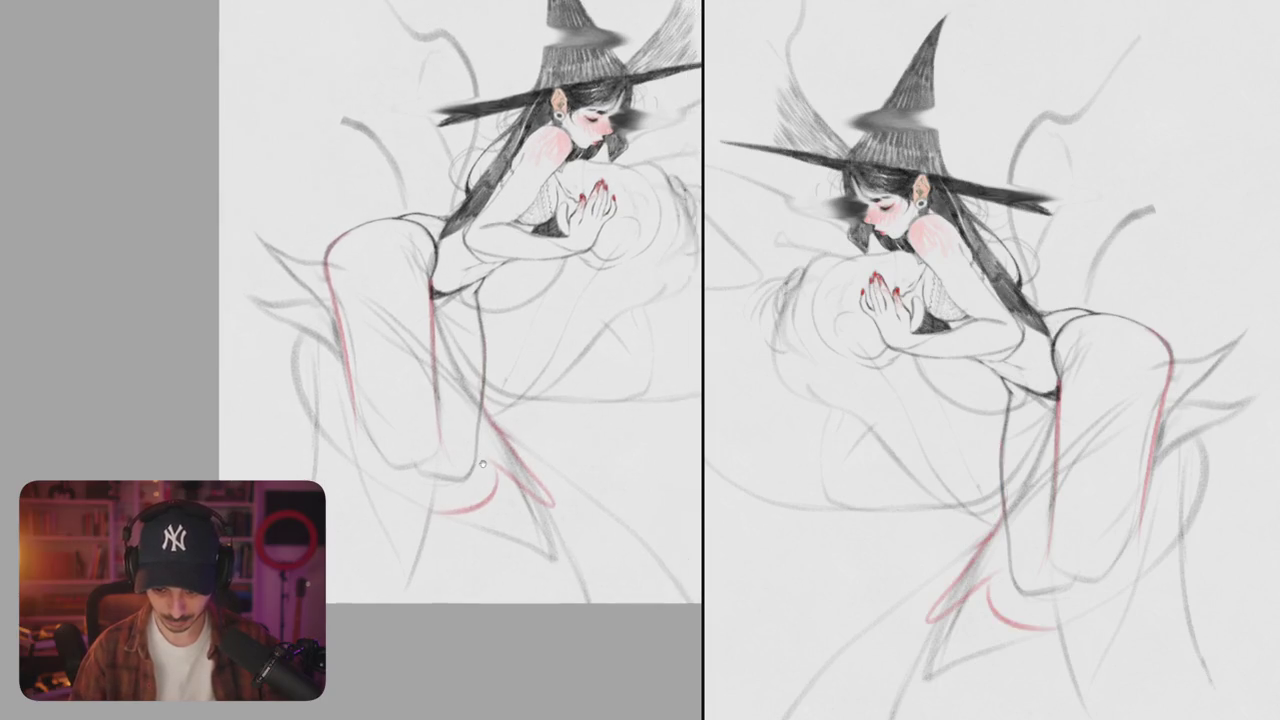
- Trace the leg, lower leg and foot outline in red
left_click_drag(536, 373, 532, 483)
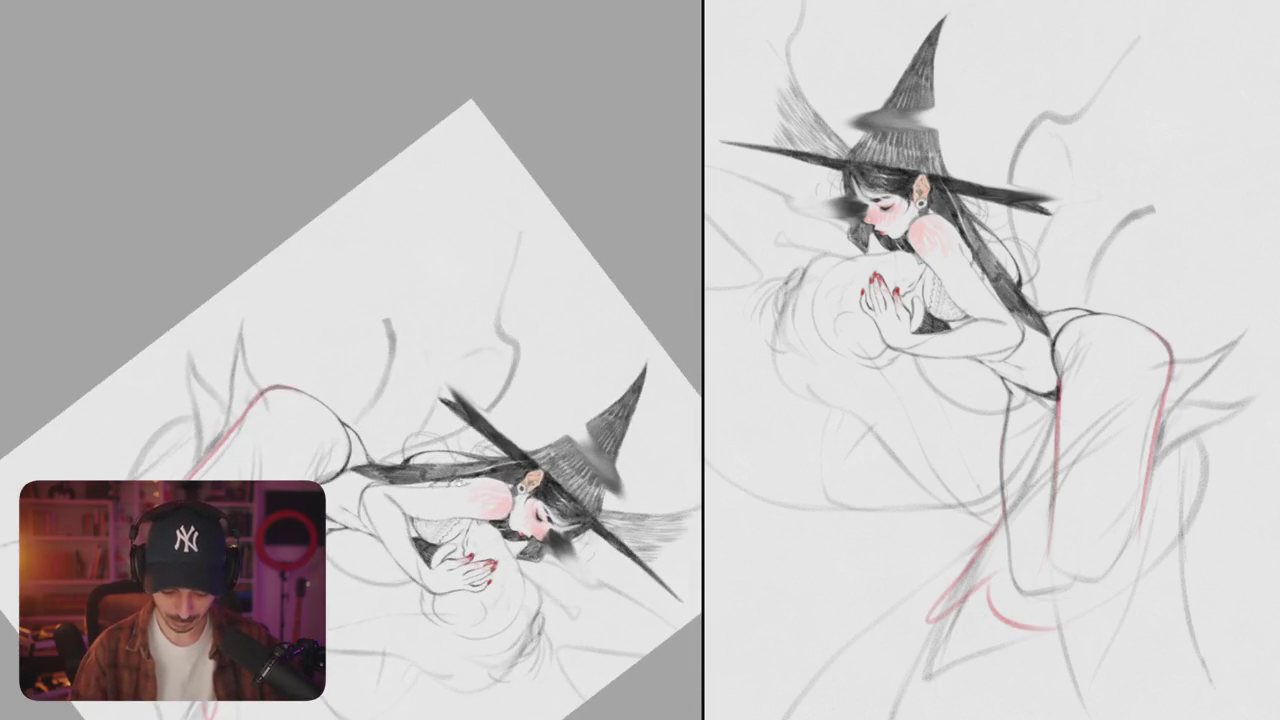
left_click_drag(396, 320, 373, 378)
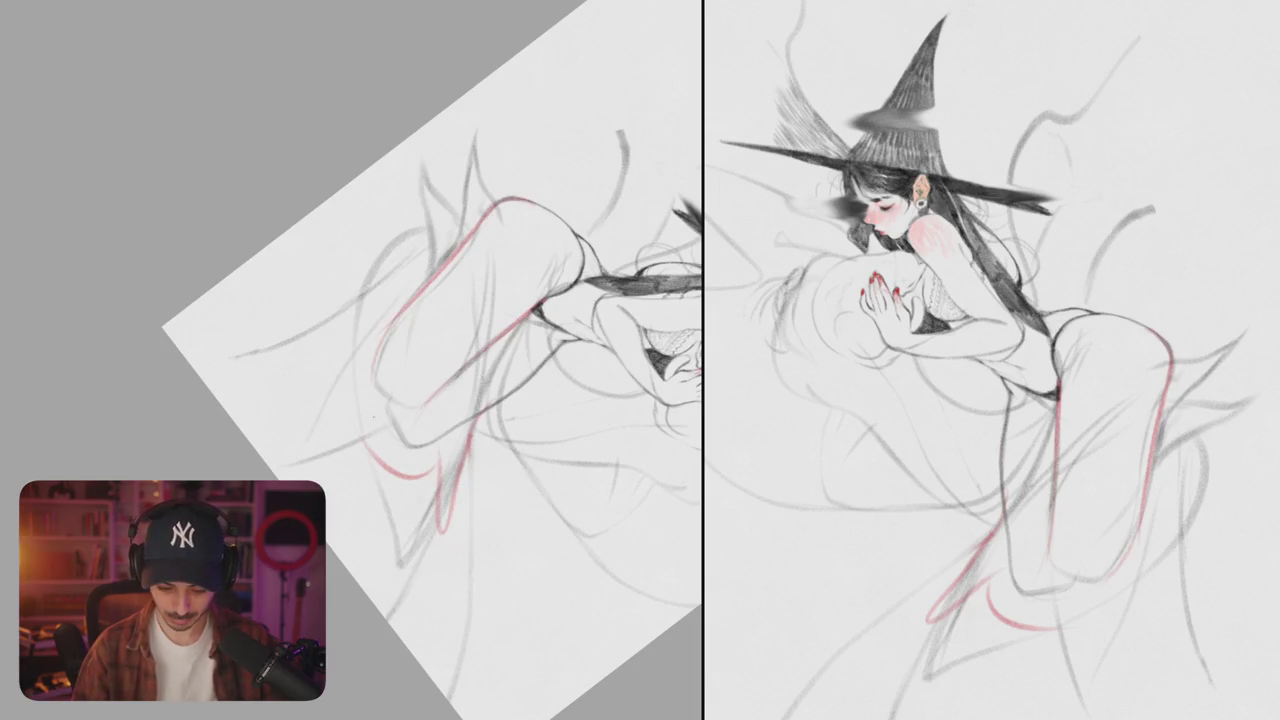
mouse_move(388, 328)
left_mouse_down()
mouse_move(368, 420)
mouse_move(362, 398)
left_mouse_up()
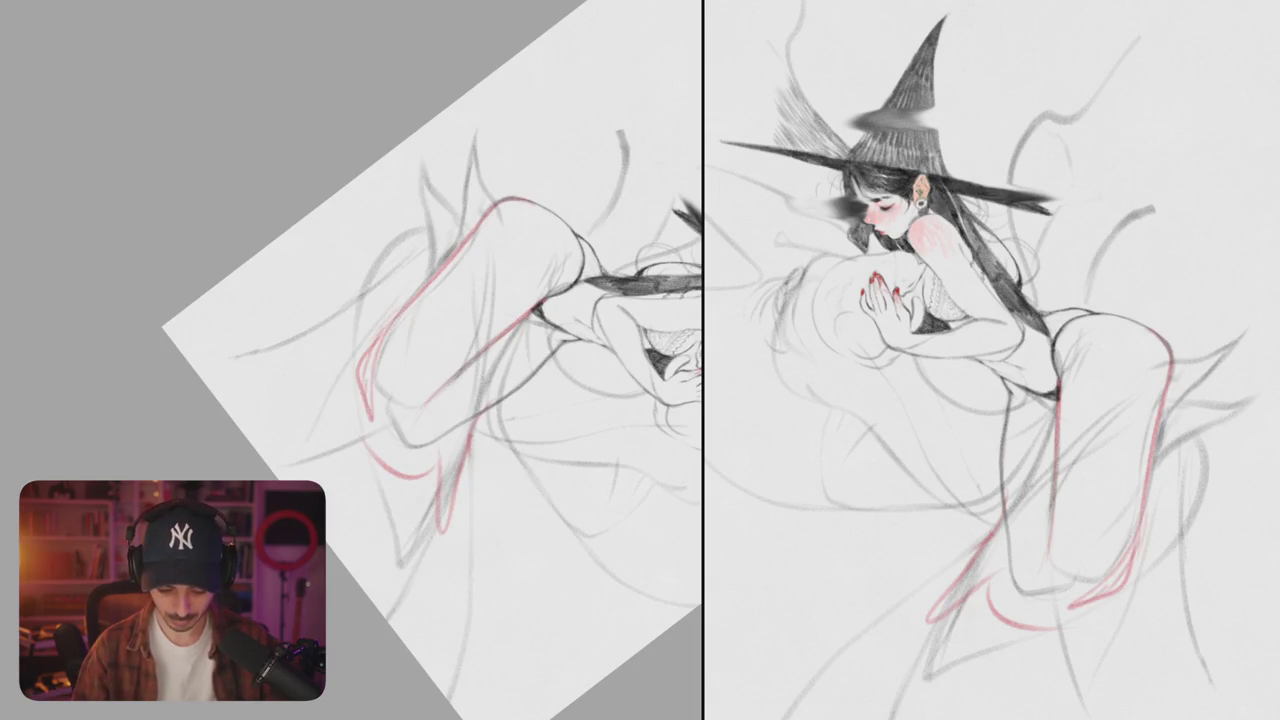
mouse_move(358, 346)
left_mouse_down()
mouse_move(380, 462)
mouse_move(324, 430)
left_mouse_up()
left_click_drag(328, 374, 280, 425)
left_click_drag(336, 300, 340, 342)
- Draw red outline lines down the other lower leg, redoing a stray hook stroke
mouse_move(450, 300)
left_mouse_down()
mouse_move(540, 415)
mouse_move(603, 371)
left_mouse_up()
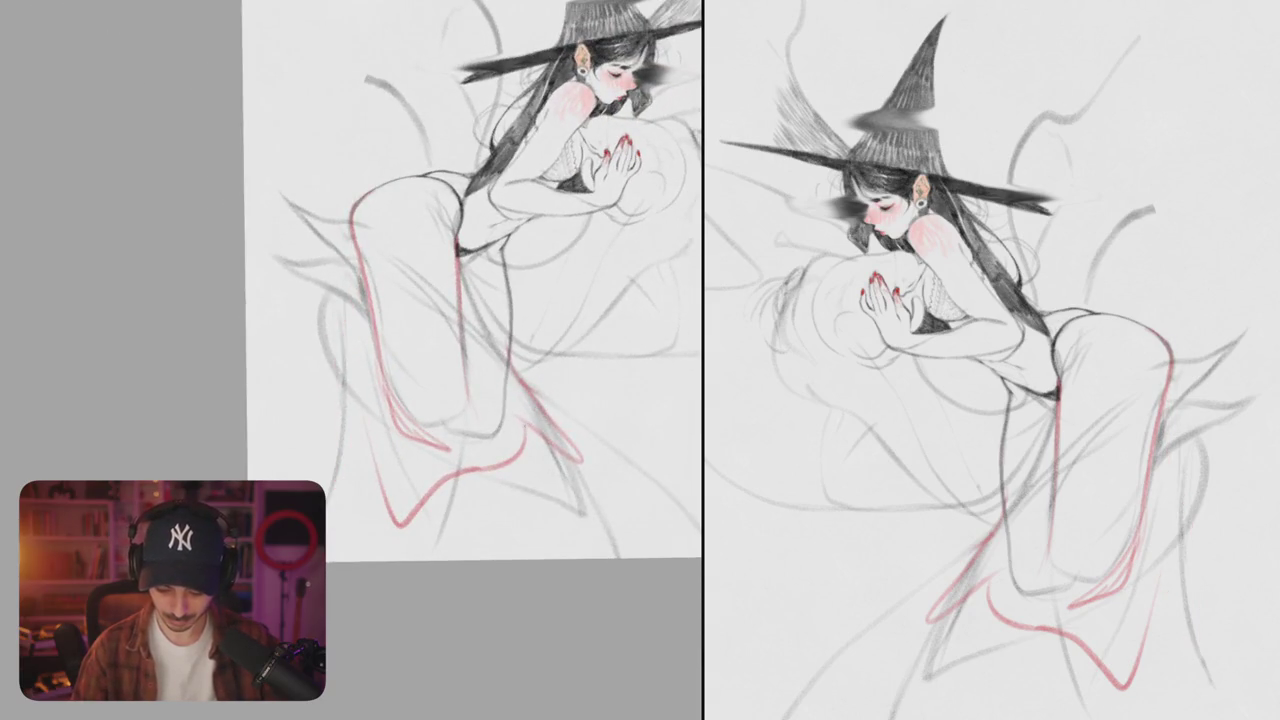
left_click_drag(357, 210, 325, 352)
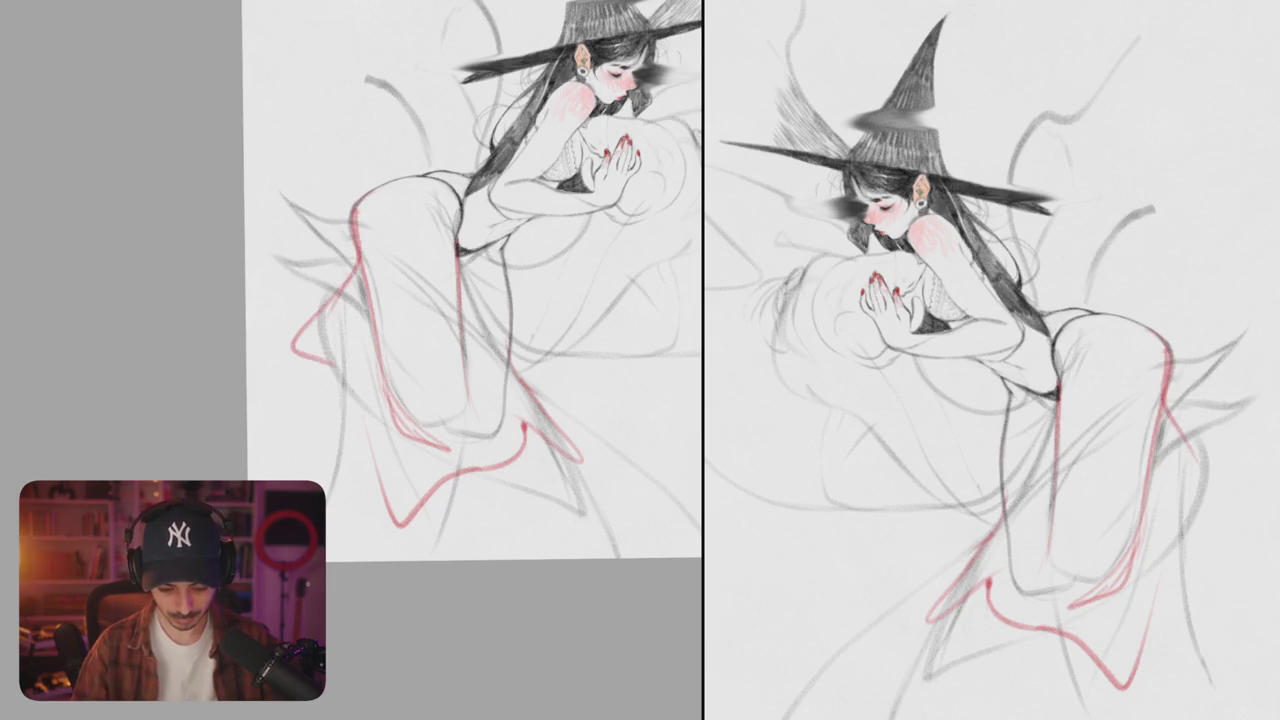
key("ctrl+z")
mouse_move(355, 262)
left_mouse_down()
mouse_move(298, 340)
mouse_move(333, 530)
mouse_move(364, 560)
left_mouse_up()
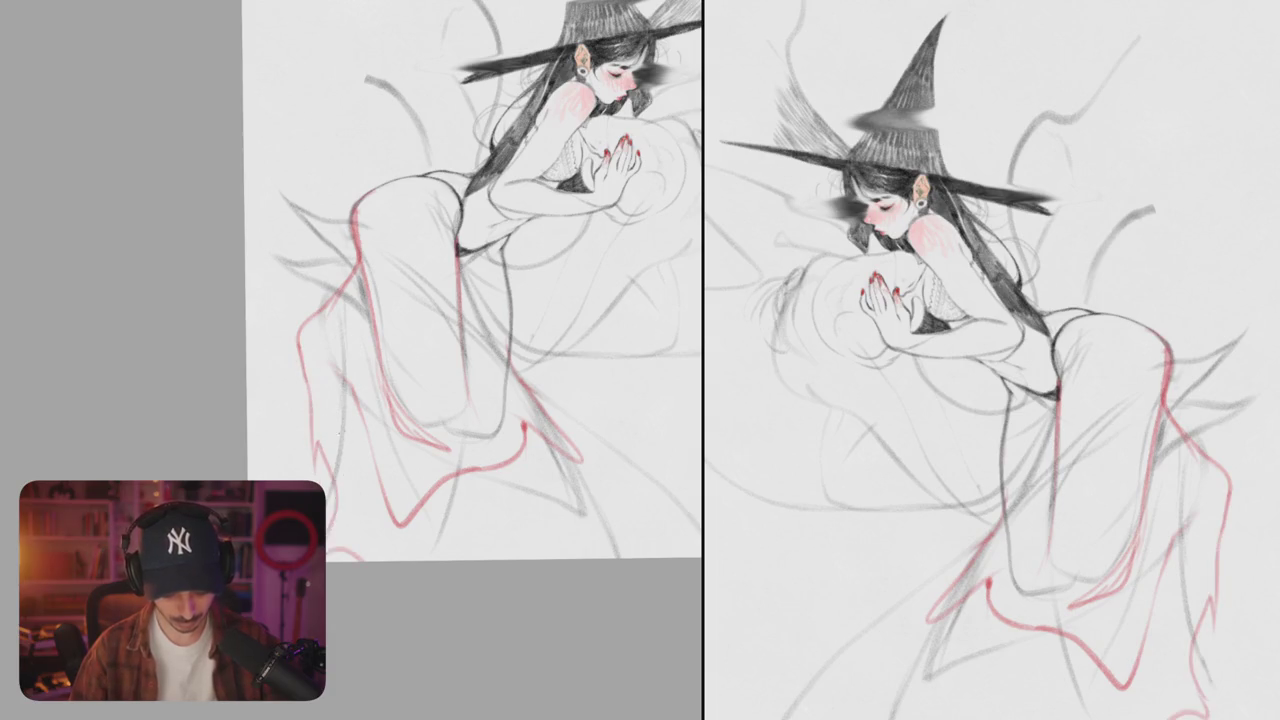
mouse_move(352, 374)
left_mouse_down()
mouse_move(342, 492)
mouse_move(368, 560)
left_mouse_up()
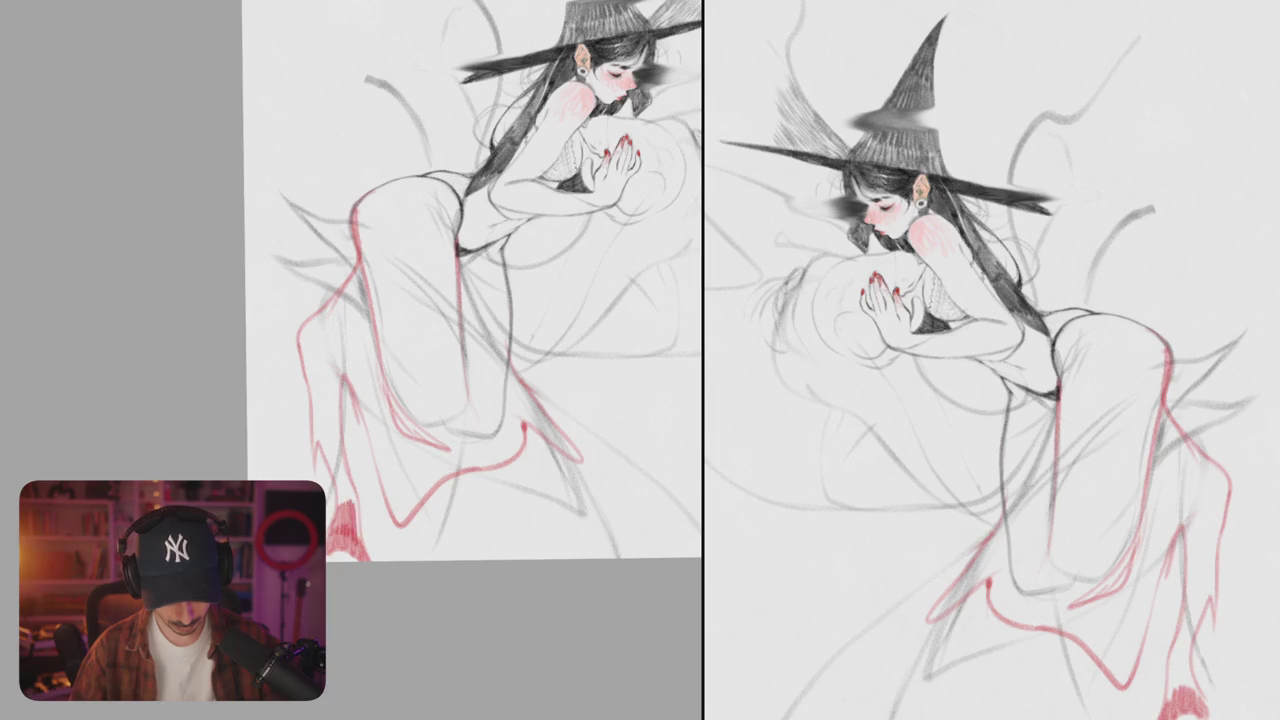
- Fill the first stocking with vertical red hatching, working upward
left_click_drag(354, 510, 358, 546)
left_click_drag(356, 490, 358, 538)
left_click_drag(326, 440, 334, 482)
left_click_drag(340, 438, 346, 486)
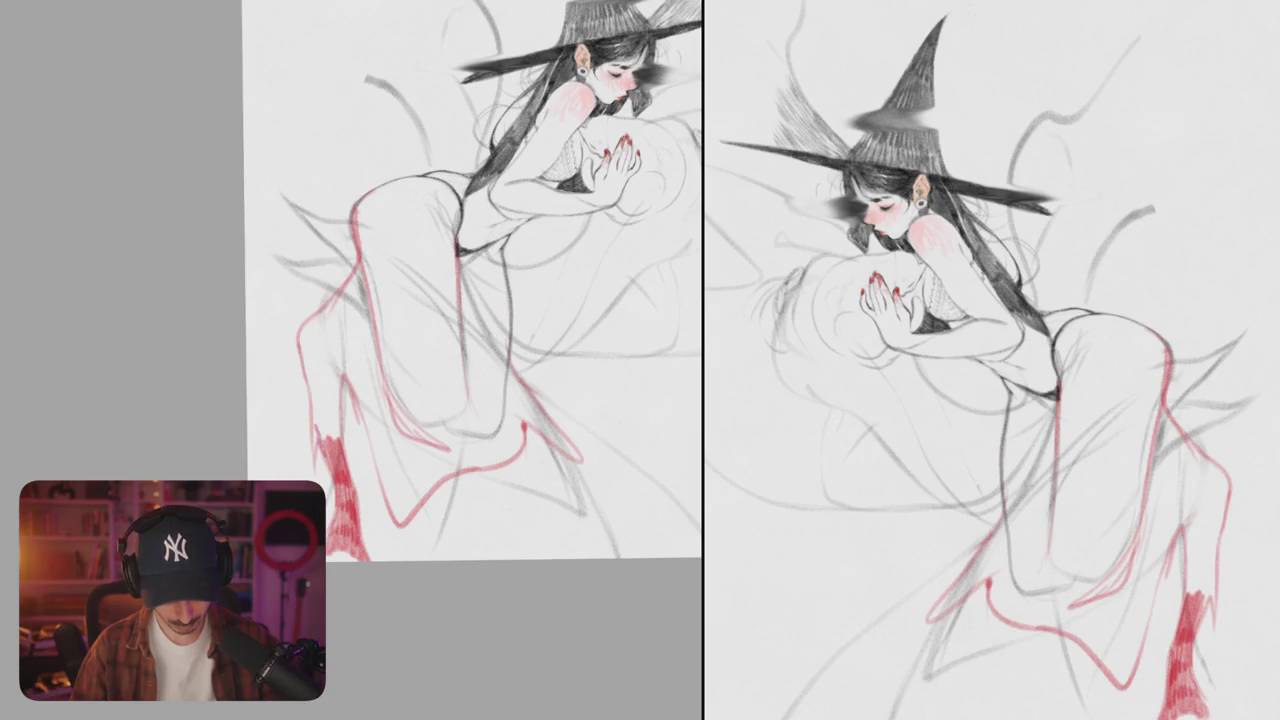
left_click_drag(328, 406, 334, 458)
left_click_drag(315, 410, 318, 452)
mouse_move(309, 374)
left_mouse_down()
mouse_move(314, 414)
mouse_move(343, 438)
left_mouse_up()
left_click_drag(358, 388, 372, 454)
left_click_drag(373, 408, 375, 454)
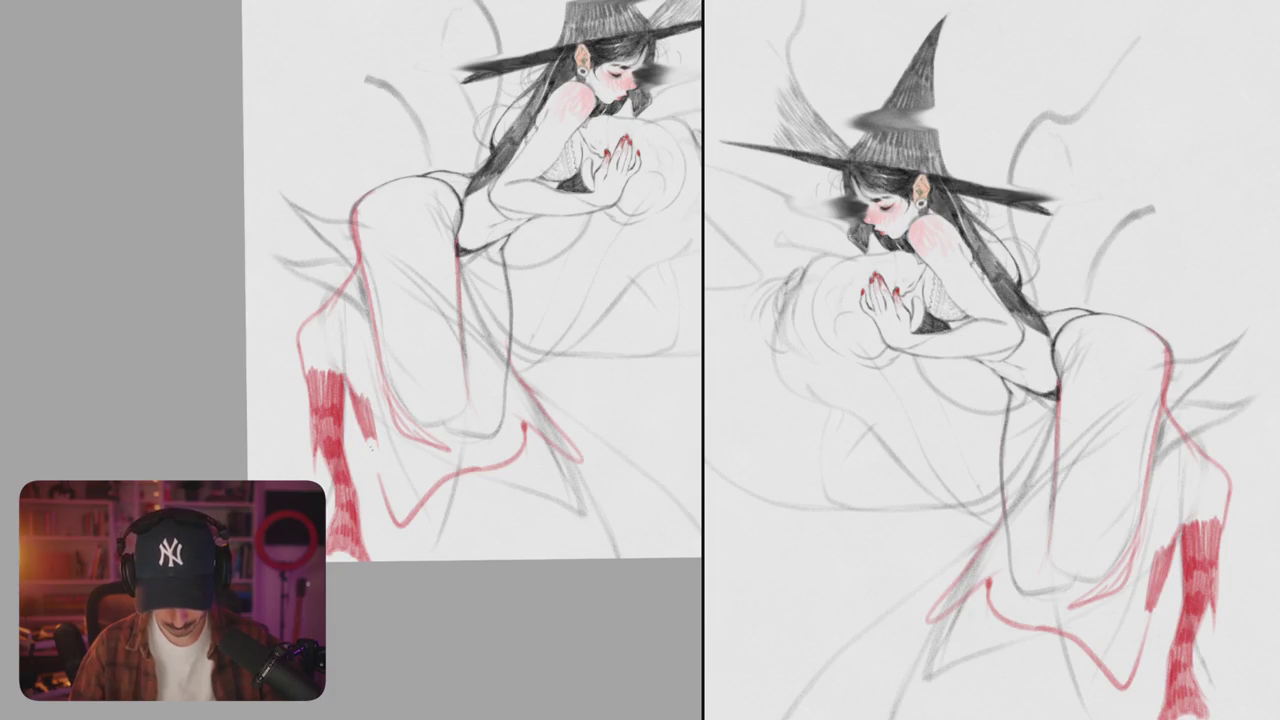
- Add a red curve beside the leg and hatch the other lower leg in red
scroll(354, 437, "up", 5)
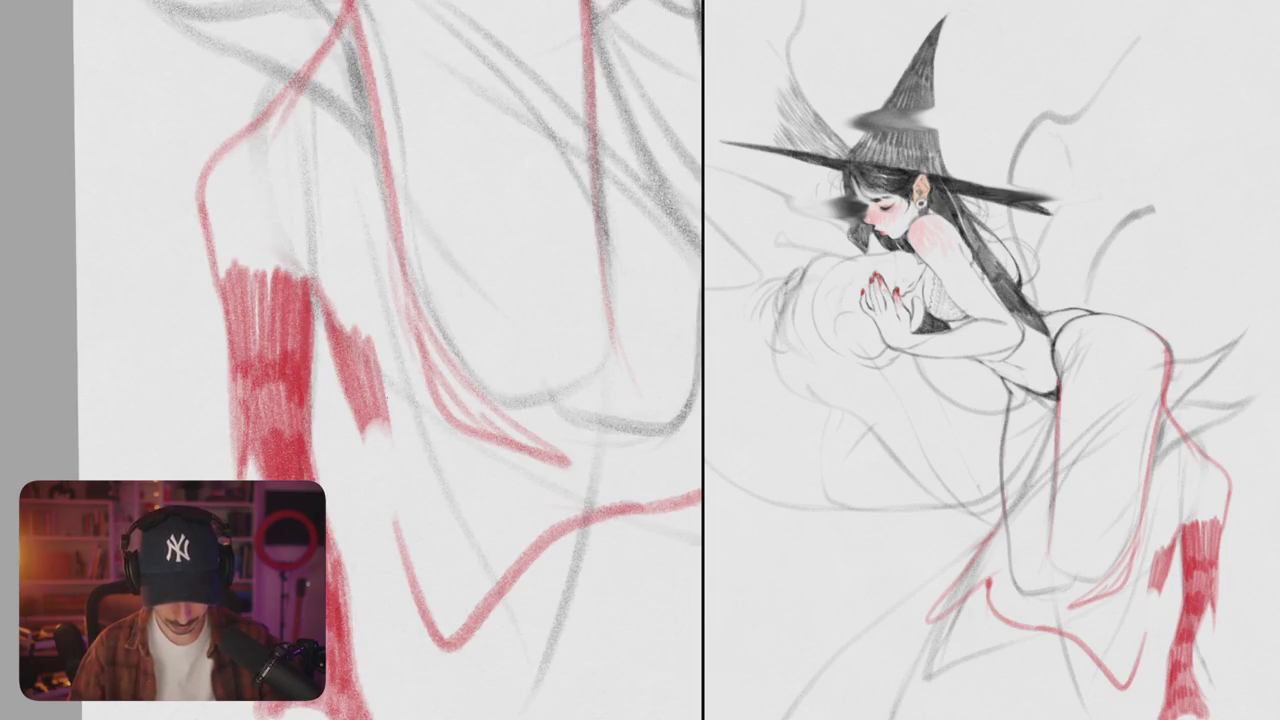
mouse_move(362, 412)
left_mouse_down()
mouse_move(398, 444)
mouse_move(392, 566)
left_mouse_up()
scroll(390, 500, "down", 2)
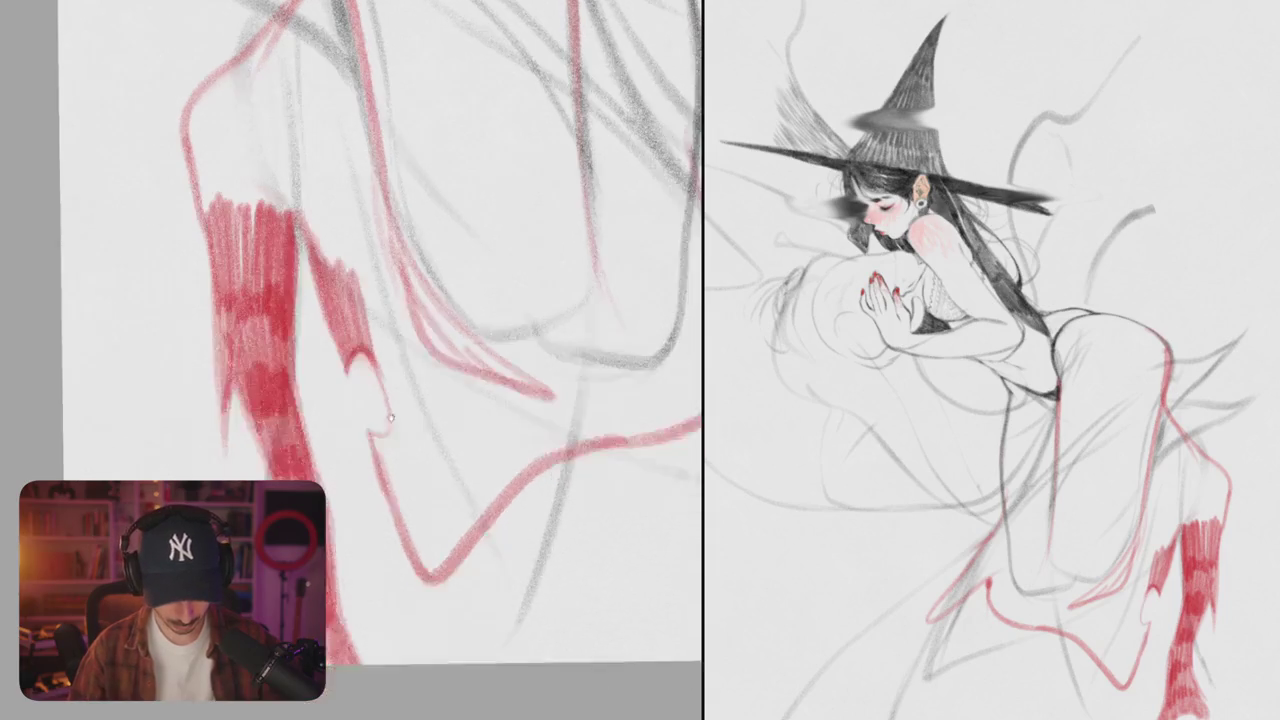
left_click_drag(372, 430, 428, 556)
left_click_drag(424, 470, 428, 576)
mouse_move(426, 510)
left_mouse_down()
mouse_move(448, 574)
mouse_move(456, 562)
left_mouse_up()
left_click_drag(382, 358, 420, 470)
left_click_drag(418, 380, 438, 505)
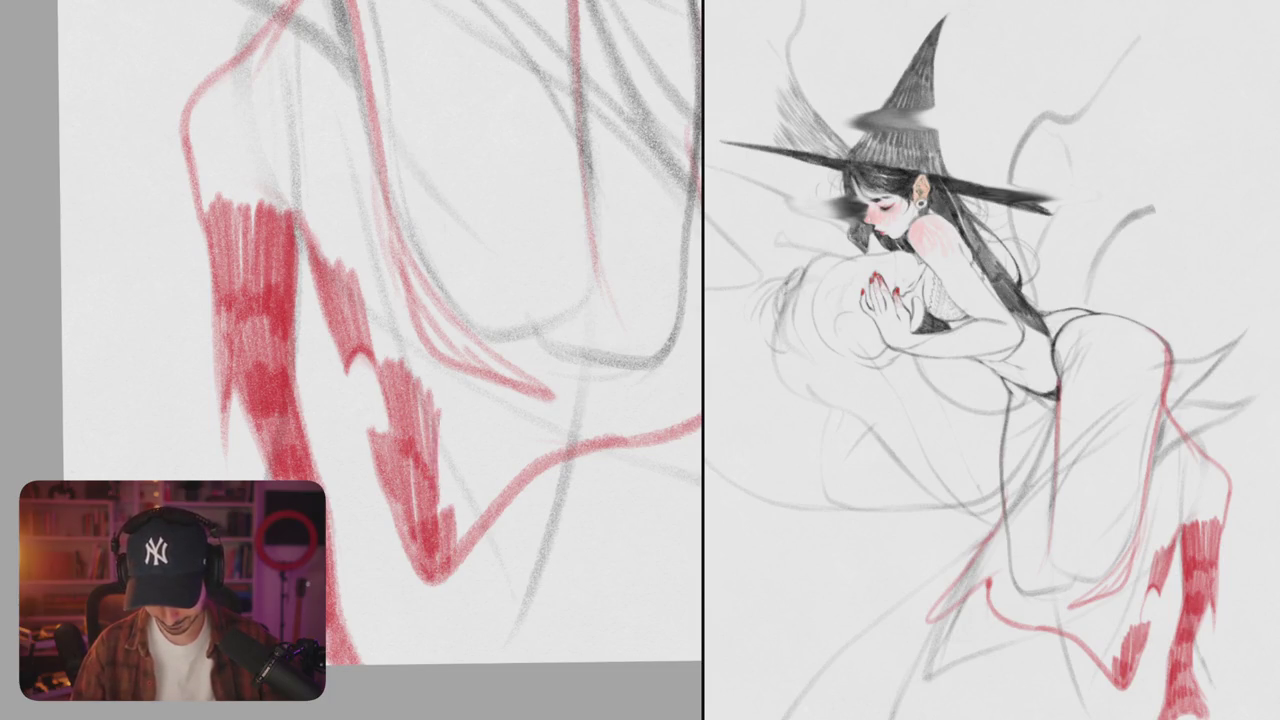
left_click_drag(440, 410, 456, 535)
left_click_drag(452, 440, 478, 544)
- Add a short red line along the hip edge
scroll(380, 330, "down", 5)
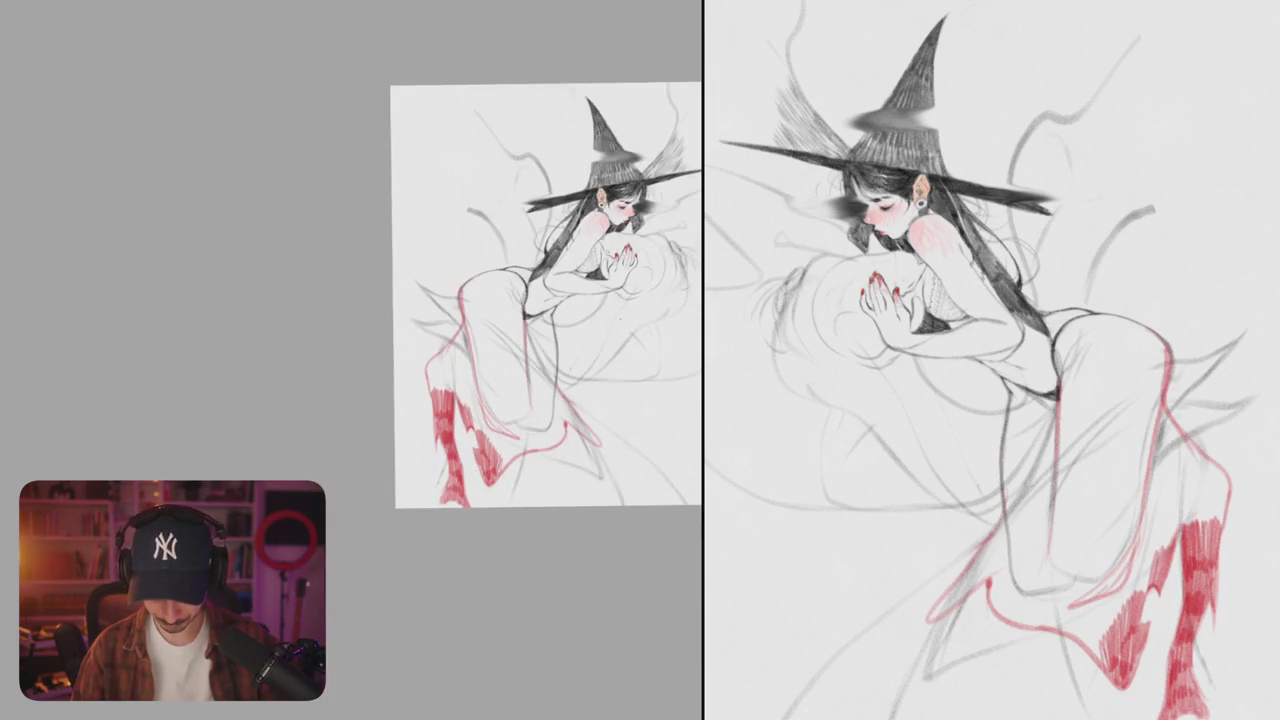
scroll(520, 371, "up", 5)
left_click_drag(519, 274, 512, 334)
scroll(450, 360, "down", 3)
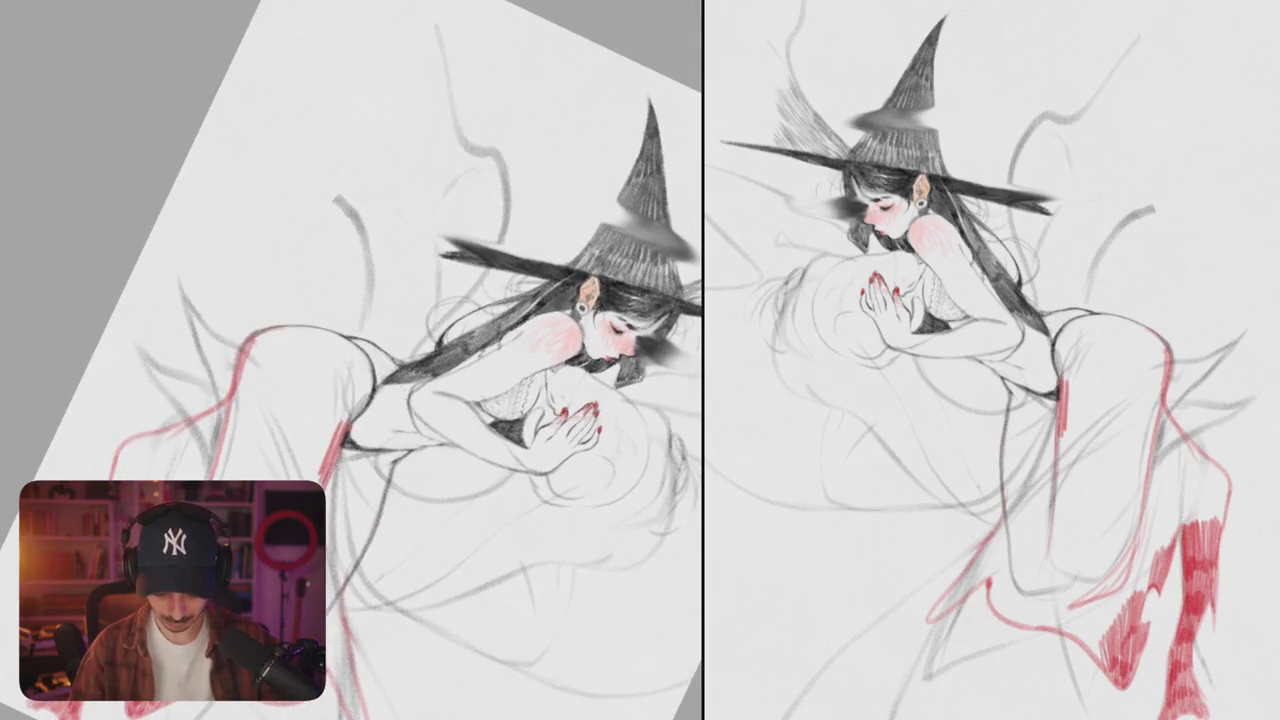
scroll(400, 360, "up", 5)
- Hatch red strokes below the witch's hip line and erase the stray red waist stroke
left_click_drag(366, 335, 402, 498)
left_click_drag(378, 455, 478, 508)
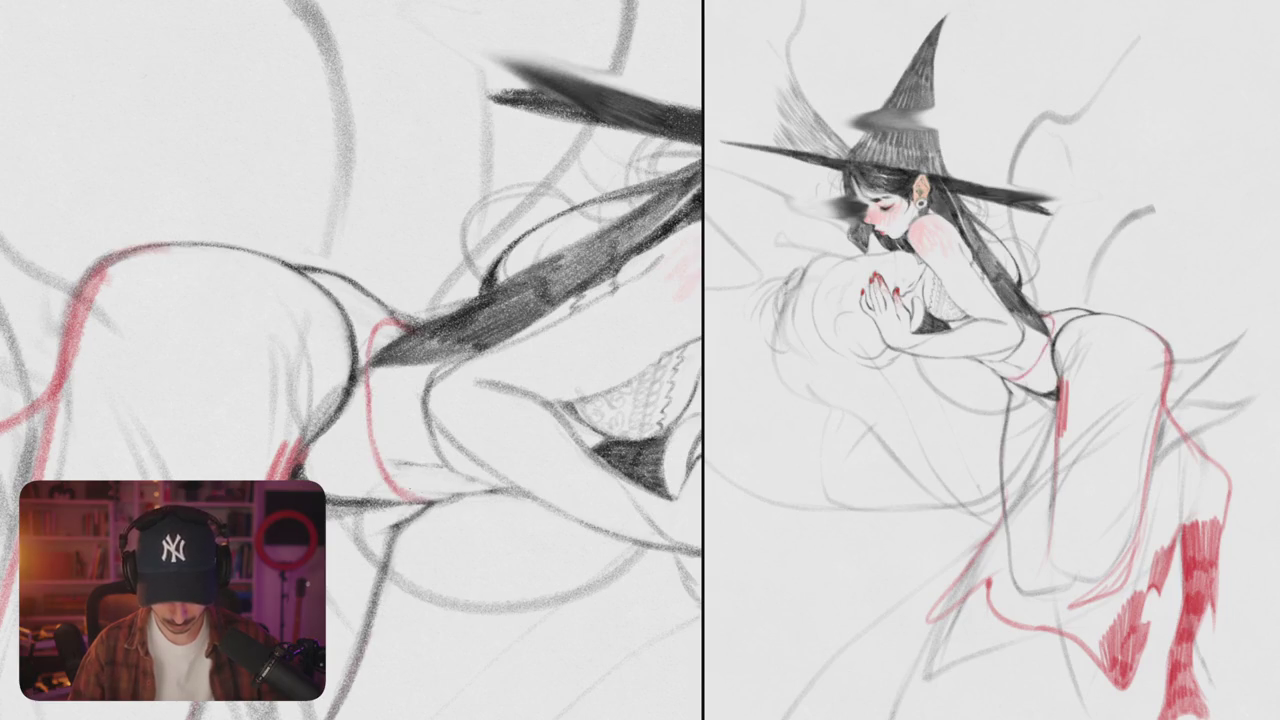
left_click_drag(560, 420, 440, 120)
left_click_drag(502, 372, 328, 302)
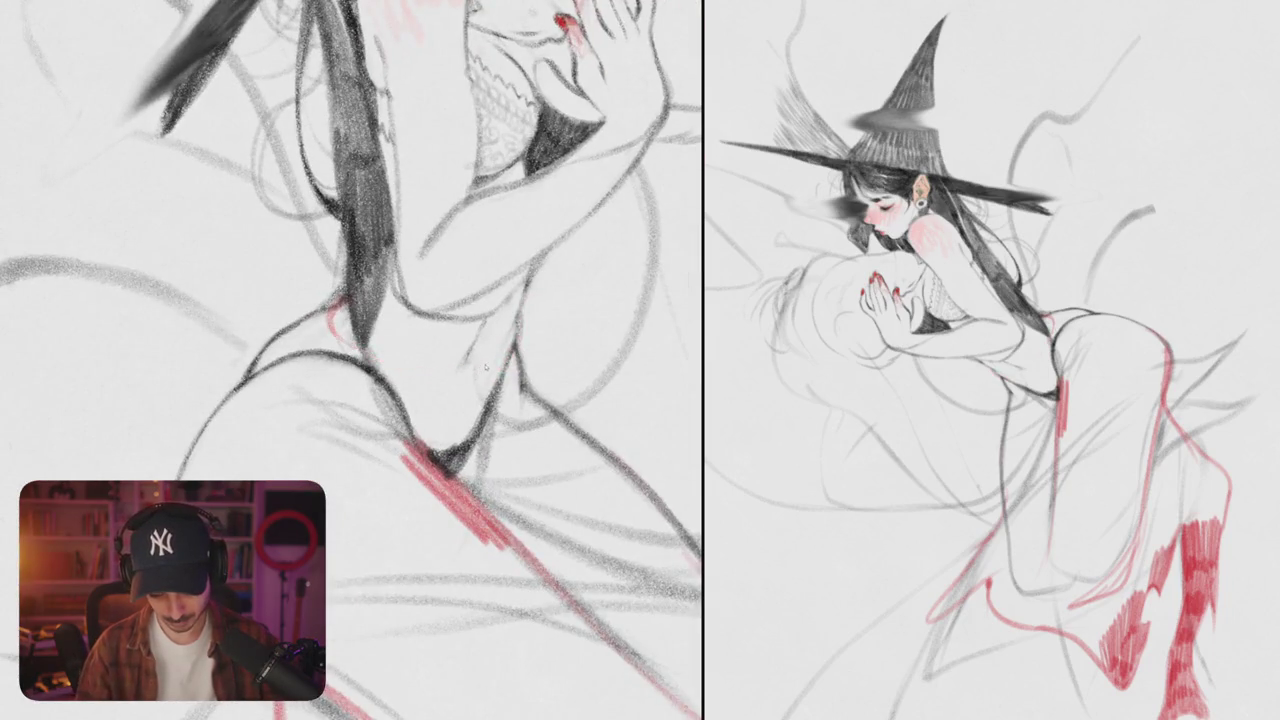
mouse_move(440, 320)
left_mouse_down()
mouse_move(414, 286)
mouse_move(436, 318)
mouse_move(502, 285)
left_mouse_up()
mouse_move(430, 310)
left_mouse_down()
mouse_move(455, 360)
mouse_move(490, 215)
left_mouse_up()
left_click_drag(498, 420, 450, 380)
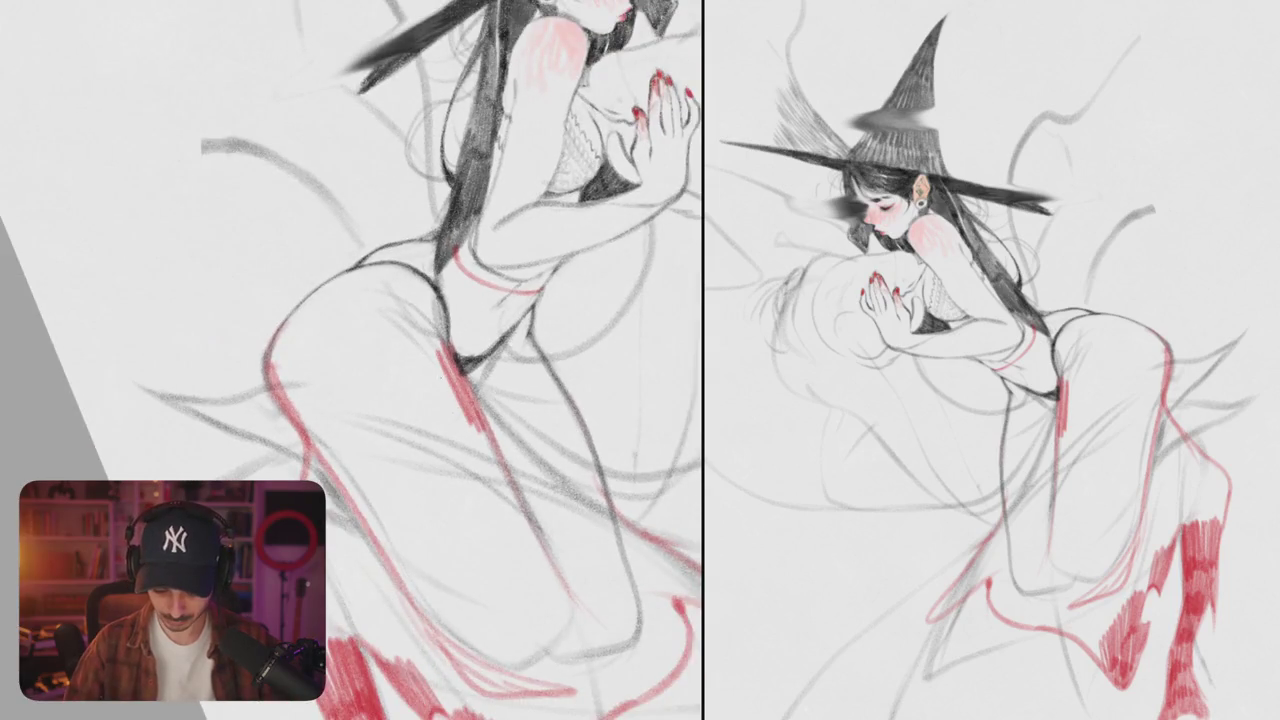
- Spread red colored-pencil hatching up and across the hip beside the crotch line
mouse_move(436, 358)
left_mouse_down()
mouse_move(460, 412)
mouse_move(420, 355)
left_mouse_up()
left_click_drag(435, 420, 425, 320)
left_click_drag(445, 365, 428, 286)
mouse_move(428, 332)
left_mouse_down()
mouse_move(438, 288)
mouse_move(456, 288)
left_mouse_up()
mouse_move(472, 342)
left_mouse_down()
mouse_move(462, 296)
mouse_move(478, 318)
left_mouse_up()
mouse_move(470, 372)
left_mouse_down()
mouse_move(528, 310)
mouse_move(452, 256)
left_mouse_up()
left_click_drag(506, 322, 526, 290)
left_click_drag(518, 344, 536, 290)
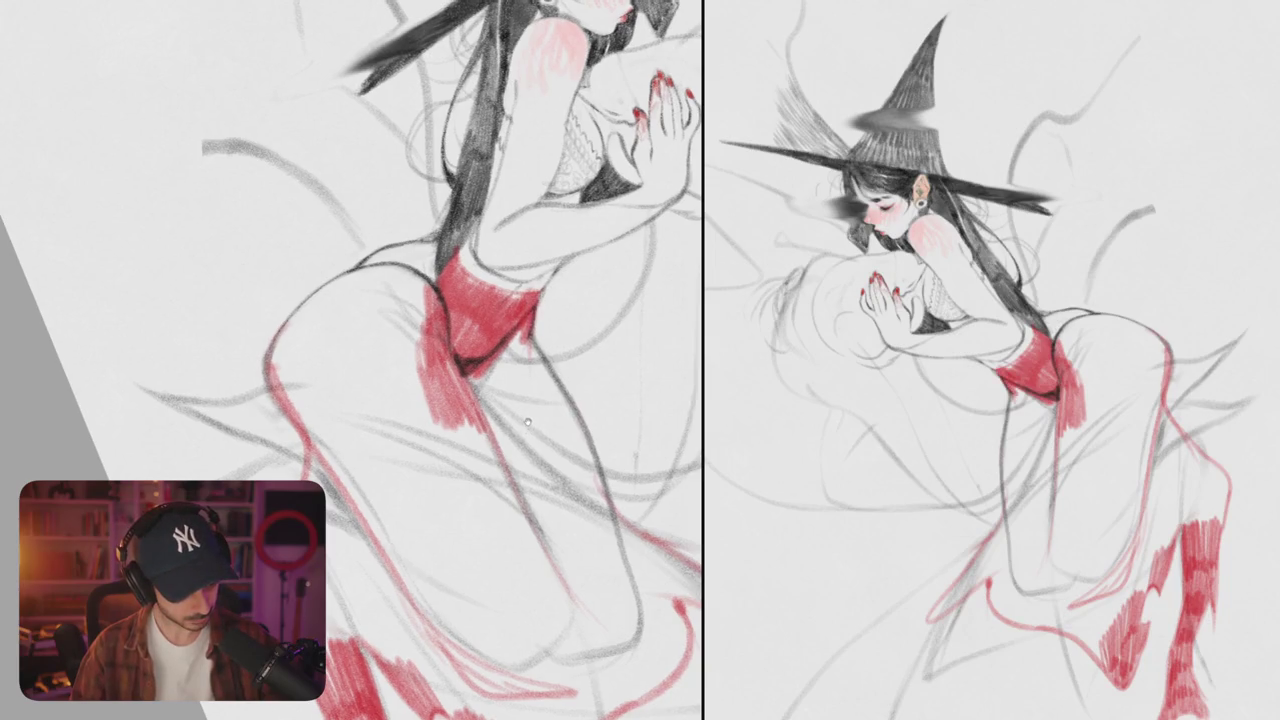
- Undo the last three red hip strokes, rotate the view, and begin dark bodysuit hatching
key("ctrl+z")
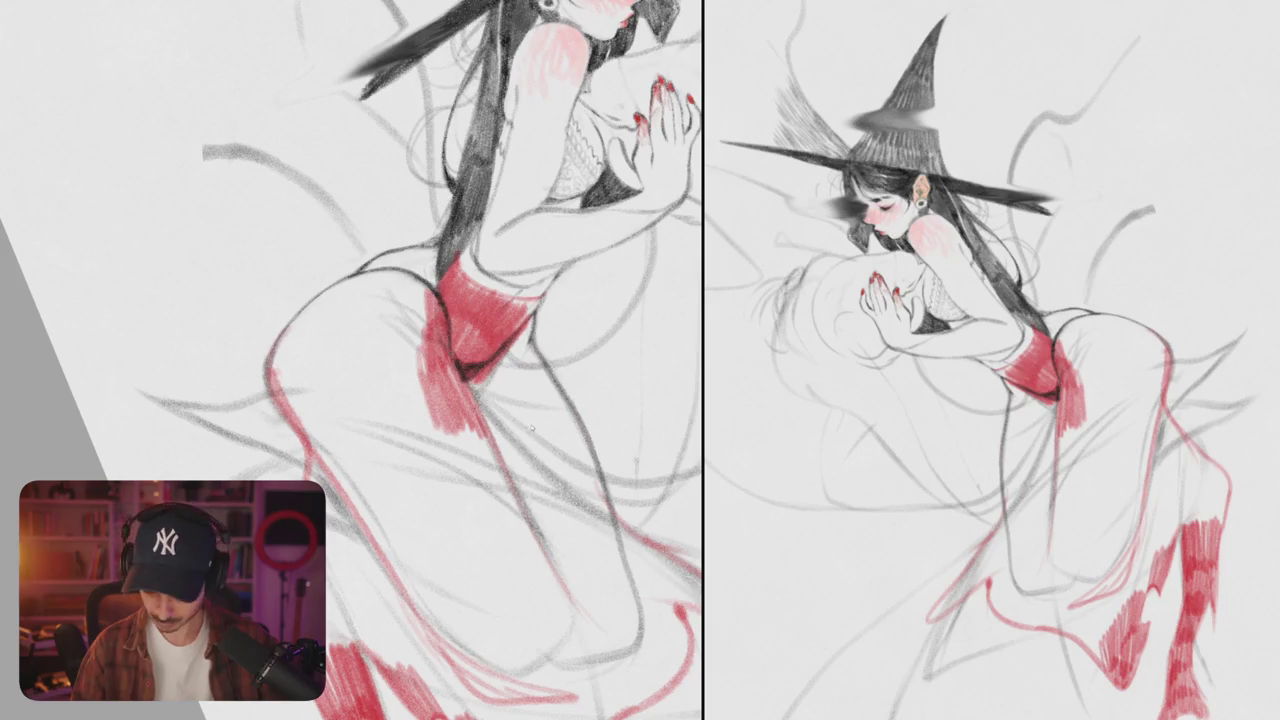
key("ctrl+z")
key("ctrl+z")
key("ctrl+z")
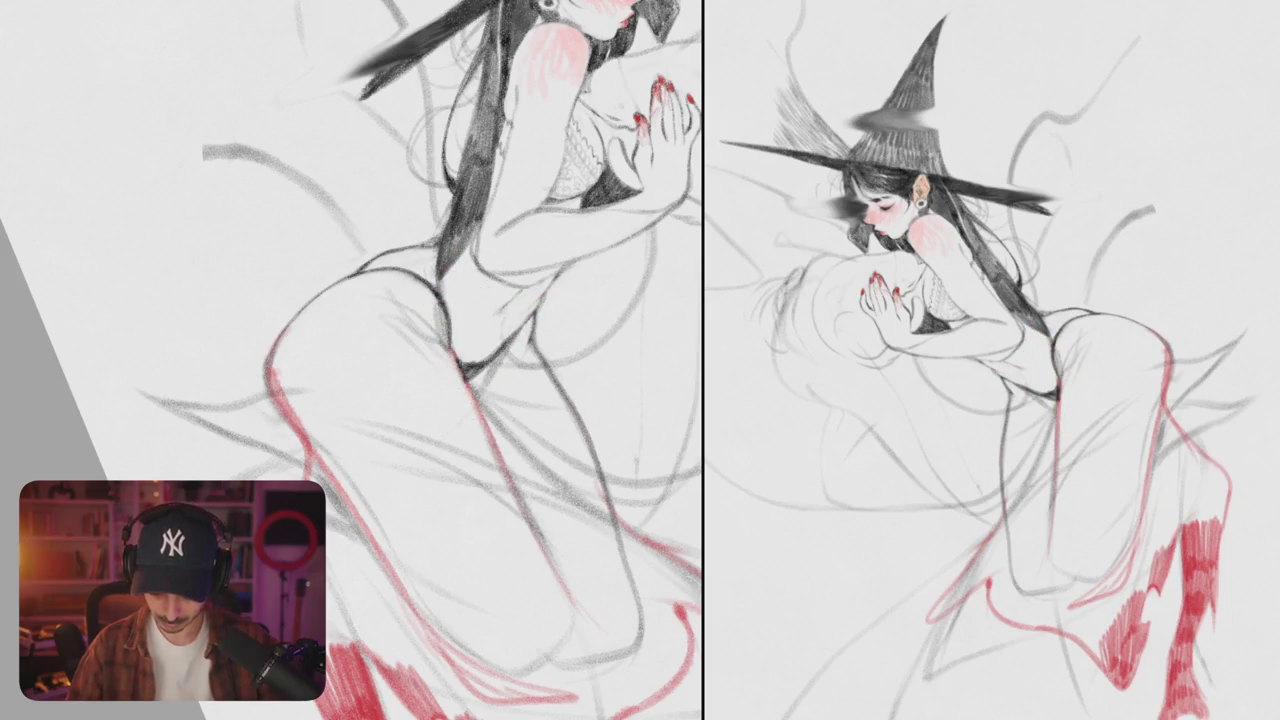
key("ctrl+z")
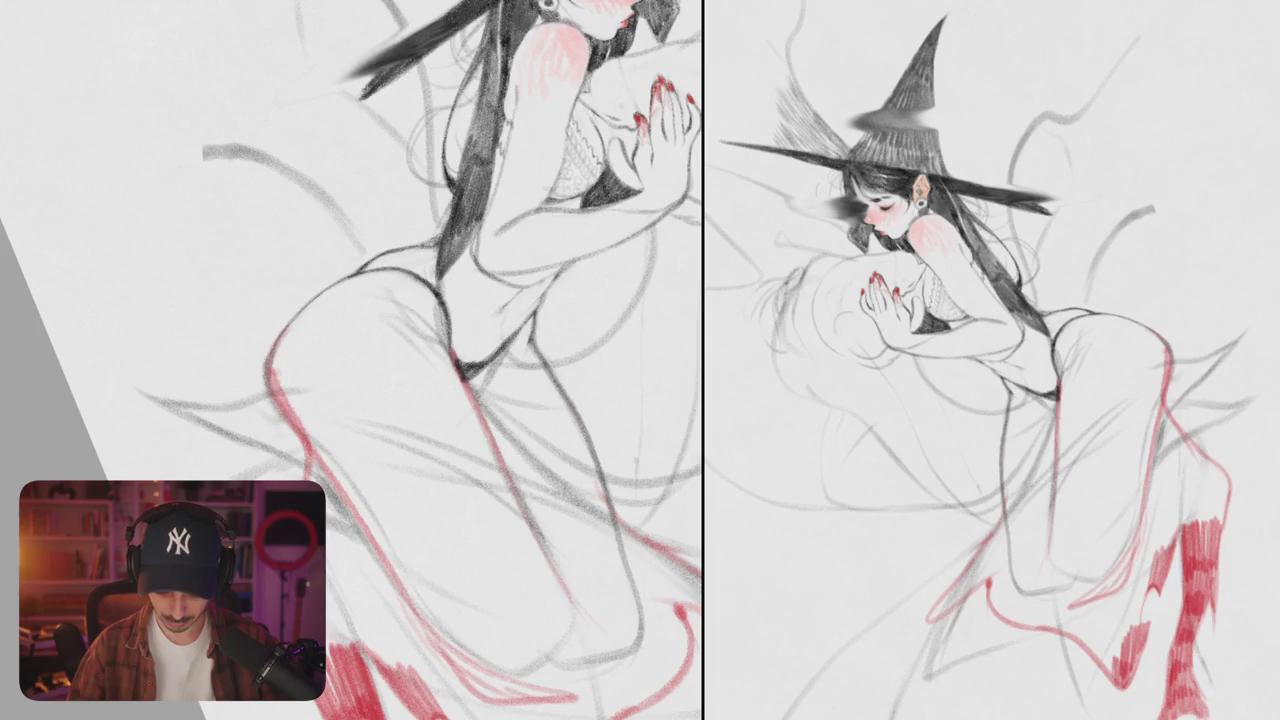
key("minus")
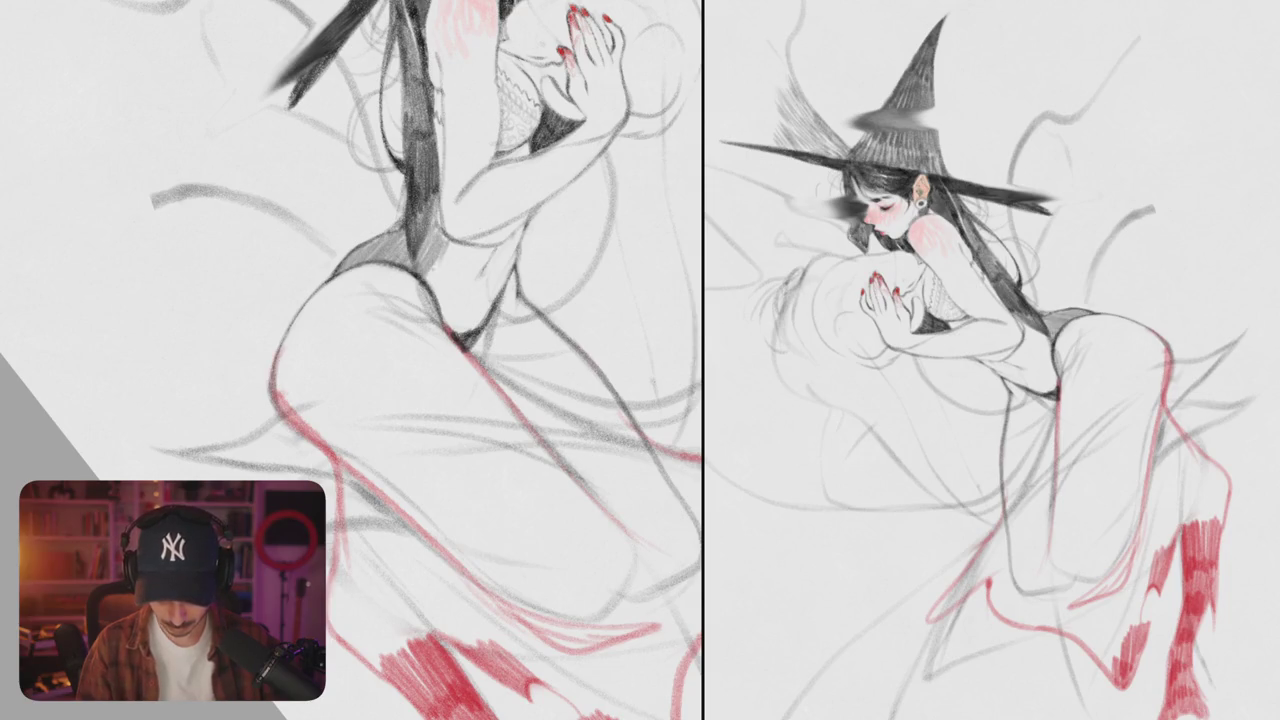
mouse_move(434, 250)
left_mouse_down()
mouse_move(466, 296)
mouse_move(492, 290)
left_mouse_up()
- Layer dark pencil hatching over the upper bodysuit
left_click_drag(478, 238, 512, 282)
mouse_move(520, 230)
left_mouse_down()
mouse_move(502, 276)
mouse_move(444, 296)
mouse_move(470, 330)
left_mouse_up()
mouse_move(478, 280)
left_mouse_down()
mouse_move(460, 334)
mouse_move(470, 330)
left_mouse_up()
left_click_drag(510, 268, 480, 320)
left_click_drag(450, 360, 470, 340)
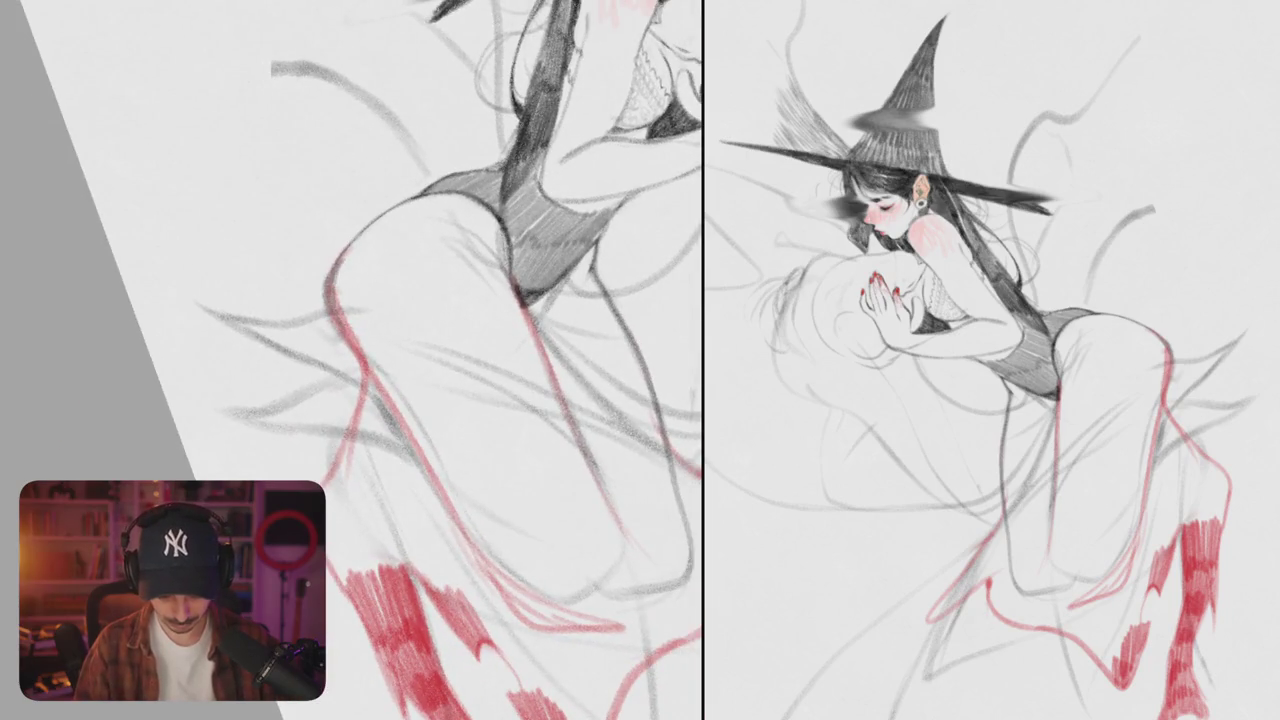
- Hatch along the hip edge from left to right, then flip the canvas to check proportions
left_click_drag(356, 250, 342, 306)
mouse_move(378, 220)
left_mouse_down()
mouse_move(344, 260)
mouse_move(352, 276)
mouse_move(378, 252)
left_mouse_up()
mouse_move(420, 200)
left_mouse_down()
mouse_move(394, 248)
mouse_move(420, 246)
left_mouse_up()
mouse_move(462, 194)
left_mouse_down()
mouse_move(436, 248)
mouse_move(458, 258)
left_mouse_up()
mouse_move(496, 210)
left_mouse_down()
mouse_move(470, 264)
mouse_move(496, 288)
left_mouse_up()
scroll(448, 314, "down", 5)
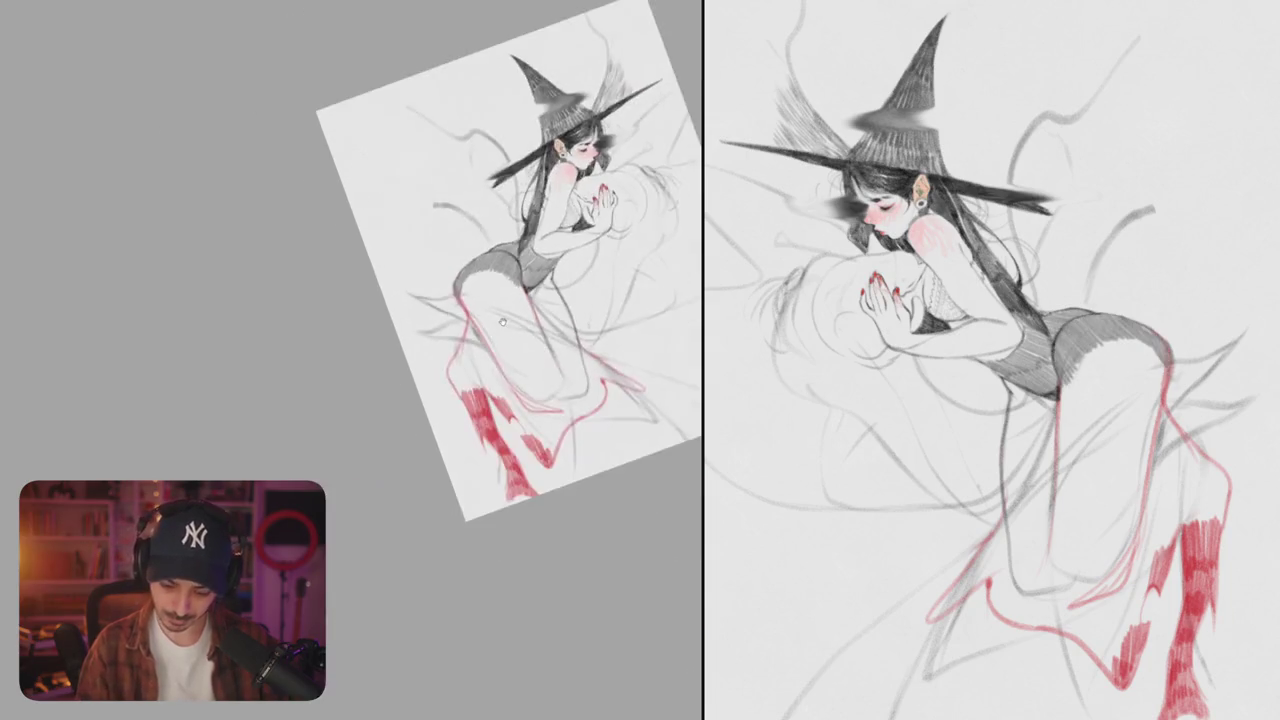
key("m")
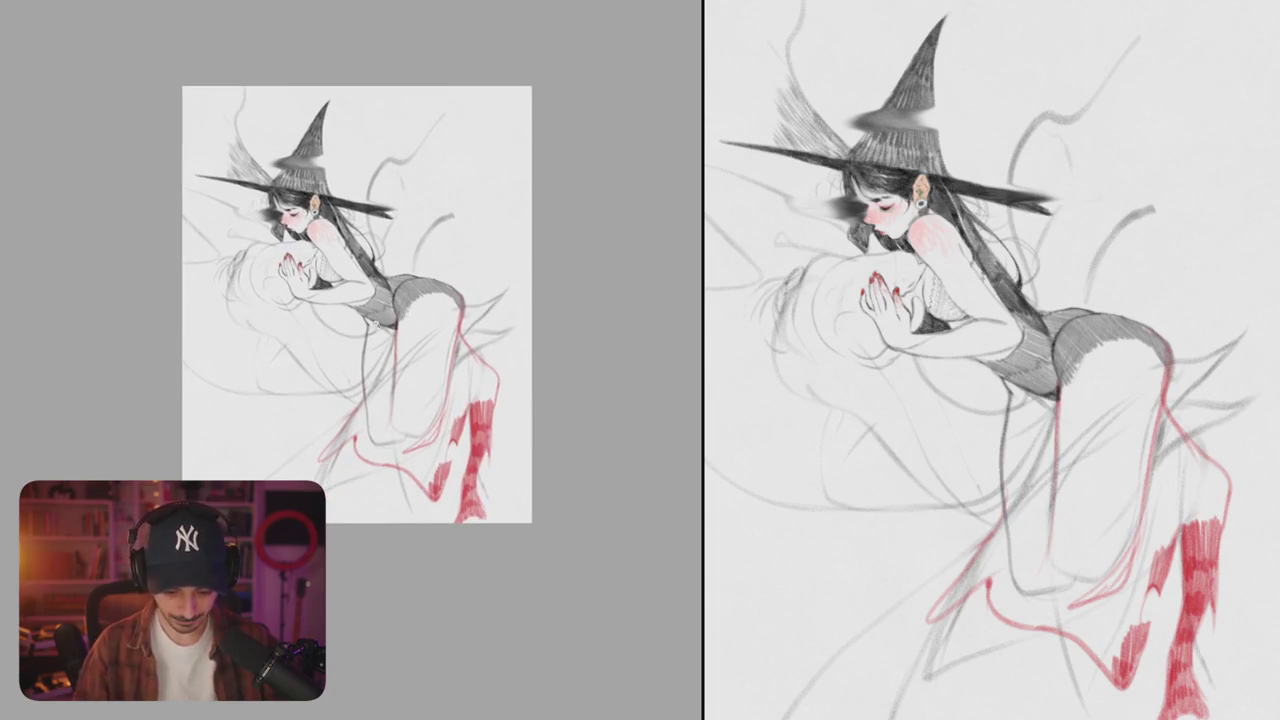
scroll(344, 305, "up", 5)
- Add short hatching strokes below the bodysuit's lower edge
mouse_move(352, 332)
left_mouse_down()
mouse_move(380, 376)
mouse_move(412, 390)
left_mouse_up()
left_click_drag(404, 338, 418, 390)
left_click_drag(414, 340, 430, 378)
scroll(350, 360, "down", 10)
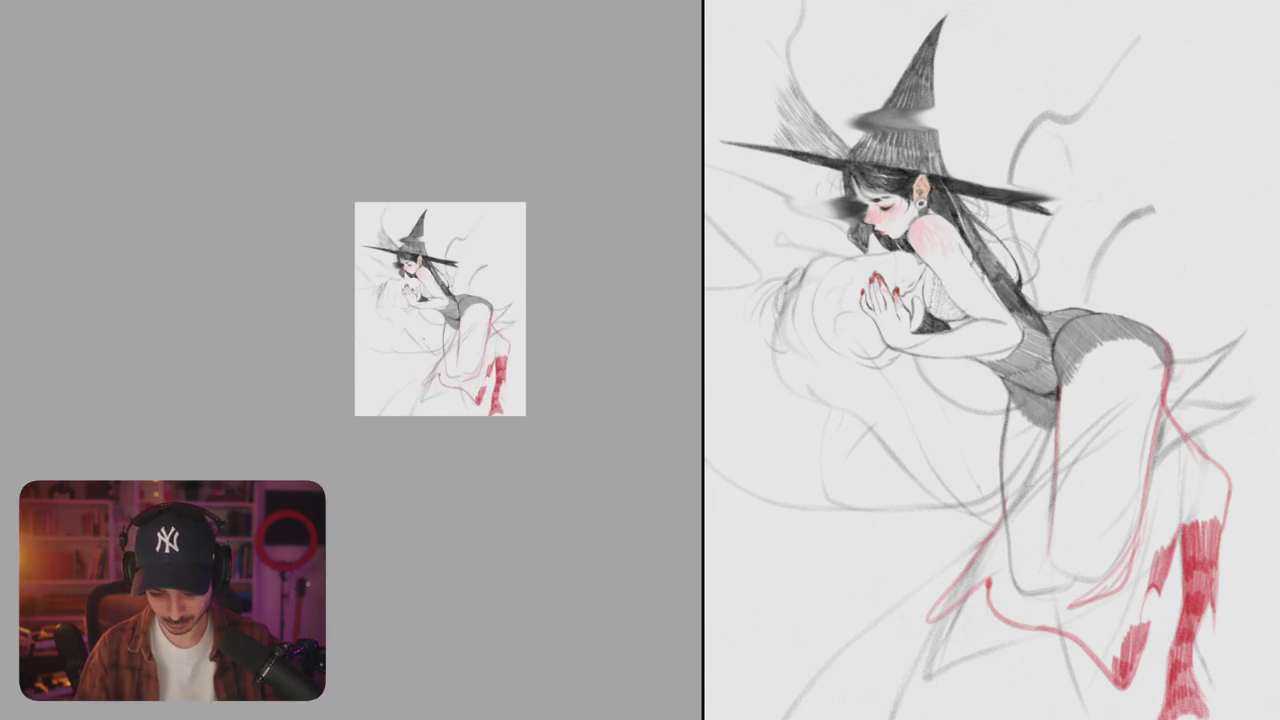
scroll(350, 360, "up", 5)
left_click_drag(414, 330, 418, 382)
scroll(350, 360, "up", 5)
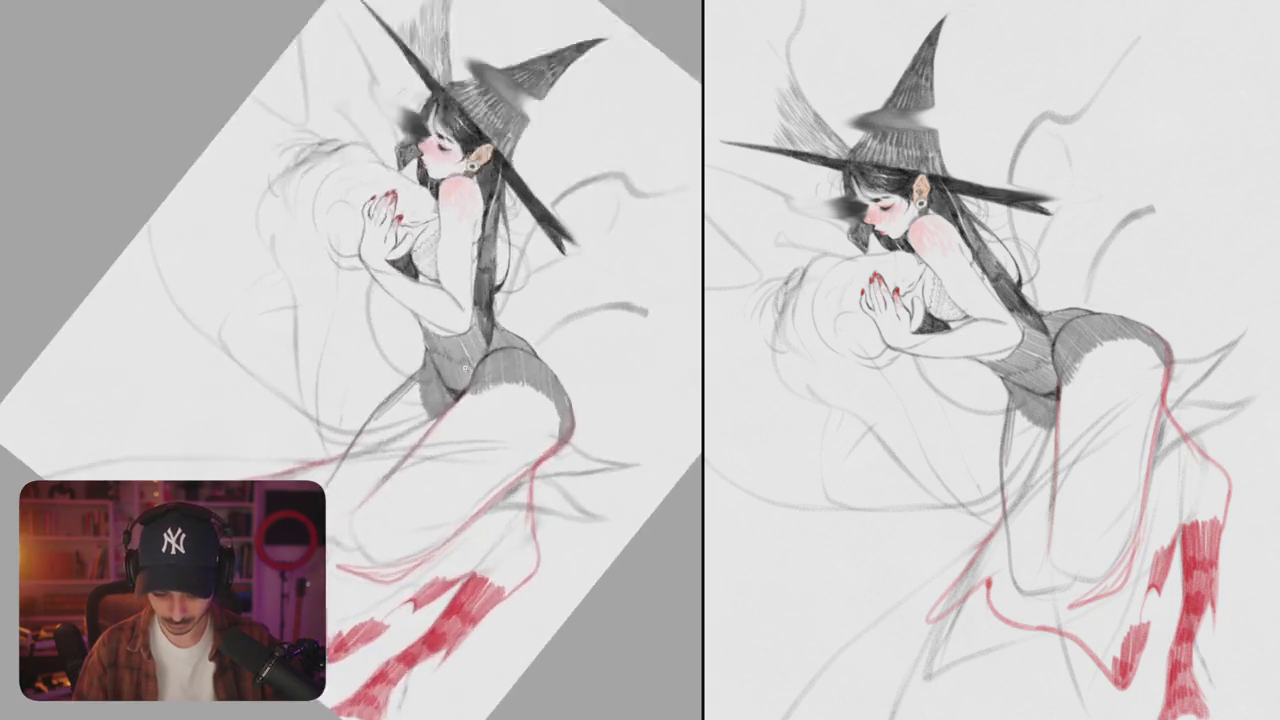
scroll(350, 360, "down", 2)
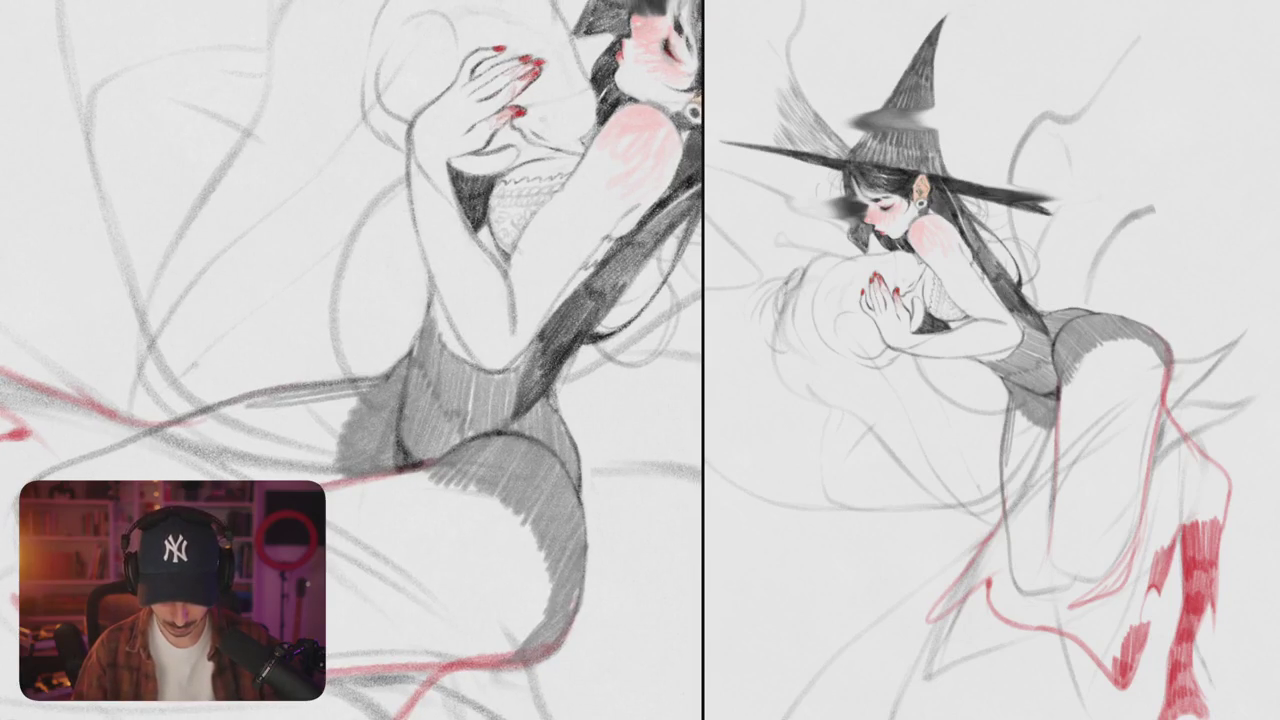
- Hatch the inner thigh edge, lighten it, then rehatch it darker
left_click_drag(398, 404, 420, 470)
left_click_drag(406, 392, 420, 458)
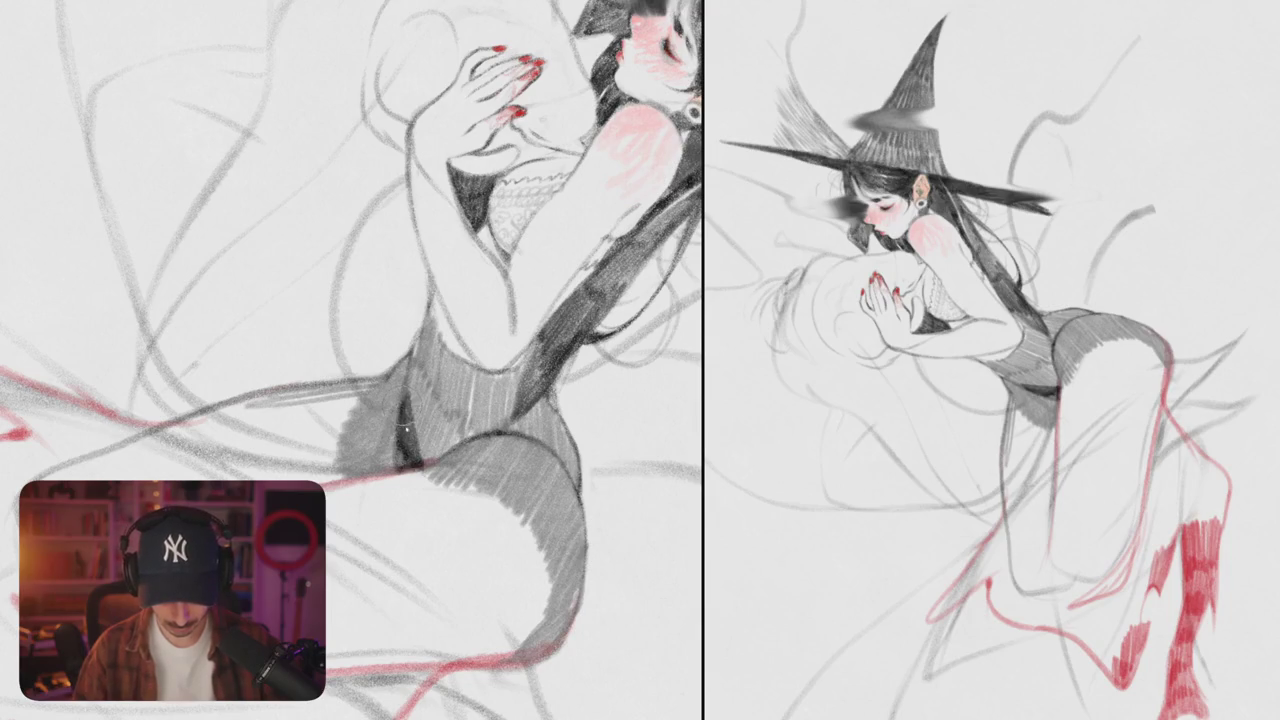
left_click_drag(398, 410, 404, 468)
left_click_drag(402, 408, 410, 456)
left_click_drag(410, 380, 426, 466)
mouse_move(420, 398)
left_mouse_down()
mouse_move(432, 464)
mouse_move(428, 444)
left_mouse_up()
left_click_drag(406, 338, 420, 396)
mouse_move(350, 300)
left_mouse_down()
mouse_move(480, 420)
mouse_move(450, 470)
left_mouse_up()
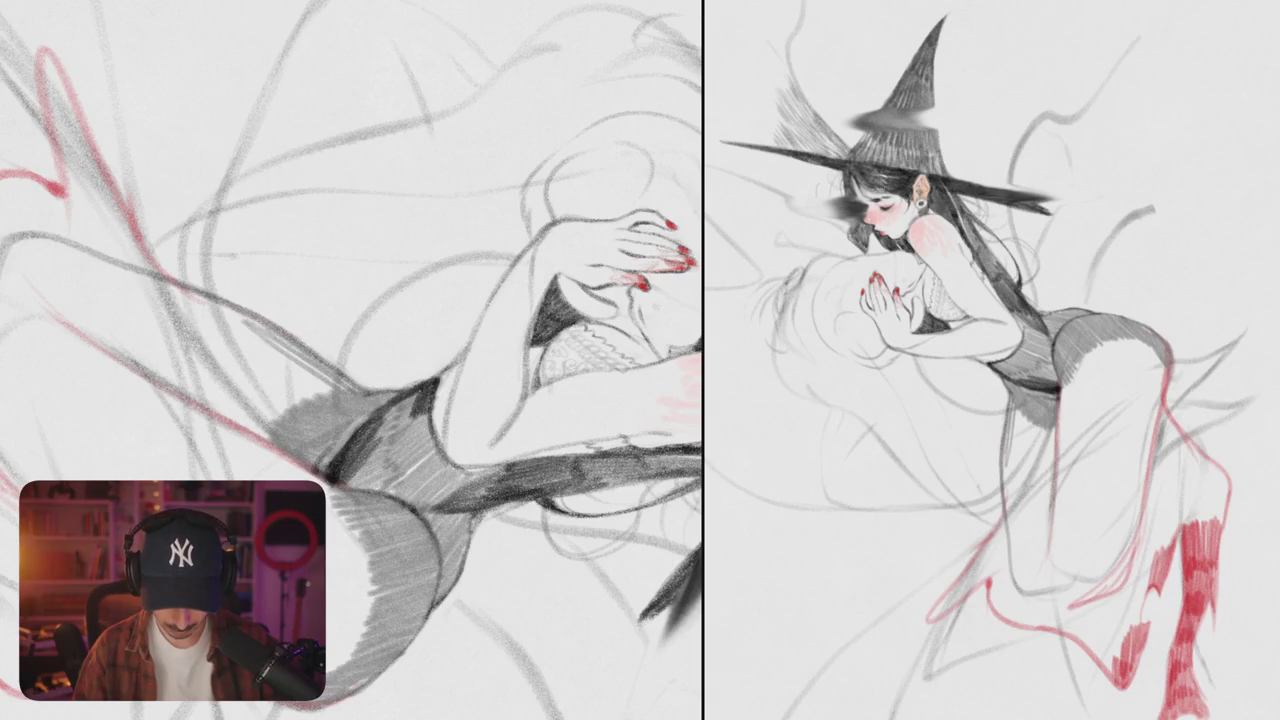
- Deepen shading on the bodysuit's left edge and beside it
mouse_move(410, 394)
left_mouse_down()
mouse_move(370, 456)
mouse_move(390, 456)
mouse_move(392, 494)
left_mouse_up()
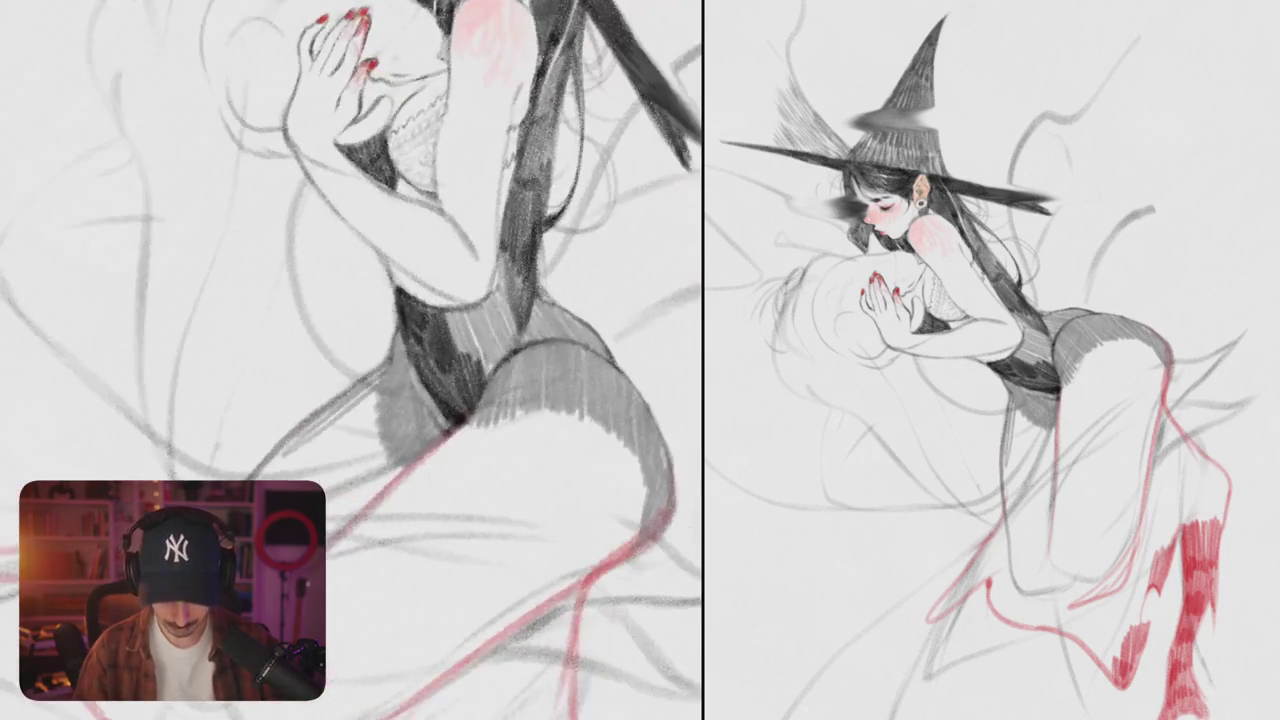
mouse_move(392, 334)
left_mouse_down()
mouse_move(400, 374)
mouse_move(452, 428)
left_mouse_up()
left_click_drag(396, 372, 420, 406)
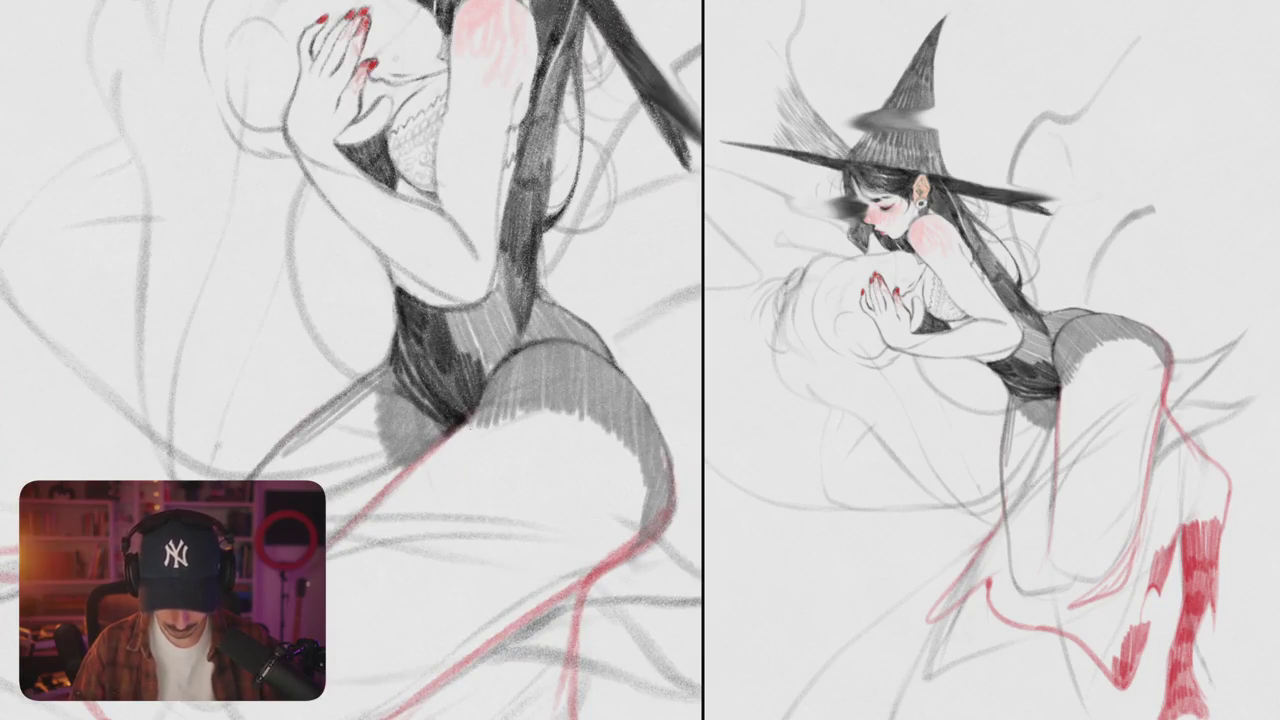
mouse_move(490, 346)
left_mouse_down()
mouse_move(560, 374)
mouse_move(556, 390)
left_mouse_up()
left_click_drag(430, 360, 270, 340)
- Darken the bodysuit's right side with dense vertical hatching
left_click_drag(380, 322, 424, 452)
left_click_drag(392, 348, 434, 478)
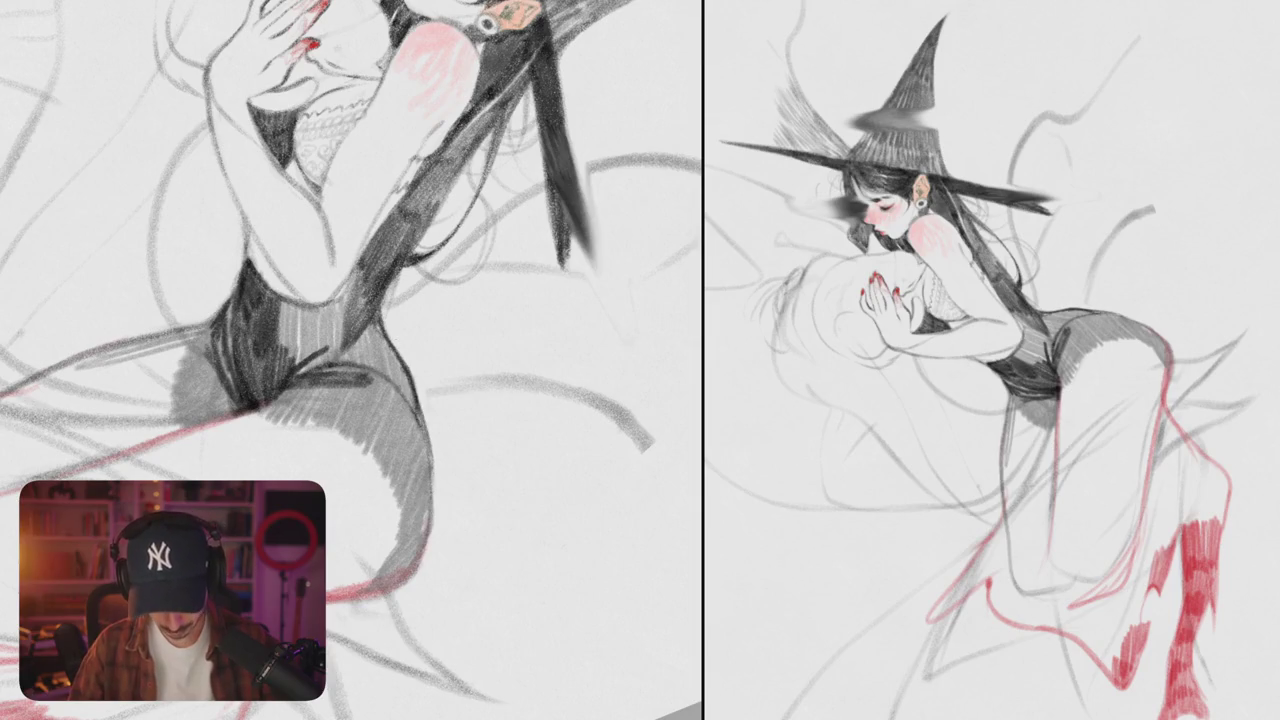
scroll(438, 598, "down", 5)
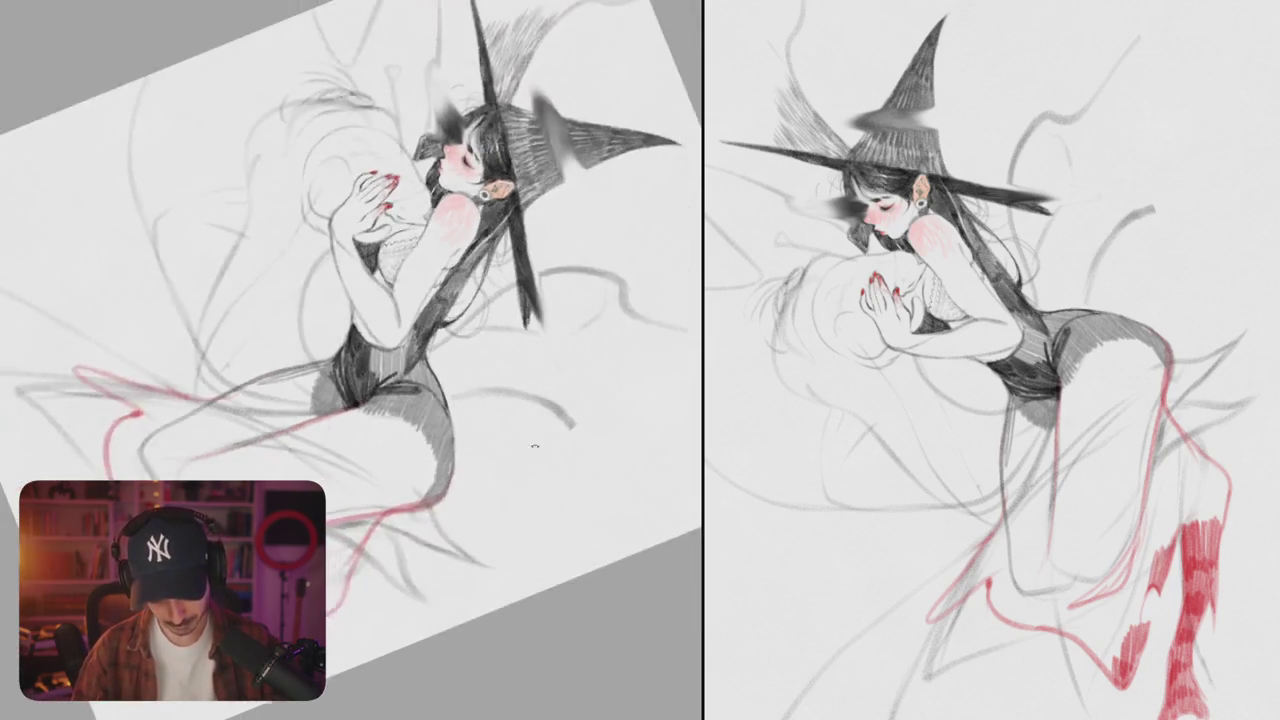
scroll(400, 400, "up", 4)
scroll(400, 400, "up", 3)
mouse_move(356, 346)
left_mouse_down()
mouse_move(362, 416)
mouse_move(386, 430)
left_mouse_up()
- Fill the bodysuit with dark vertical hatching from left to right
left_click_drag(392, 358, 394, 458)
mouse_move(392, 390)
left_mouse_down()
mouse_move(410, 450)
mouse_move(424, 430)
left_mouse_up()
left_click_drag(408, 354, 436, 410)
mouse_move(440, 342)
left_mouse_down()
mouse_move(452, 400)
mouse_move(462, 396)
left_mouse_up()
left_click_drag(350, 334, 550, 380)
- Erase a white bow with loops into the hip and shade around its notch
mouse_move(468, 320)
left_mouse_down()
mouse_move(526, 338)
mouse_move(534, 362)
mouse_move(510, 400)
left_mouse_up()
mouse_move(512, 340)
left_mouse_down()
mouse_move(508, 405)
mouse_move(536, 410)
mouse_move(522, 414)
mouse_move(530, 402)
mouse_move(496, 362)
left_mouse_up()
left_click_drag(500, 354, 476, 392)
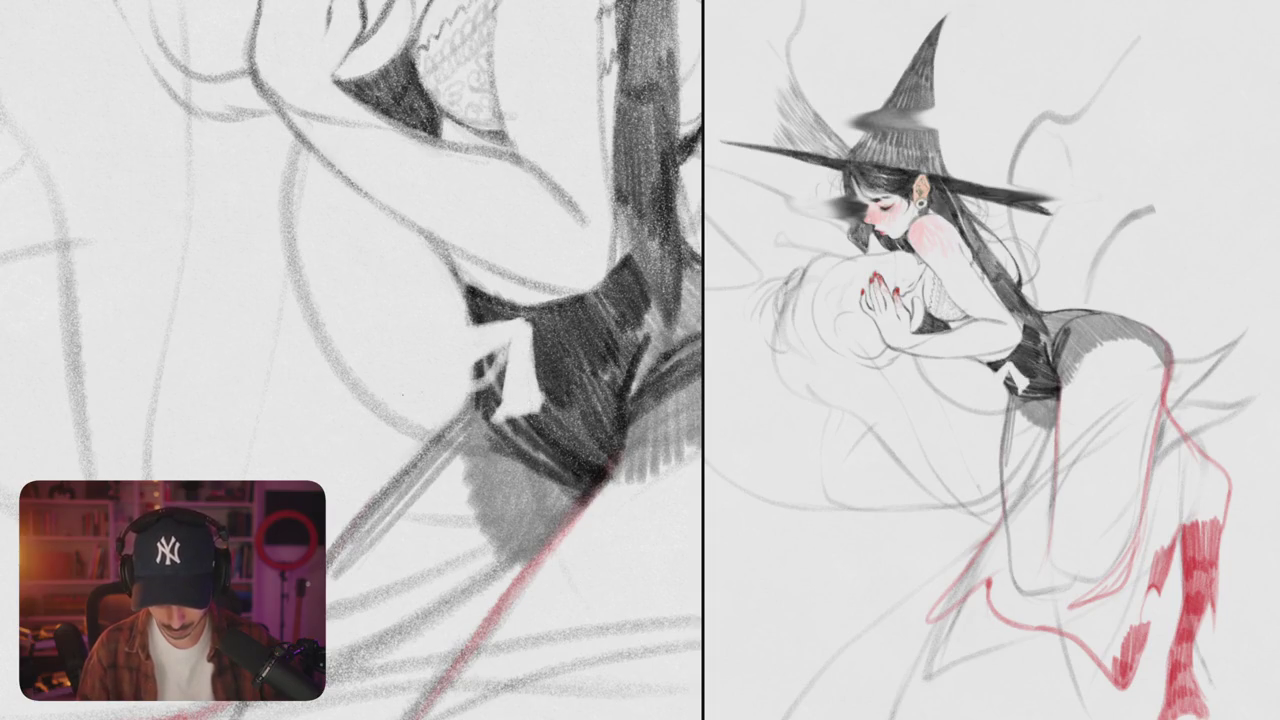
mouse_move(526, 318)
left_mouse_down()
mouse_move(462, 334)
mouse_move(376, 324)
mouse_move(405, 348)
mouse_move(485, 370)
mouse_move(502, 350)
left_mouse_up()
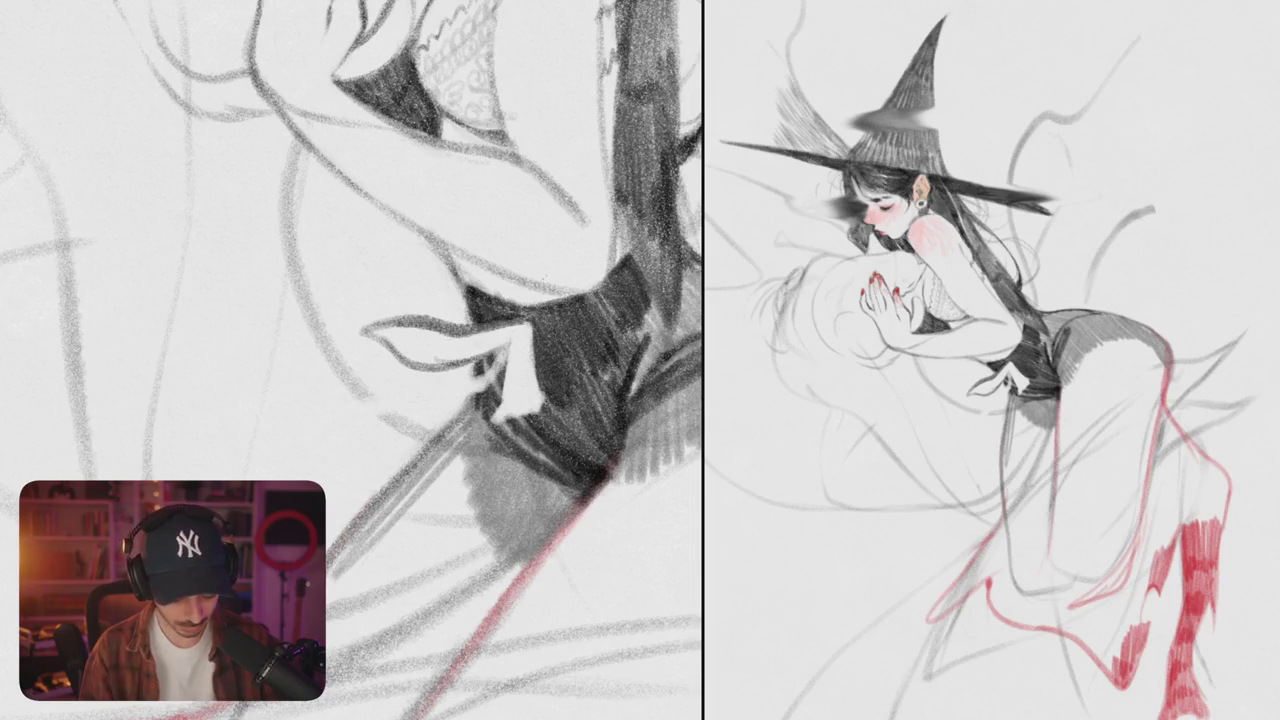
scroll(352, 360, "up", 1)
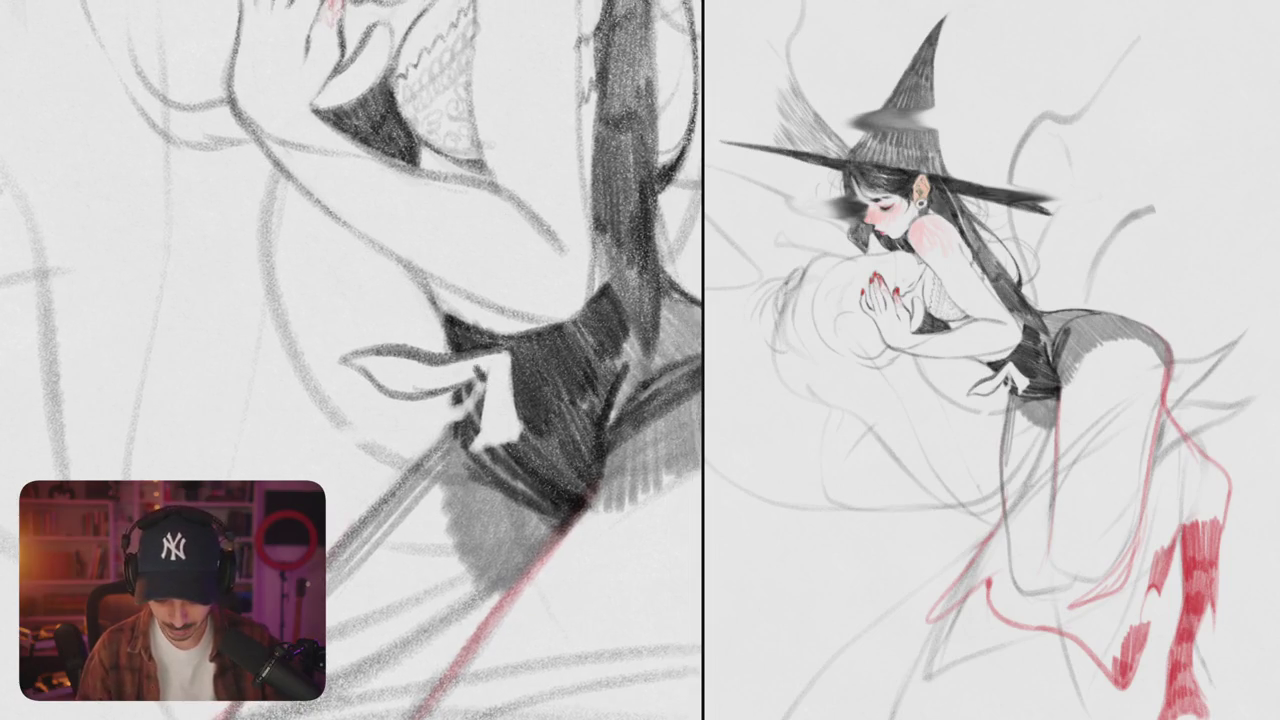
mouse_move(466, 456)
left_mouse_down()
mouse_move(520, 440)
mouse_move(520, 392)
mouse_move(486, 440)
left_mouse_up()
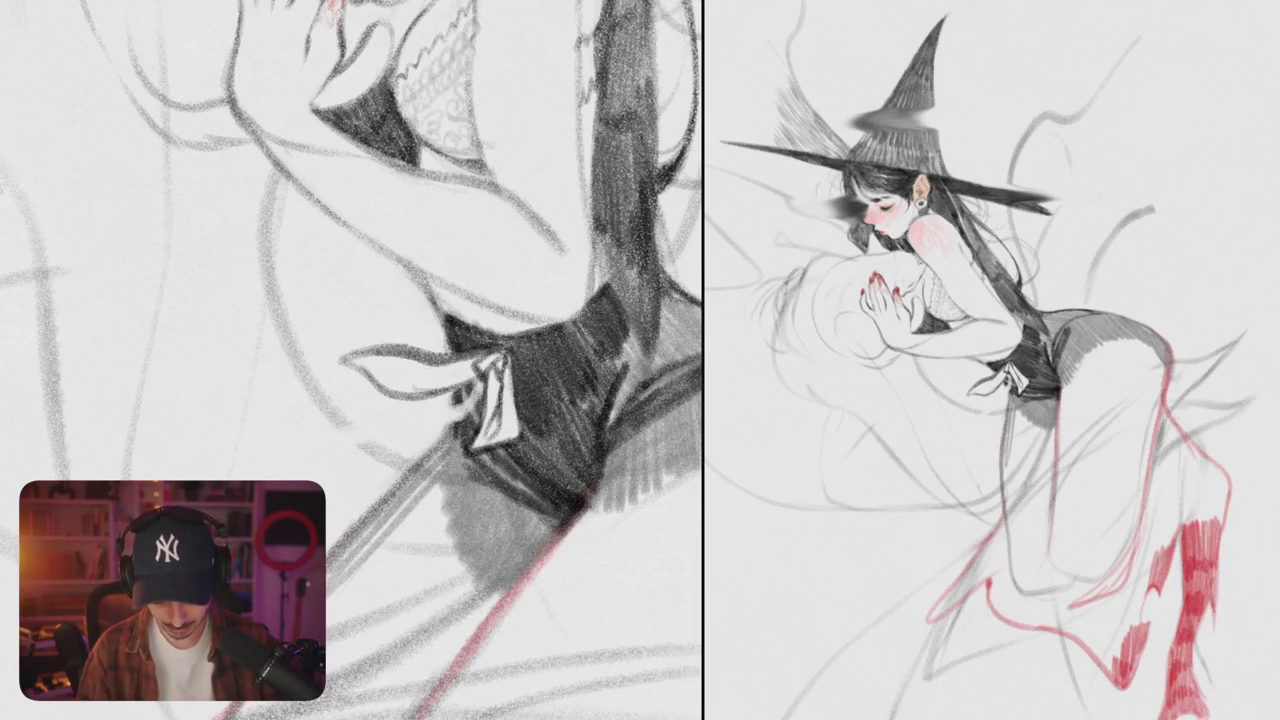
scroll(352, 360, "down", 1)
scroll(352, 360, "down", 1)
scroll(352, 360, "down", 1)
scroll(352, 360, "down", 3)
scroll(351, 360, "up", 5)
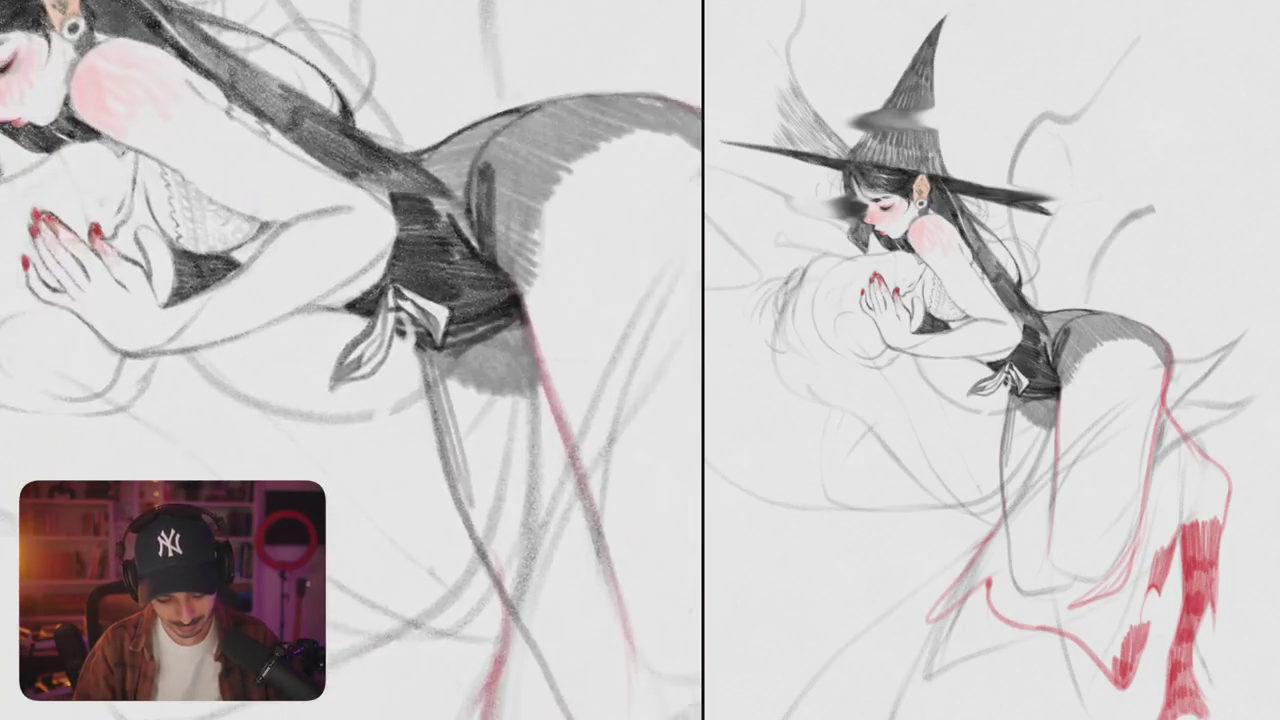
scroll(351, 360, "up", 2)
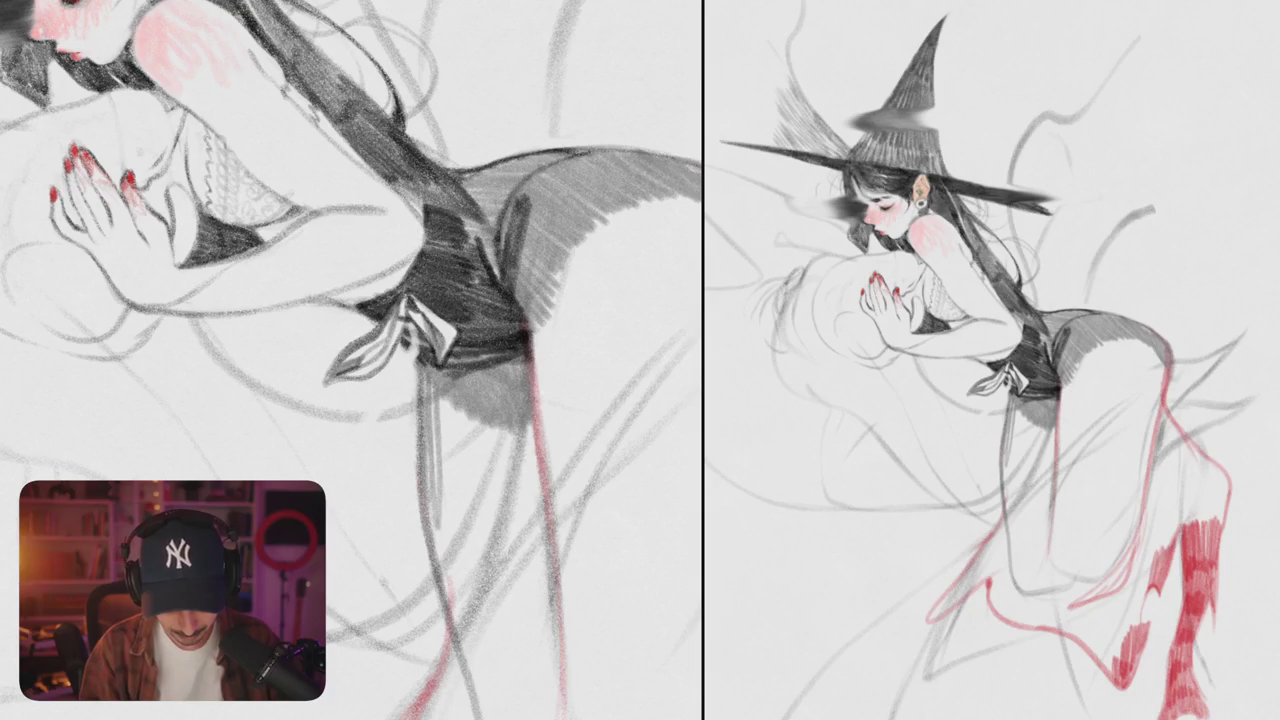
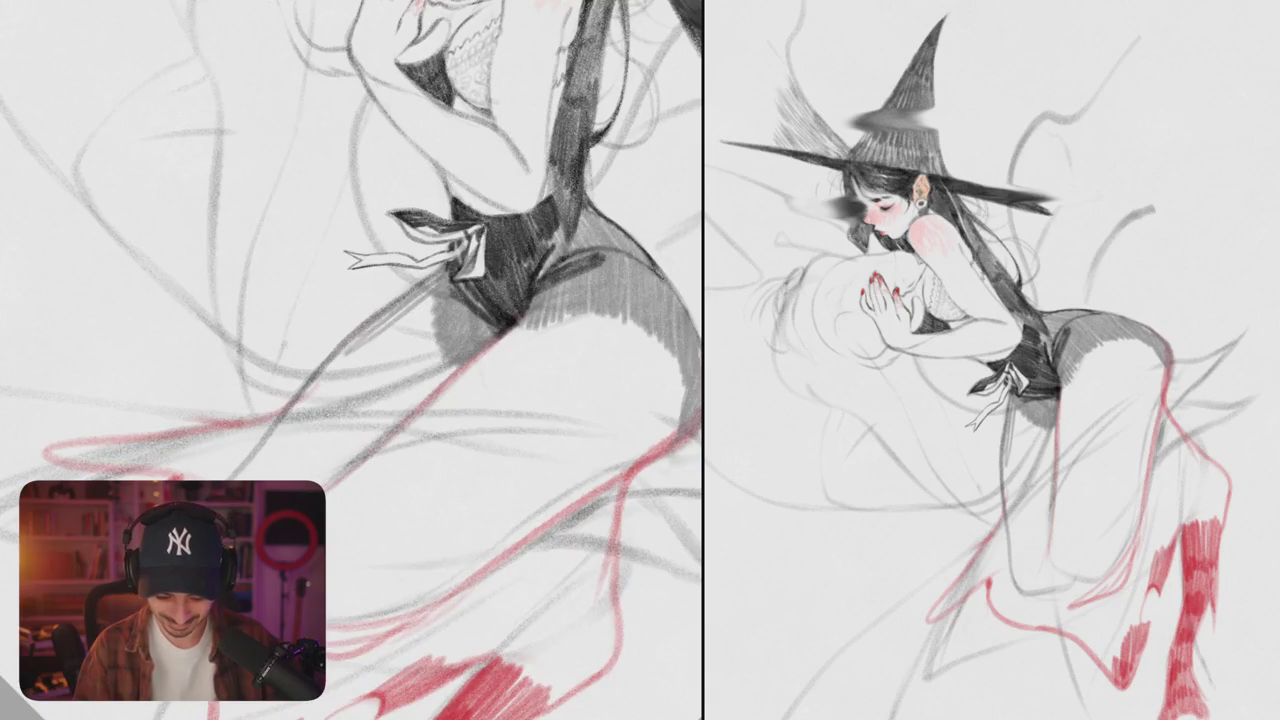
- Hatch grey pencil shading down the thigh left of the bodysuit
mouse_move(430, 292)
left_mouse_down()
mouse_move(378, 325)
mouse_move(384, 358)
left_mouse_up()
mouse_move(444, 328)
left_mouse_down()
mouse_move(390, 370)
mouse_move(390, 388)
left_mouse_up()
left_click_drag(450, 356, 404, 408)
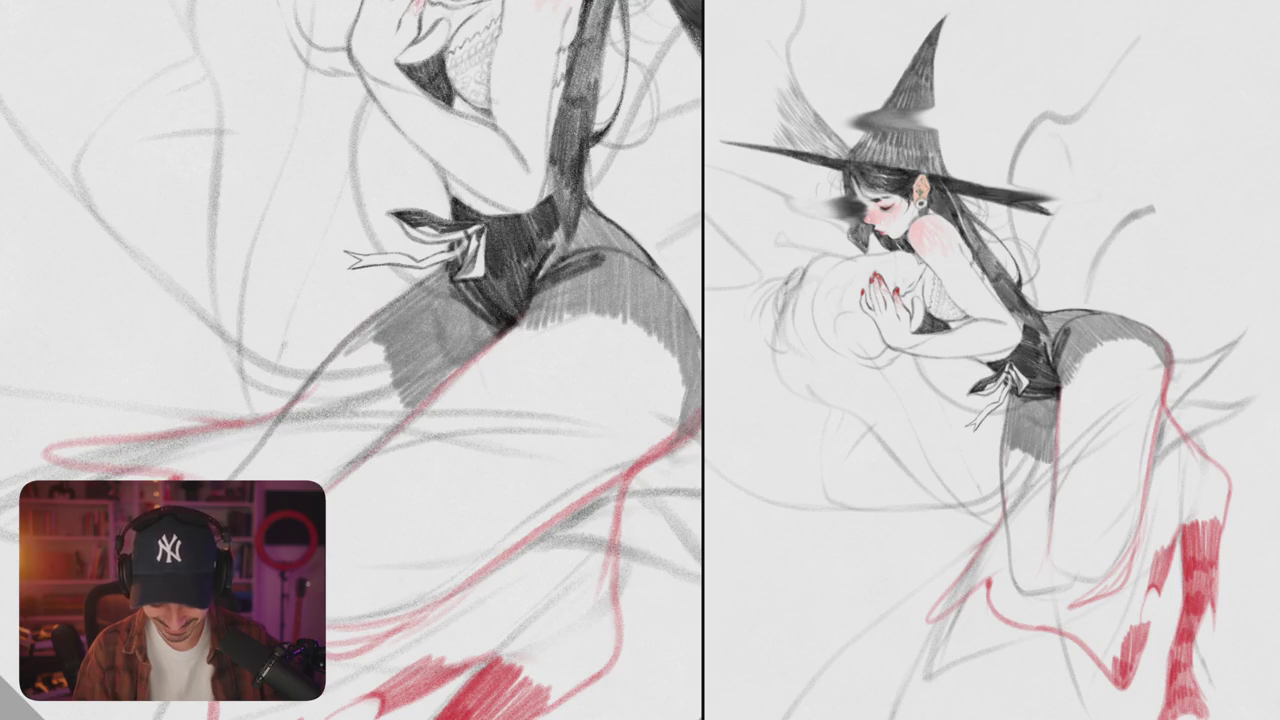
left_click_drag(376, 322, 306, 404)
mouse_move(386, 350)
left_mouse_down()
mouse_move(314, 410)
mouse_move(326, 424)
left_mouse_up()
mouse_move(398, 380)
left_mouse_down()
mouse_move(336, 436)
mouse_move(346, 452)
left_mouse_up()
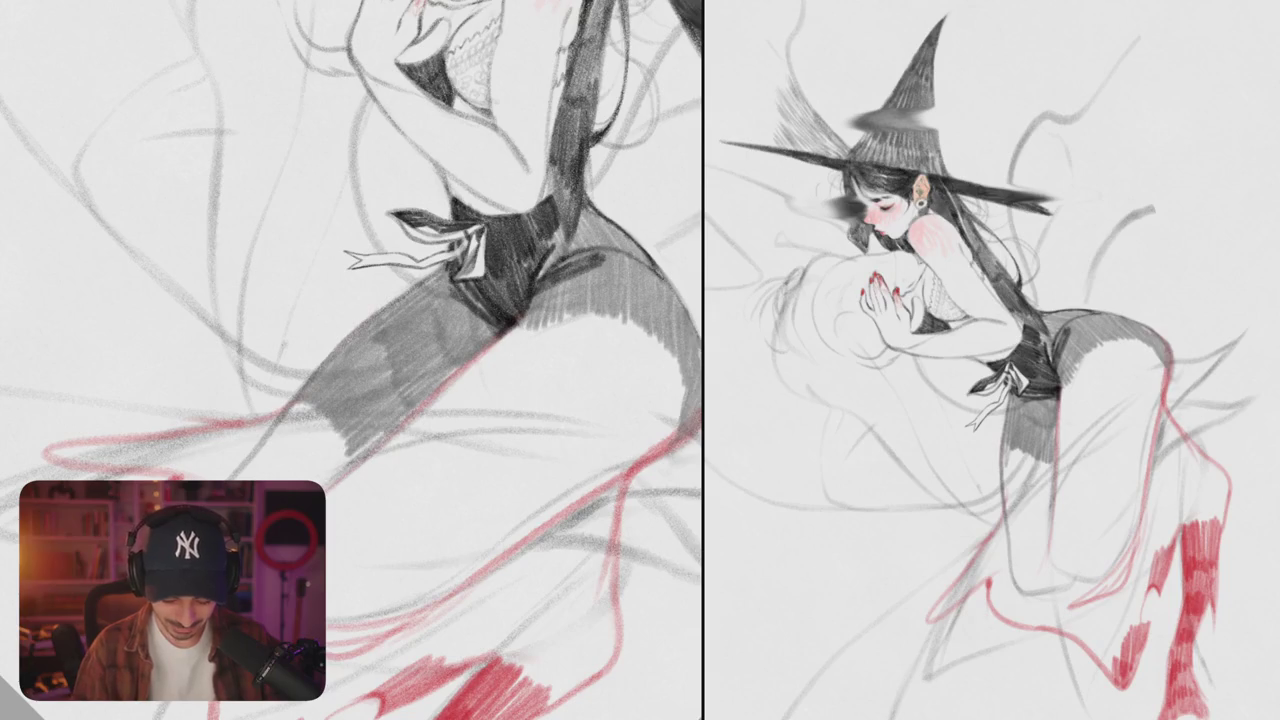
left_click_drag(412, 412, 356, 462)
- Rotate the canvas and add grey hatching right beside the bodysuit
mouse_move(462, 321)
left_mouse_down()
mouse_move(333, 309)
mouse_move(322, 332)
left_mouse_up()
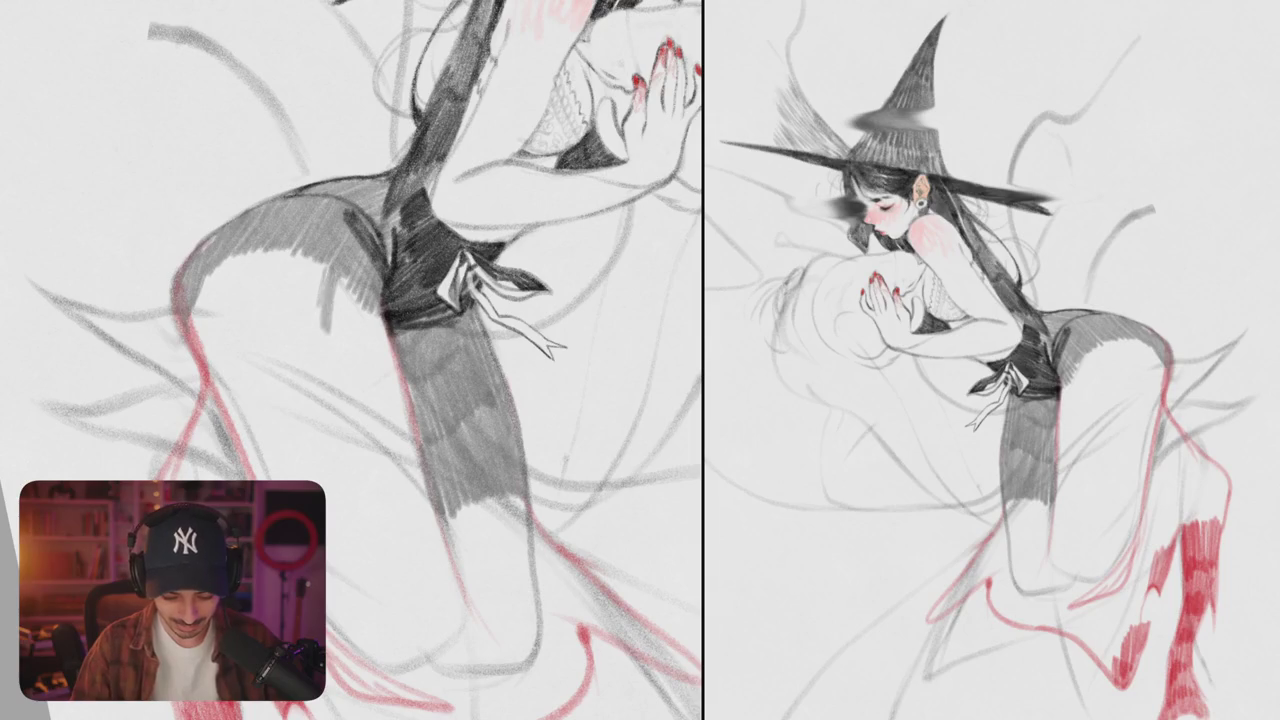
left_click_drag(350, 272, 350, 374)
mouse_move(372, 300)
left_mouse_down()
mouse_move(360, 384)
mouse_move(394, 408)
left_mouse_up()
scroll(350, 360, "down", 5)
scroll(350, 360, "up", 5)
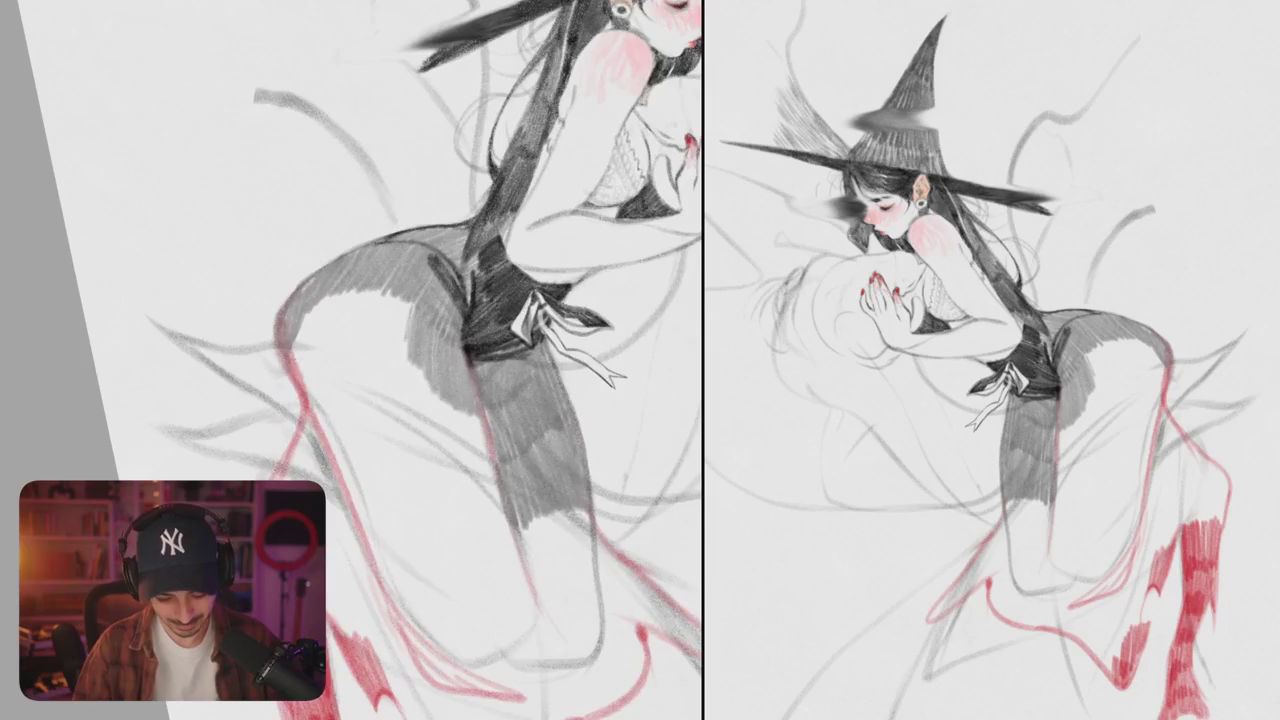
- Fill the buttock with grey hatching, working from its left side to the right
mouse_move(312, 310)
left_mouse_down()
mouse_move(298, 384)
mouse_move(318, 376)
left_mouse_up()
mouse_move(348, 288)
left_mouse_down()
mouse_move(332, 370)
mouse_move(364, 366)
left_mouse_up()
mouse_move(396, 280)
left_mouse_down()
mouse_move(376, 368)
mouse_move(404, 360)
left_mouse_up()
scroll(410, 330, "down", 3)
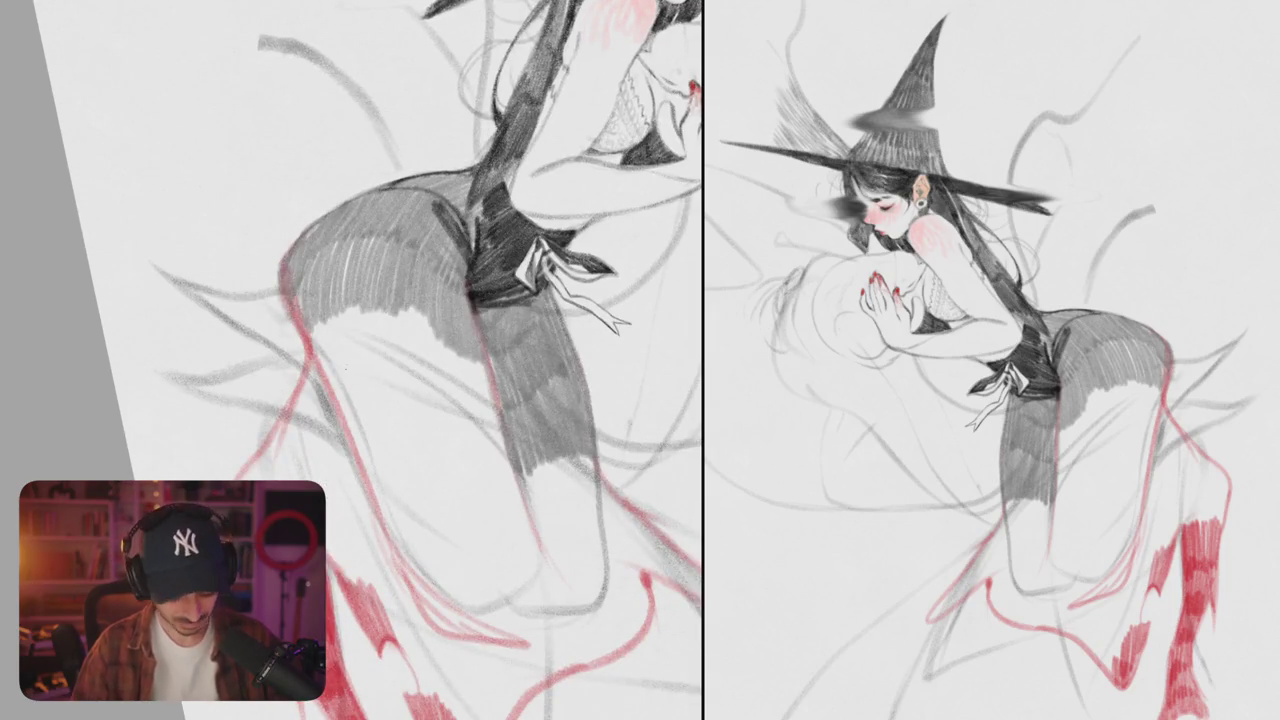
mouse_move(334, 318)
left_mouse_down()
mouse_move(314, 396)
mouse_move(336, 382)
left_mouse_up()
mouse_move(364, 302)
left_mouse_down()
mouse_move(346, 382)
mouse_move(372, 400)
left_mouse_up()
mouse_move(402, 310)
left_mouse_down()
mouse_move(386, 406)
mouse_move(414, 412)
left_mouse_up()
left_click_drag(448, 328, 428, 422)
mouse_move(470, 348)
left_mouse_down()
mouse_move(450, 428)
mouse_move(474, 432)
left_mouse_up()
left_click_drag(500, 382, 490, 436)
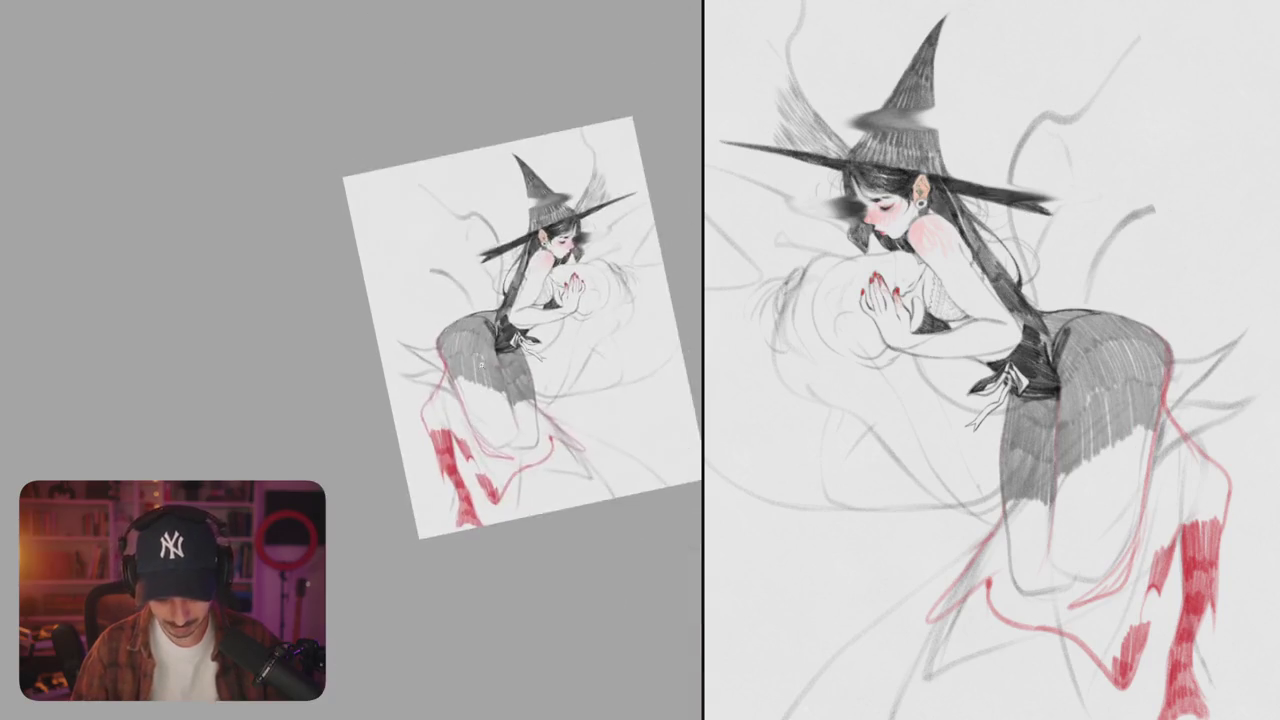
scroll(449, 423, "down", 2)
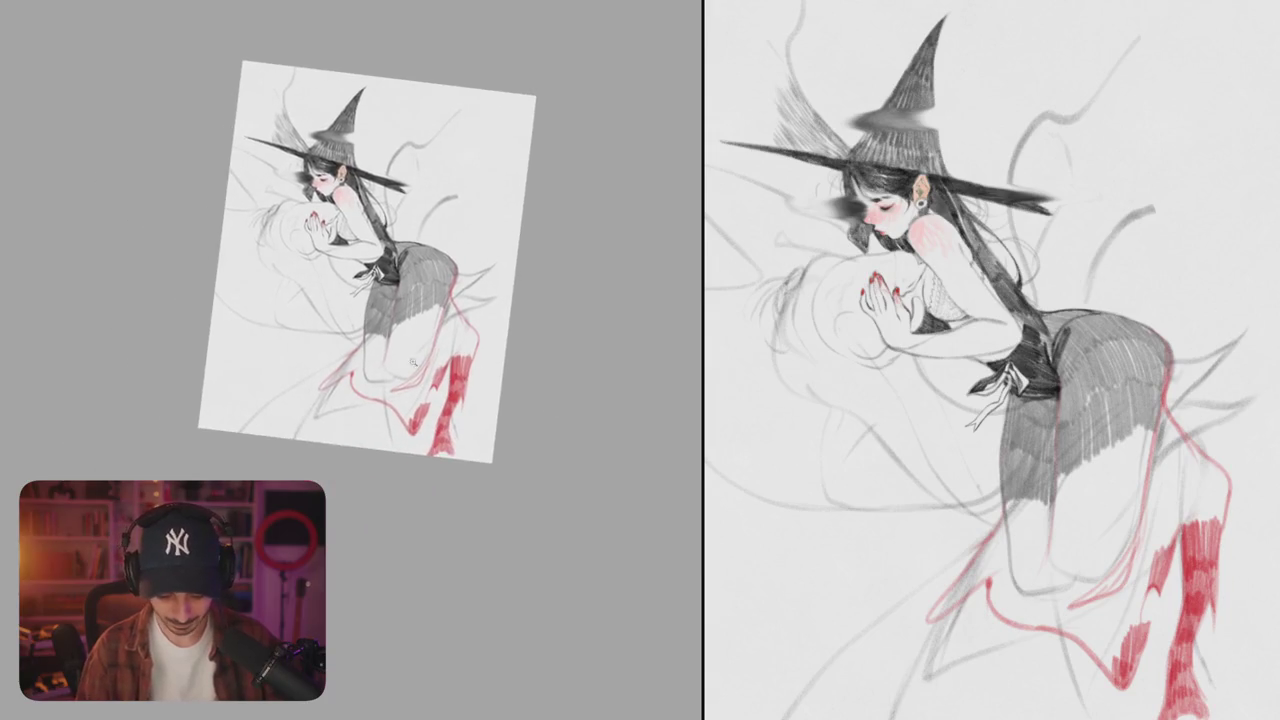
- Lasso the lower body and desaturate it (Ctrl+Shift+U) so the red lines and socks turn grey
scroll(360, 342, "up", 5)
left_click_drag(538, 301, 512, 327)
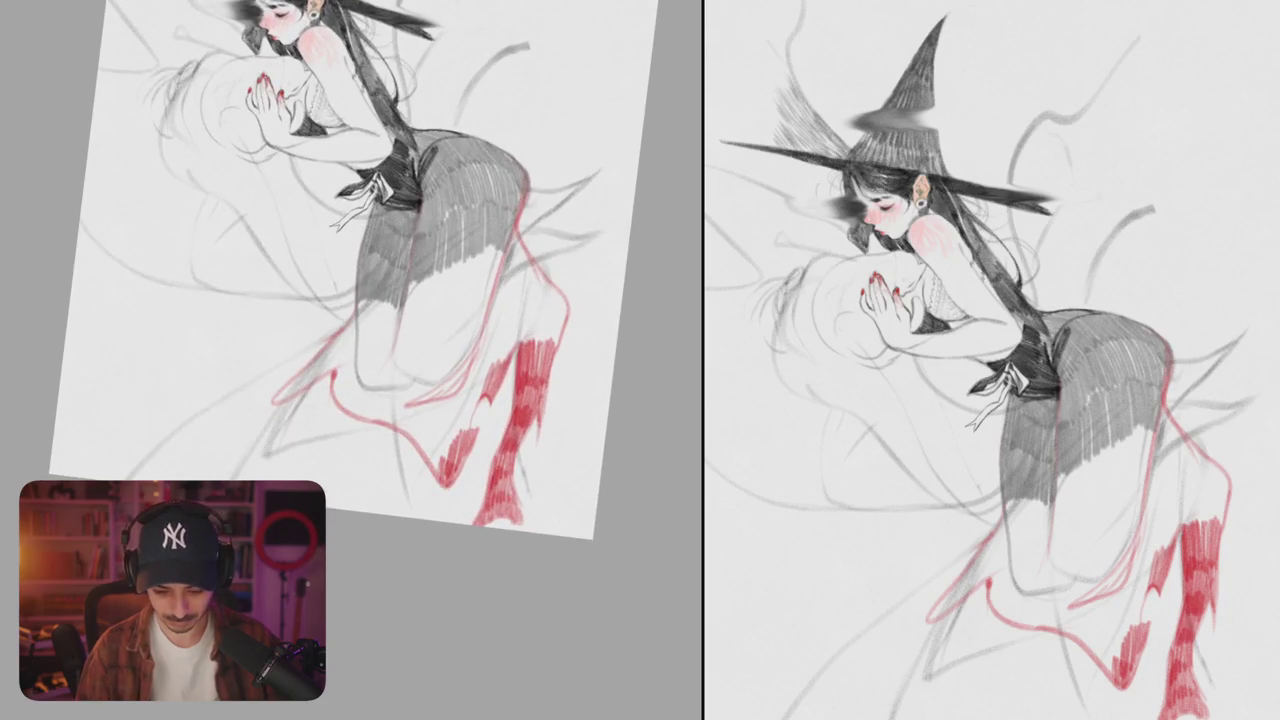
left_click_drag(519, 94, 479, 88)
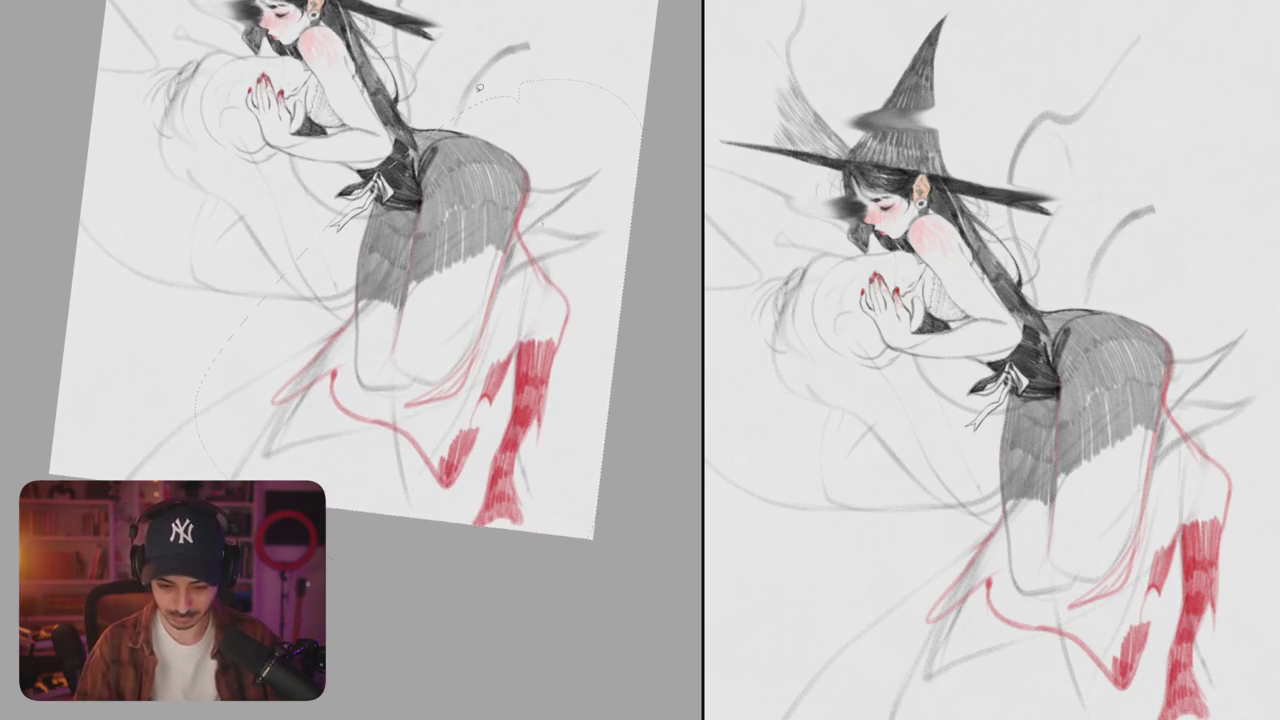
key("ctrl+shift+u")
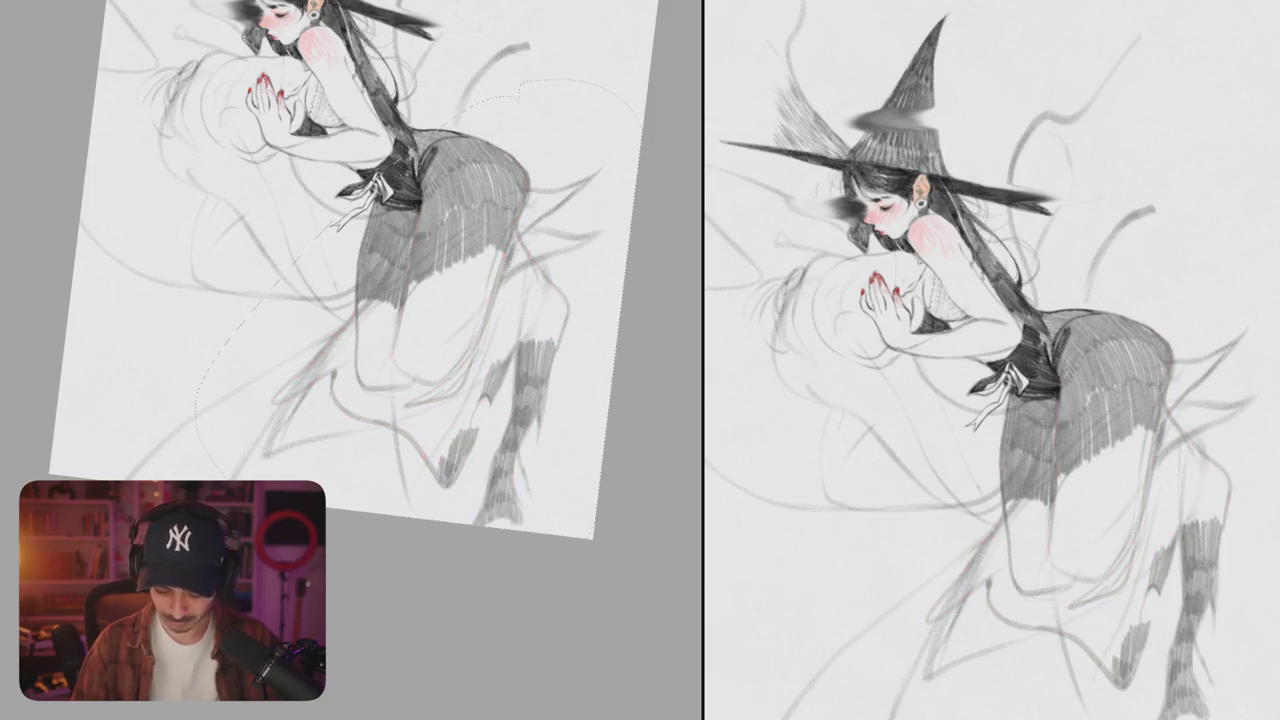
scroll(443, 343, "up", 5)
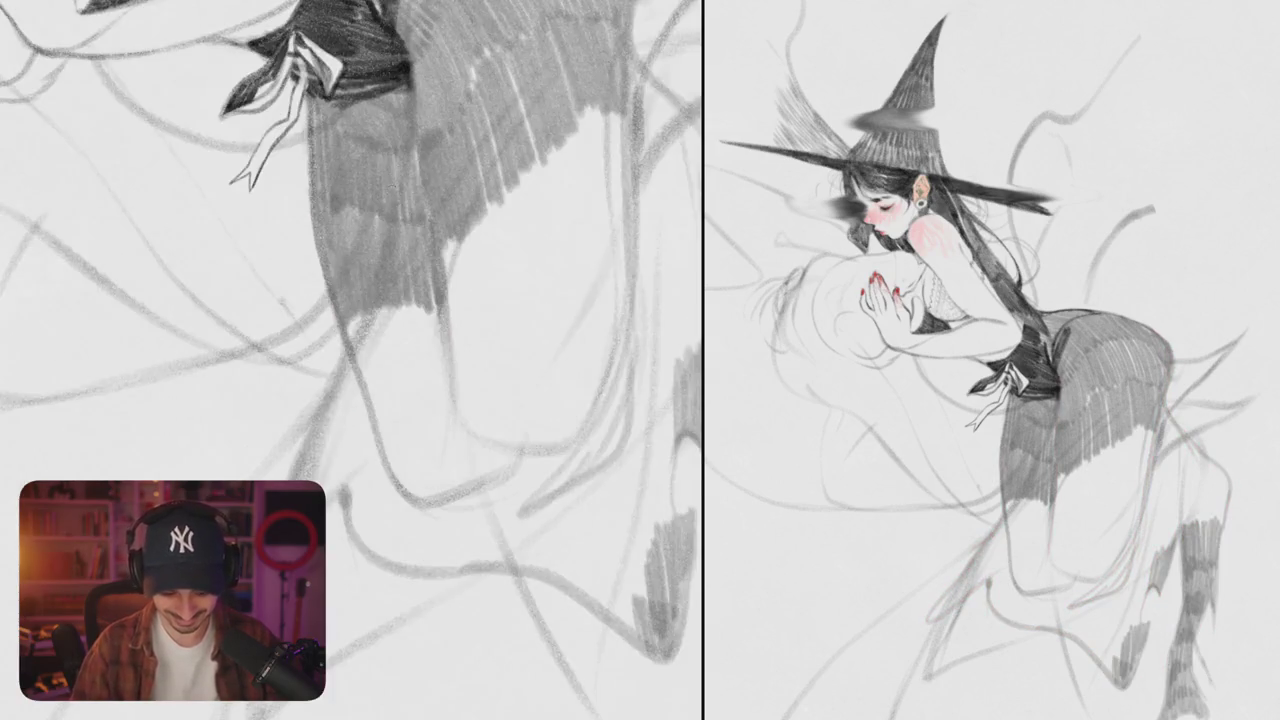
- Fan dark grey hatching left of the hip bow and fill that patch solid dark
scroll(543, 471, "up", 3)
left_click_drag(543, 471, 450, 420)
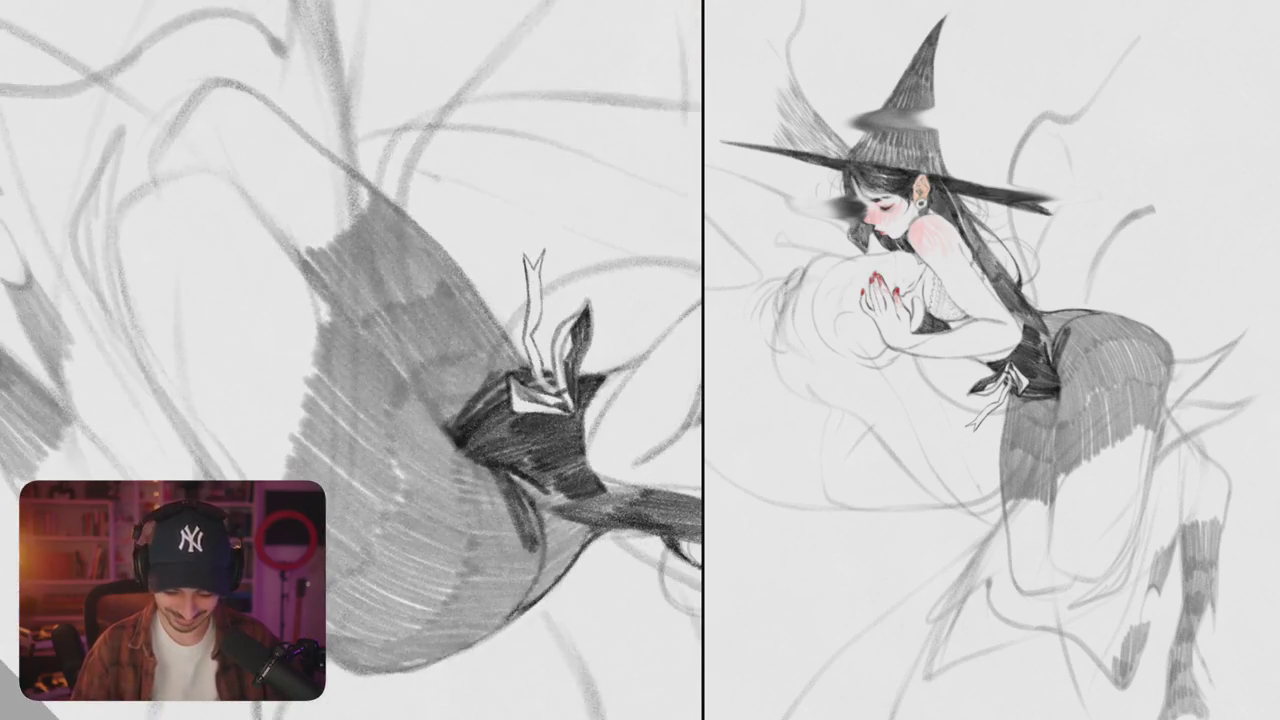
left_click_drag(440, 382, 418, 420)
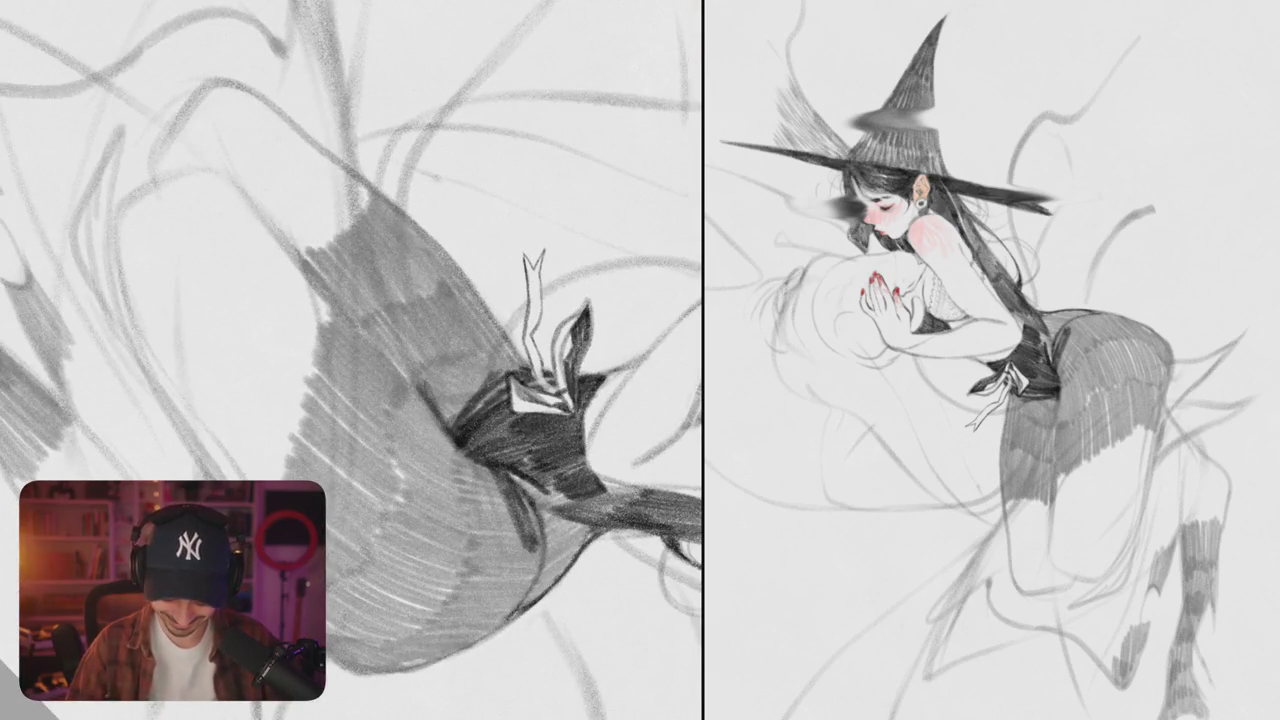
mouse_move(468, 366)
left_mouse_down()
mouse_move(450, 420)
mouse_move(458, 410)
left_mouse_up()
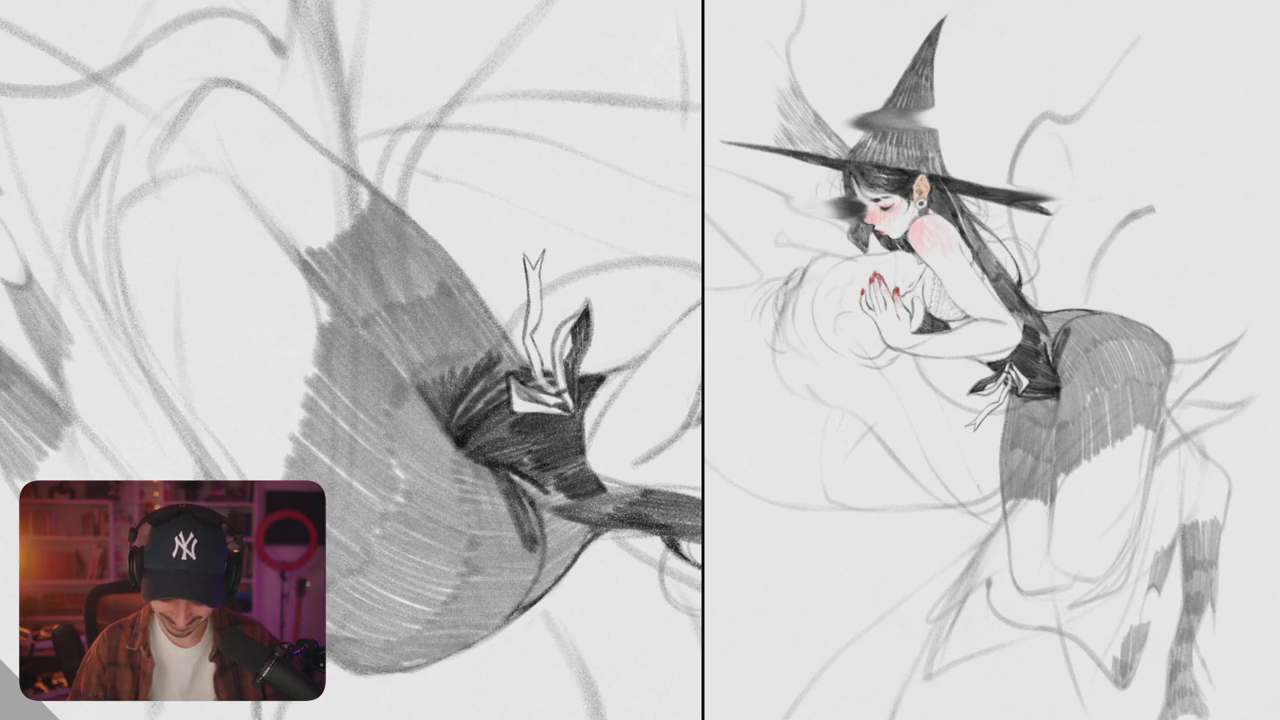
left_click_drag(460, 338, 446, 406)
left_click_drag(412, 350, 436, 408)
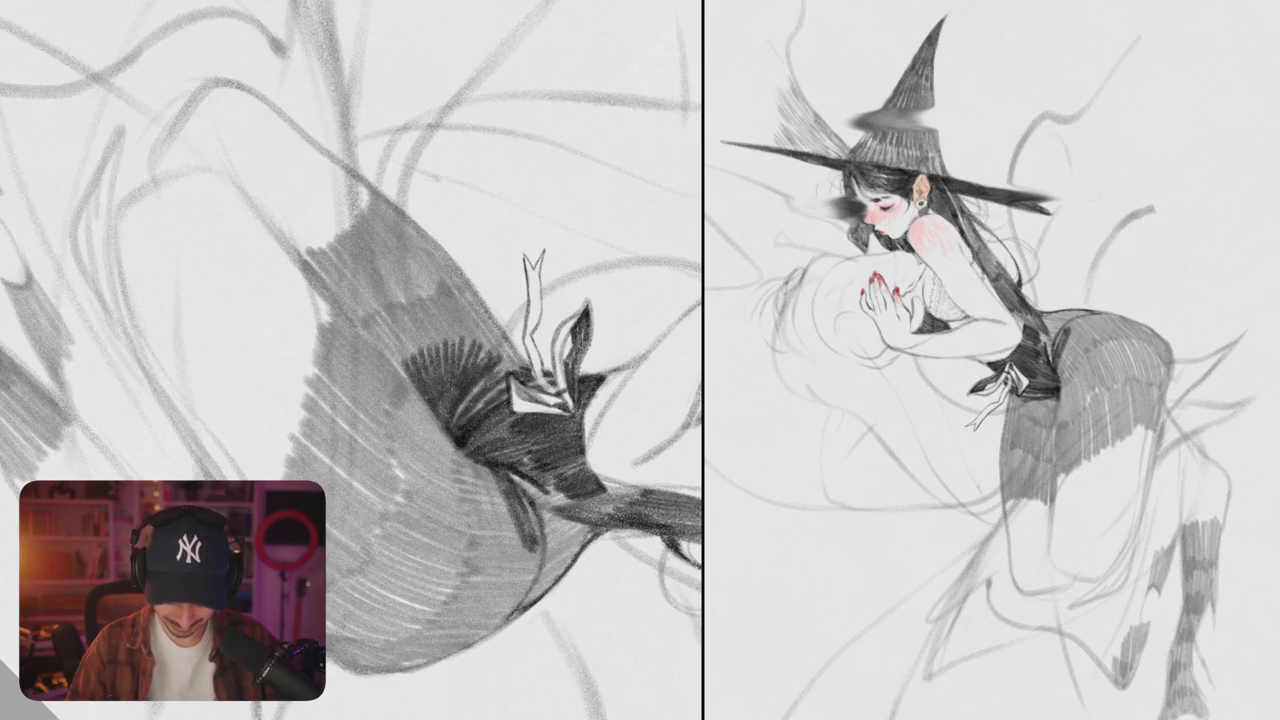
mouse_move(400, 360)
left_mouse_down()
mouse_move(412, 320)
mouse_move(490, 335)
mouse_move(520, 364)
left_mouse_up()
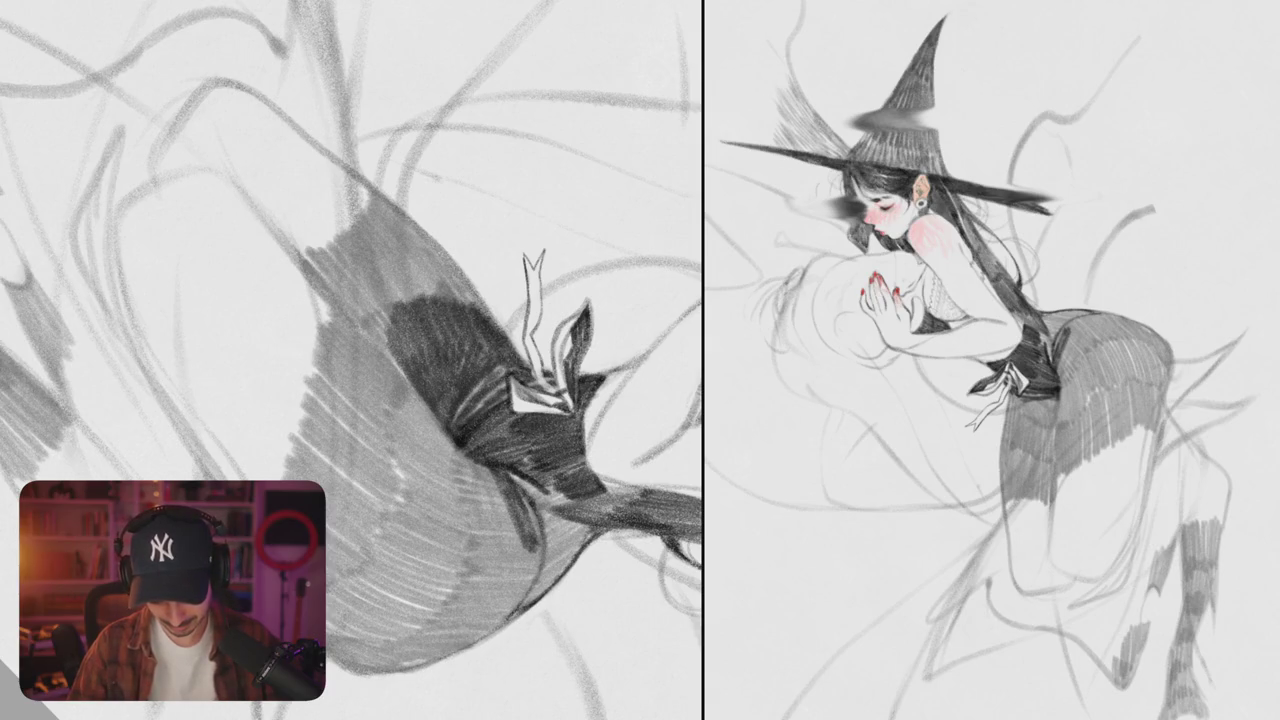
scroll(350, 360, "down", 5)
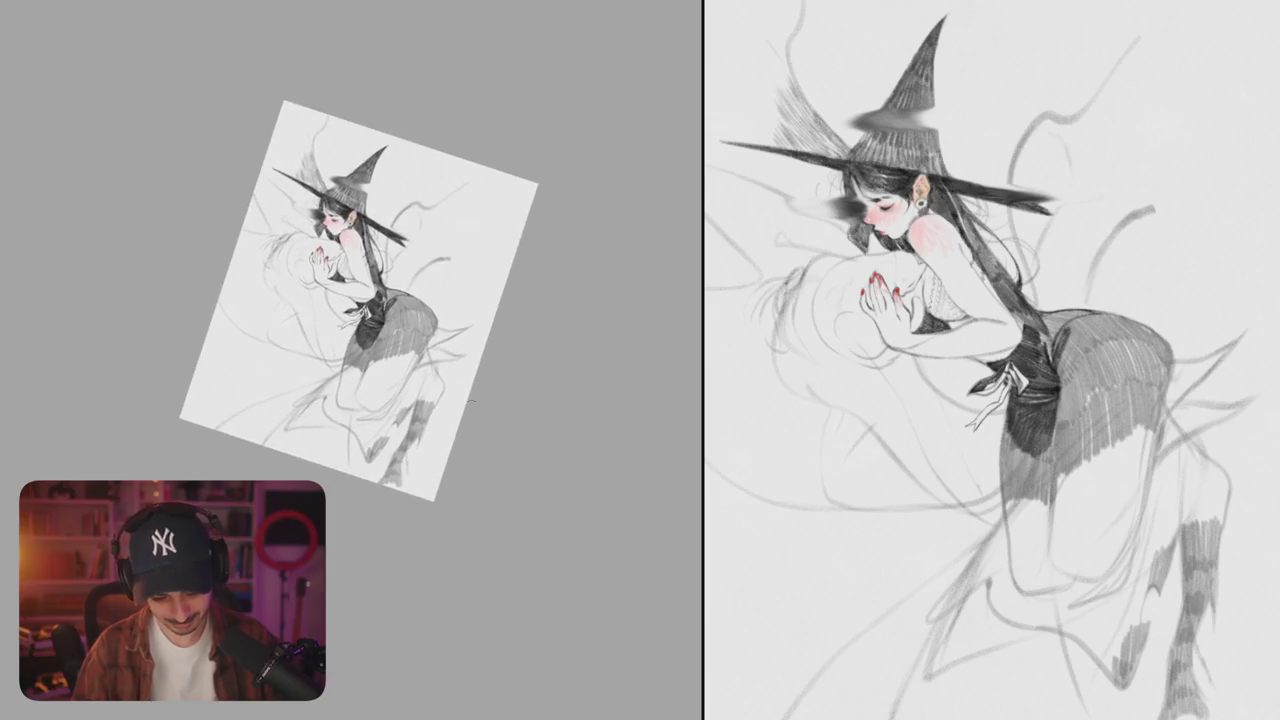
- Spread dense dark hatching across the skirt's left side toward the right
scroll(468, 401, "up", 5)
mouse_move(330, 325)
left_mouse_down()
mouse_move(355, 410)
mouse_move(345, 440)
left_mouse_up()
left_click_drag(330, 356, 360, 440)
left_click_drag(345, 378, 385, 455)
left_click_drag(370, 400, 402, 466)
left_click_drag(395, 372, 425, 468)
mouse_move(438, 358)
left_mouse_down()
mouse_move(412, 456)
mouse_move(425, 448)
left_mouse_up()
left_click_drag(490, 300, 445, 405)
left_click_drag(500, 338, 440, 422)
scroll(512, 338, "down", 5)
- Darken the hair line above the closed eye, then view the full figure again
left_click_drag(512, 338, 587, 422)
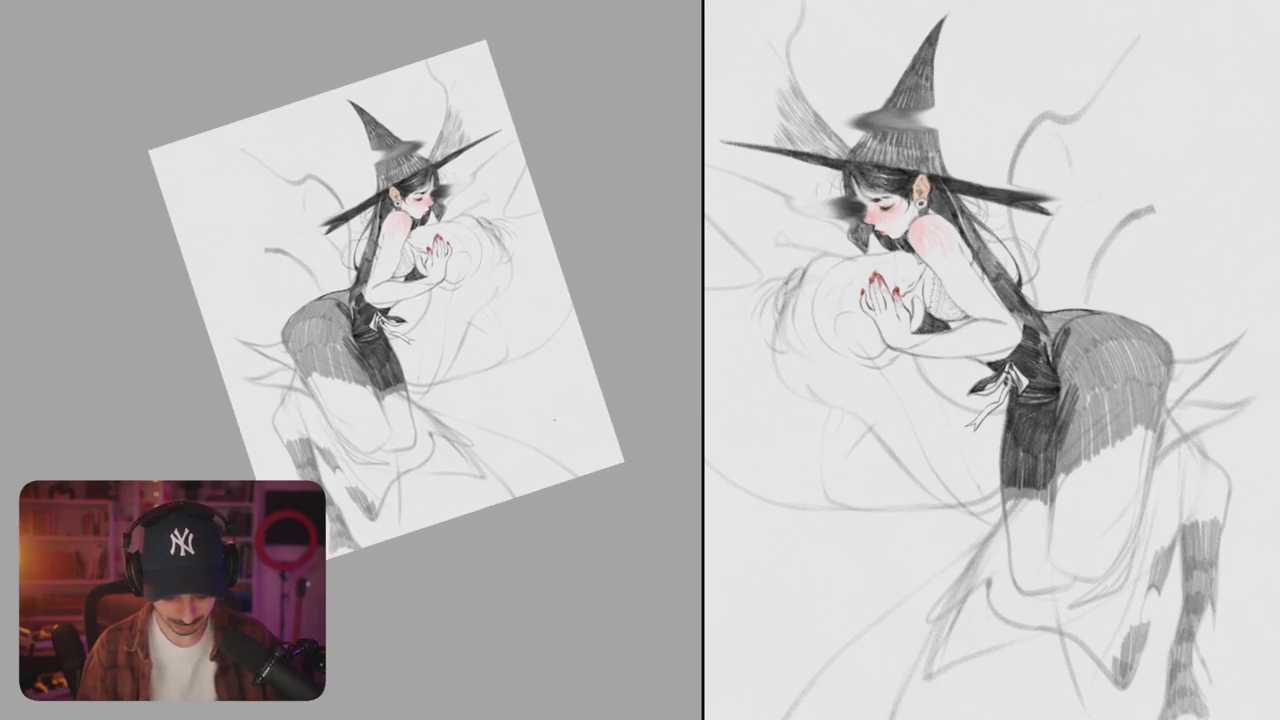
scroll(386, 300, "up", 2)
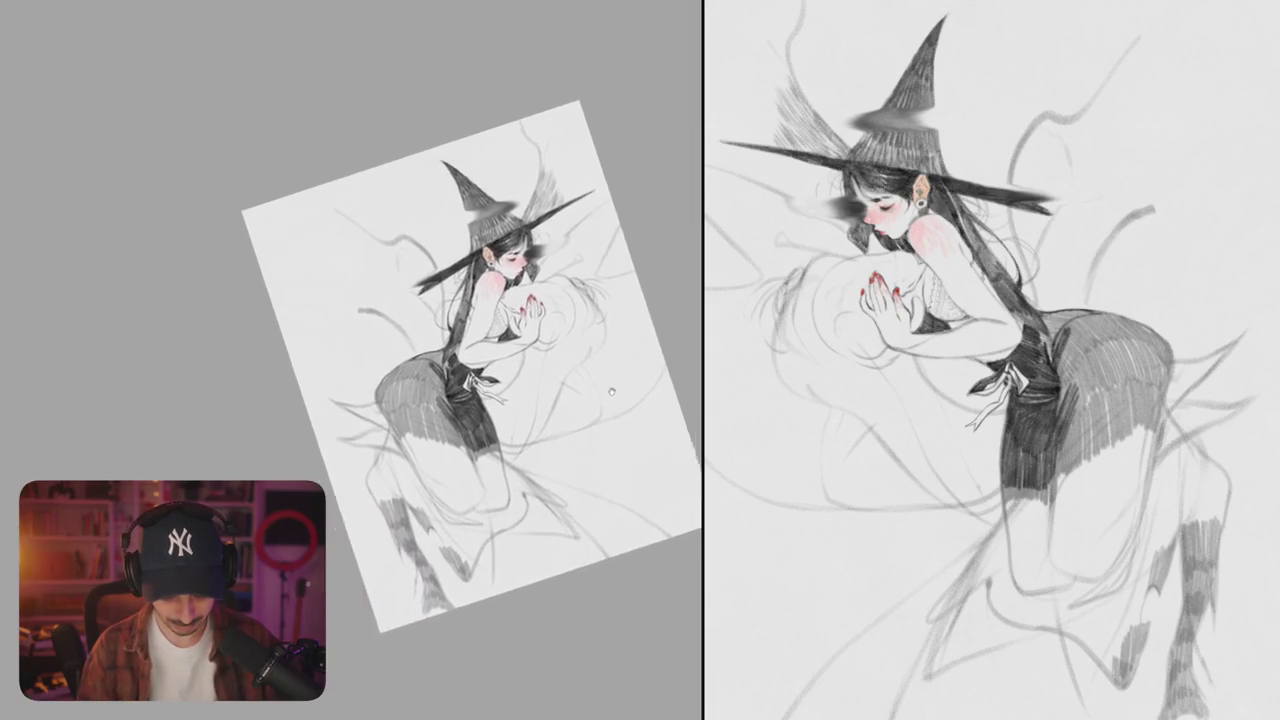
scroll(386, 300, "up", 5)
mouse_move(352, 360)
left_mouse_down()
mouse_move(400, 330)
mouse_move(430, 330)
left_mouse_up()
scroll(428, 370, "up", 5)
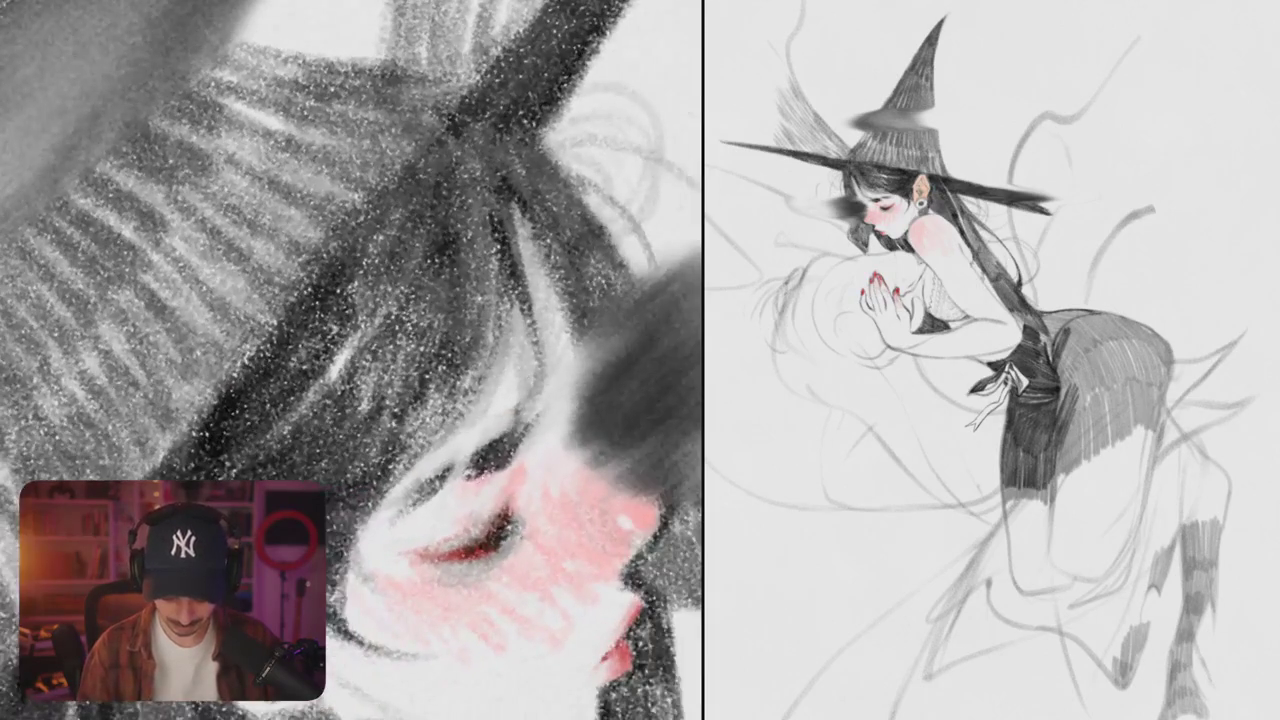
left_click_drag(484, 458, 412, 505)
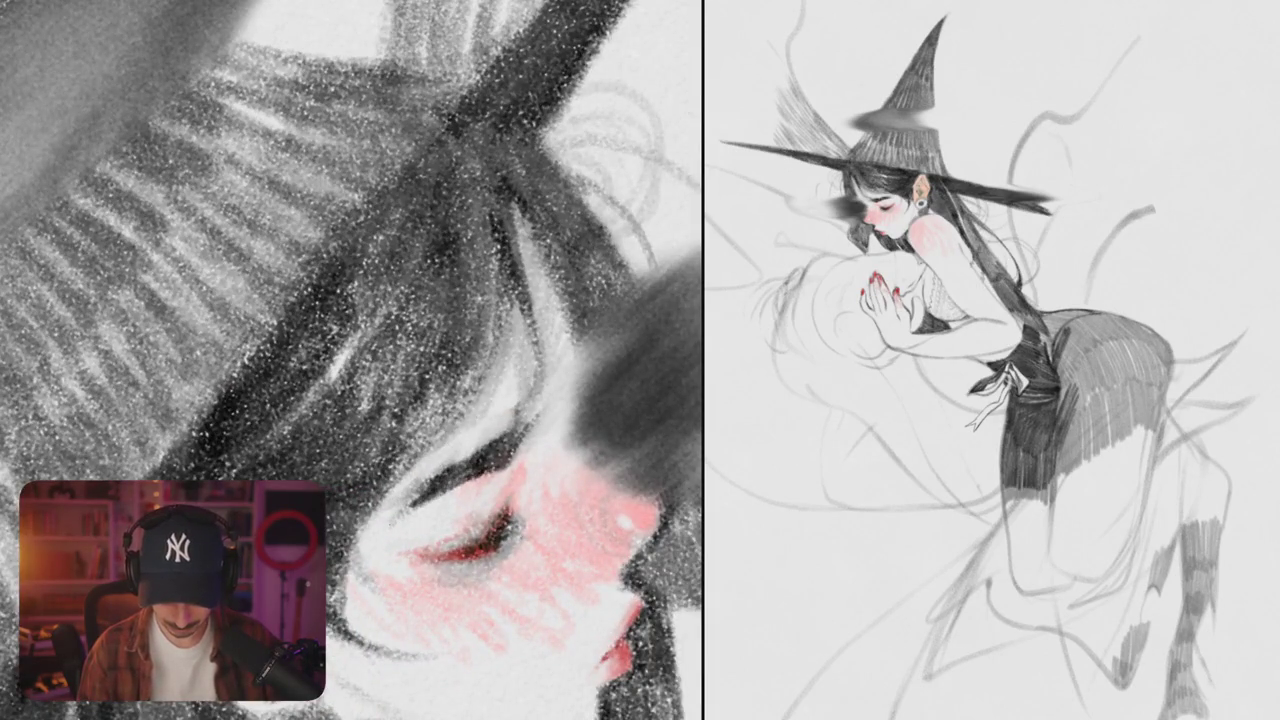
scroll(352, 360, "down", 5)
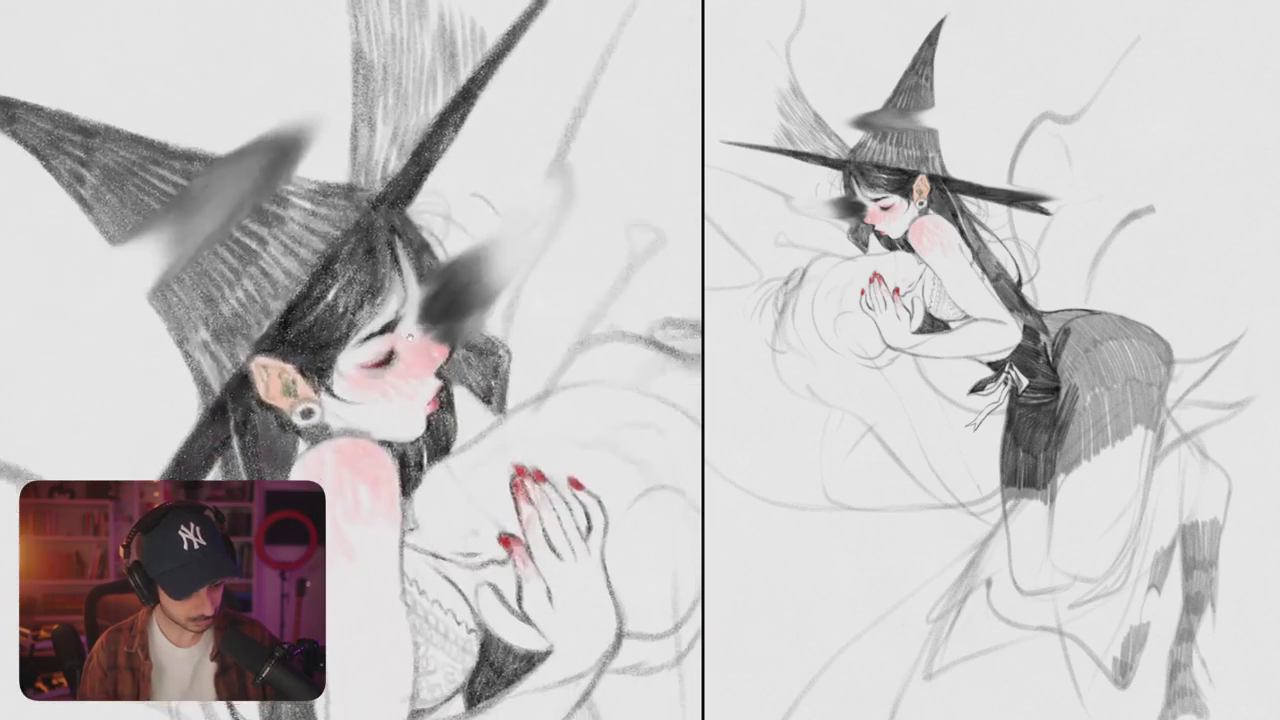
left_click_drag(320, 330, 400, 390)
scroll(352, 360, "down", 5)
left_click_drag(300, 360, 380, 300)
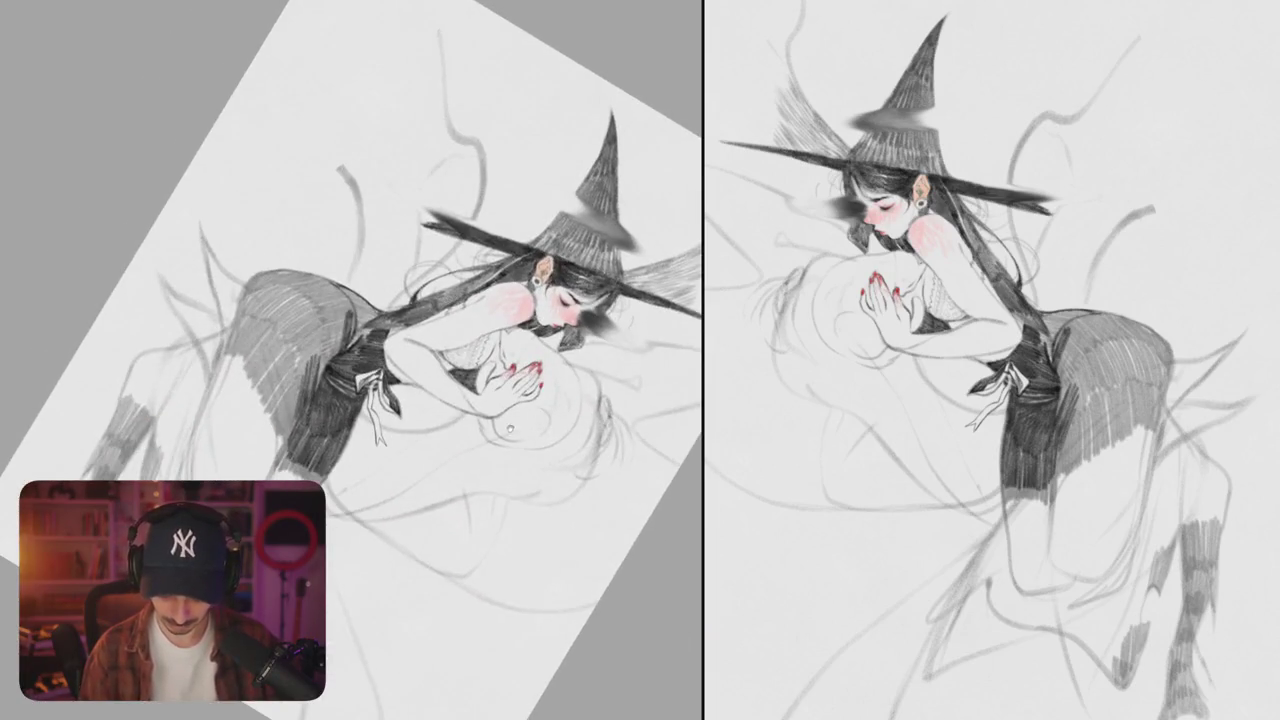
scroll(352, 360, "up", 3)
scroll(352, 360, "up", 2)
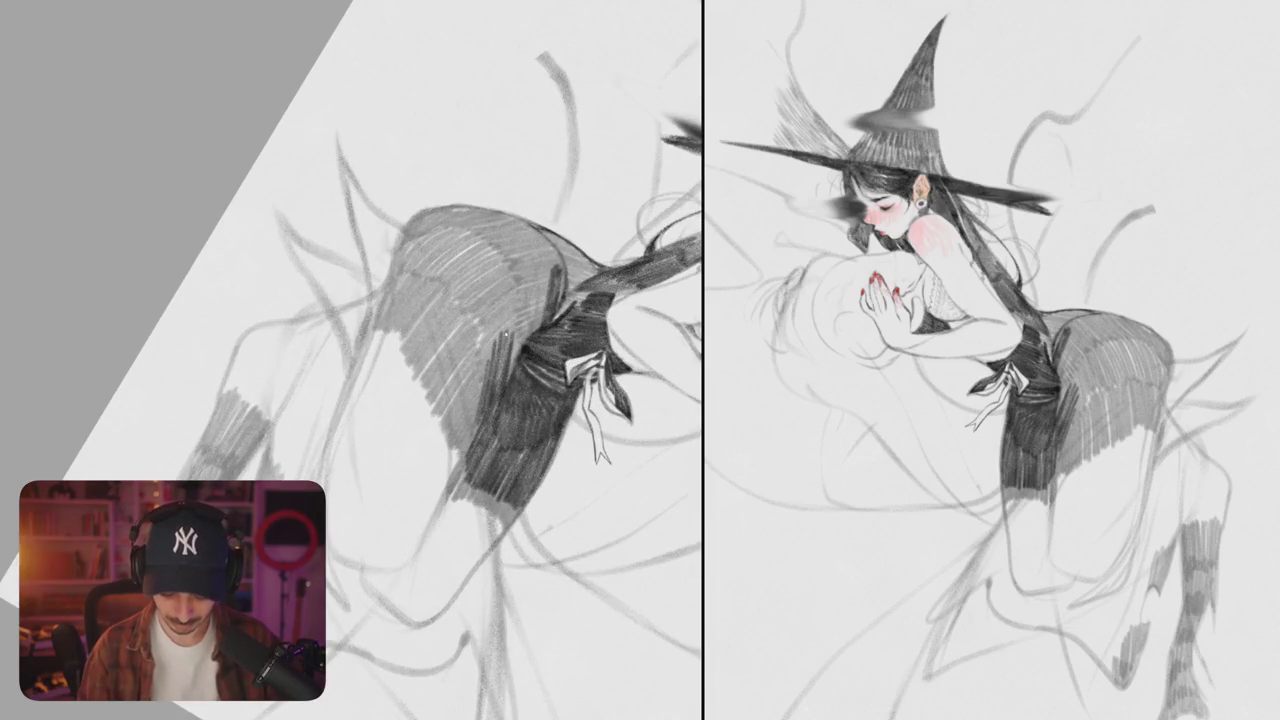
- Add dark skirt strokes and darken the upper-left and left edges of the hip shading
mouse_move(505, 310)
left_mouse_down()
mouse_move(480, 358)
mouse_move(500, 356)
mouse_move(506, 385)
left_mouse_up()
left_click_drag(400, 400, 330, 300)
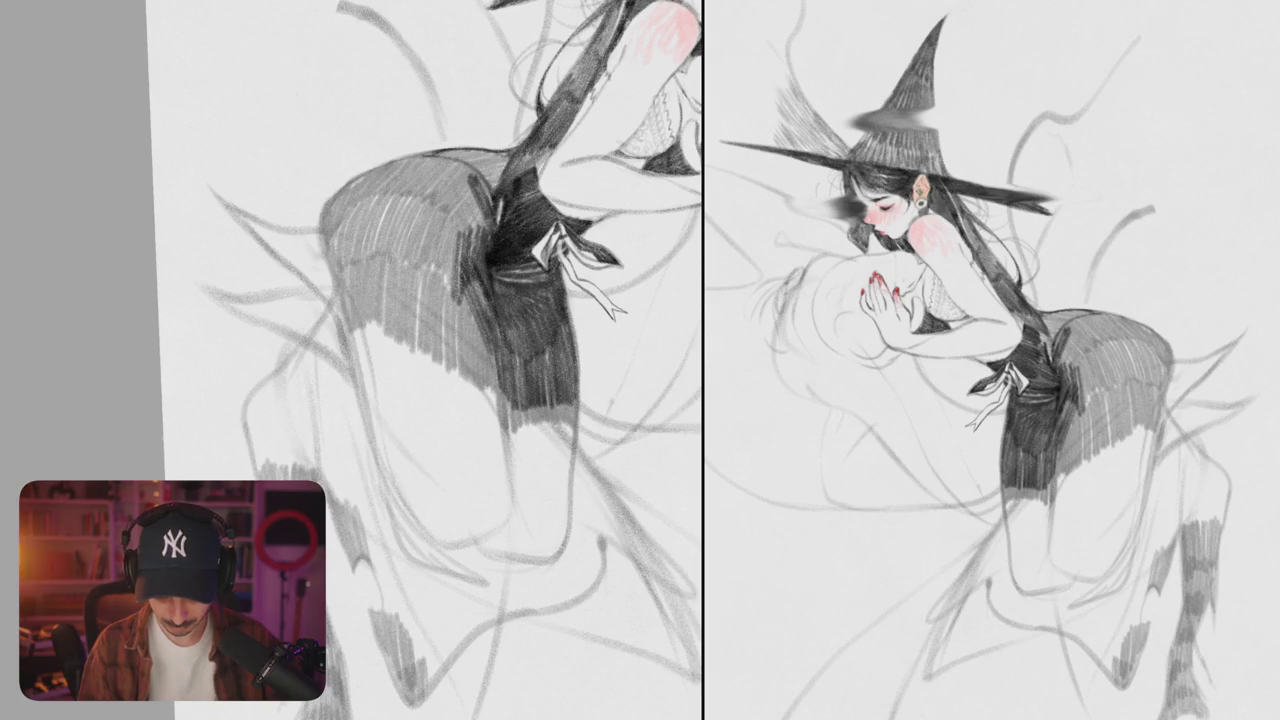
left_click_drag(400, 300, 390, 420)
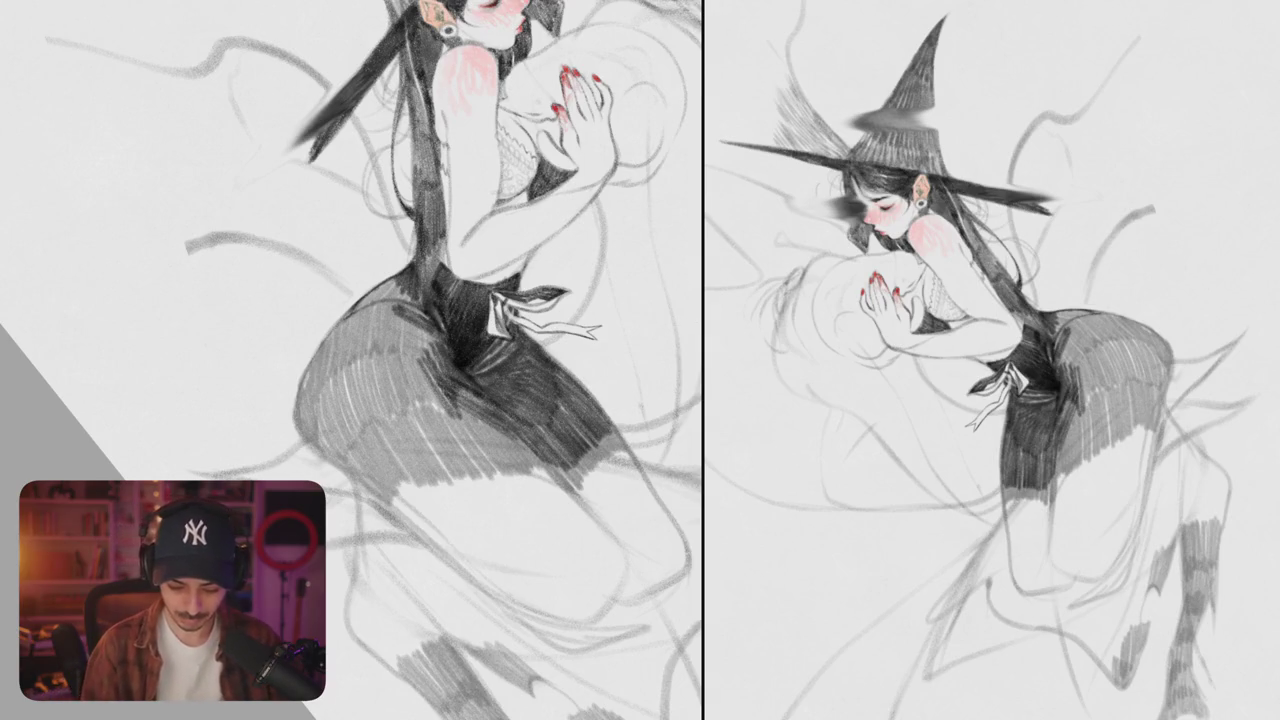
left_click_drag(352, 310, 396, 276)
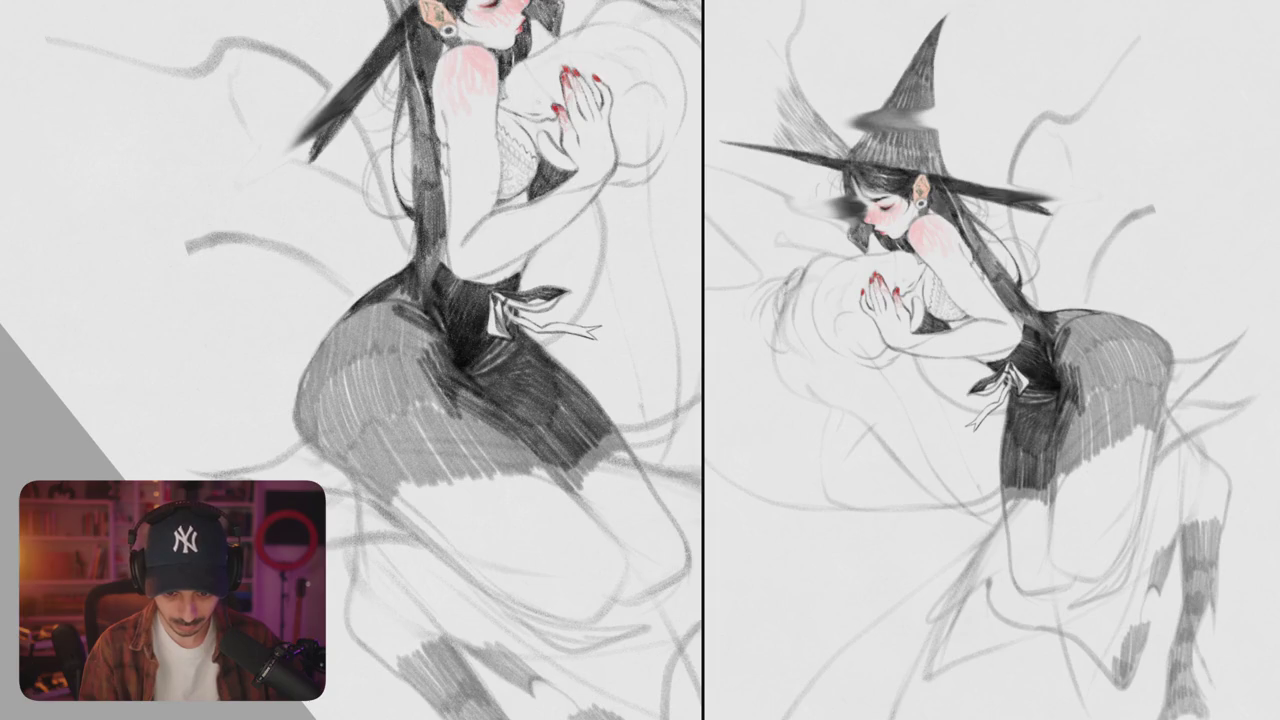
left_click_drag(328, 334, 352, 312)
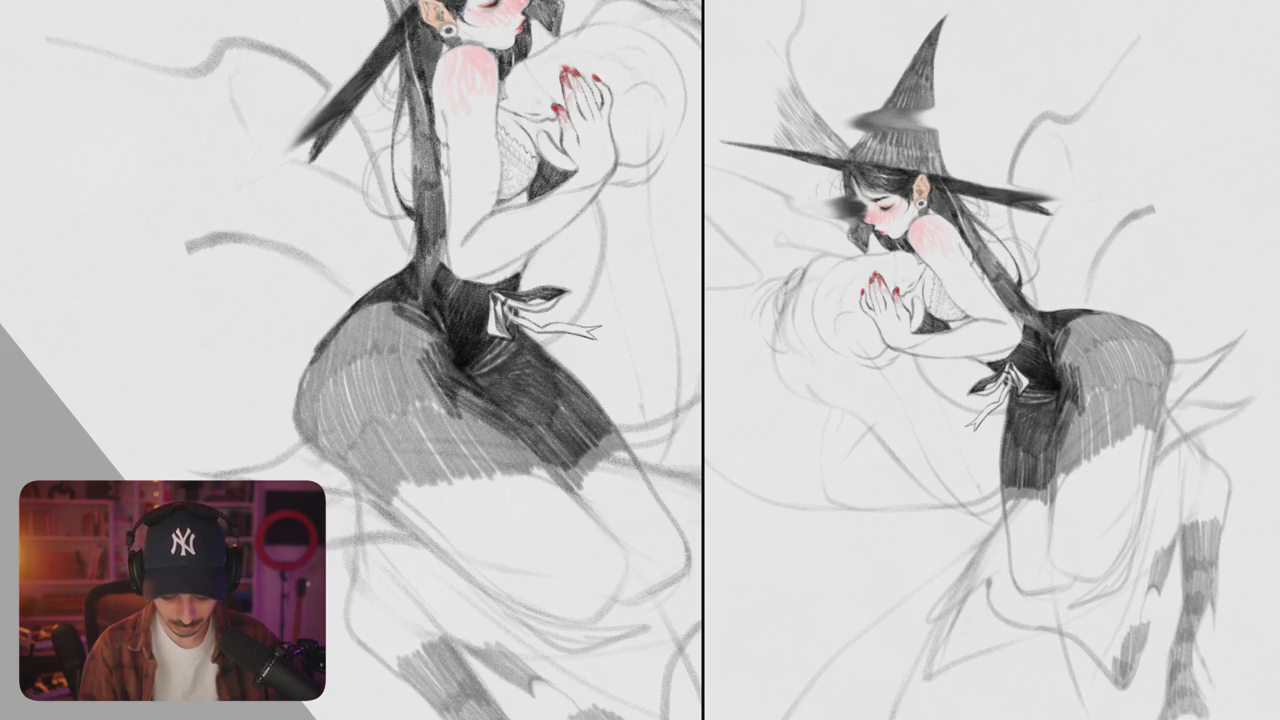
left_click_drag(314, 352, 300, 392)
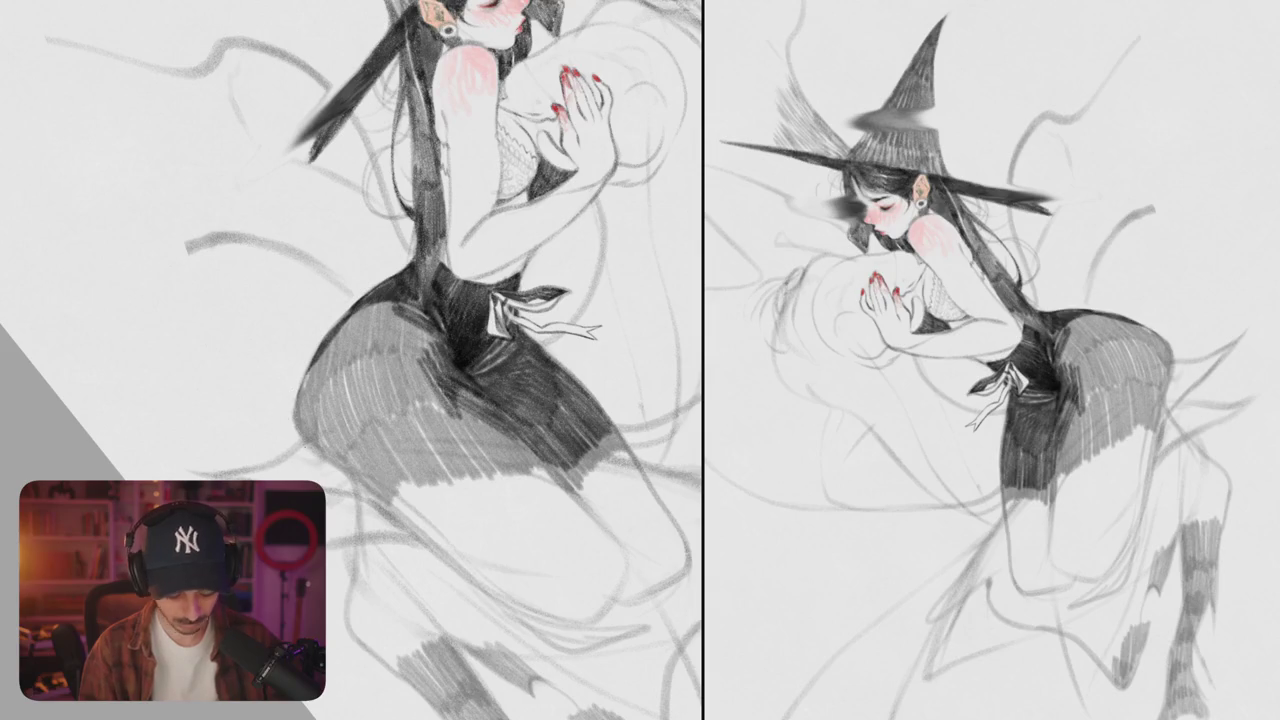
scroll(350, 360, "down", 5)
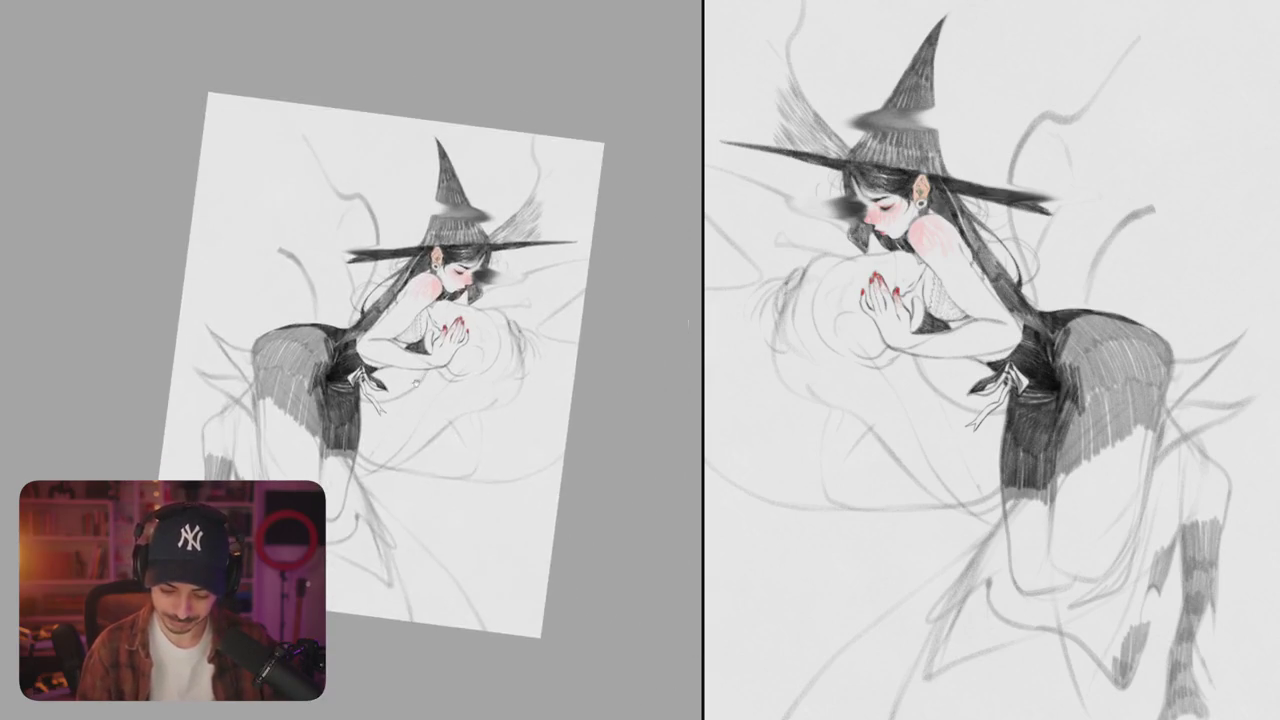
scroll(410, 383, "up", 5)
scroll(410, 383, "up", 5)
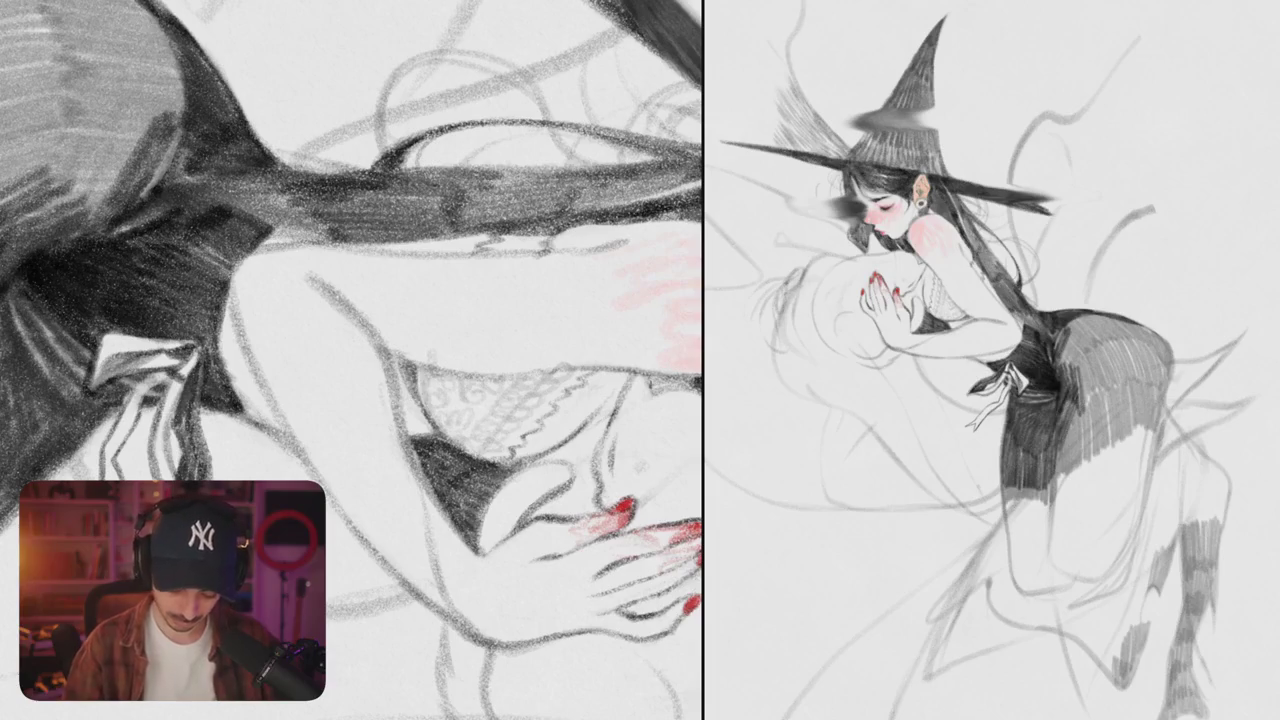
scroll(350, 360, "down", 5)
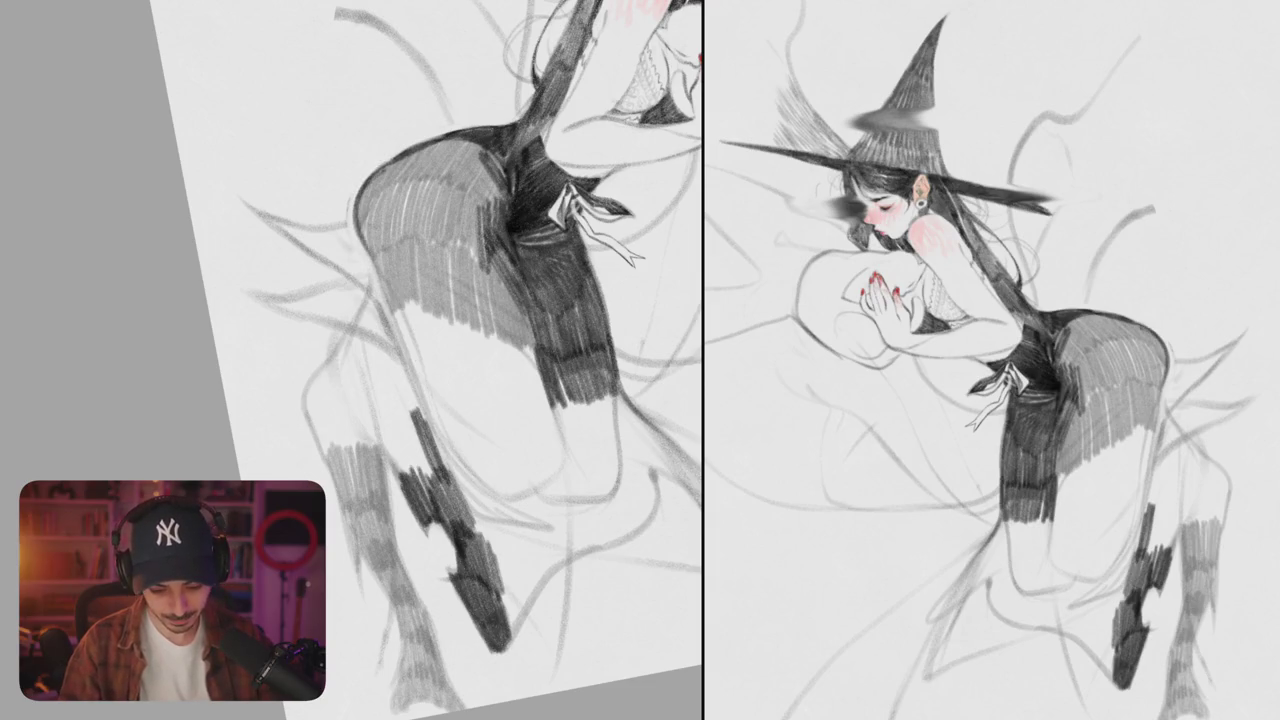
- Hatch dark strokes across the upper hip out to its right edge
left_click_drag(380, 175, 474, 146)
mouse_move(450, 196)
left_mouse_down()
mouse_move(480, 148)
mouse_move(482, 164)
left_mouse_up()
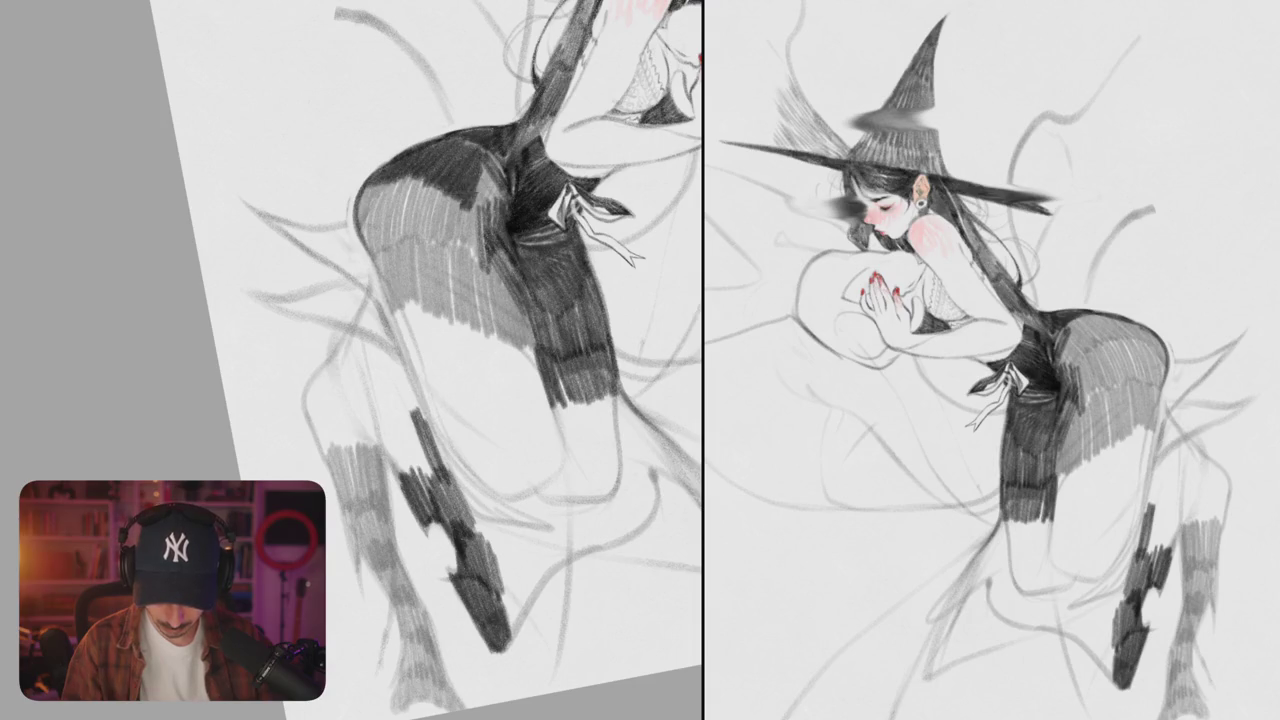
left_click_drag(497, 210, 502, 190)
mouse_move(364, 238)
left_mouse_down()
mouse_move(372, 178)
mouse_move(402, 178)
left_mouse_up()
mouse_move(412, 236)
left_mouse_down()
mouse_move(416, 176)
mouse_move(436, 188)
left_mouse_up()
mouse_move(444, 254)
left_mouse_down()
mouse_move(446, 196)
mouse_move(455, 204)
left_mouse_up()
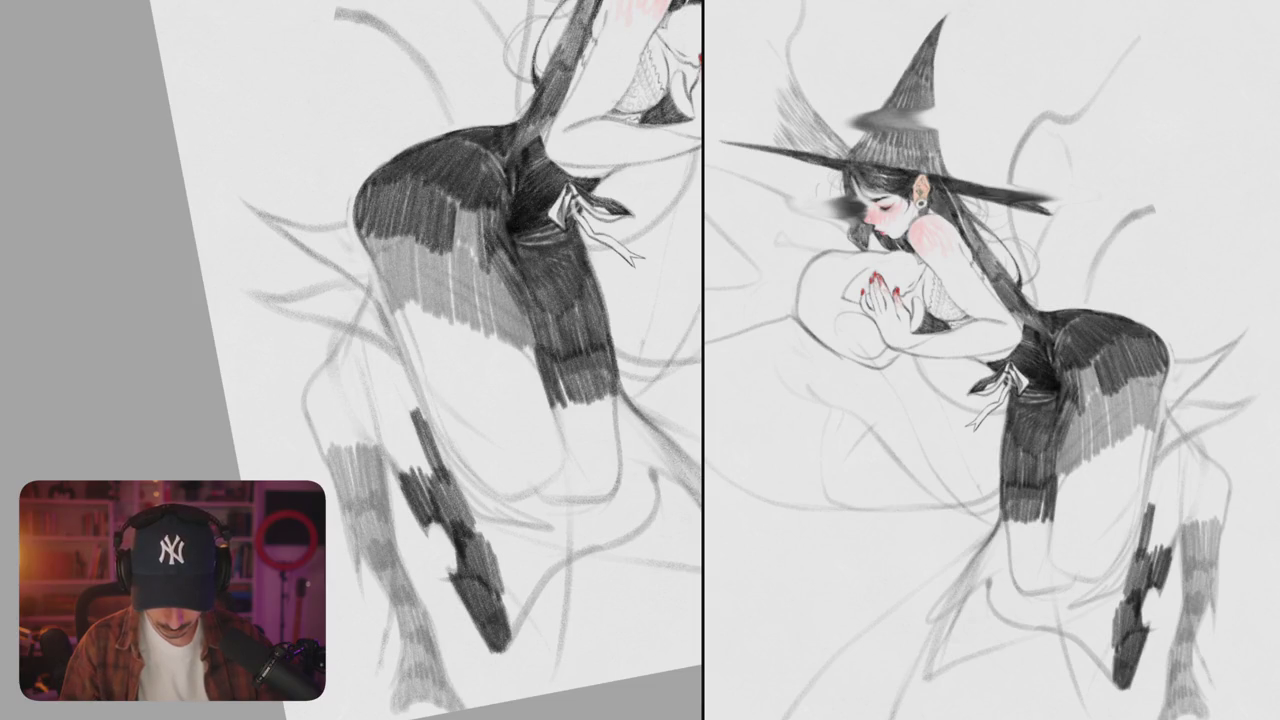
left_click_drag(462, 258, 466, 206)
left_click_drag(468, 258, 477, 214)
left_click_drag(480, 262, 482, 216)
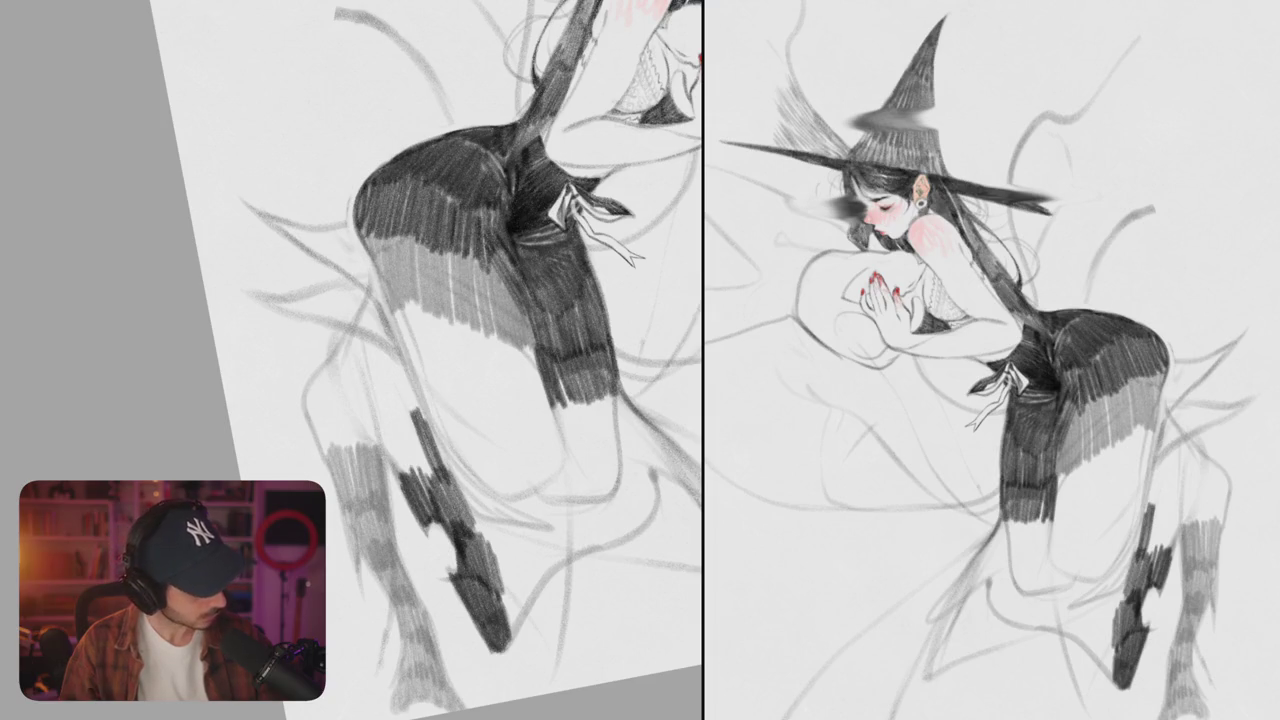
- Rotate the canvas and erase a thin strip along the hip's outer edge
mouse_move(620, 250)
left_mouse_down()
mouse_move(600, 357)
mouse_move(586, 337)
mouse_move(640, 270)
left_mouse_up()
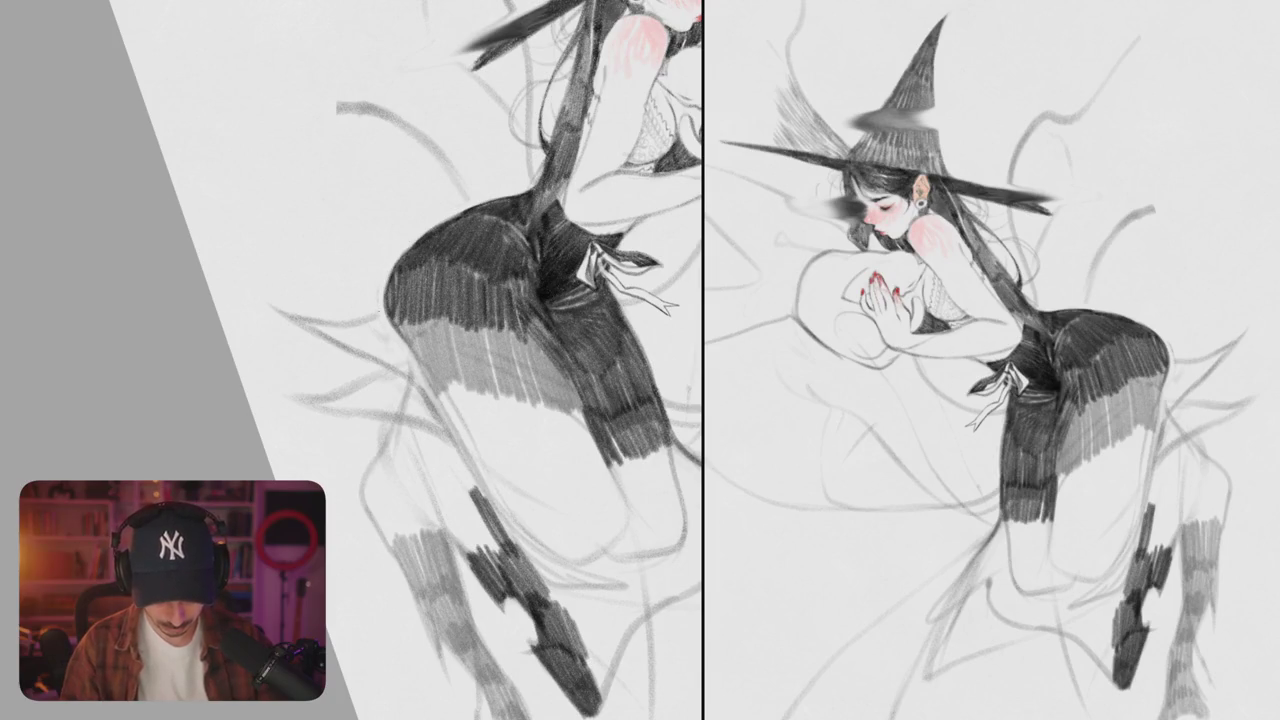
left_click_drag(390, 294, 392, 326)
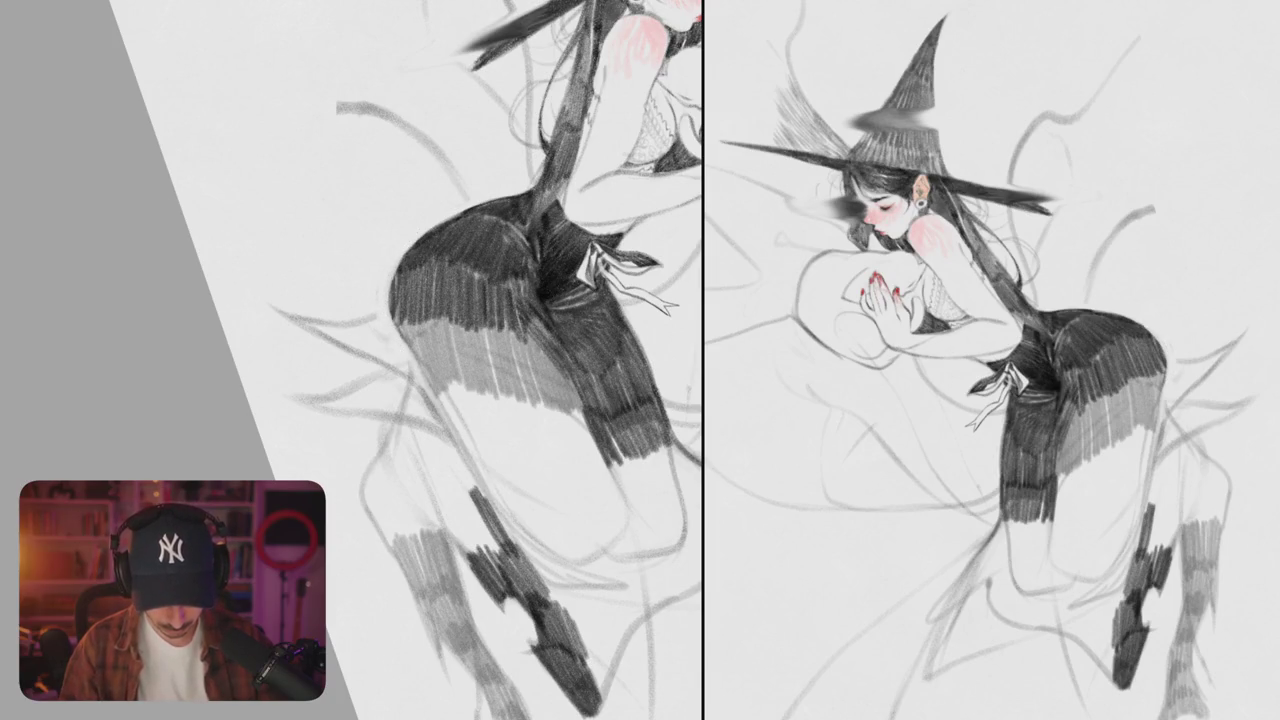
mouse_move(450, 360)
left_mouse_down()
mouse_move(440, 390)
mouse_move(480, 300)
left_mouse_up()
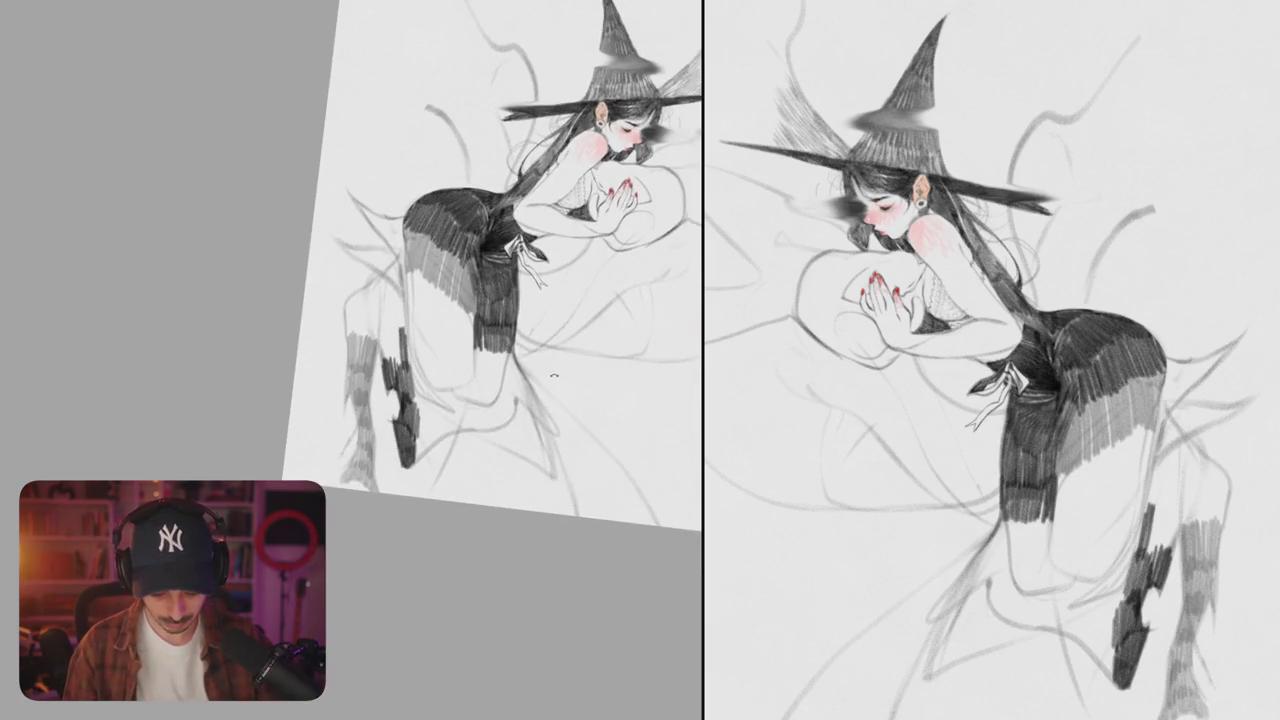
scroll(555, 373, "up", 3)
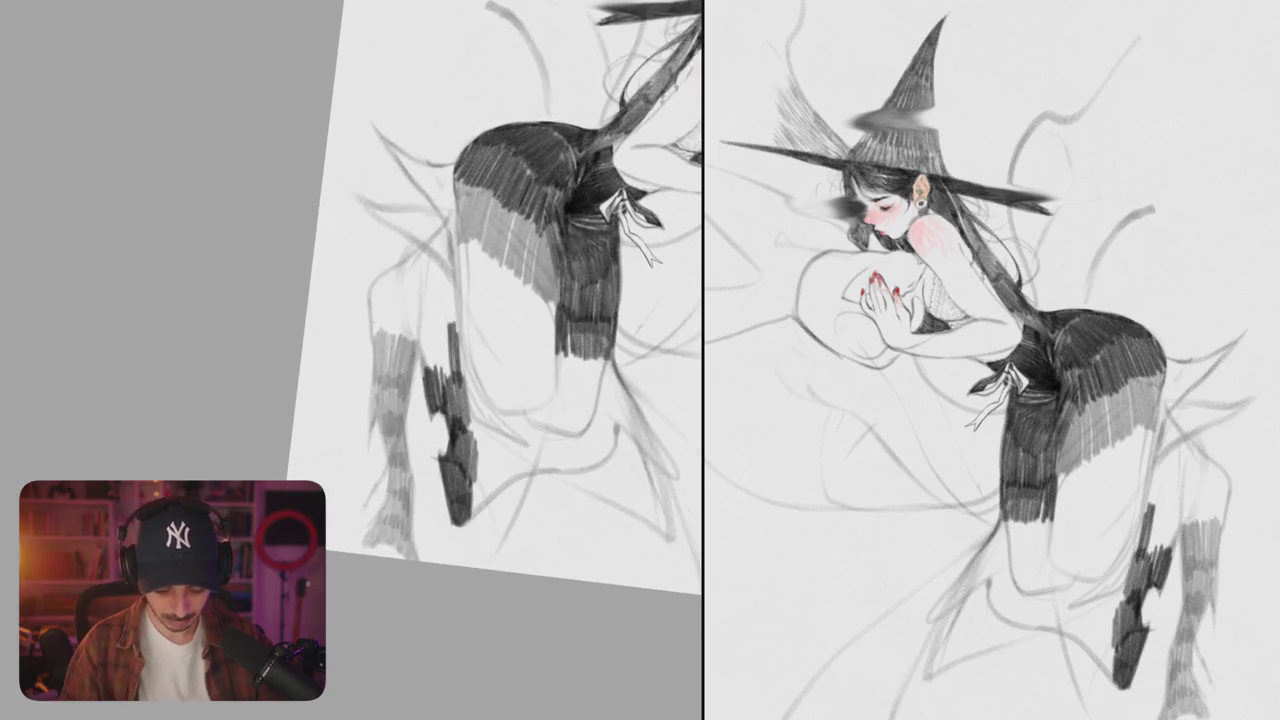
- Hatch dark vertical strokes down the top of the left stocking
mouse_move(372, 296)
left_mouse_down()
mouse_move(380, 346)
mouse_move(406, 380)
left_mouse_up()
left_click_drag(400, 320, 420, 380)
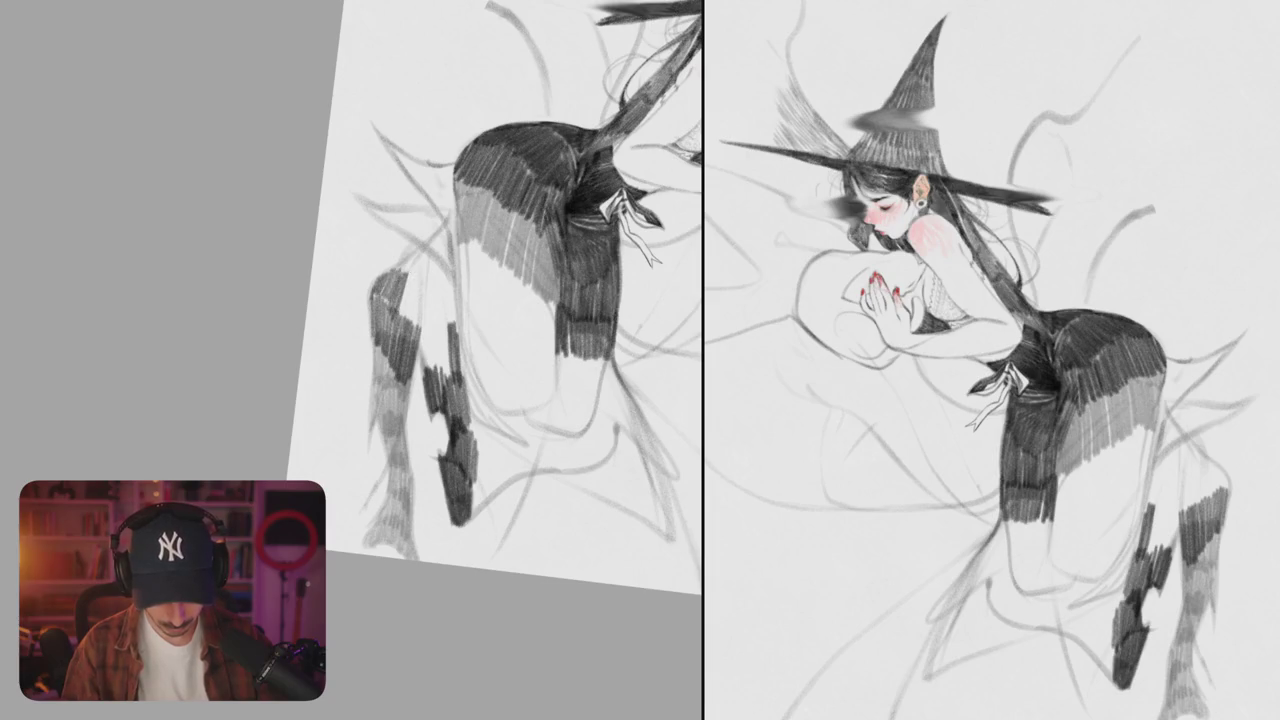
left_click_drag(412, 280, 424, 374)
mouse_move(426, 302)
left_mouse_down()
mouse_move(432, 374)
mouse_move(450, 378)
left_mouse_up()
left_click_drag(440, 280, 458, 344)
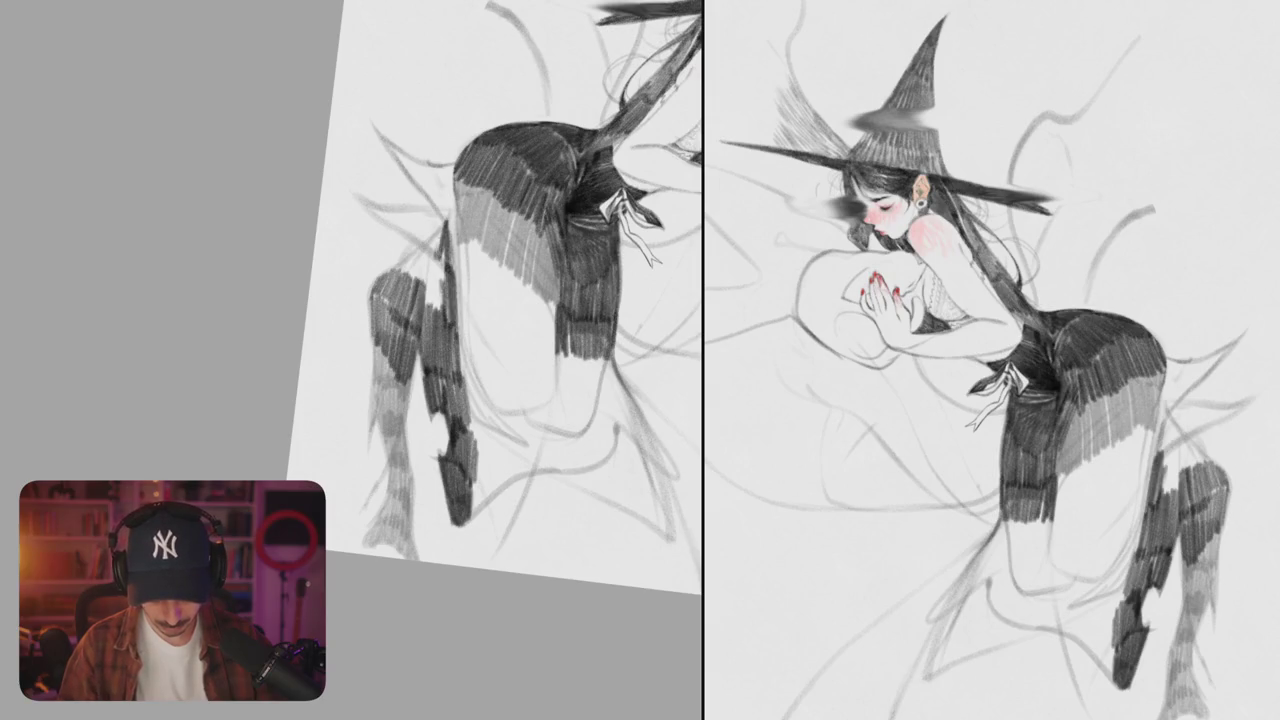
mouse_move(430, 236)
left_mouse_down()
mouse_move(400, 278)
mouse_move(432, 290)
mouse_move(448, 320)
left_mouse_up()
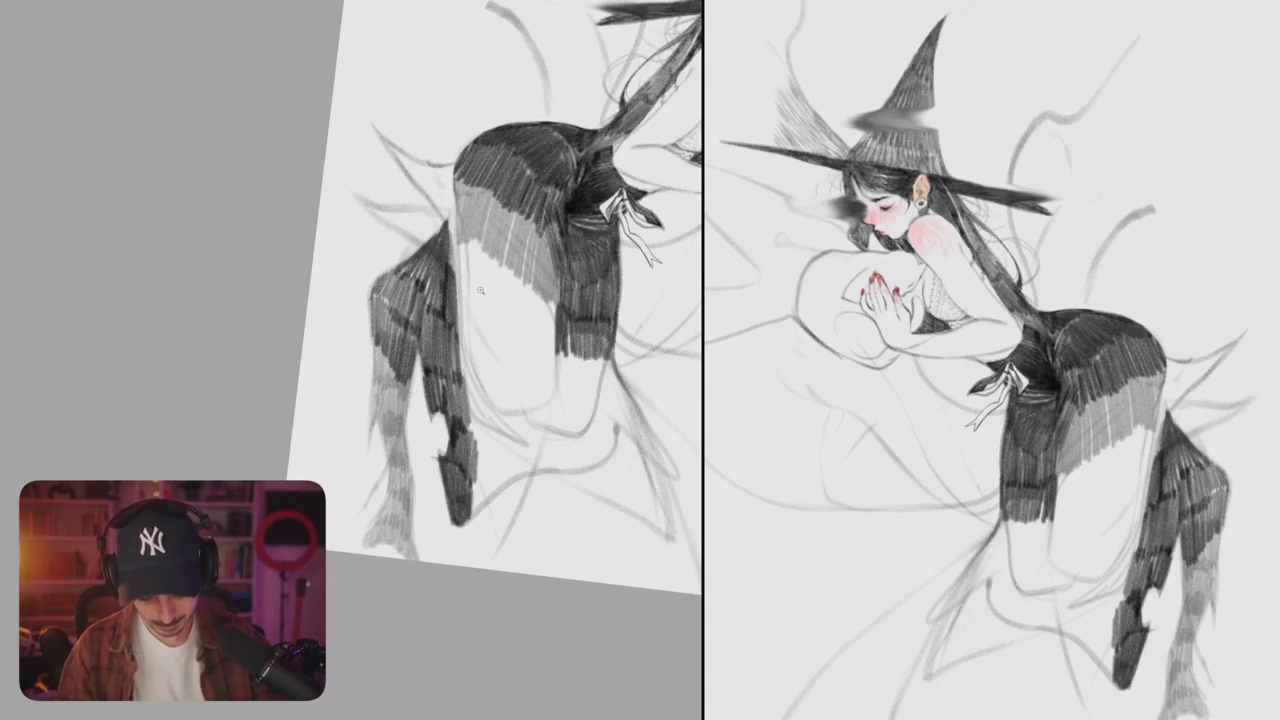
scroll(534, 256, "down", 5)
mouse_move(534, 256)
left_mouse_down()
mouse_move(185, 236)
mouse_move(370, 240)
left_mouse_up()
scroll(370, 240, "up", 5)
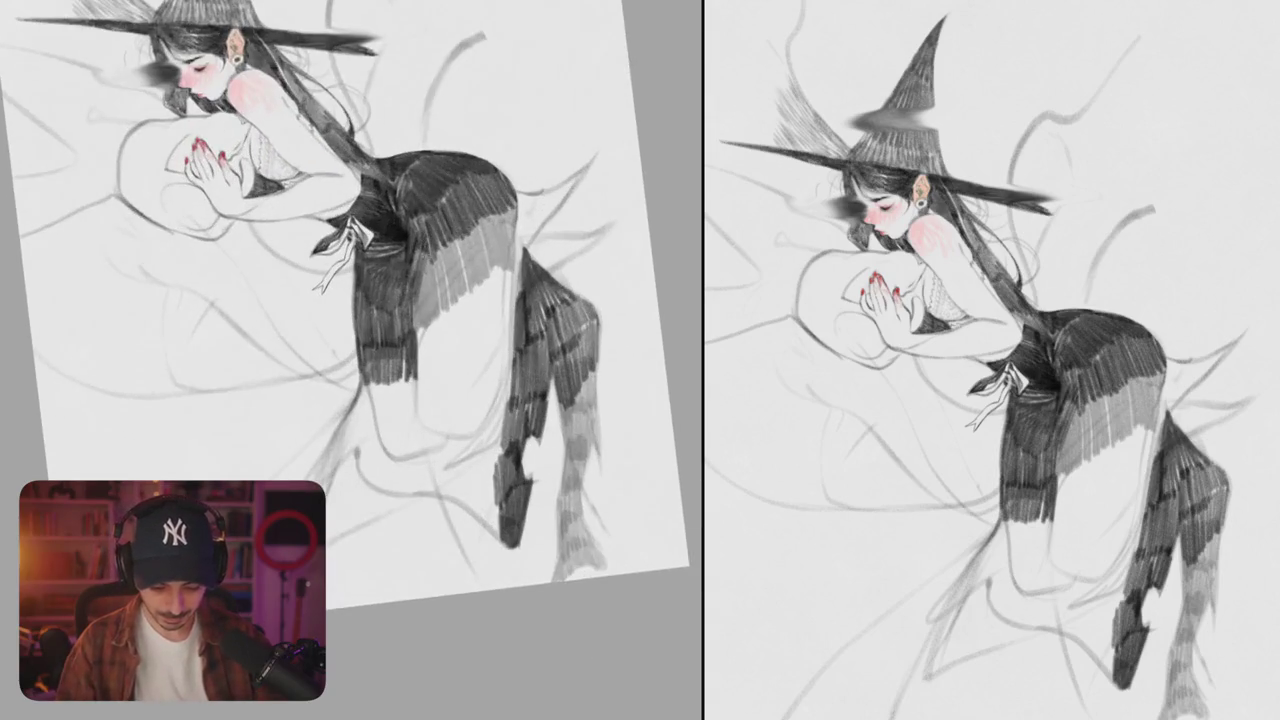
- Draw a row of dark vertical hatch strokes from left to right across the skirt over the thigh
scroll(350, 300, "up", 2)
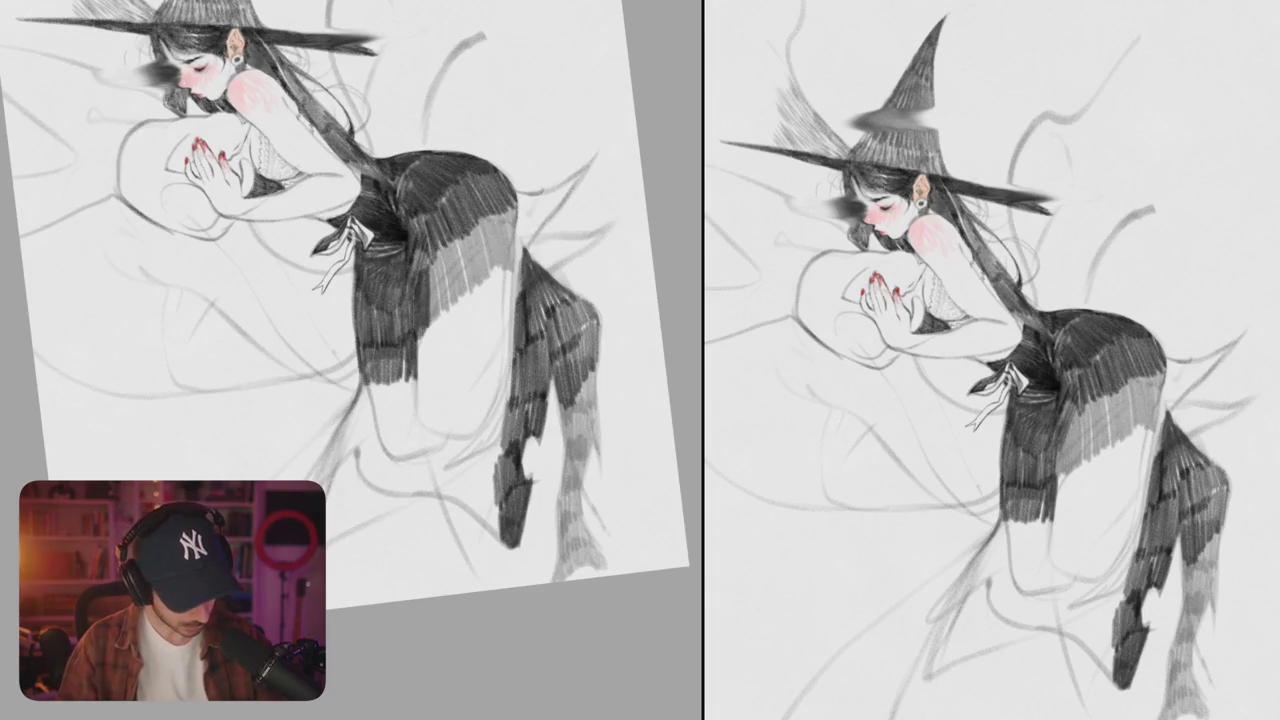
mouse_move(432, 248)
left_mouse_down()
mouse_move(436, 322)
mouse_move(460, 304)
left_mouse_up()
mouse_move(460, 230)
left_mouse_down()
mouse_move(466, 302)
mouse_move(488, 290)
left_mouse_up()
left_click_drag(488, 208, 492, 280)
left_click_drag(494, 204, 501, 280)
left_click_drag(506, 200, 518, 310)
left_click_drag(400, 300, 430, 330)
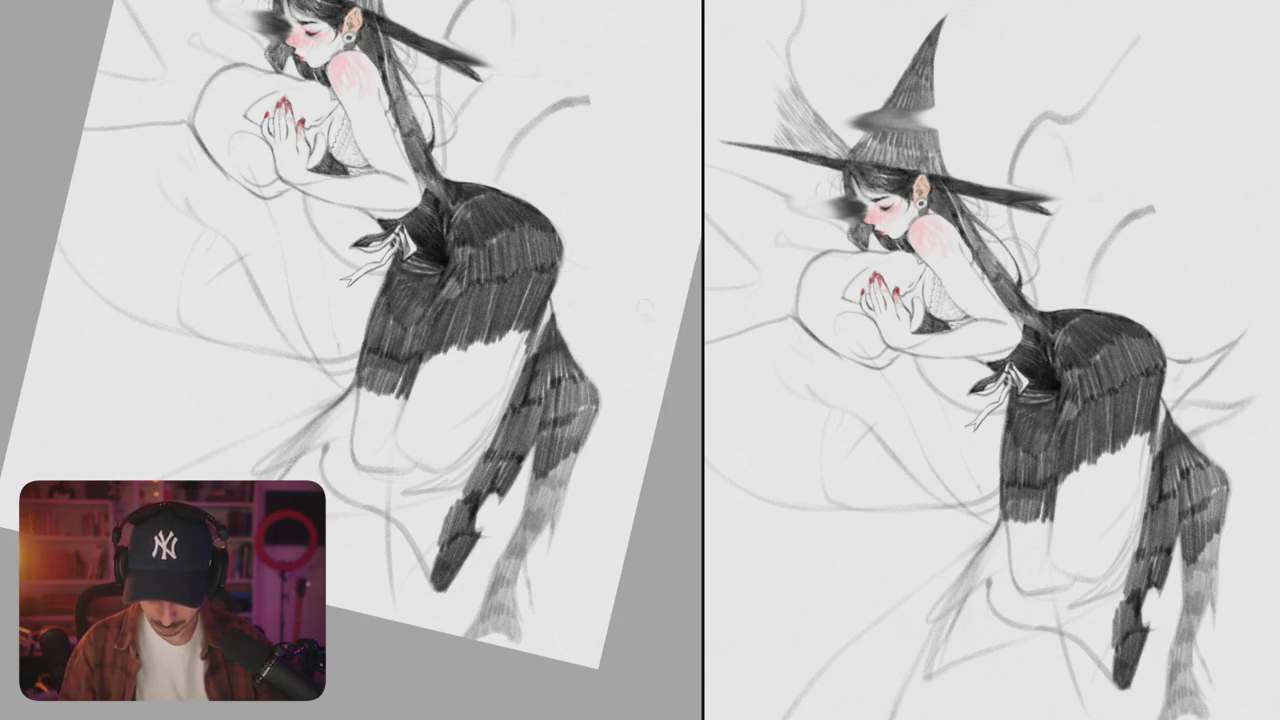
scroll(591, 285, "up", 3)
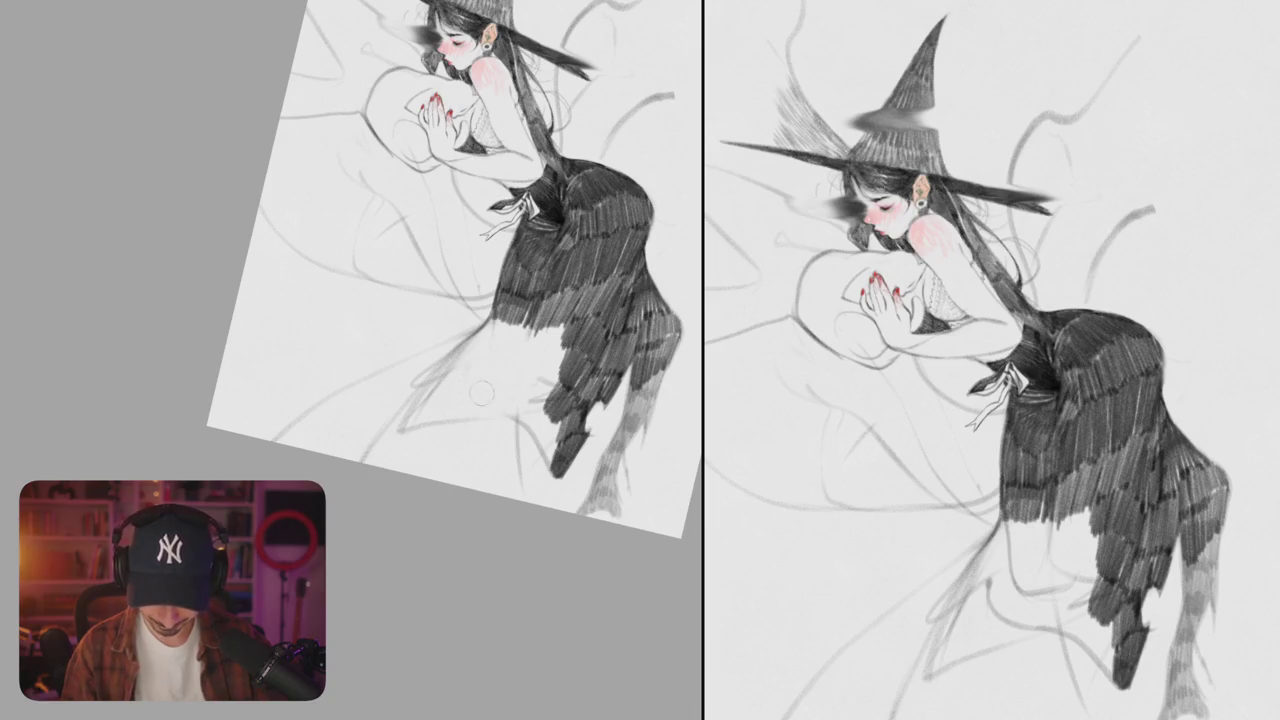
- Flip the canvas view horizontally and darken hatching along the skirt's right edge
key("h")
left_click_drag(466, 380, 620, 434)
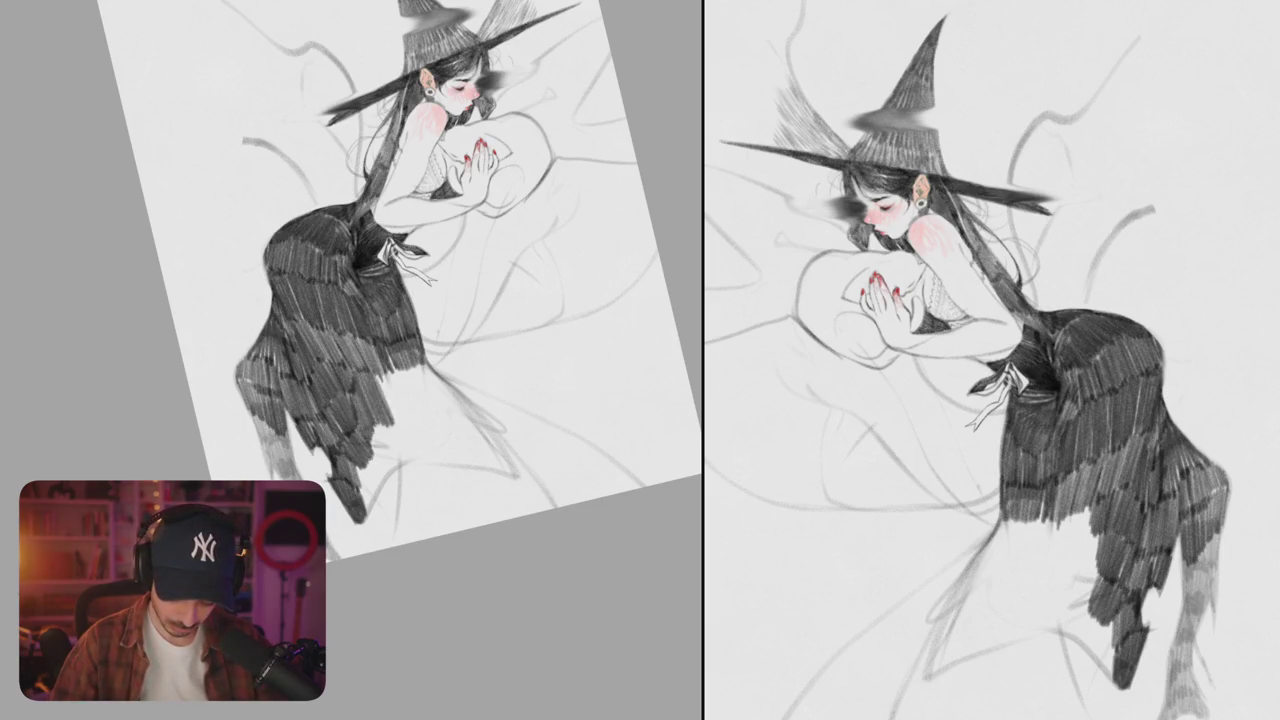
left_click_drag(404, 366, 394, 414)
mouse_move(410, 358)
left_mouse_down()
mouse_move(394, 414)
mouse_move(414, 418)
left_mouse_up()
mouse_move(450, 364)
left_mouse_down()
mouse_move(428, 418)
mouse_move(446, 406)
left_mouse_up()
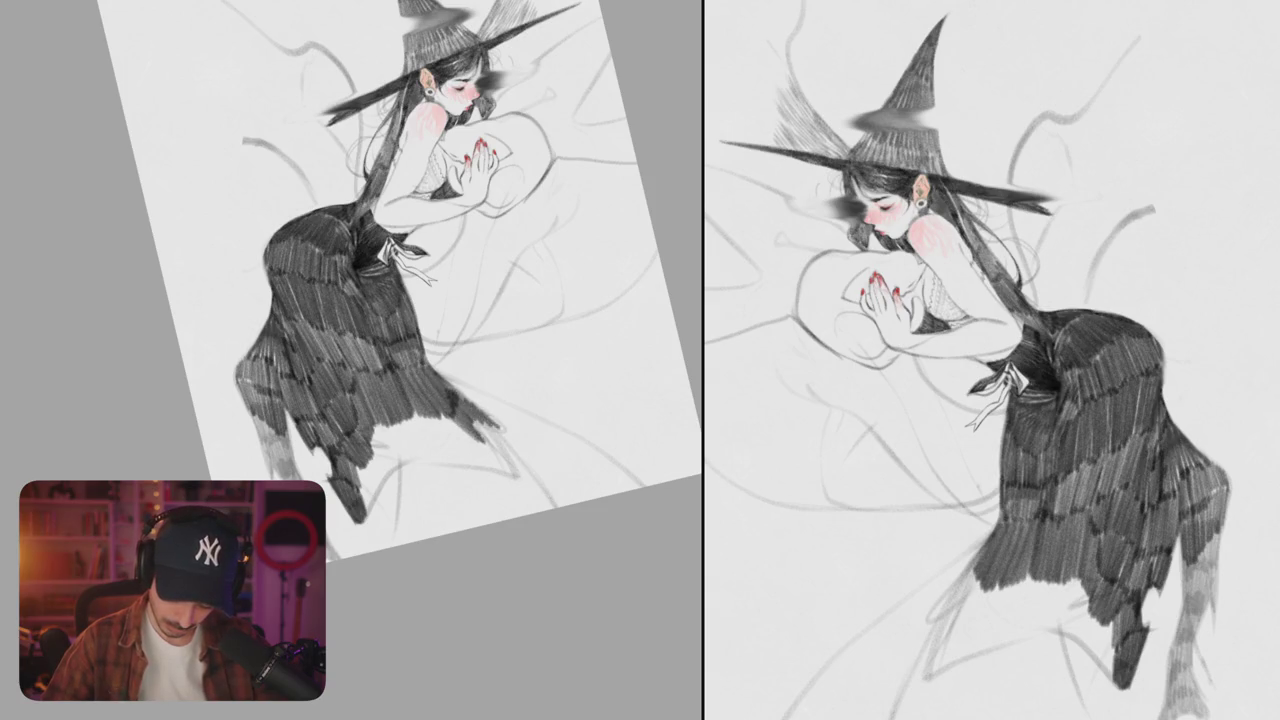
scroll(458, 278, "down", 1)
scroll(458, 278, "down", 2)
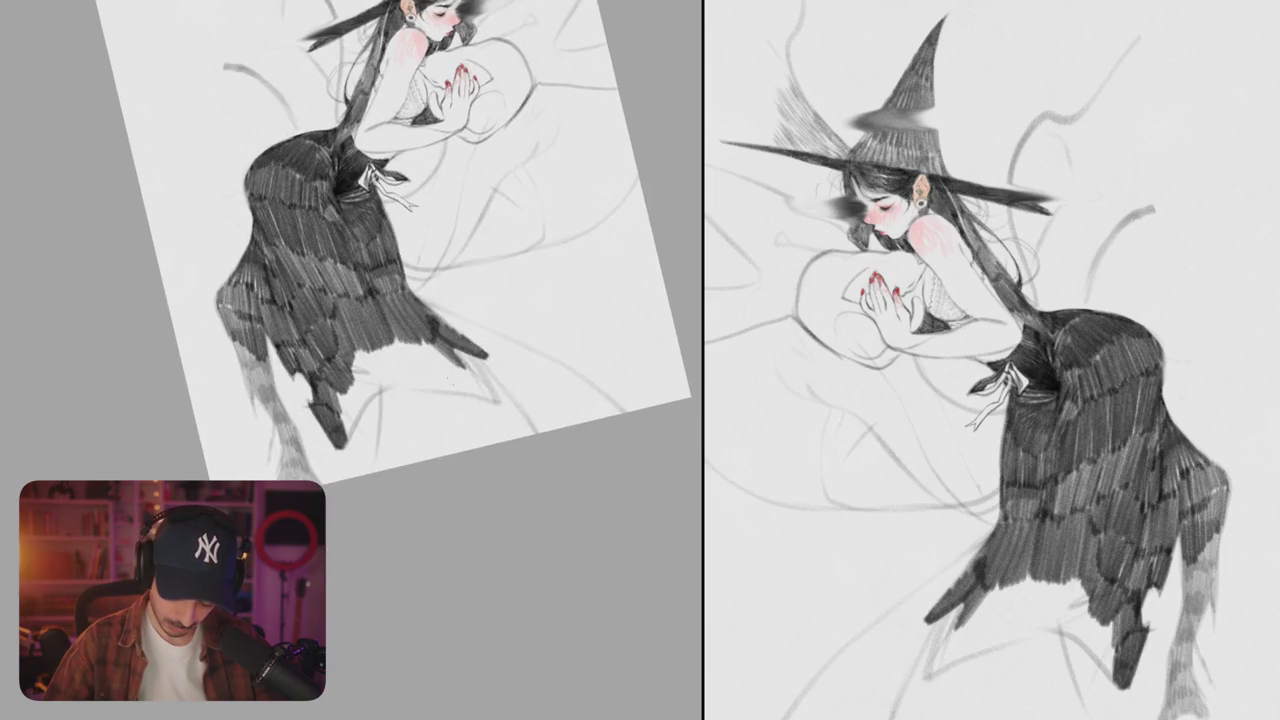
- Add thin and dark pencil strokes at the skirt tip, rotating the canvas
left_click_drag(462, 380, 496, 402)
left_click_drag(436, 342, 490, 394)
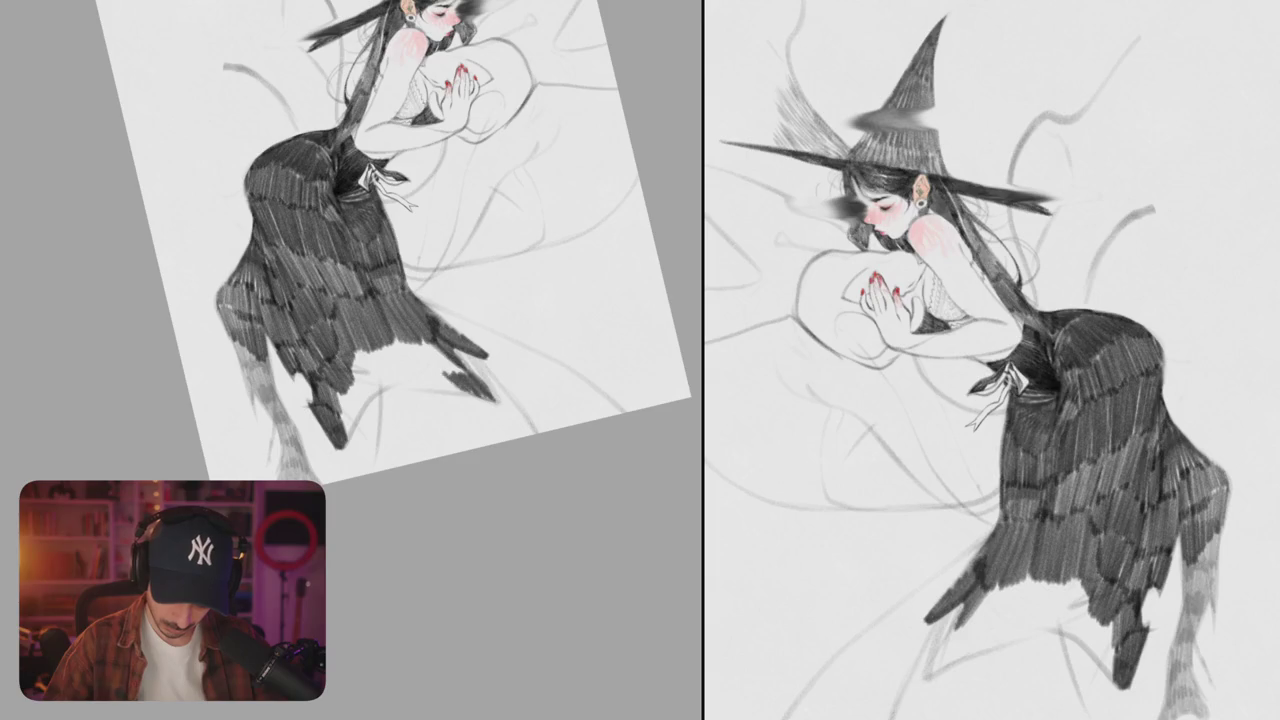
left_click_drag(442, 350, 468, 374)
mouse_move(392, 356)
left_mouse_down()
mouse_move(428, 376)
mouse_move(442, 358)
left_mouse_up()
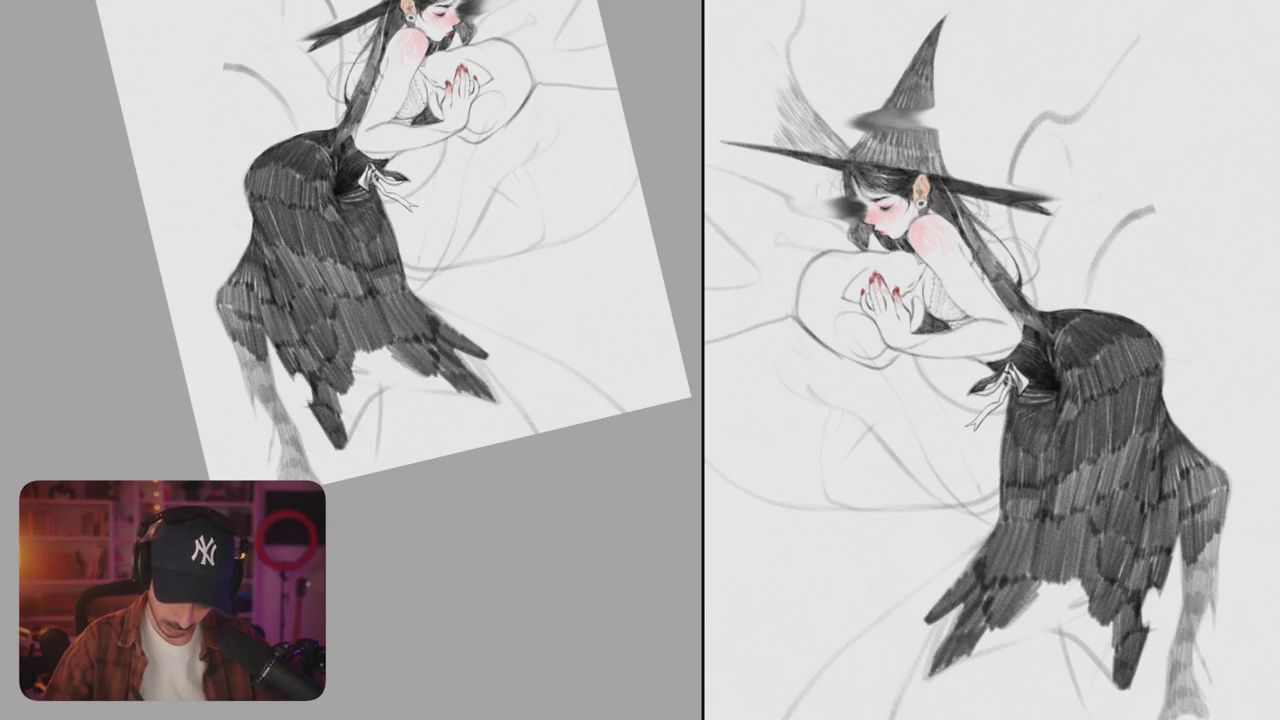
mouse_move(460, 200)
left_mouse_down()
mouse_move(330, 240)
mouse_move(390, 258)
mouse_move(265, 270)
left_mouse_up()
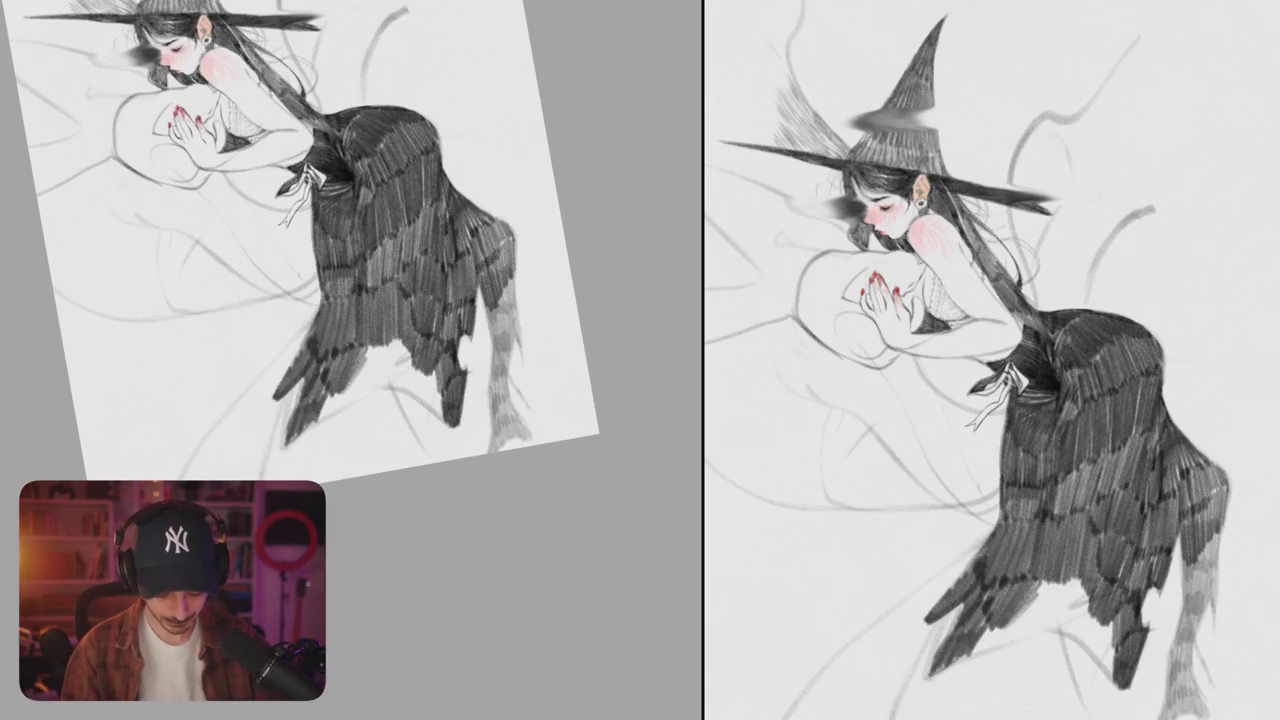
mouse_move(325, 412)
left_mouse_down()
mouse_move(386, 382)
mouse_move(370, 344)
mouse_move(392, 338)
left_mouse_up()
left_click_drag(368, 386, 404, 338)
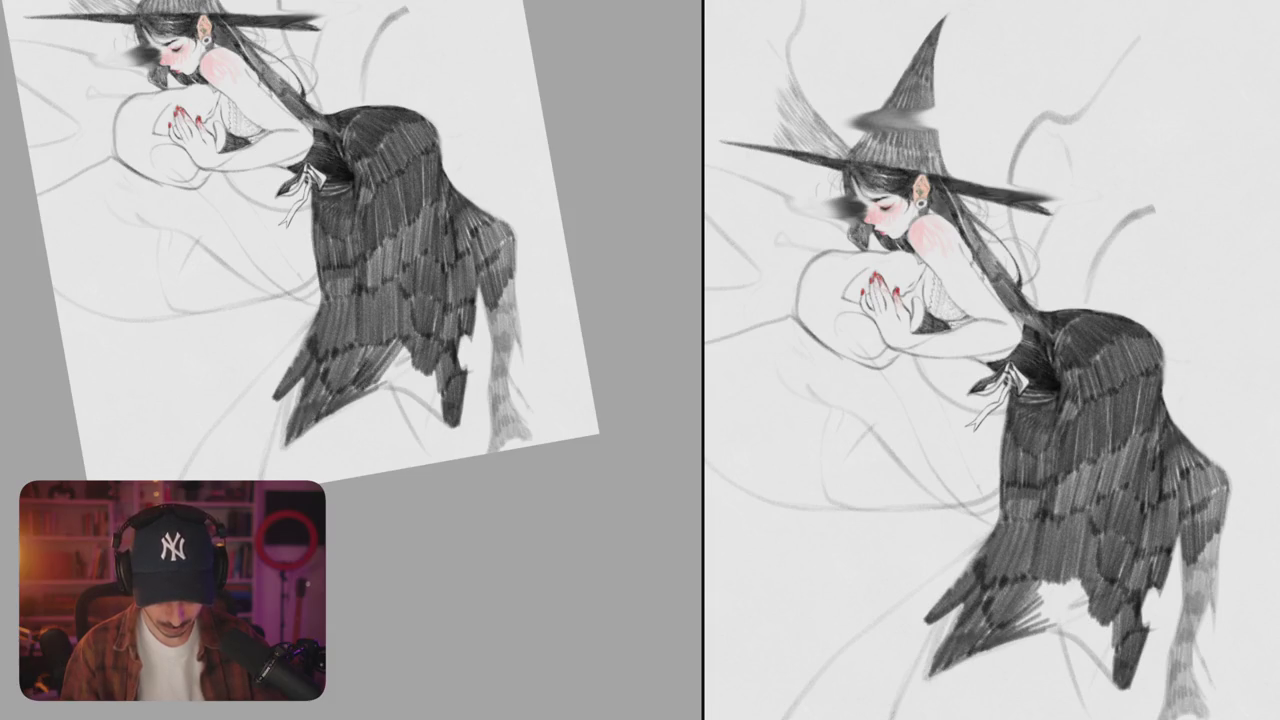
- Add two more short hatch strokes to the feathered skirt and turn the view nearly upright
left_click_drag(420, 150, 500, 260)
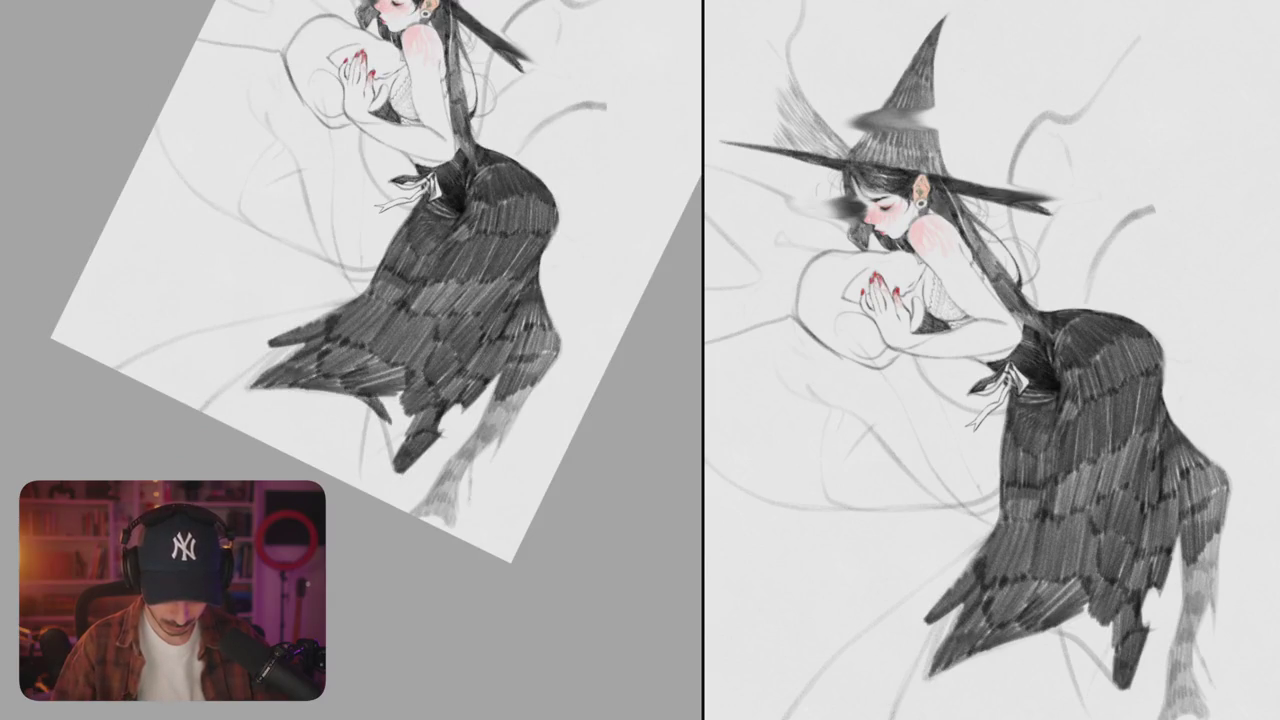
left_click_drag(410, 426, 417, 403)
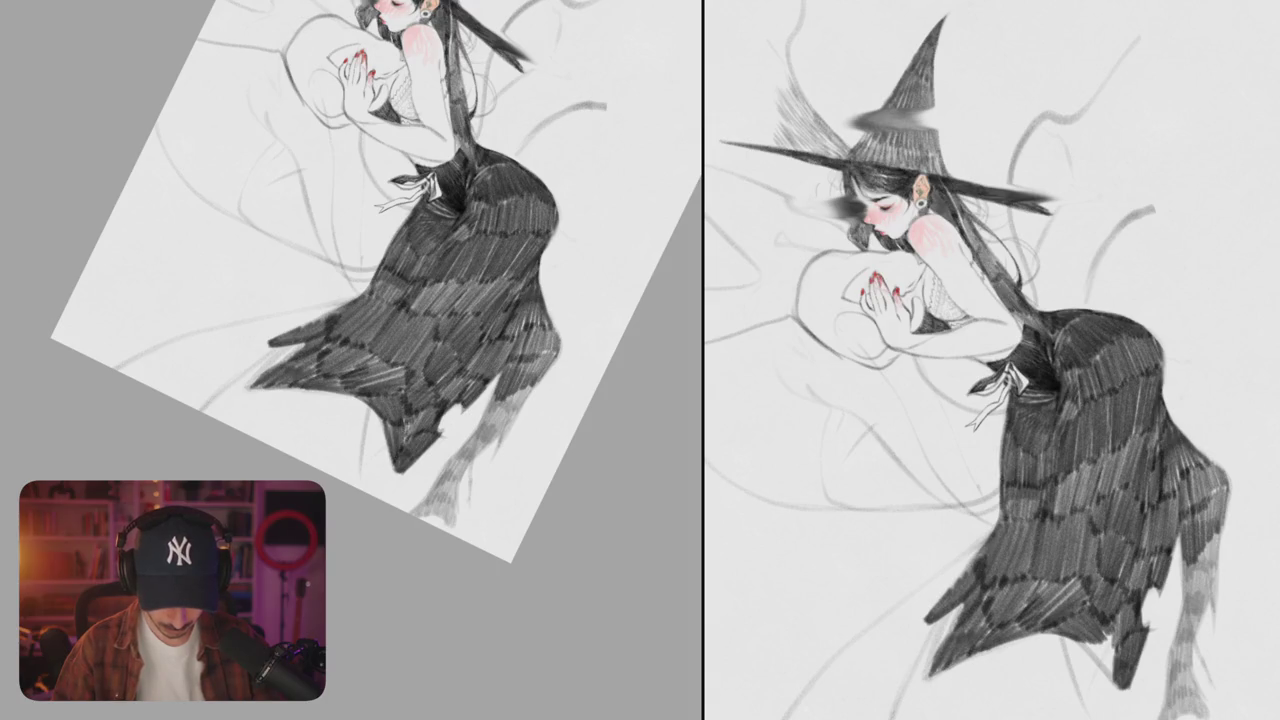
left_click_drag(404, 446, 410, 423)
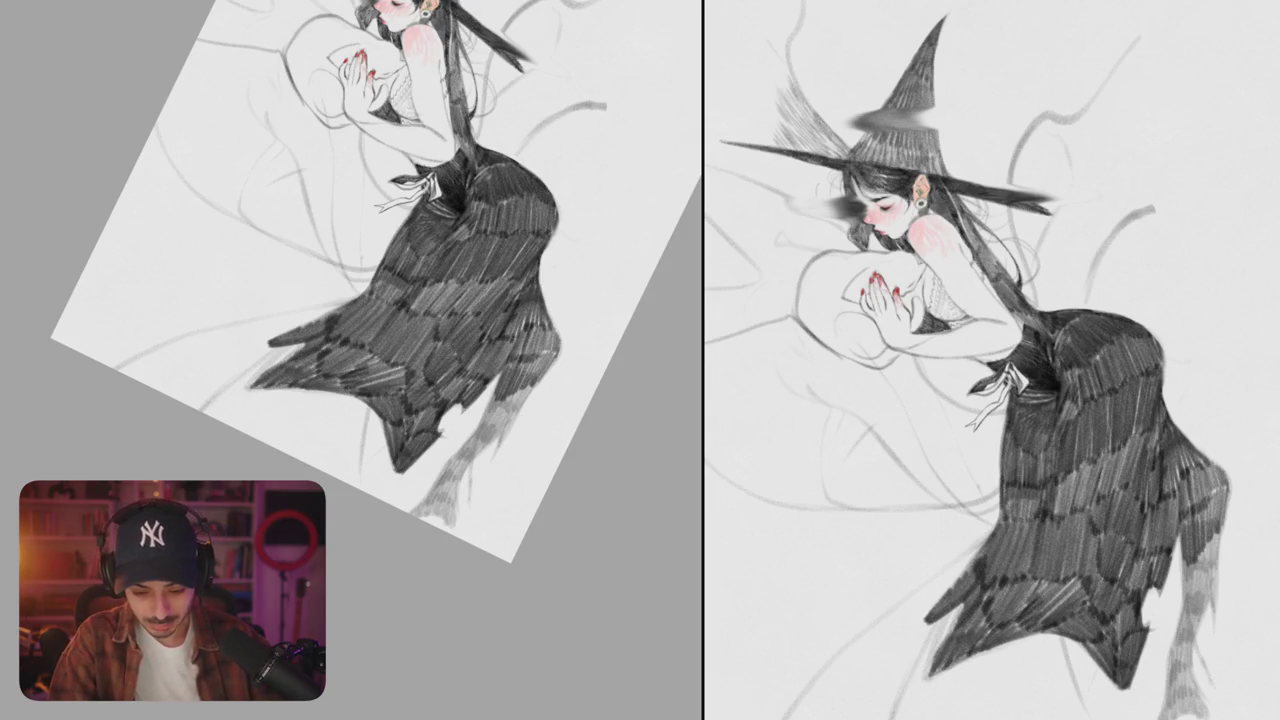
mouse_move(300, 300)
left_mouse_down()
mouse_move(447, 364)
mouse_move(414, 334)
mouse_move(457, 243)
mouse_move(451, 257)
left_mouse_up()
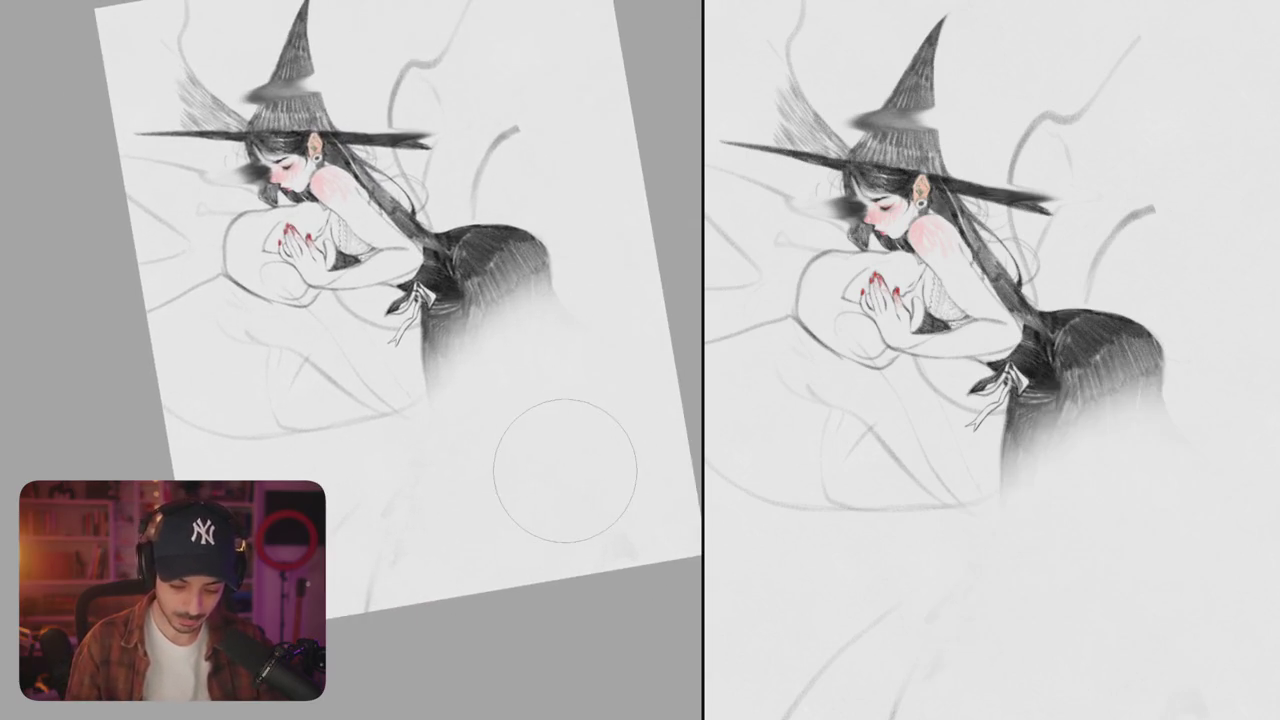
- Draw the leg contour and inner leg strokes, redoing the dark inner-leg shading
left_click_drag(428, 471, 460, 321)
mouse_move(560, 243)
left_mouse_down()
mouse_move(571, 251)
mouse_move(571, 371)
mouse_move(554, 374)
mouse_move(620, 297)
left_mouse_up()
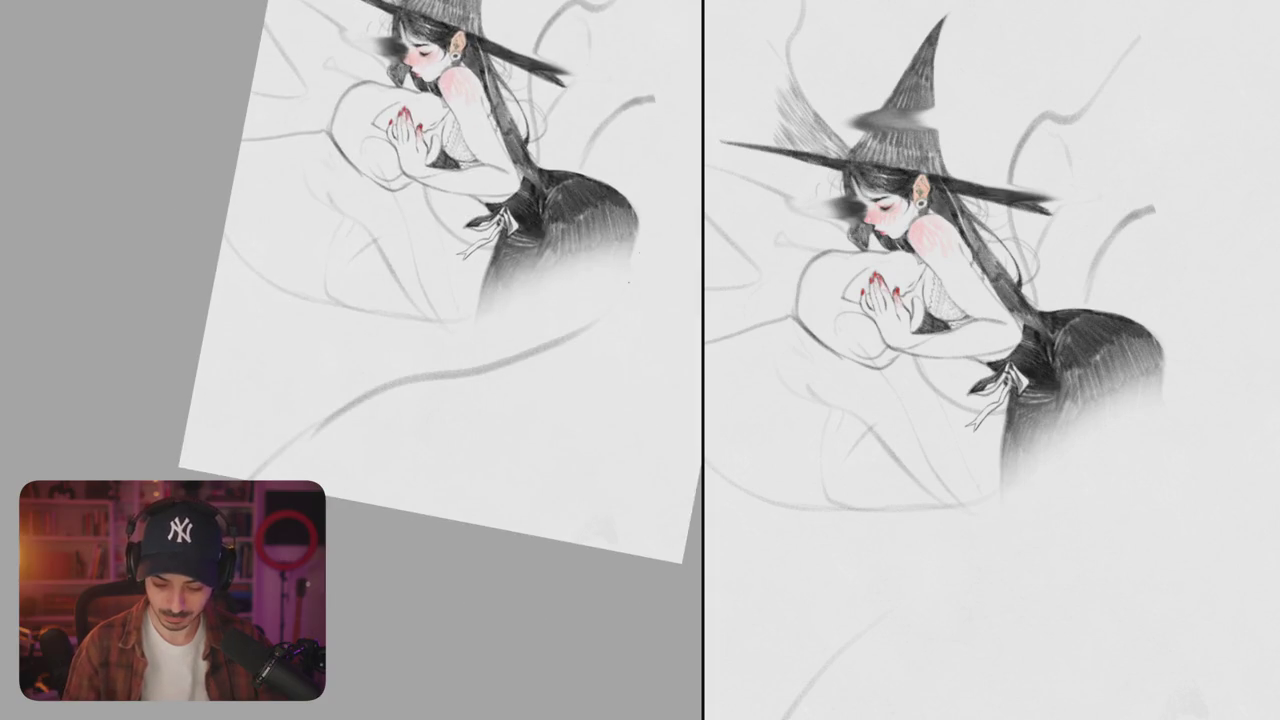
key("ctrl+z")
left_click_drag(640, 228, 525, 412)
left_click_drag(542, 248, 488, 456)
mouse_move(488, 274)
left_mouse_down()
mouse_move(470, 338)
mouse_move(494, 416)
left_mouse_up()
left_click_drag(540, 332, 444, 388)
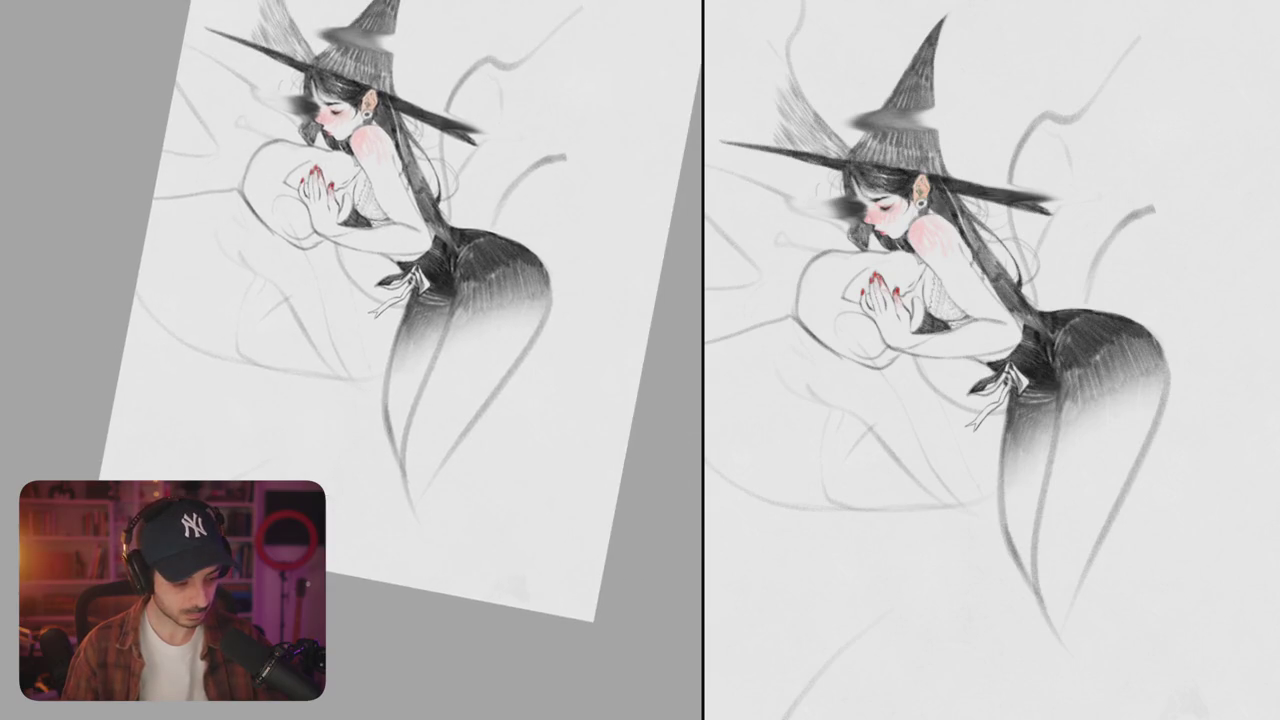
key("ctrl+z")
key("ctrl+z")
left_click_drag(392, 335, 402, 488)
- Rotate the drawing layer with Free Transform (Ctrl+T) and try strokes on the legs
key("ctrl+t")
mouse_move(629, 363)
left_mouse_down()
mouse_move(592, 426)
mouse_move(578, 375)
mouse_move(587, 319)
left_mouse_up()
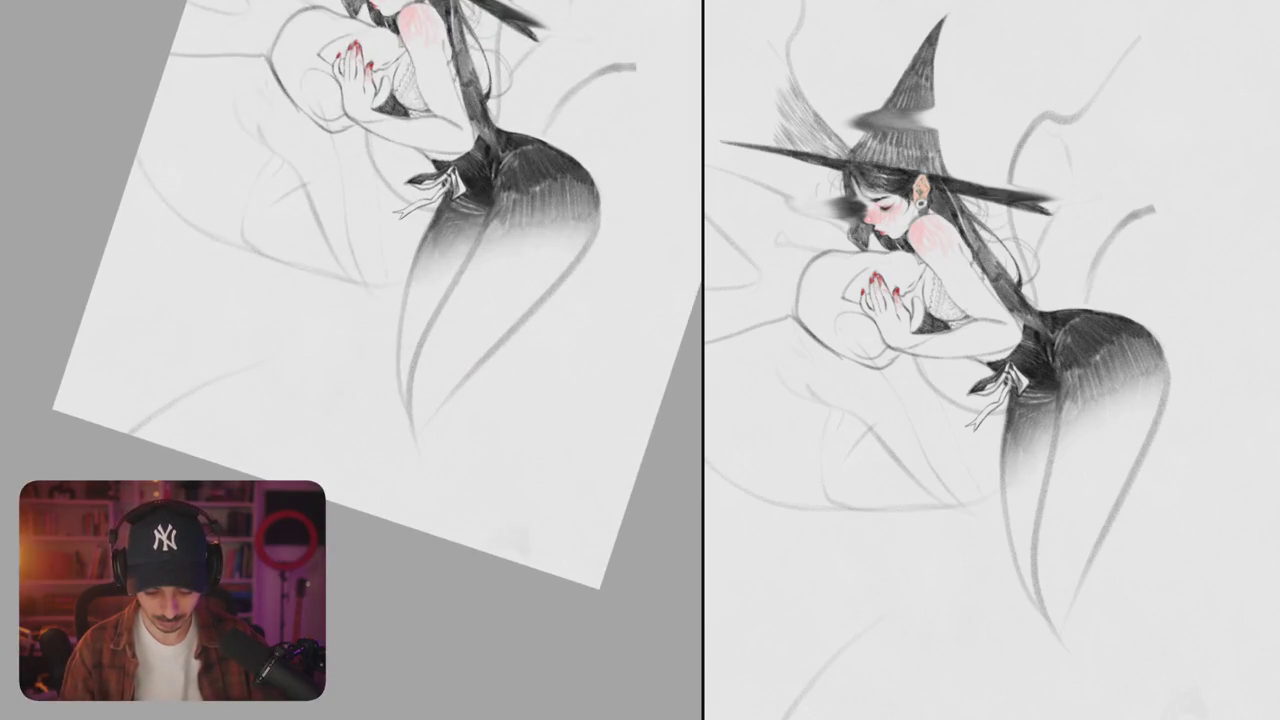
mouse_move(406, 346)
left_mouse_down()
mouse_move(446, 426)
mouse_move(510, 366)
left_mouse_up()
- Erase the old lower-leg pencil lines and darken the shading on the lower body
key("ctrl+z")
key("ctrl+z")
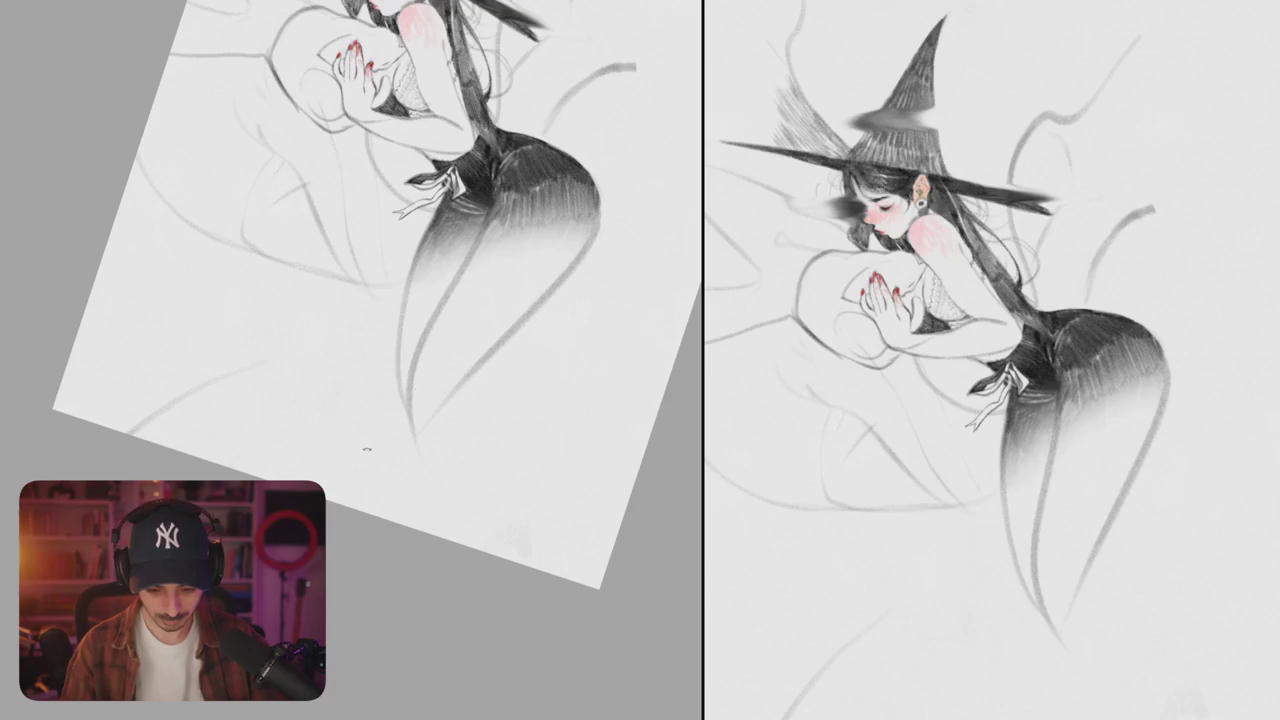
left_click_drag(370, 445, 432, 515)
mouse_move(365, 340)
left_mouse_down()
mouse_move(414, 491)
mouse_move(409, 466)
left_mouse_up()
mouse_move(440, 330)
left_mouse_down()
mouse_move(386, 406)
mouse_move(466, 387)
mouse_move(471, 443)
mouse_move(520, 480)
left_mouse_up()
mouse_move(470, 312)
left_mouse_down()
mouse_move(540, 352)
mouse_move(594, 332)
left_mouse_up()
key("ctrl+z")
key("ctrl+z")
mouse_move(475, 357)
left_mouse_down()
mouse_move(578, 343)
mouse_move(434, 468)
left_mouse_up()
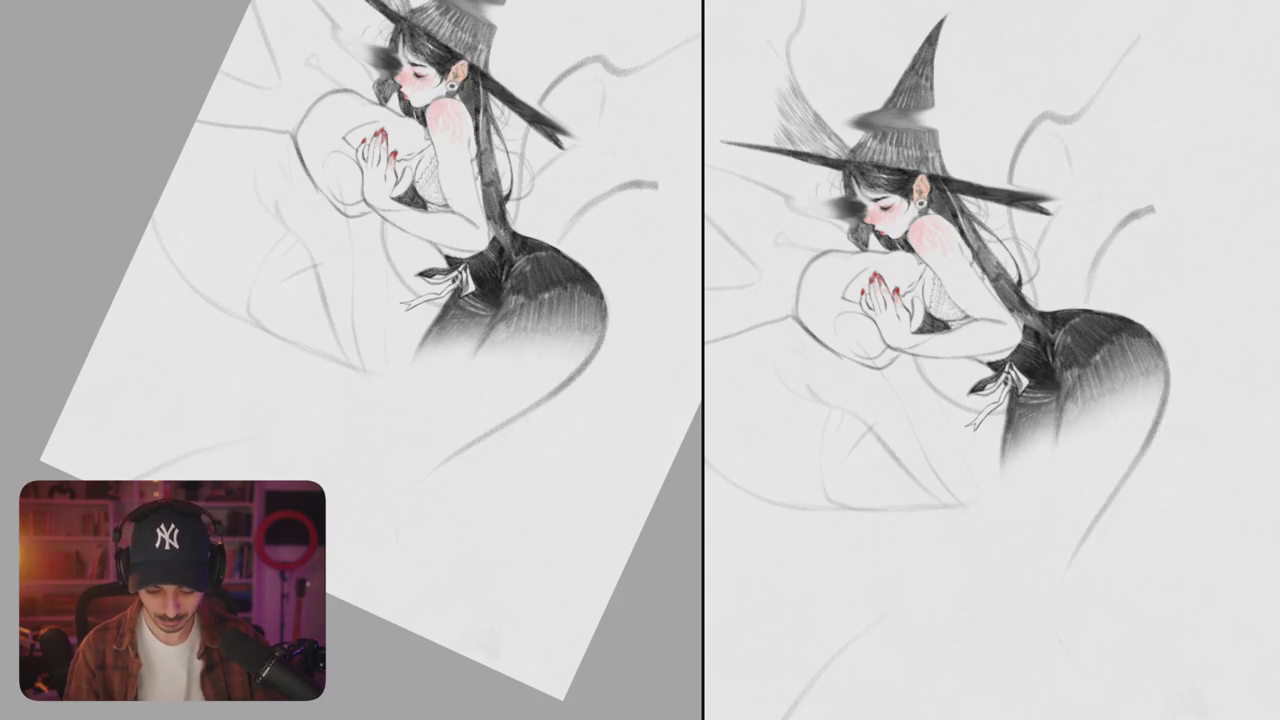
- Redraw the leg lines running down-left from the hip into a curved leg stroke
mouse_move(478, 338)
left_mouse_down()
mouse_move(397, 433)
mouse_move(366, 500)
left_mouse_up()
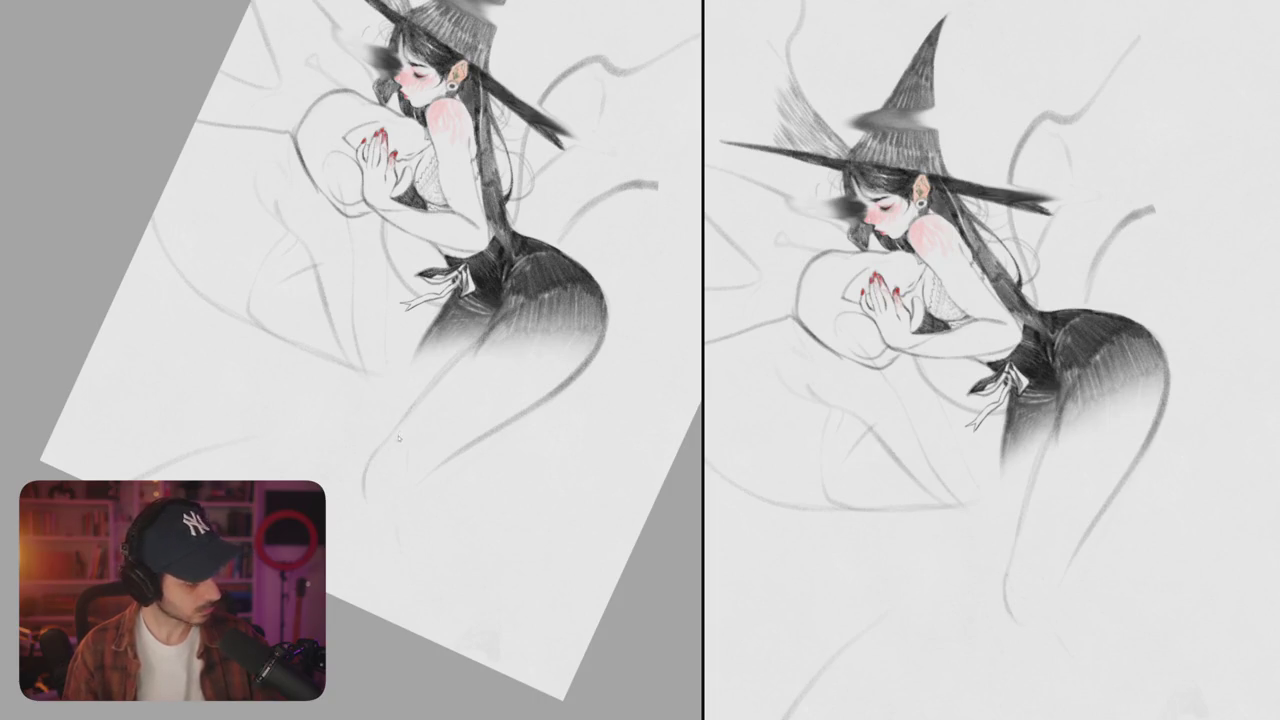
key("ctrl+z")
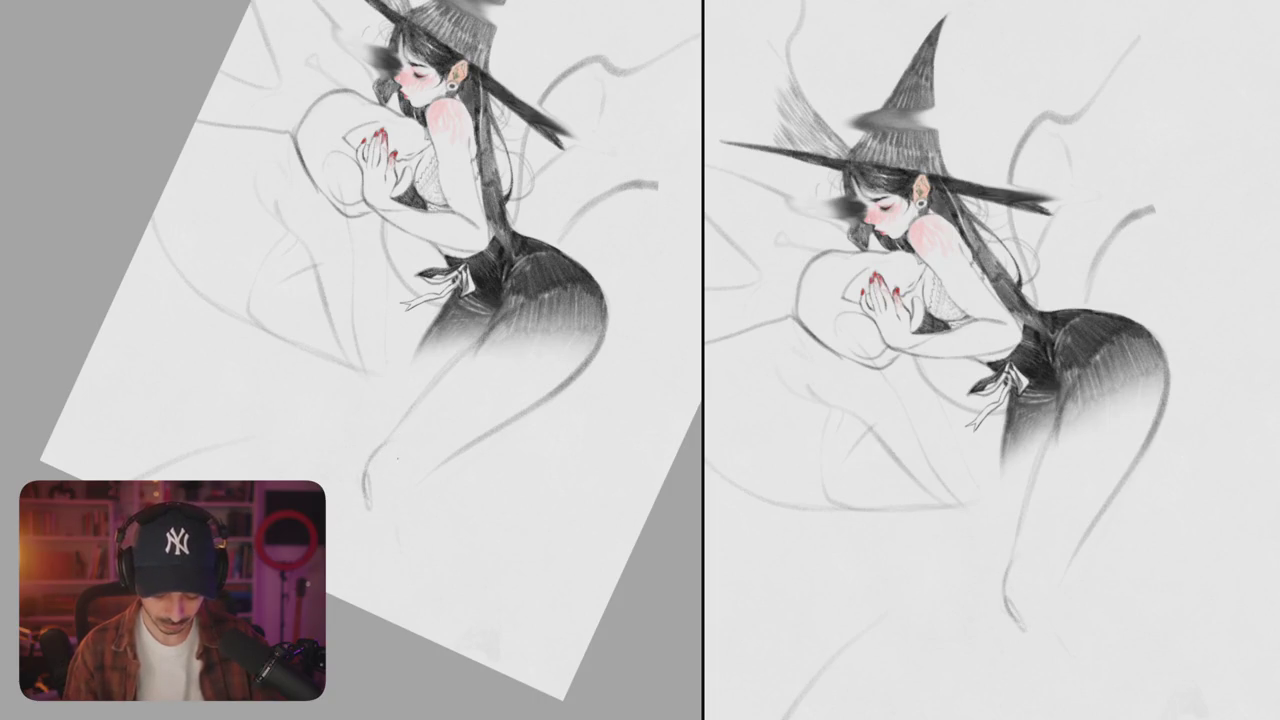
left_click_drag(486, 428, 404, 500)
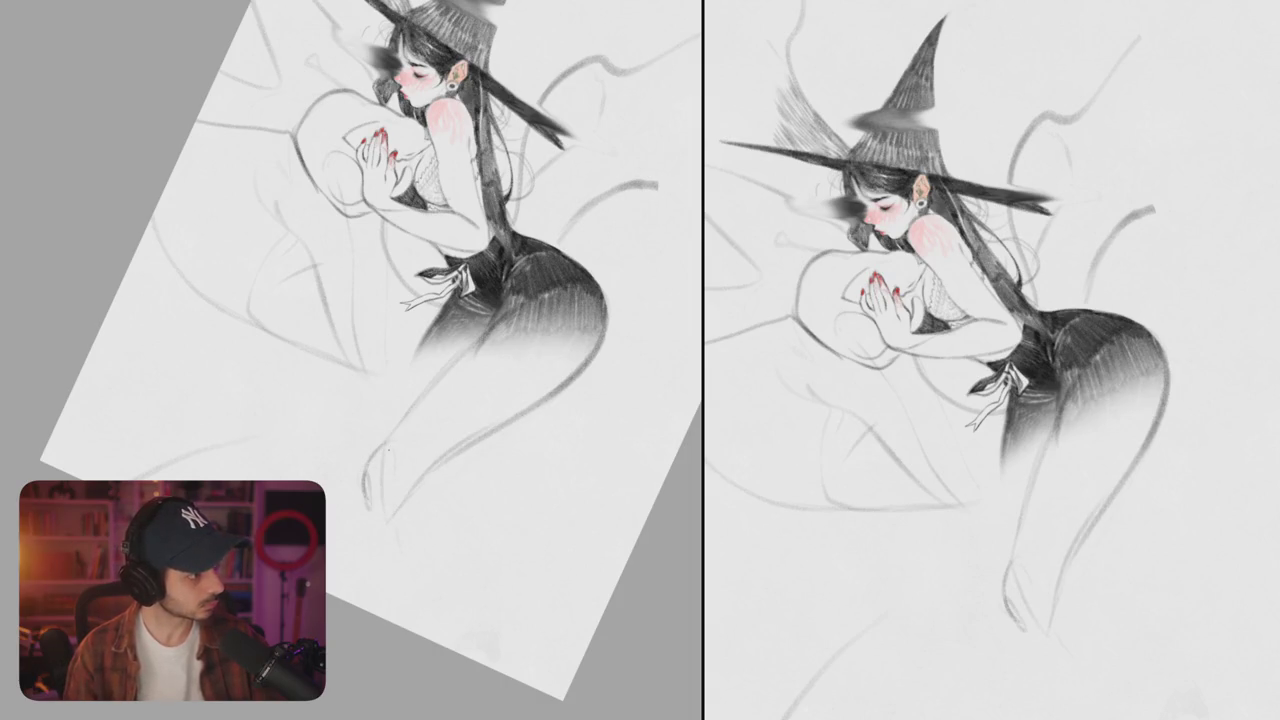
scroll(519, 360, "down", 1)
scroll(519, 360, "down", 2)
mouse_move(519, 360)
left_mouse_down()
mouse_move(604, 296)
mouse_move(588, 313)
left_mouse_up()
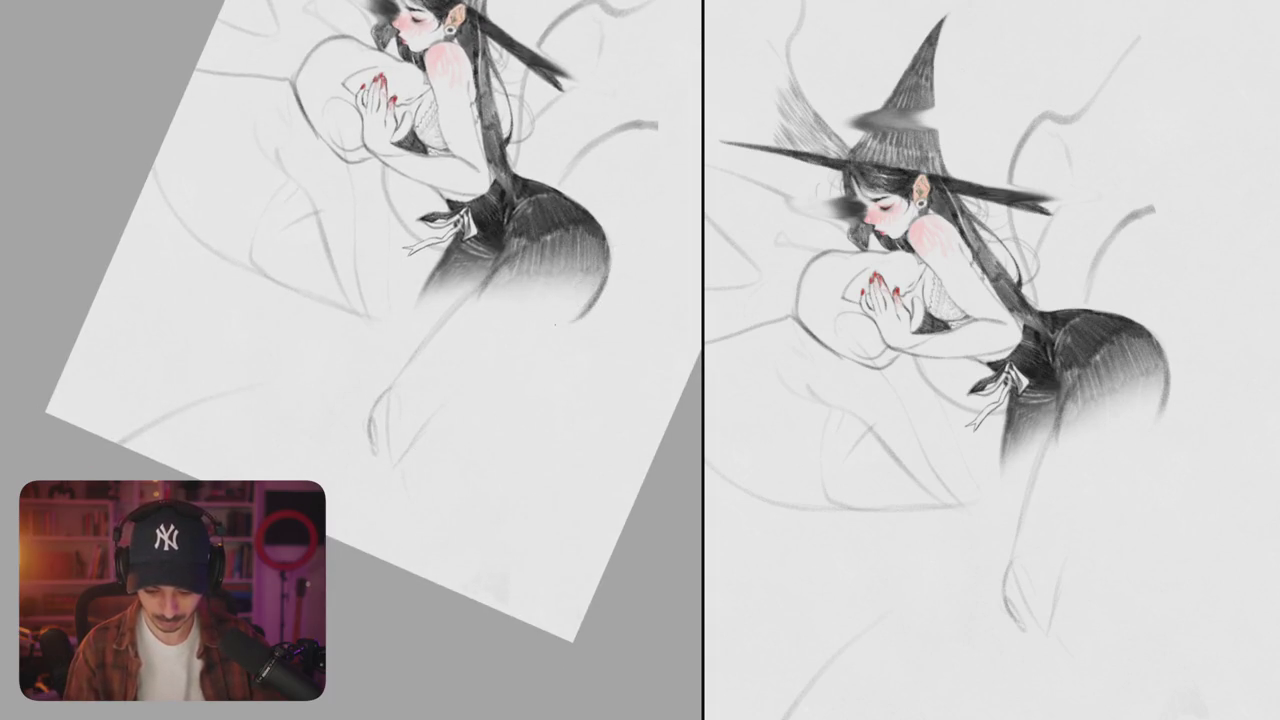
left_click_drag(600, 290, 495, 356)
- Erase the knee sketch lines and draw a curved lower leg with a V-shaped bend below the thigh
mouse_move(410, 340)
left_mouse_down()
mouse_move(372, 440)
mouse_move(400, 478)
left_mouse_up()
left_click_drag(478, 311, 421, 356)
mouse_move(505, 262)
left_mouse_down()
mouse_move(432, 312)
mouse_move(389, 440)
mouse_move(466, 426)
left_mouse_up()
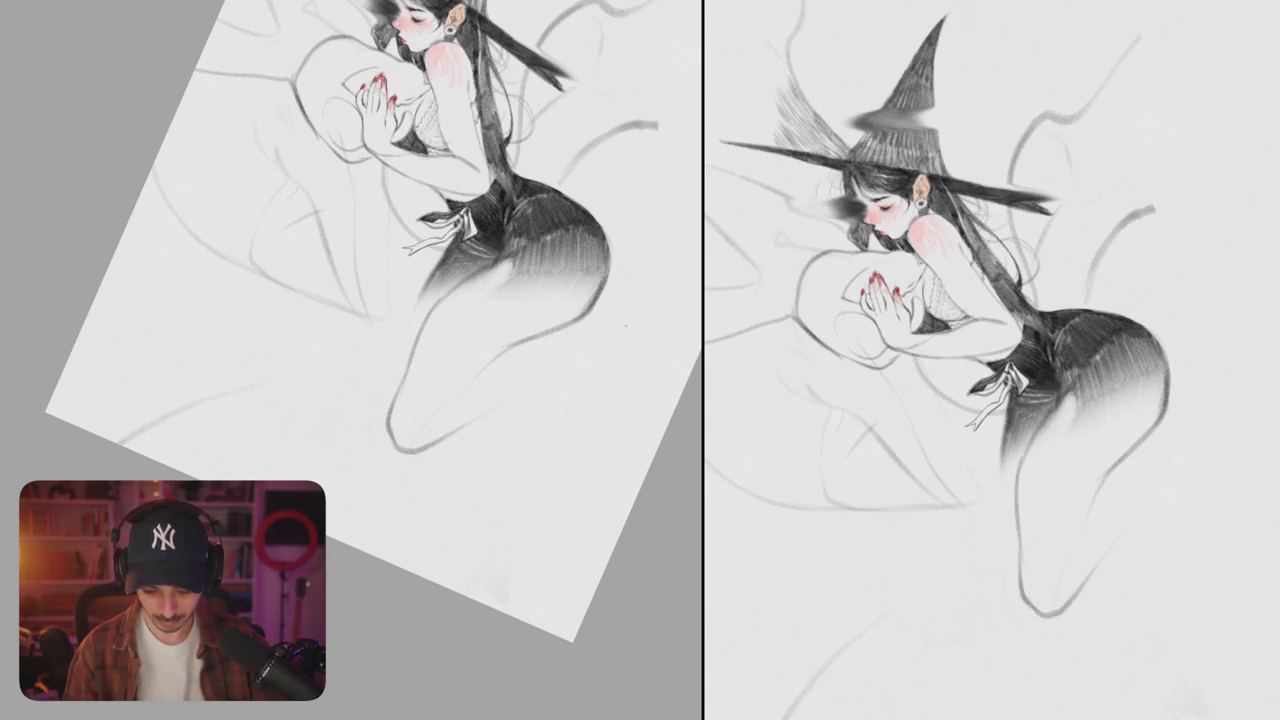
mouse_move(592, 302)
left_mouse_down()
mouse_move(651, 360)
mouse_move(576, 360)
left_mouse_up()
key("ctrl+z")
key("ctrl+z")
key("ctrl+z")
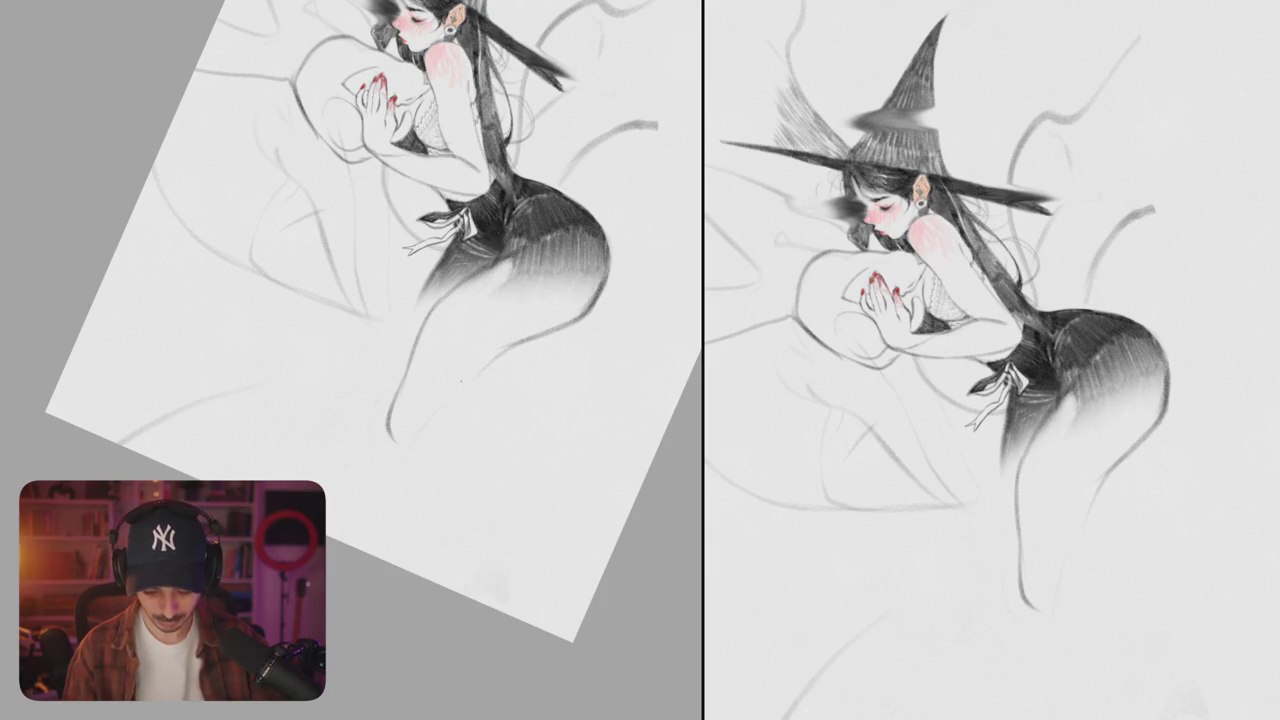
mouse_move(458, 288)
left_mouse_down()
mouse_move(441, 316)
mouse_move(528, 264)
left_mouse_up()
key("ctrl+z")
key("ctrl+z")
mouse_move(464, 338)
left_mouse_down()
mouse_move(522, 342)
mouse_move(440, 330)
left_mouse_up()
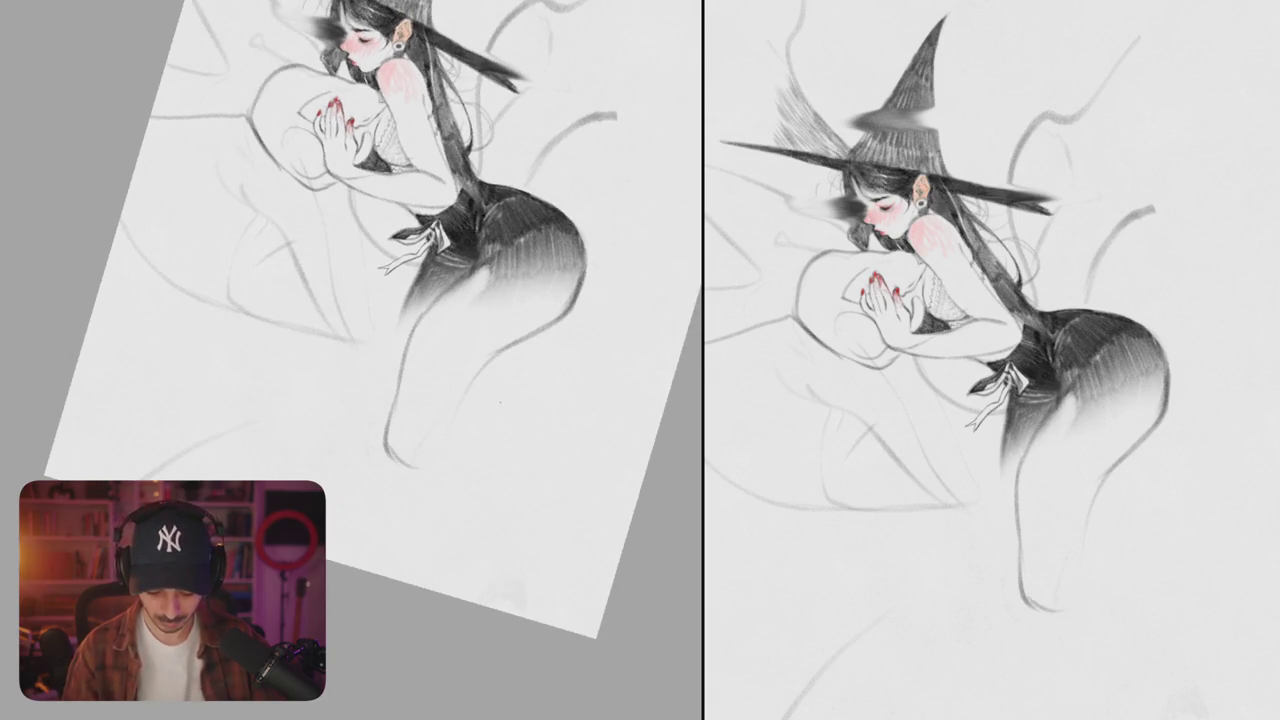
- Flip the canvas horizontally and shift the view toward the top of the page
key("m")
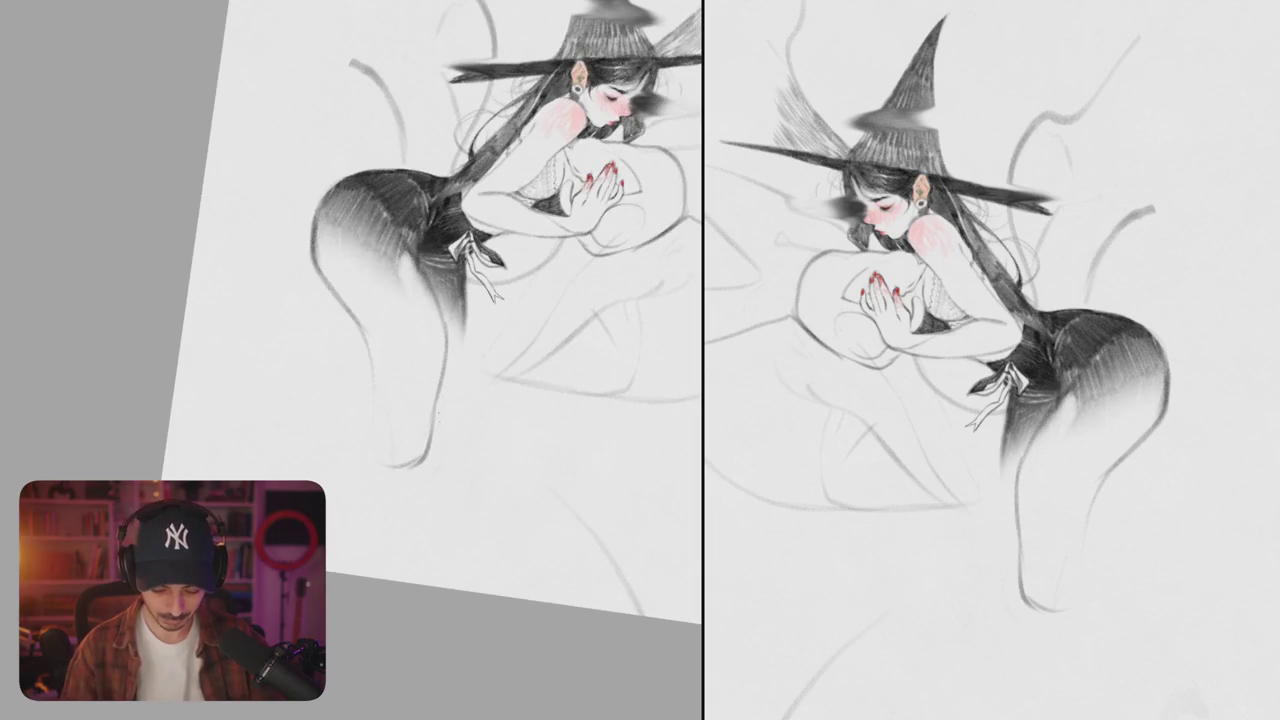
left_click_drag(483, 417, 458, 399)
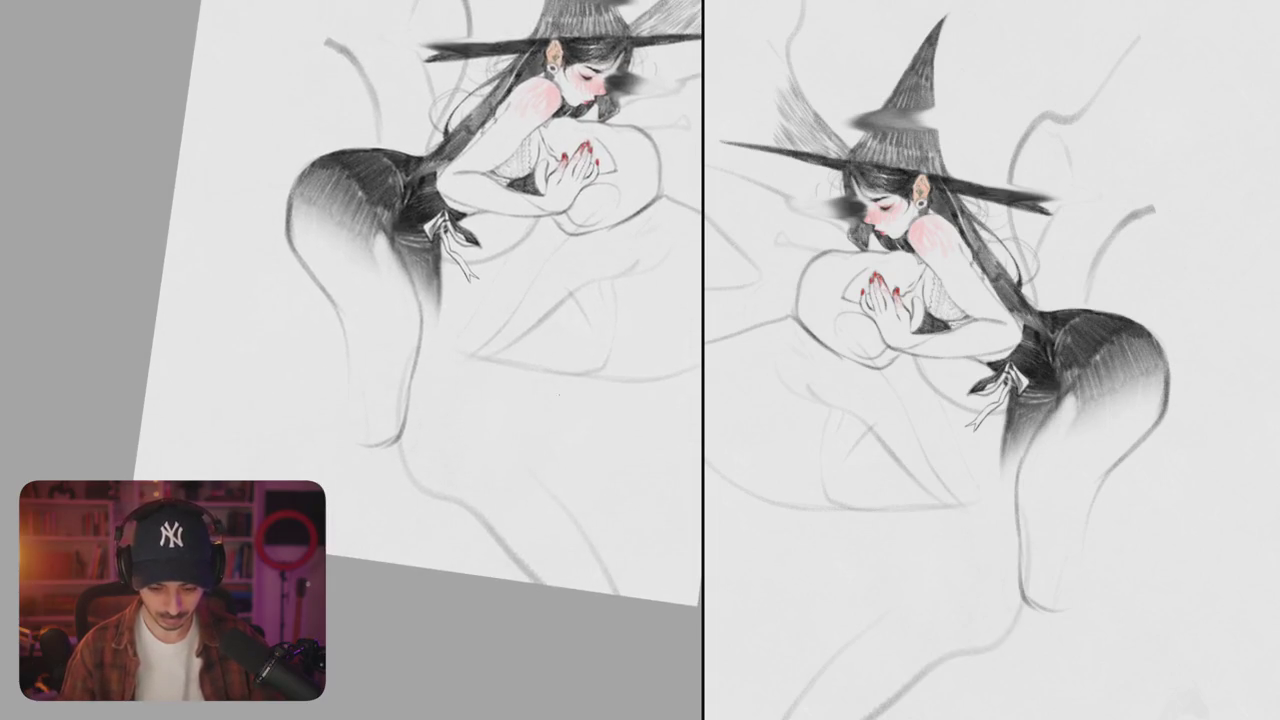
mouse_move(652, 201)
left_mouse_down()
mouse_move(572, 446)
mouse_move(535, 516)
left_mouse_up()
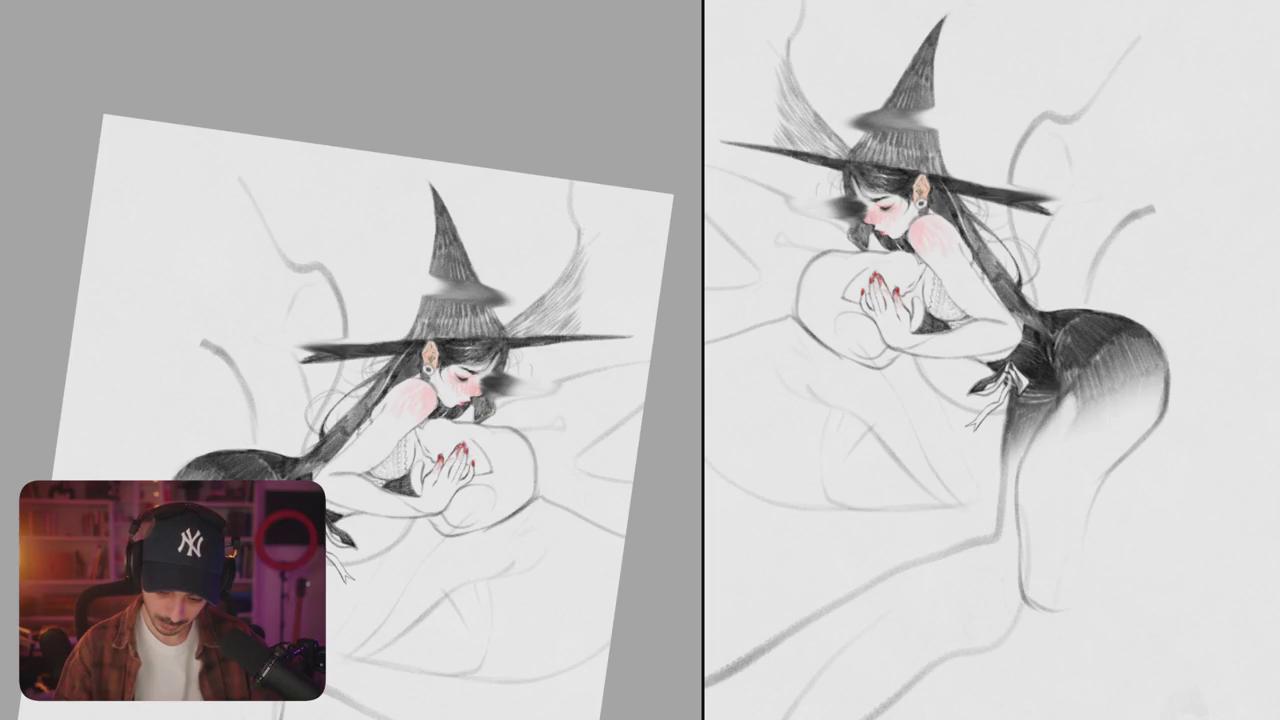
- Sketch short dark pencil strokes for a background shape near the top edge, undoing the last one
left_click_drag(580, 310, 683, 355)
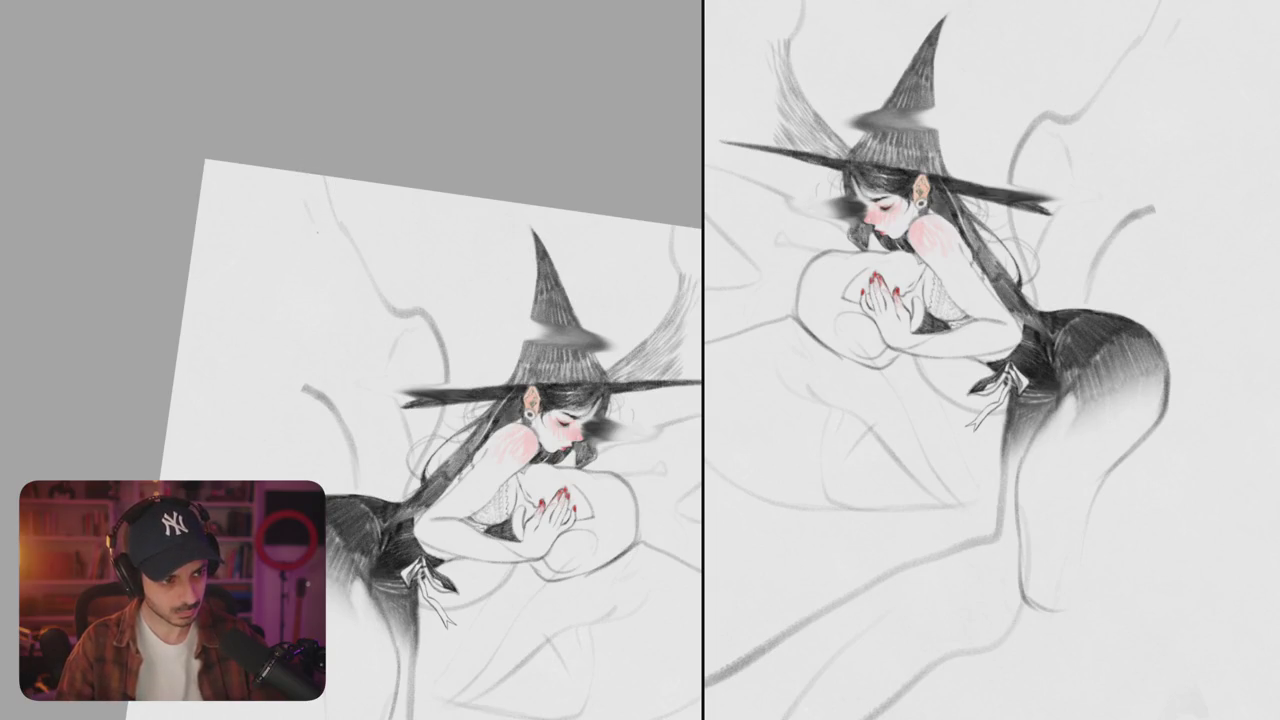
left_click_drag(322, 212, 334, 238)
left_click_drag(314, 190, 328, 220)
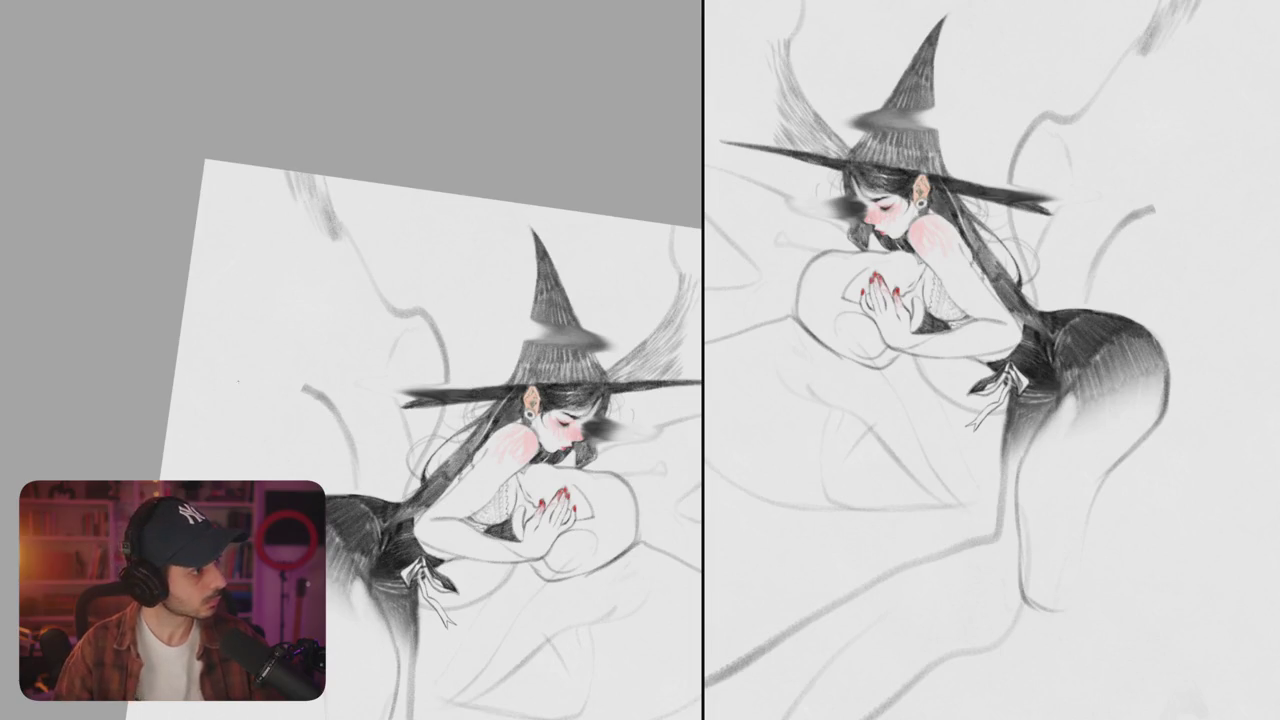
left_click_drag(334, 230, 360, 182)
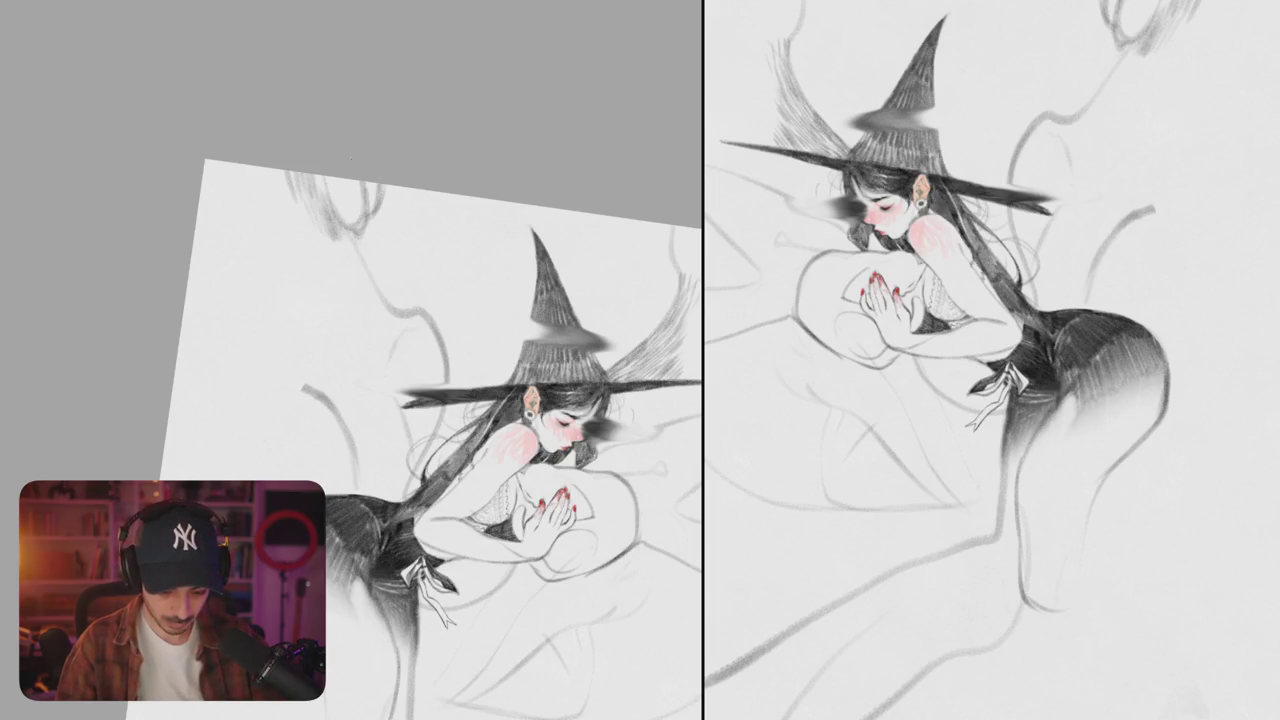
left_click_drag(348, 212, 342, 180)
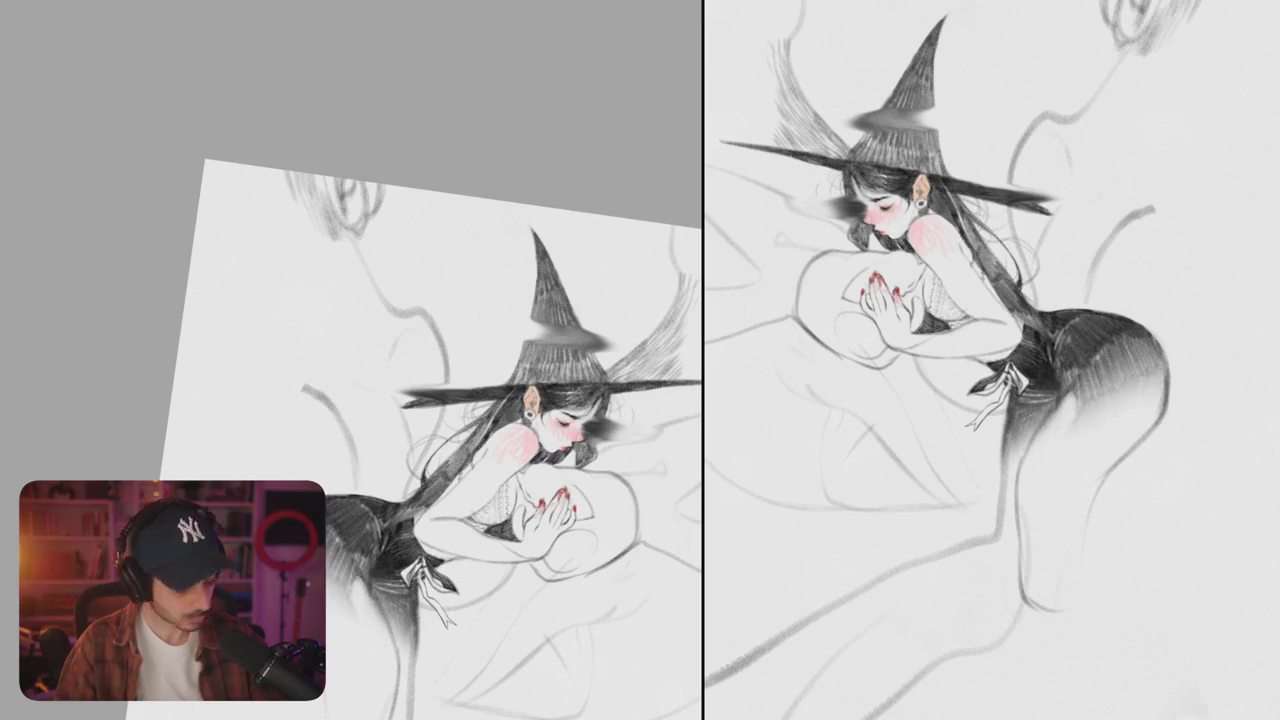
left_click_drag(348, 234, 340, 204)
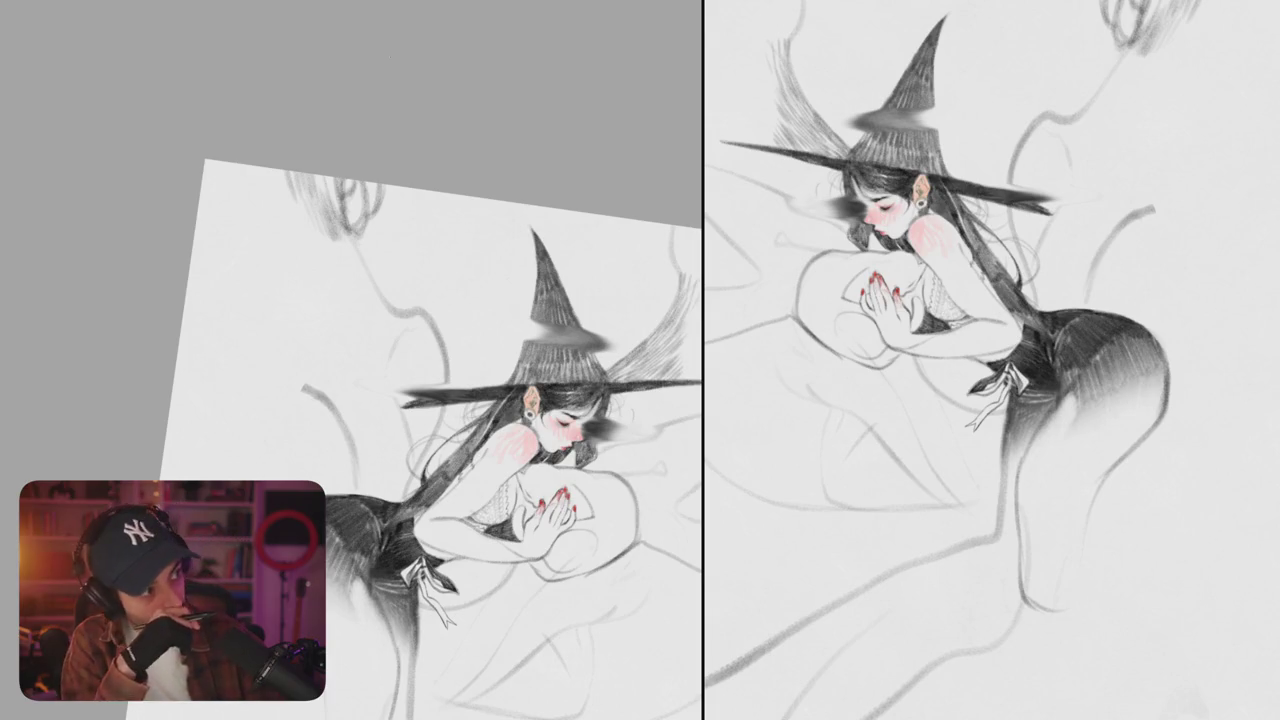
key("ctrl+z")
key("ctrl+z")
key("ctrl+z")
key("ctrl+z")
key("ctrl+z")
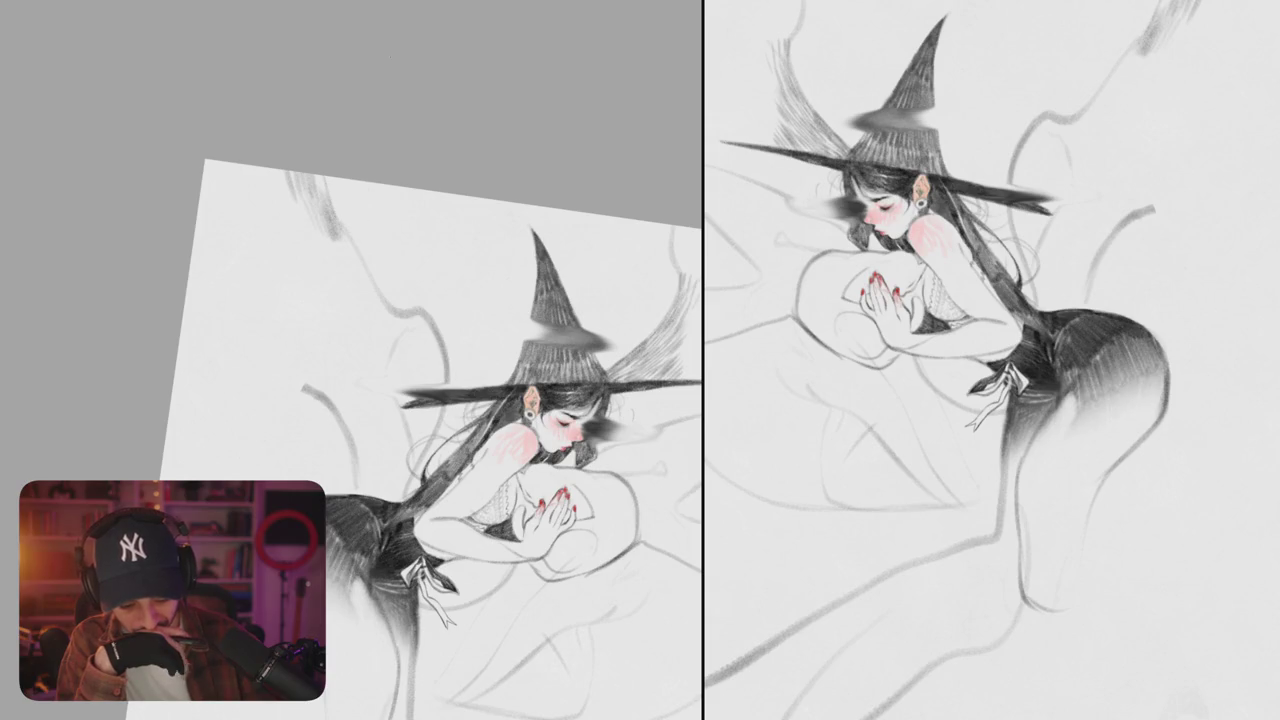
left_click_drag(391, 61, 426, 5)
left_click_drag(420, 200, 520, 260)
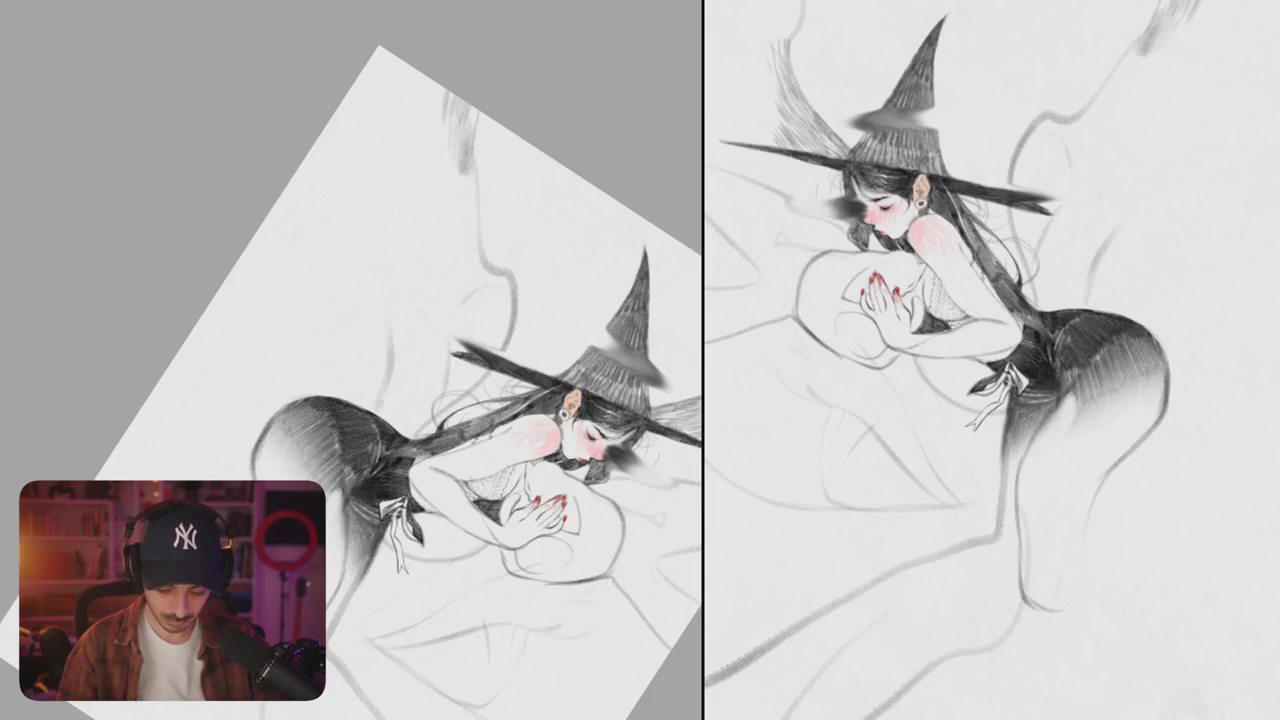
- Try background pencil strokes toward the upper-left, keeping two and undoing the rest
left_click_drag(390, 410, 265, 245)
key("ctrl+z")
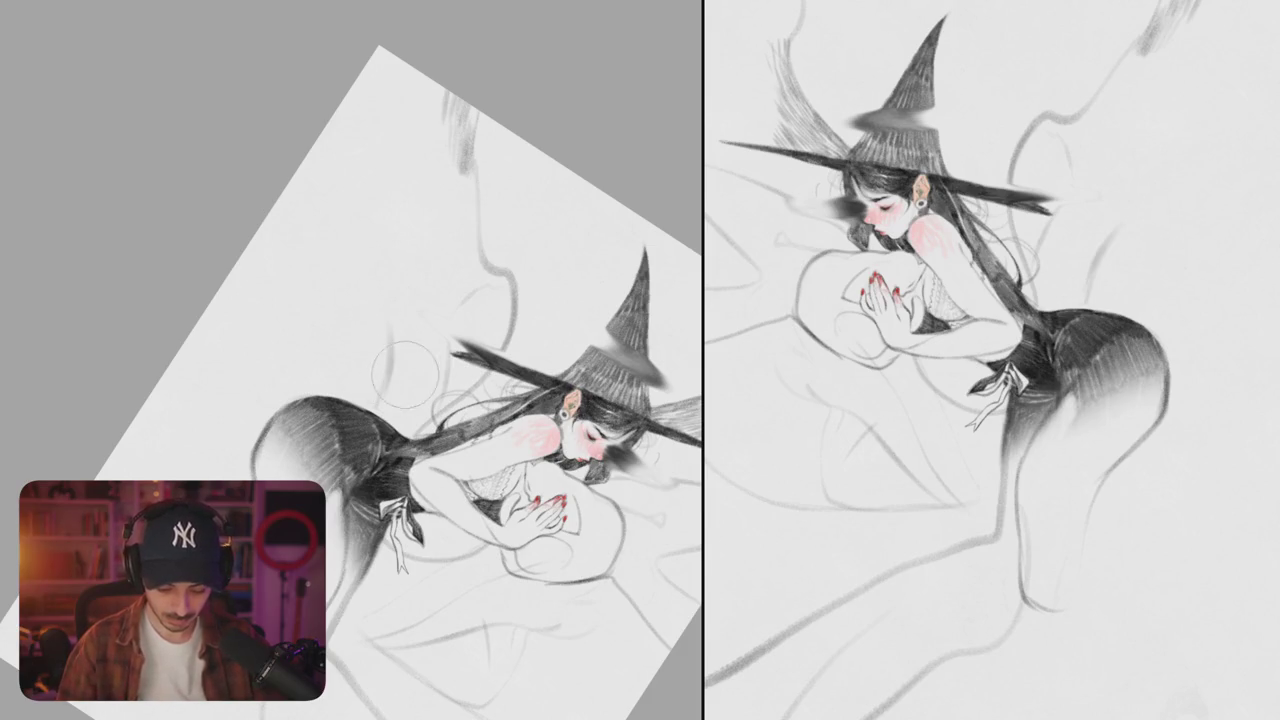
left_click_drag(385, 398, 325, 278)
key("ctrl+z")
left_click_drag(390, 330, 288, 185)
left_click_drag(420, 250, 475, 185)
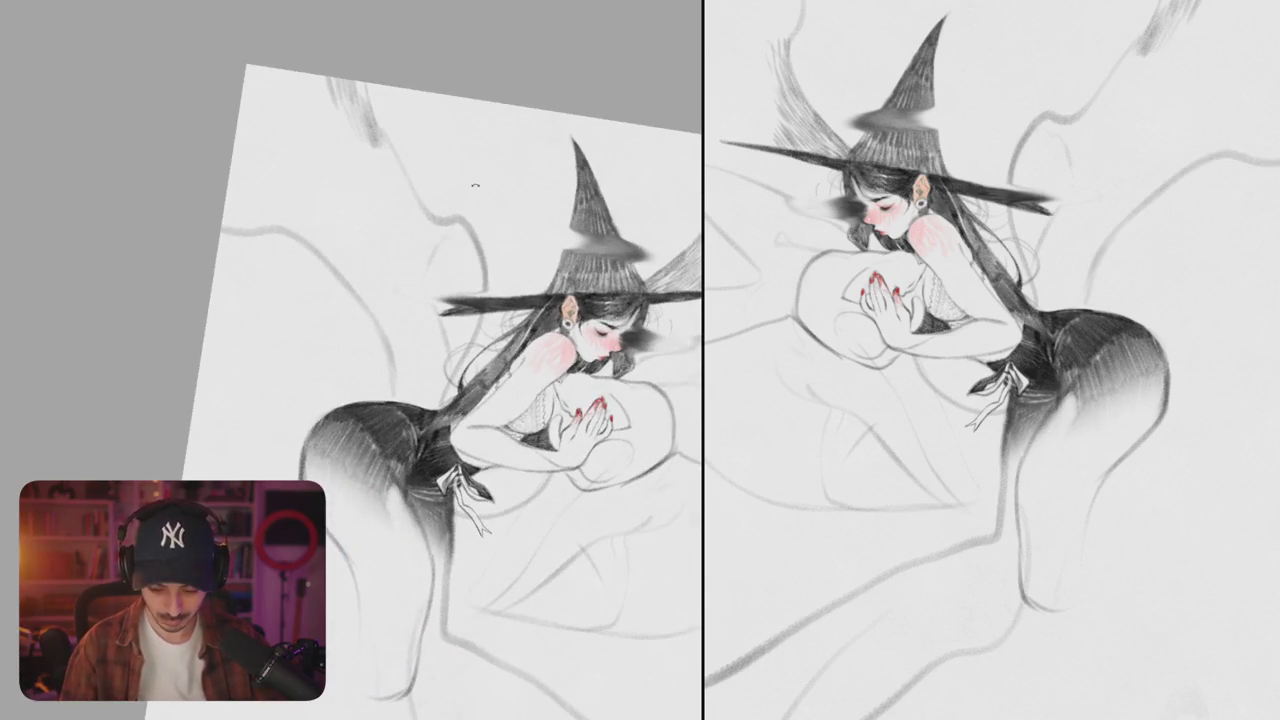
mouse_move(222, 232)
left_mouse_down()
mouse_move(285, 330)
mouse_move(300, 436)
left_mouse_up()
key("ctrl+z")
- Sketch a curved background line beside the figure
mouse_move(450, 400)
left_mouse_down()
mouse_move(489, 346)
mouse_move(505, 285)
left_mouse_up()
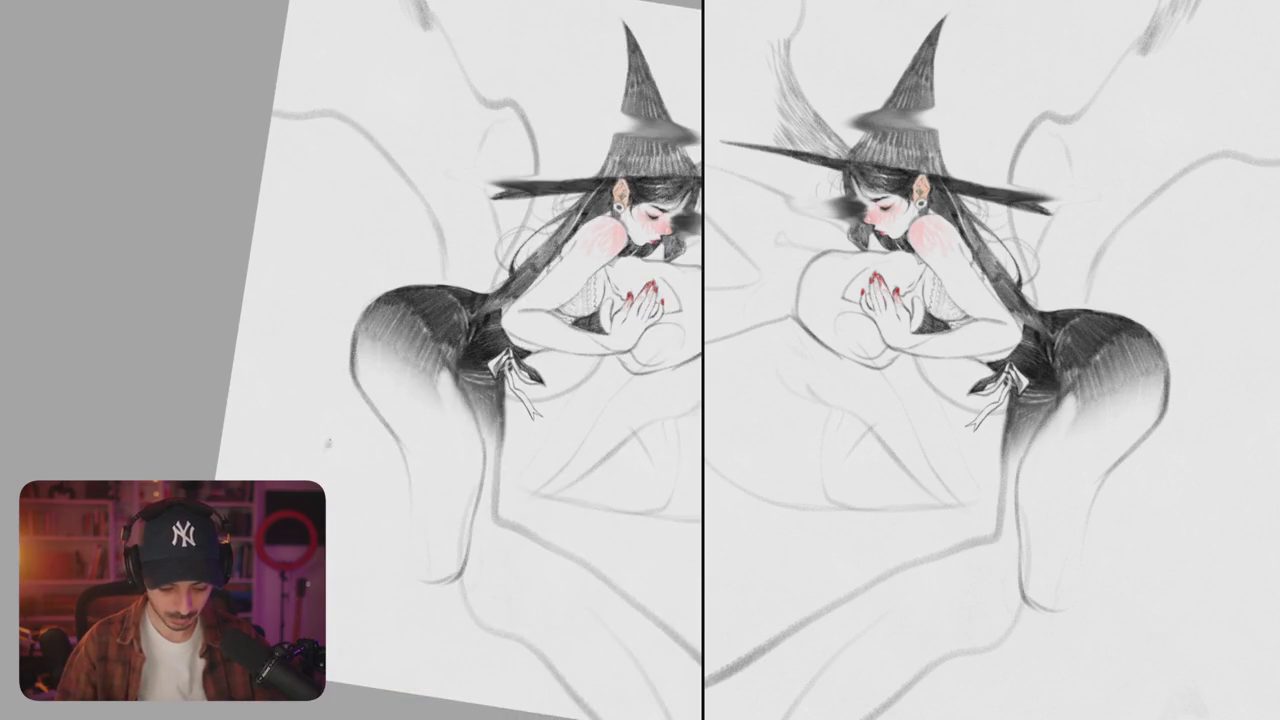
left_click_drag(450, 400, 476, 340)
key("ctrl+z")
left_click_drag(410, 385, 345, 170)
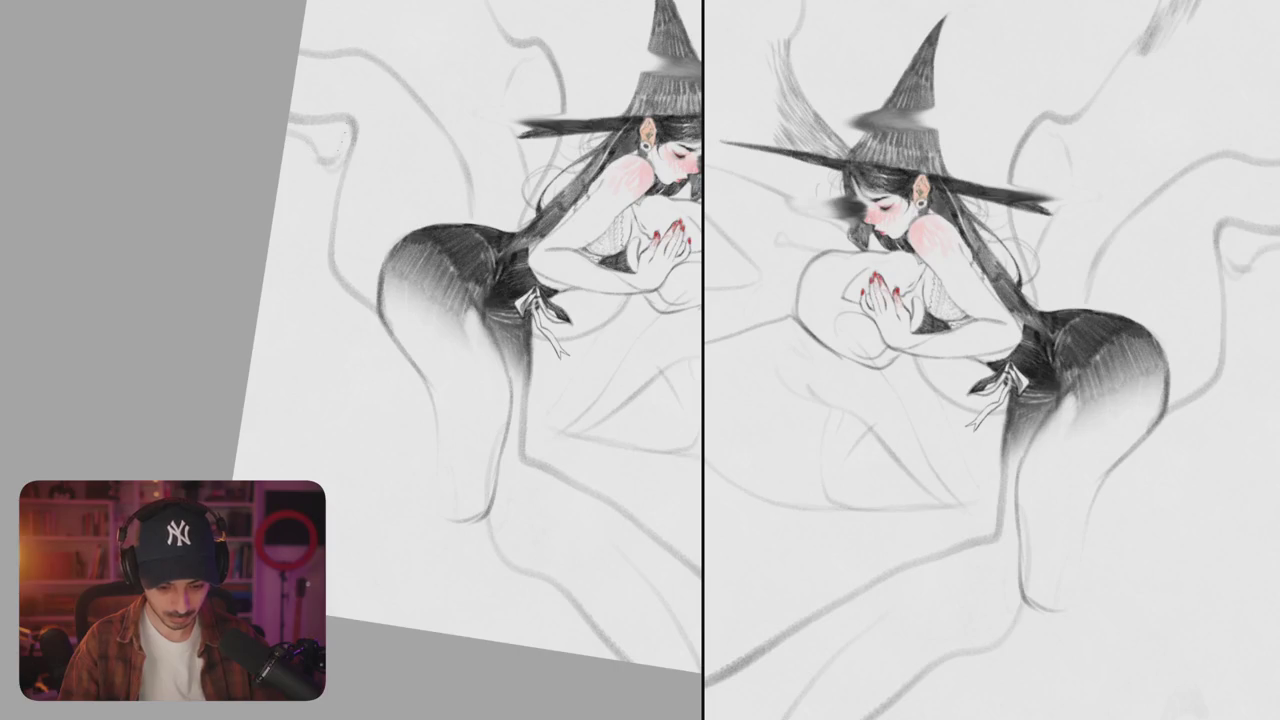
left_click_drag(360, 138, 280, 345)
- Sketch wavy bone-like shapes with long and small strokes beside the legs
mouse_move(334, 272)
left_mouse_down()
mouse_move(288, 348)
mouse_move(414, 422)
mouse_move(434, 486)
left_mouse_up()
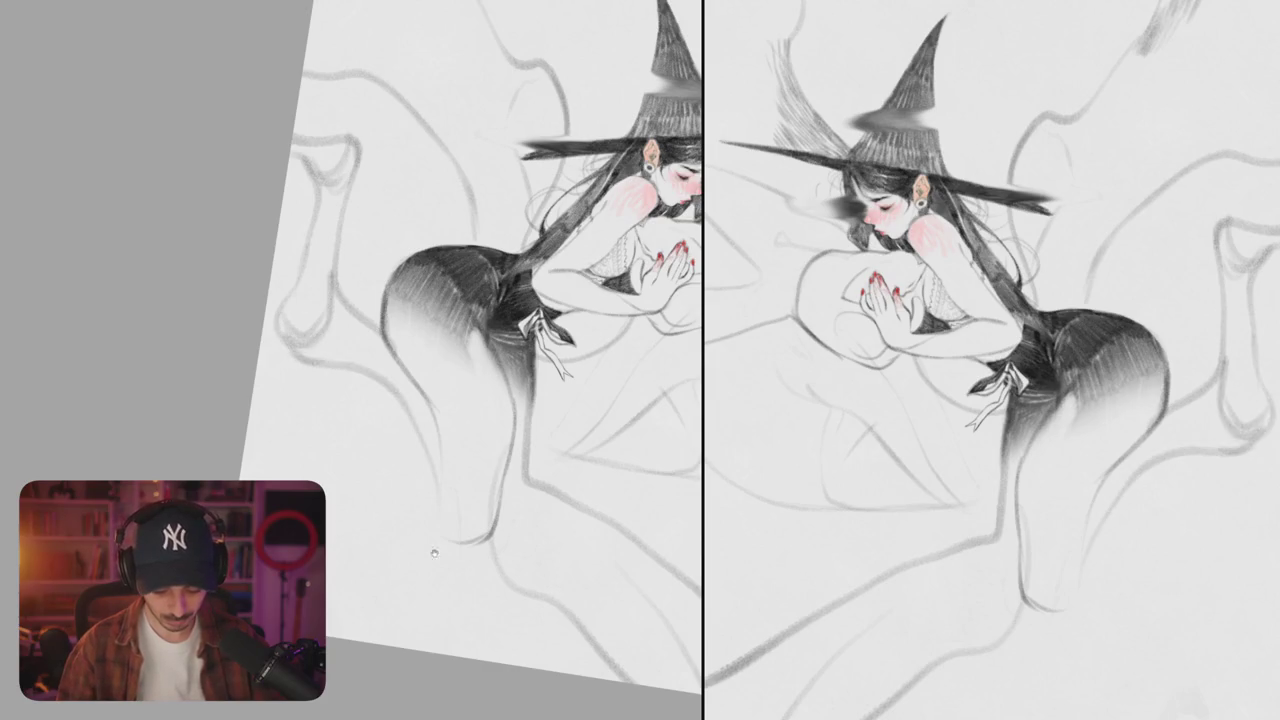
left_click_drag(432, 557, 412, 501)
mouse_move(412, 346)
left_mouse_down()
mouse_move(420, 416)
mouse_move(380, 372)
left_mouse_up()
left_click_drag(486, 298, 476, 372)
left_click_drag(478, 322, 526, 476)
mouse_move(430, 400)
left_mouse_down()
mouse_move(434, 310)
mouse_move(378, 500)
left_mouse_up()
left_click_drag(416, 300, 374, 458)
left_click_drag(482, 275, 670, 480)
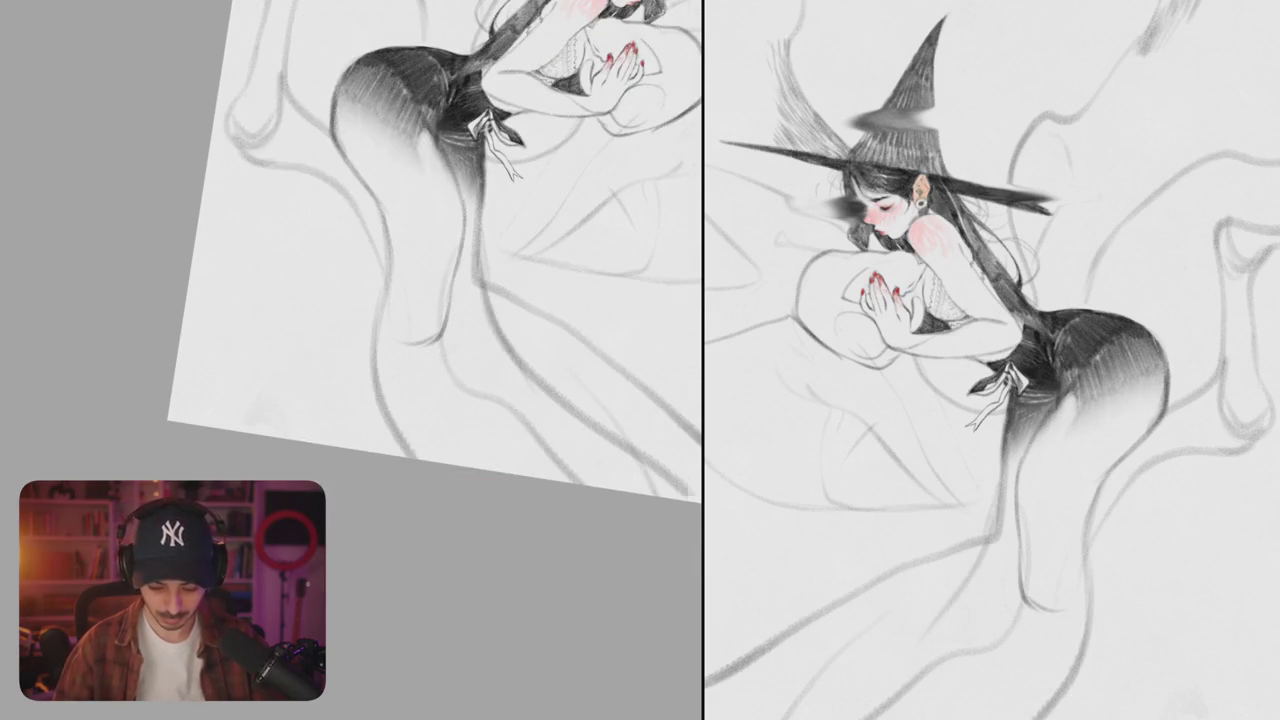
left_click_drag(545, 408, 473, 468)
- Remove the stray strokes along the leg contour, then flip and rotate the canvas to check
key("ctrl+z")
key("ctrl+z")
mouse_move(300, 250)
left_mouse_down()
mouse_move(318, 382)
mouse_move(230, 476)
left_mouse_up()
left_click_drag(329, 451, 361, 451)
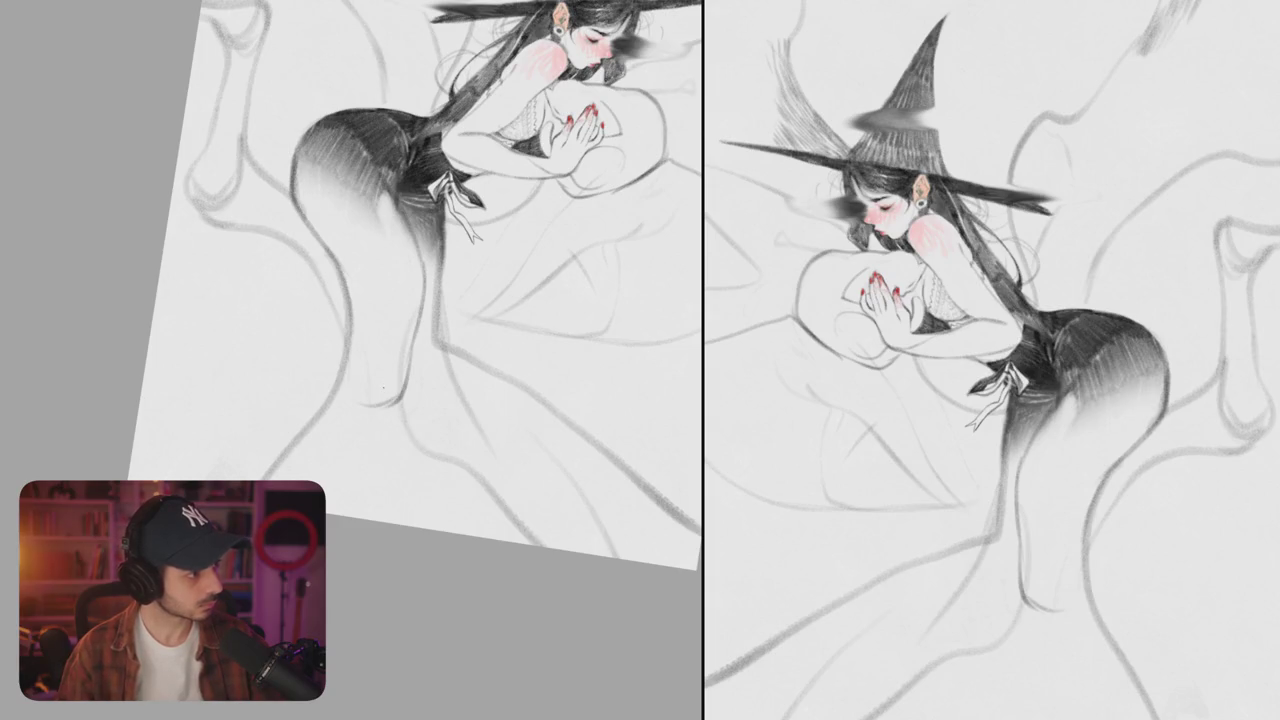
key("ctrl+z")
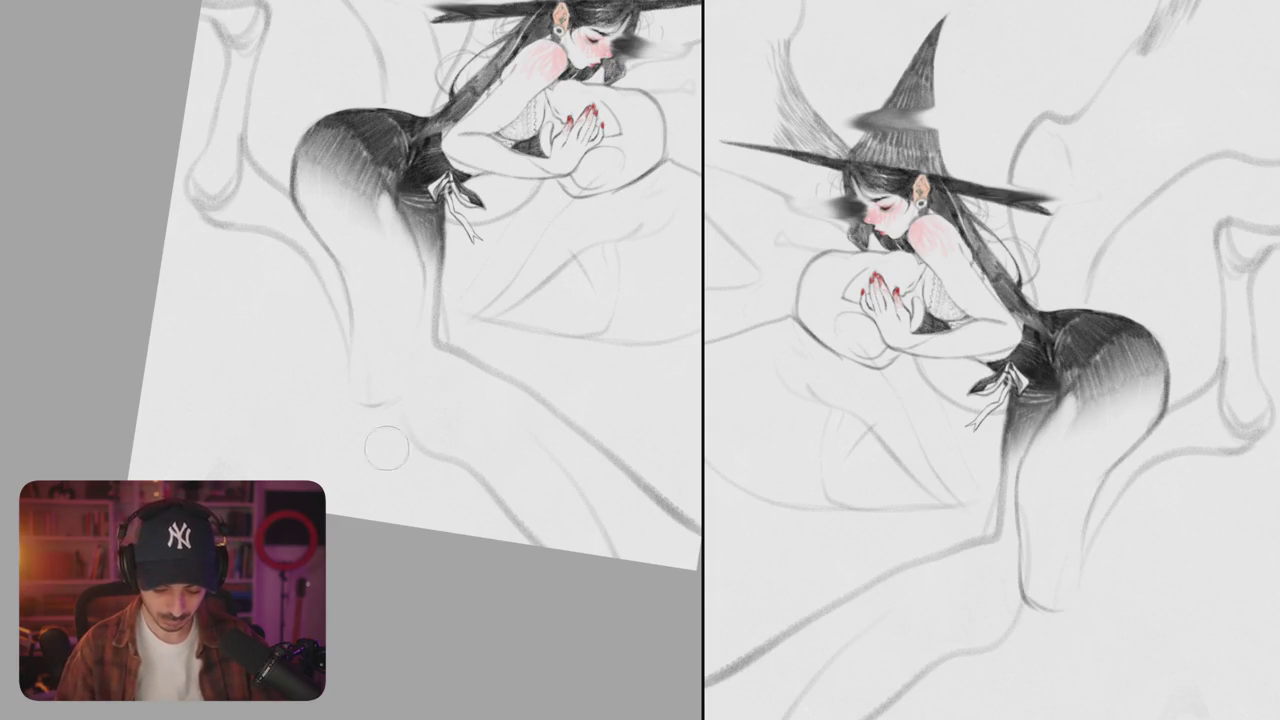
mouse_move(320, 434)
left_mouse_down()
mouse_move(390, 361)
mouse_move(505, 331)
left_mouse_up()
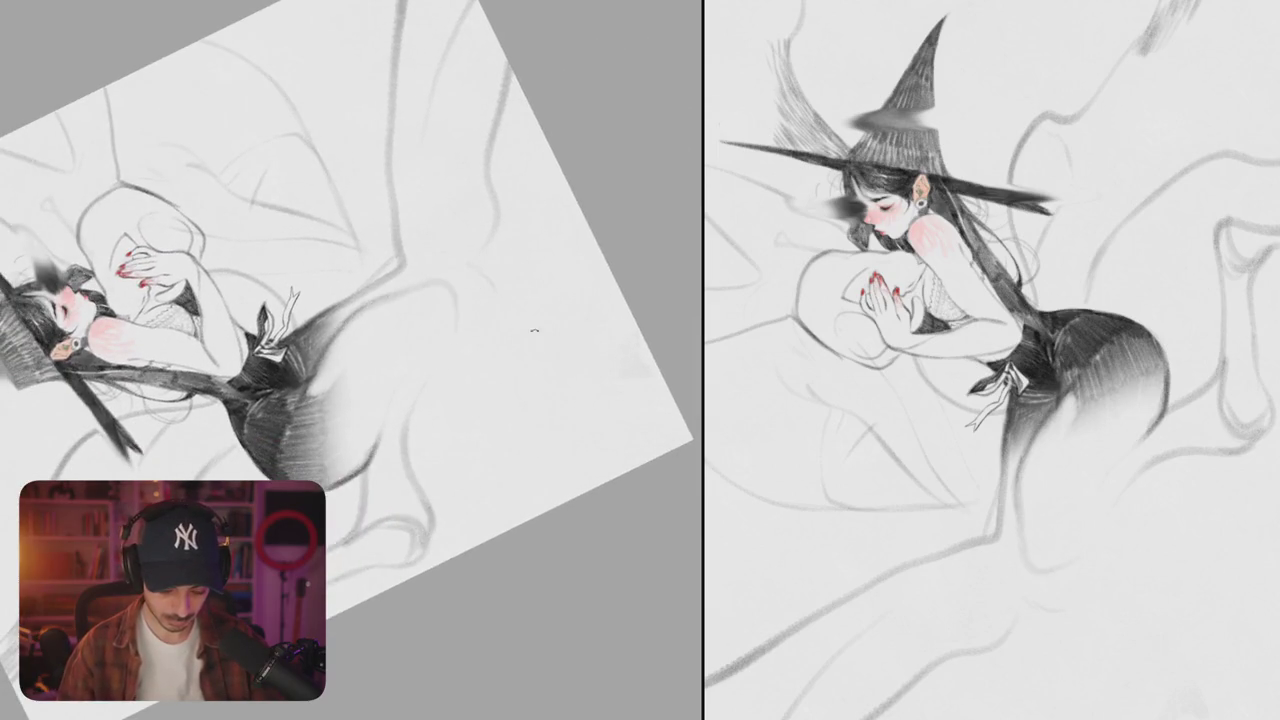
key("m")
mouse_move(450, 440)
left_mouse_down()
mouse_move(530, 428)
mouse_move(345, 336)
left_mouse_up()
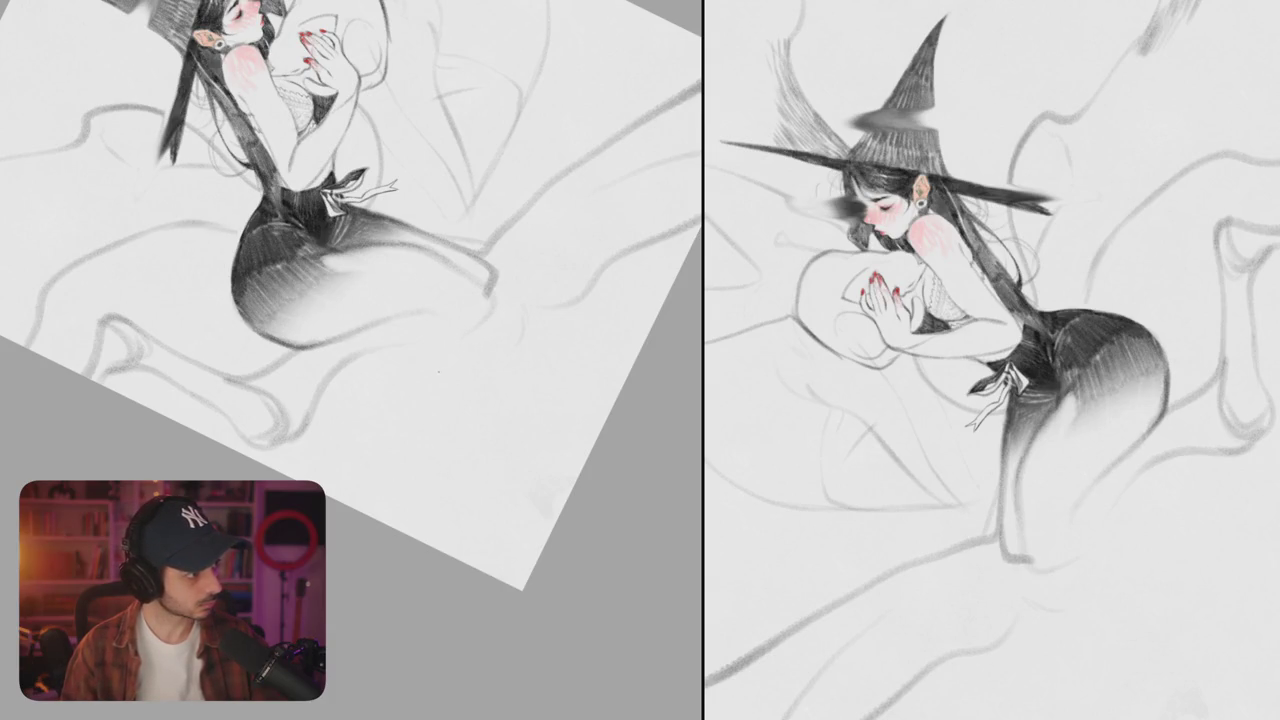
left_click_drag(345, 336, 400, 300)
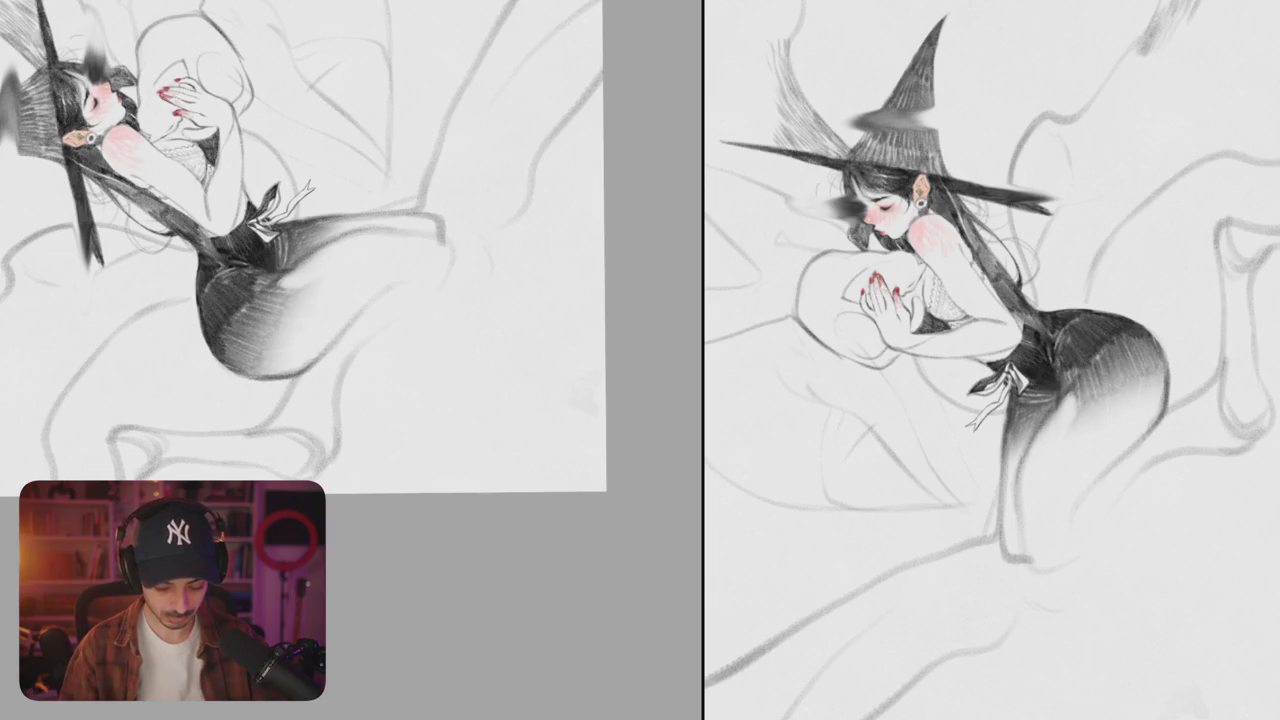
mouse_move(498, 322)
left_mouse_down()
mouse_move(563, 371)
mouse_move(296, 300)
mouse_move(547, 391)
left_mouse_up()
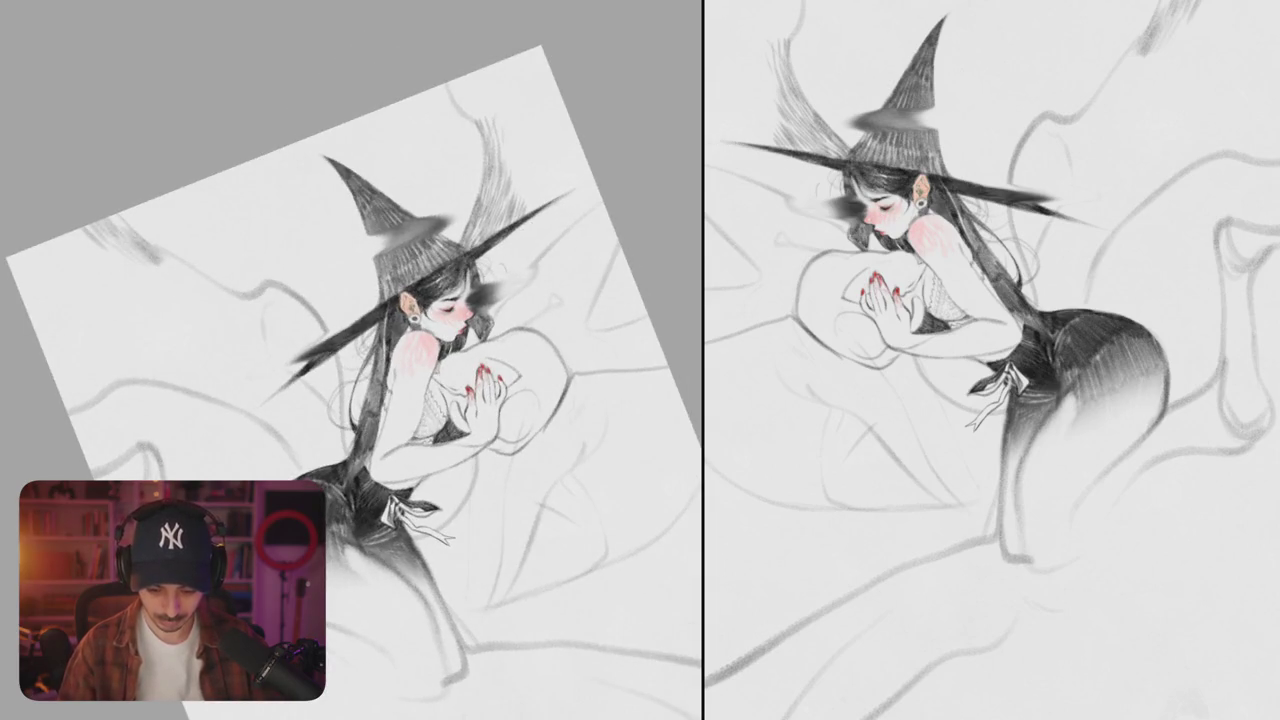
- Trim the right tip of the hat brim and add dark hatching to the upper background strands
left_click_drag(585, 187, 535, 212)
mouse_move(400, 350)
left_mouse_down()
mouse_move(493, 311)
mouse_move(510, 270)
left_mouse_up()
key("Escape")
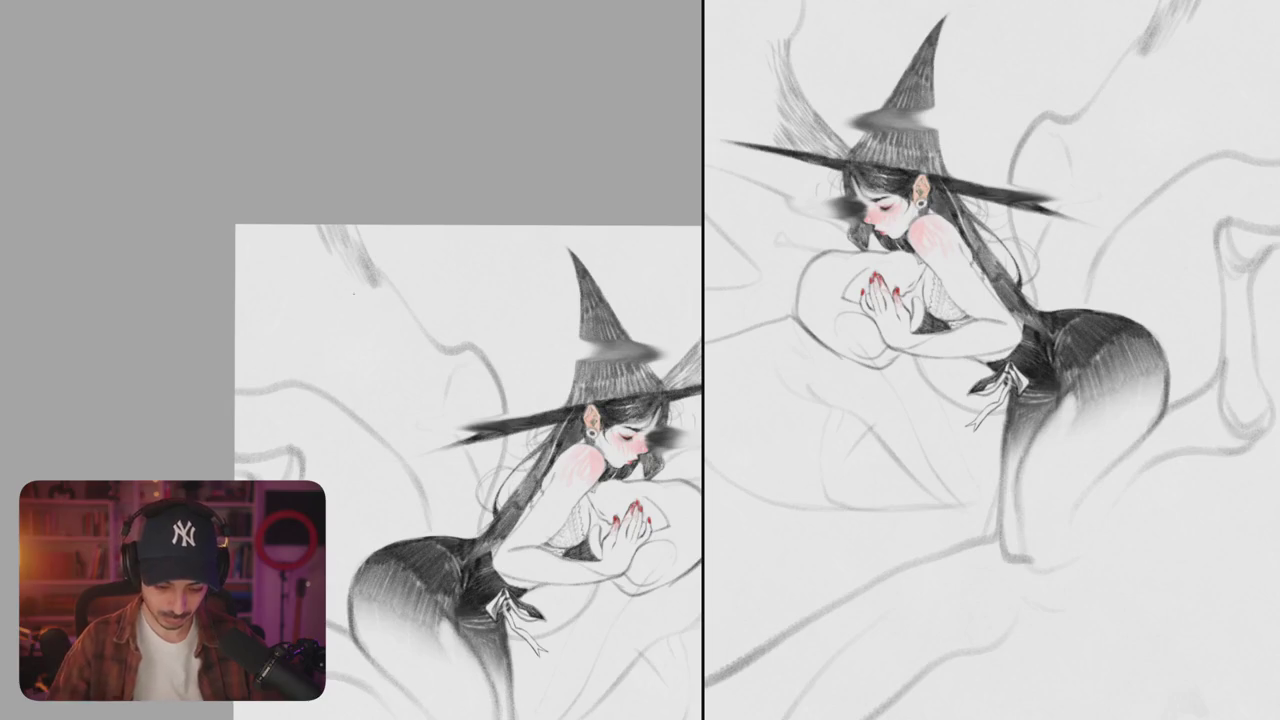
mouse_move(338, 262)
left_mouse_down()
mouse_move(354, 292)
mouse_move(388, 314)
mouse_move(396, 304)
mouse_move(404, 330)
mouse_move(424, 332)
left_mouse_up()
mouse_move(450, 450)
left_mouse_down()
mouse_move(500, 428)
mouse_move(379, 410)
mouse_move(360, 390)
mouse_move(610, 470)
left_mouse_up()
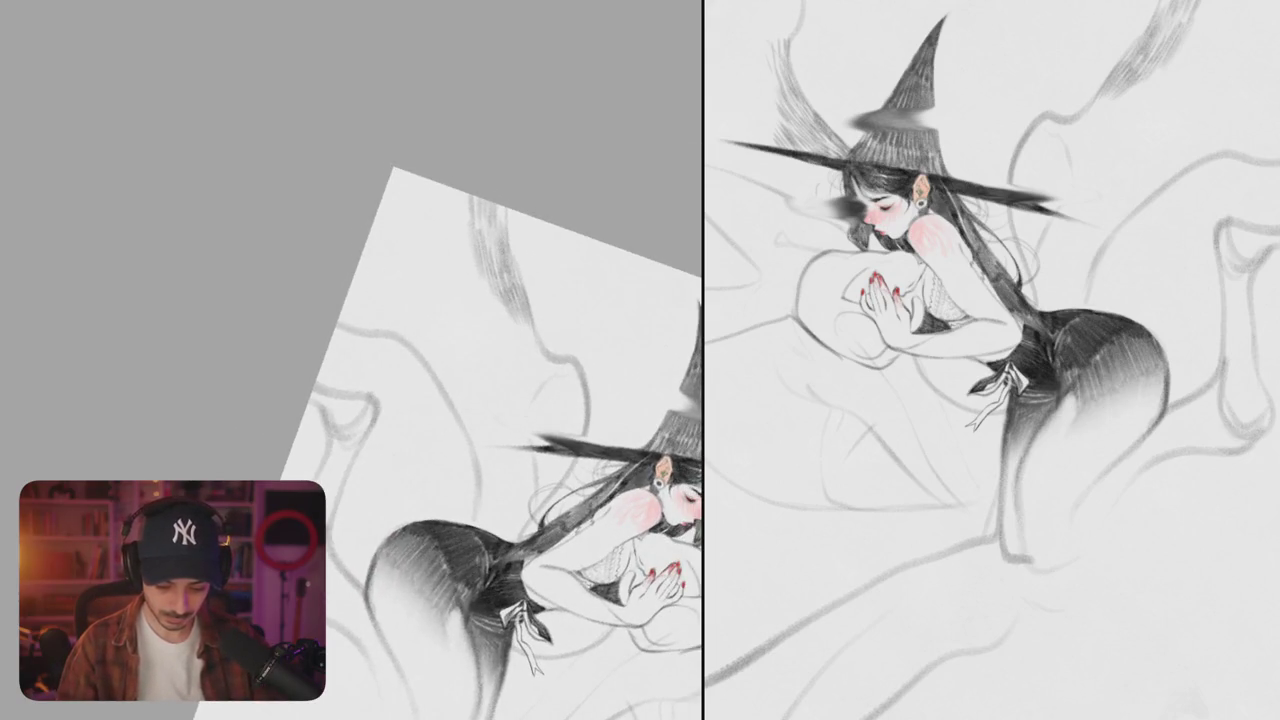
- Hatch the wing-like shape above the hat with dark pencil strokes
left_click_drag(450, 430, 384, 480)
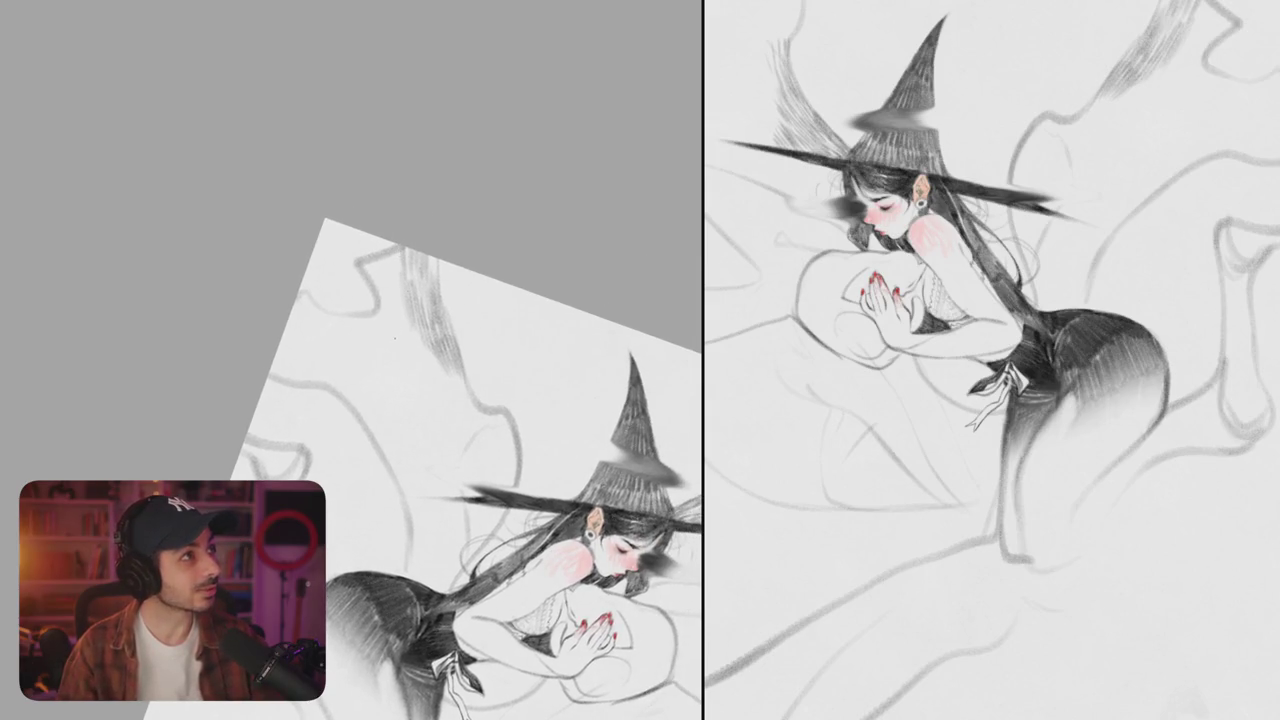
mouse_move(390, 343)
left_mouse_down()
mouse_move(384, 362)
mouse_move(349, 354)
left_mouse_up()
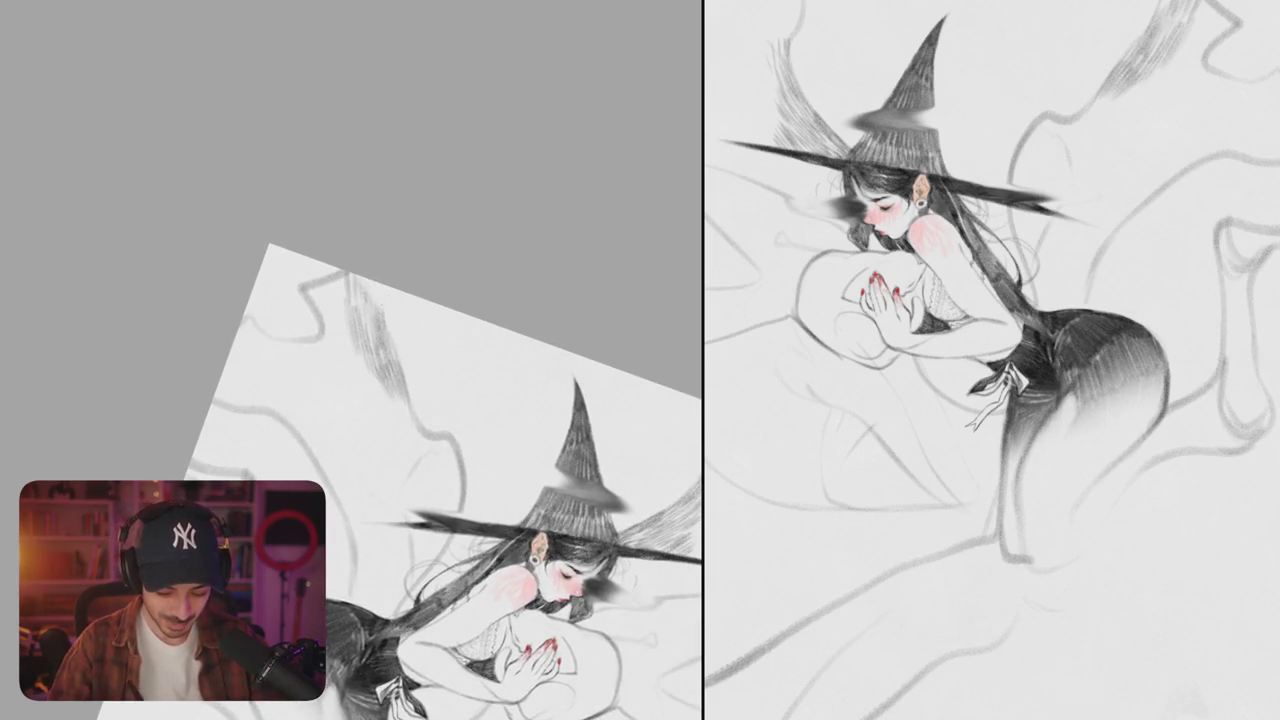
left_click_drag(358, 276, 470, 395)
mouse_move(465, 350)
left_mouse_down()
mouse_move(535, 342)
mouse_move(551, 270)
left_mouse_up()
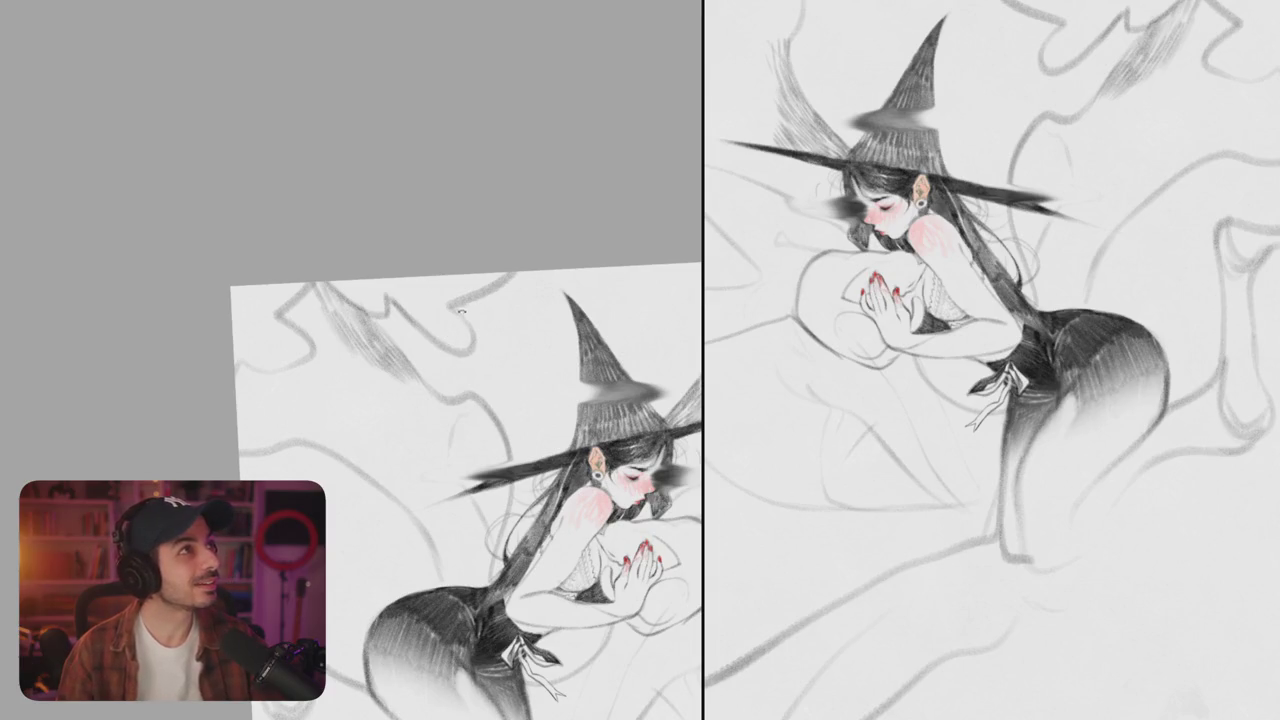
- Flip the canvas horizontally and hatch along the upper wing tip
mouse_move(520, 450)
left_mouse_down()
mouse_move(486, 412)
mouse_move(407, 395)
left_mouse_up()
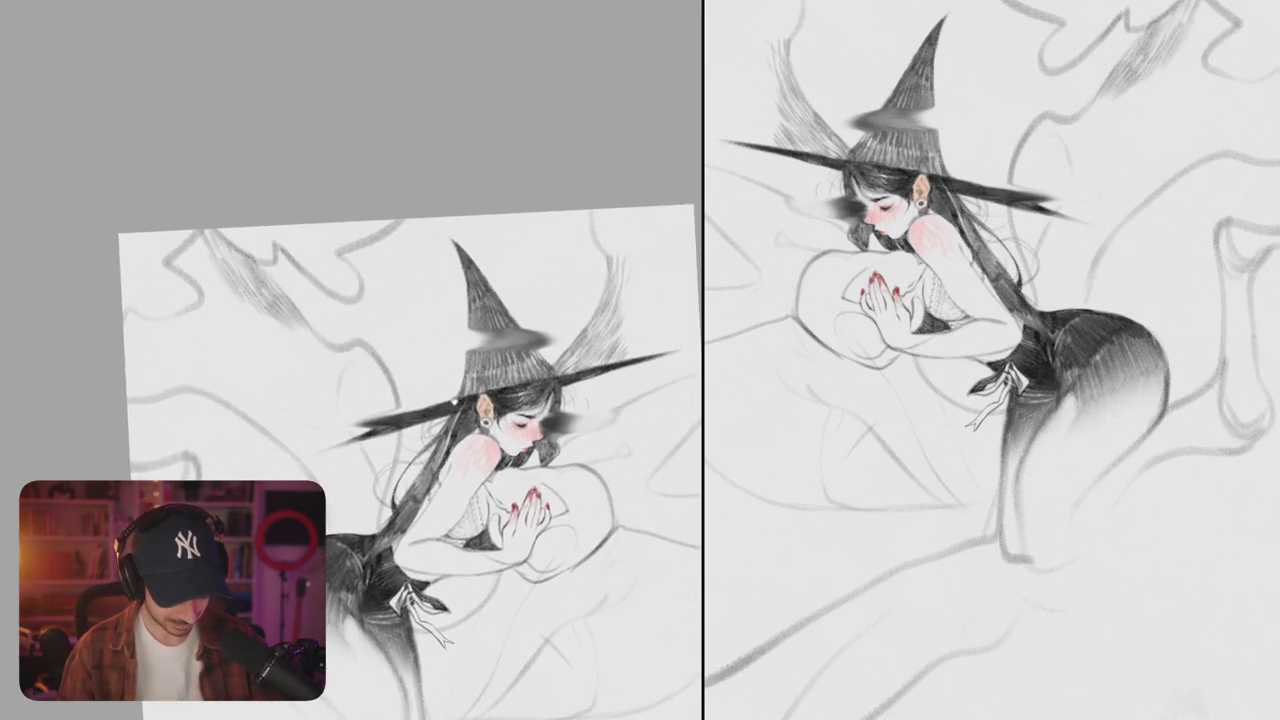
left_click_drag(400, 450, 592, 395)
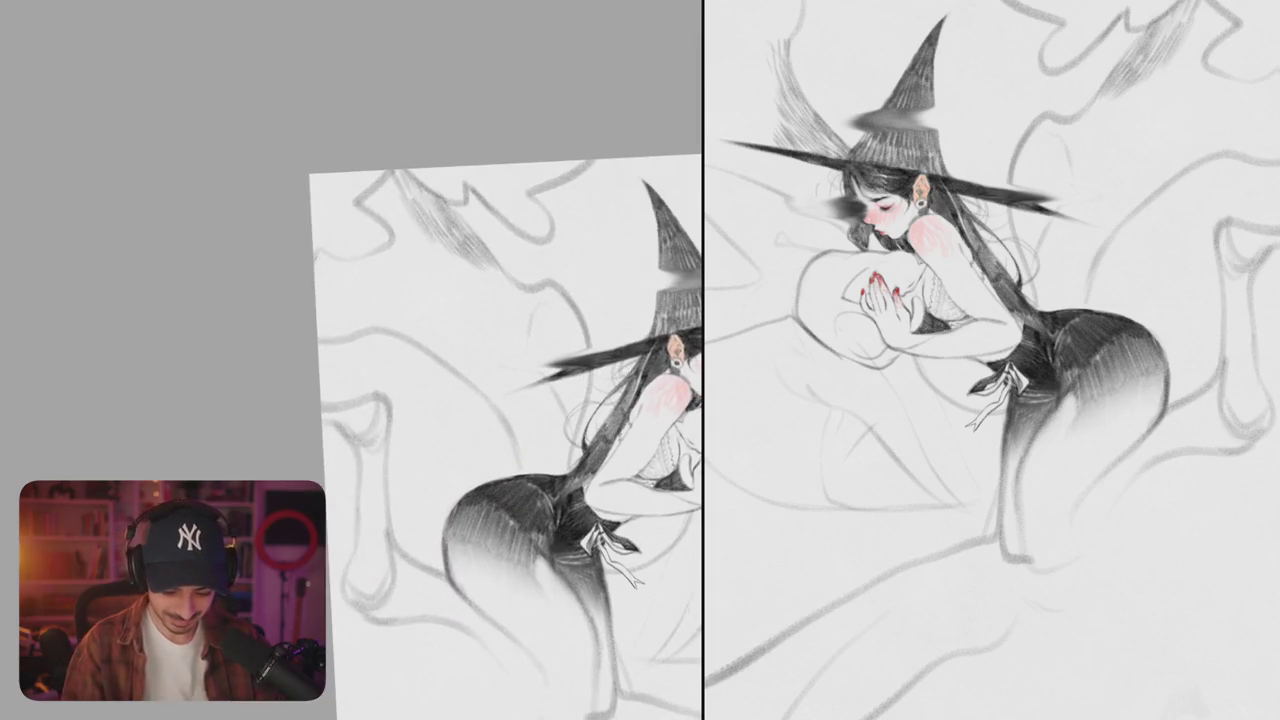
key("m")
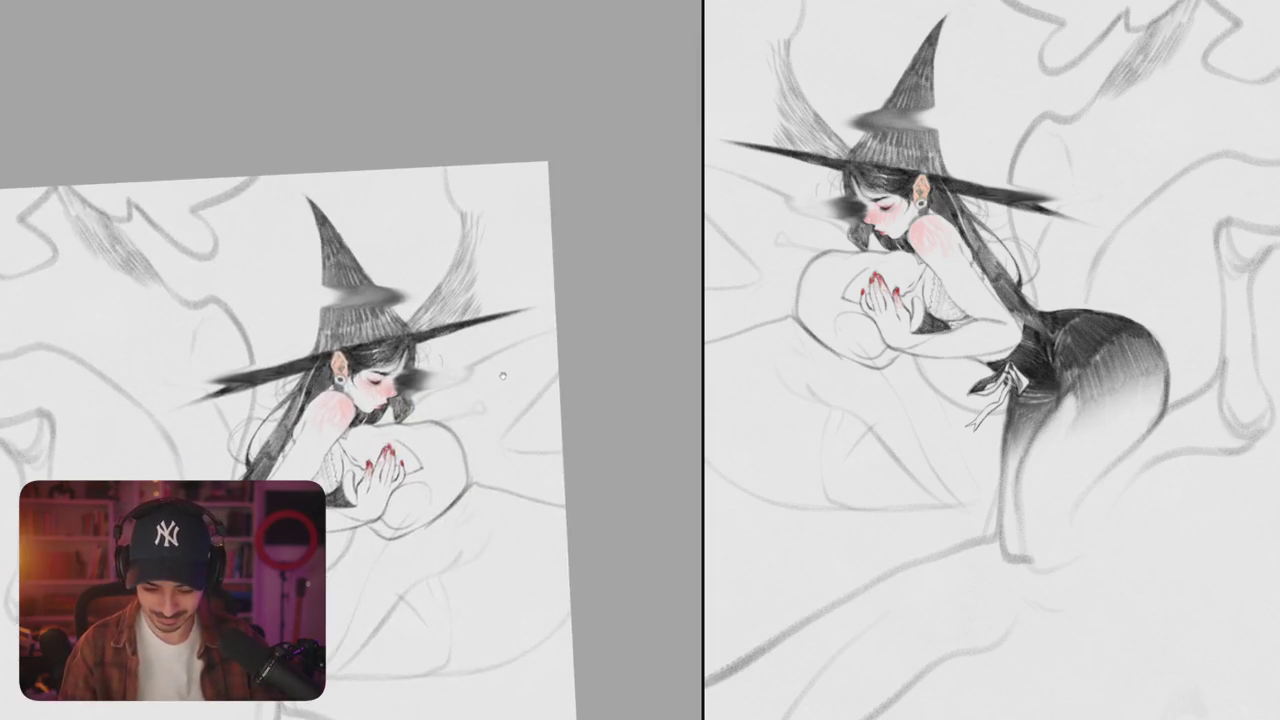
left_click_drag(549, 365, 524, 433)
left_click_drag(488, 212, 509, 276)
mouse_move(494, 210)
left_mouse_down()
mouse_move(502, 250)
mouse_move(520, 240)
mouse_move(511, 258)
left_mouse_up()
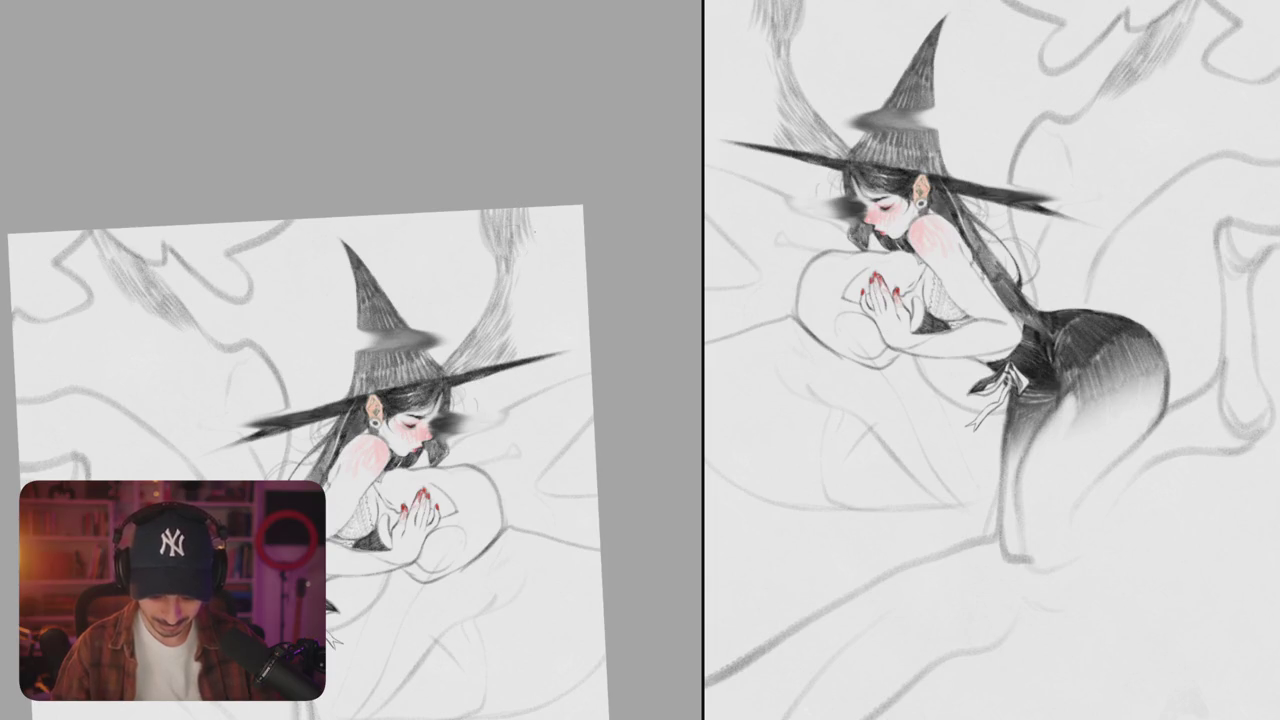
- Darken the upper wing tip and the area near the hair tuft with short strokes, then flip the canvas
mouse_move(526, 214)
left_mouse_down()
mouse_move(524, 286)
mouse_move(502, 286)
mouse_move(515, 268)
mouse_move(530, 272)
left_mouse_up()
left_click_drag(538, 234, 532, 254)
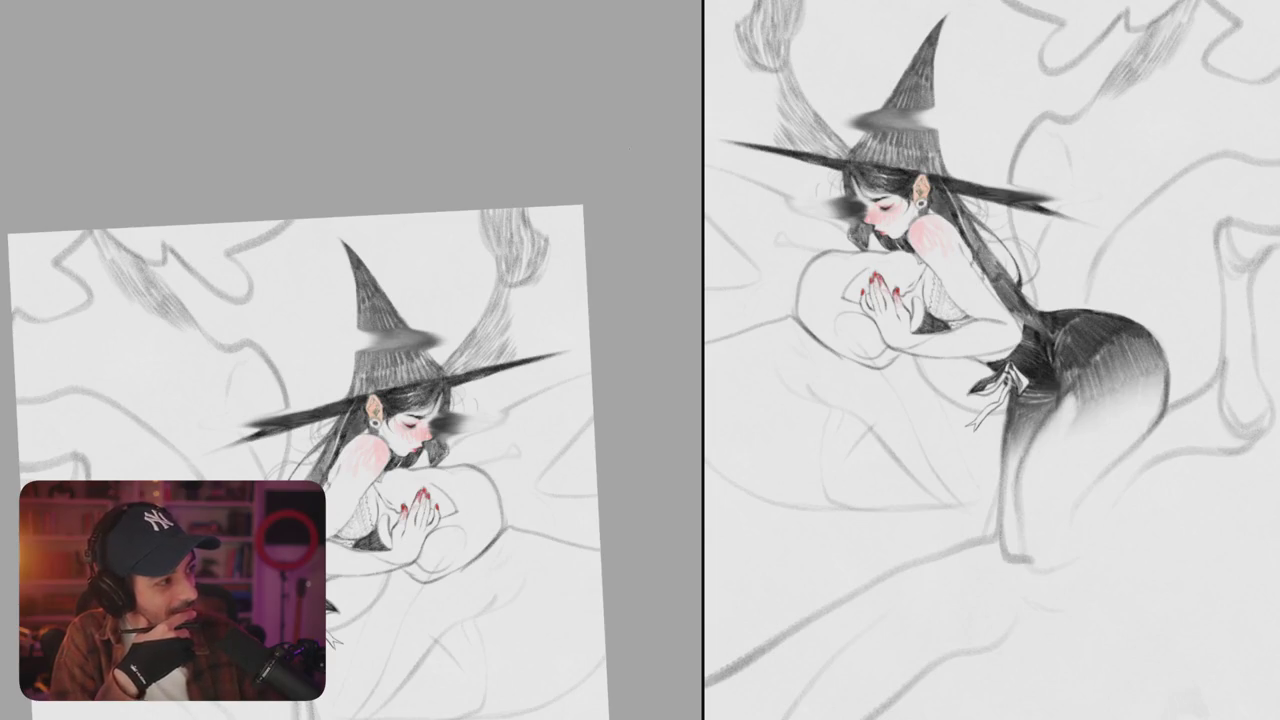
scroll(300, 460, "up", 2)
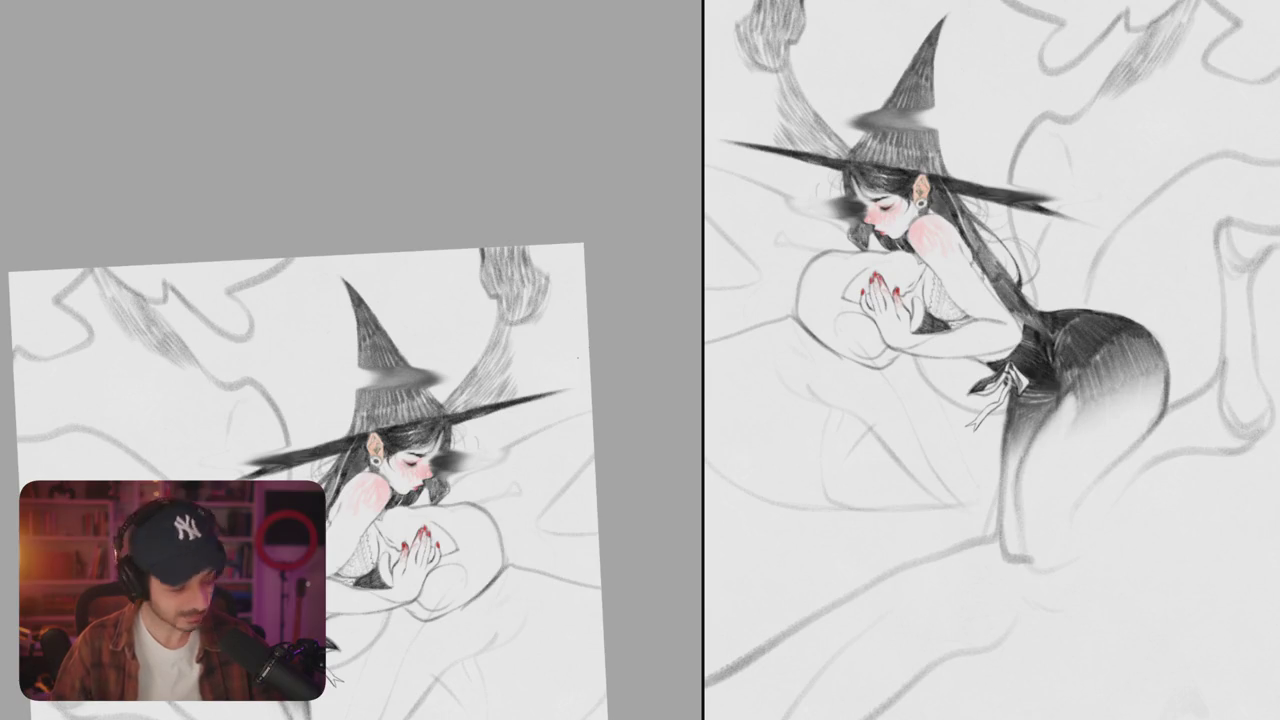
mouse_move(530, 250)
left_mouse_down()
mouse_move(540, 272)
mouse_move(562, 262)
mouse_move(556, 310)
mouse_move(486, 366)
left_mouse_up()
left_click_drag(526, 329, 498, 337)
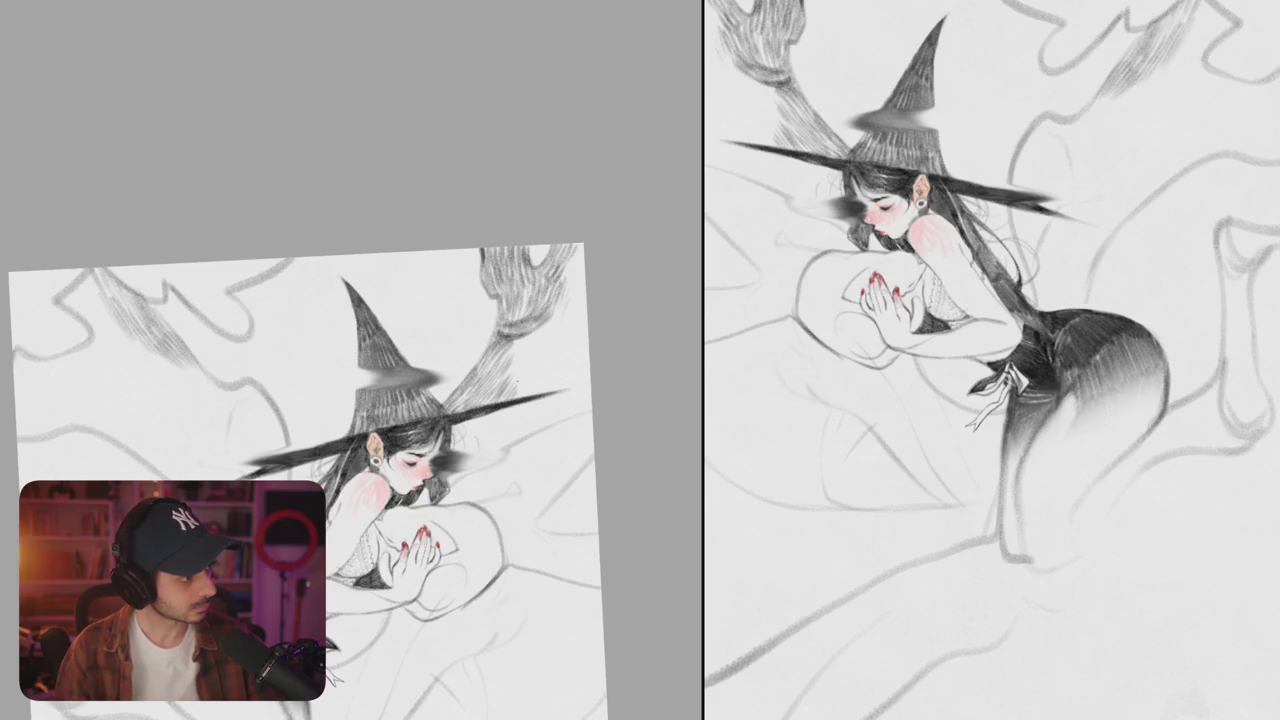
key("h")
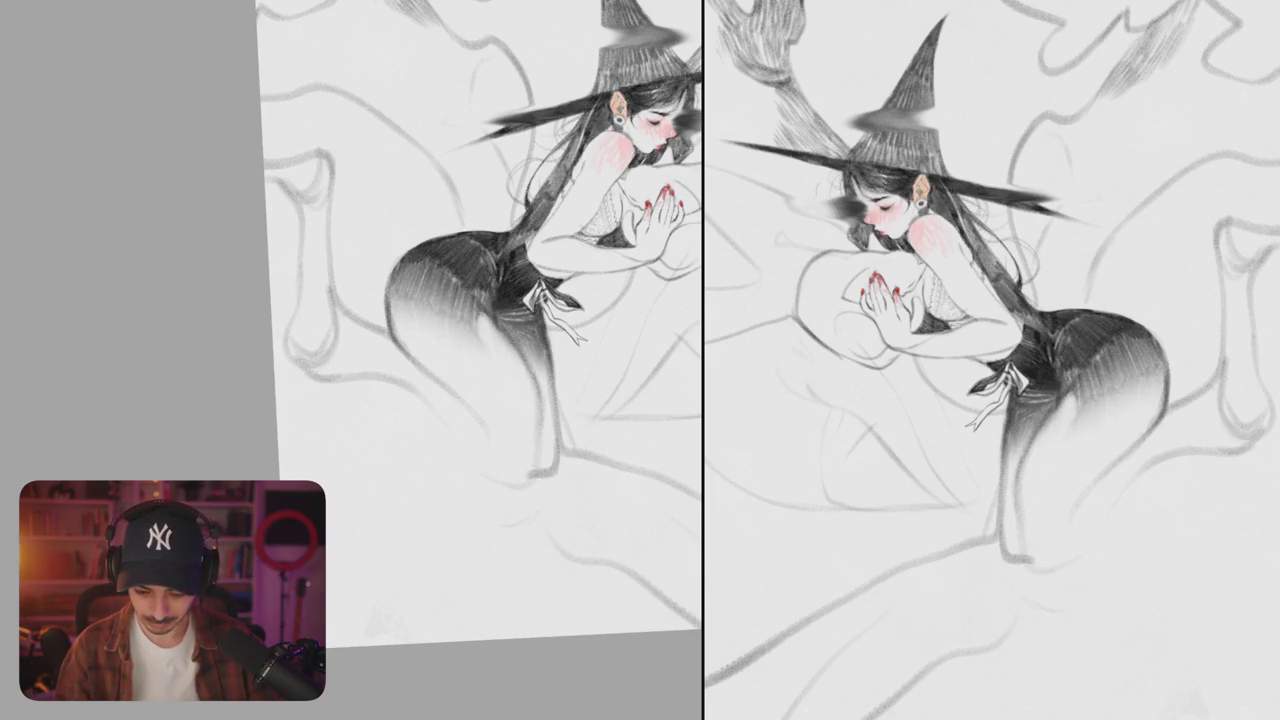
mouse_move(500, 330)
left_mouse_down()
mouse_move(535, 376)
mouse_move(515, 301)
left_mouse_up()
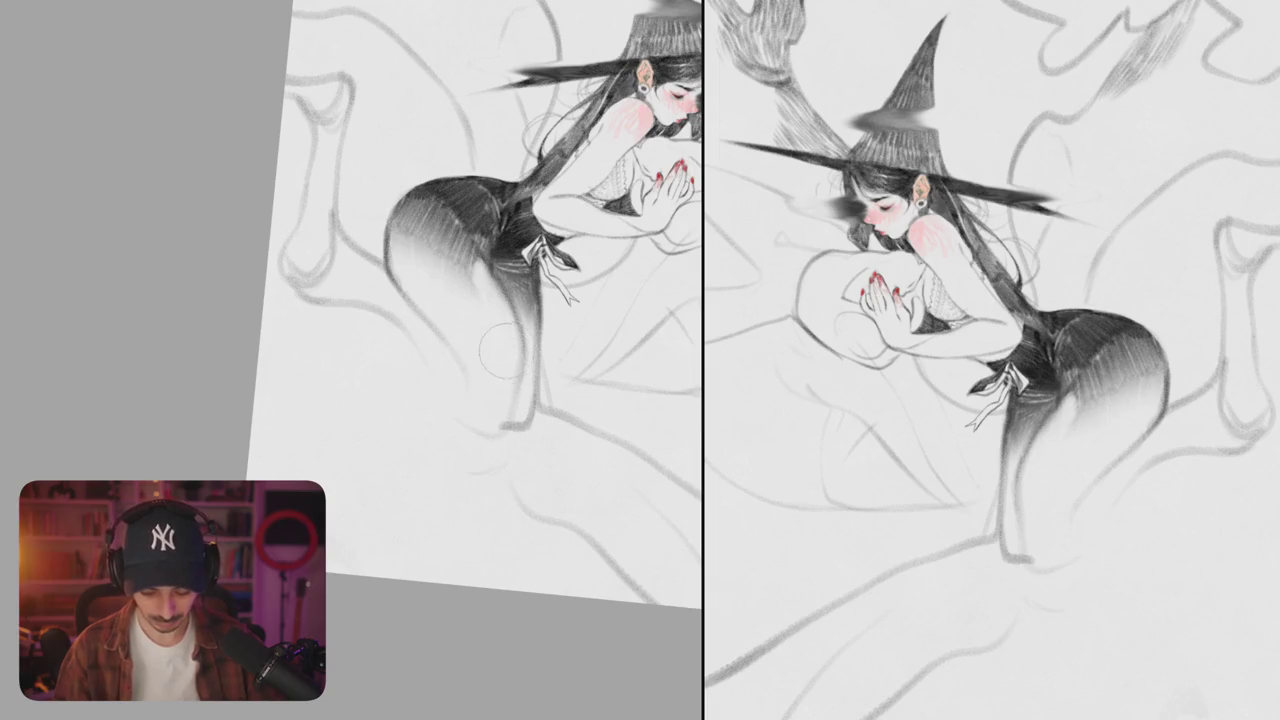
left_click_drag(480, 440, 380, 360)
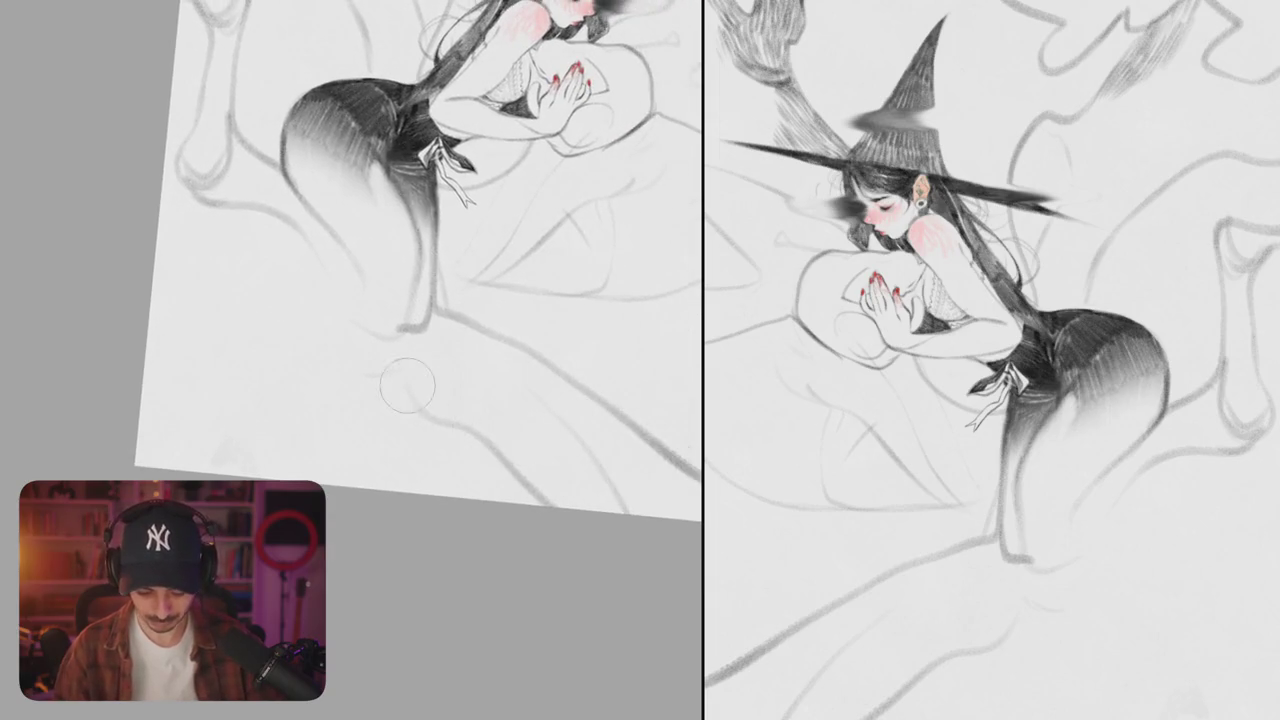
left_click_drag(505, 415, 570, 506)
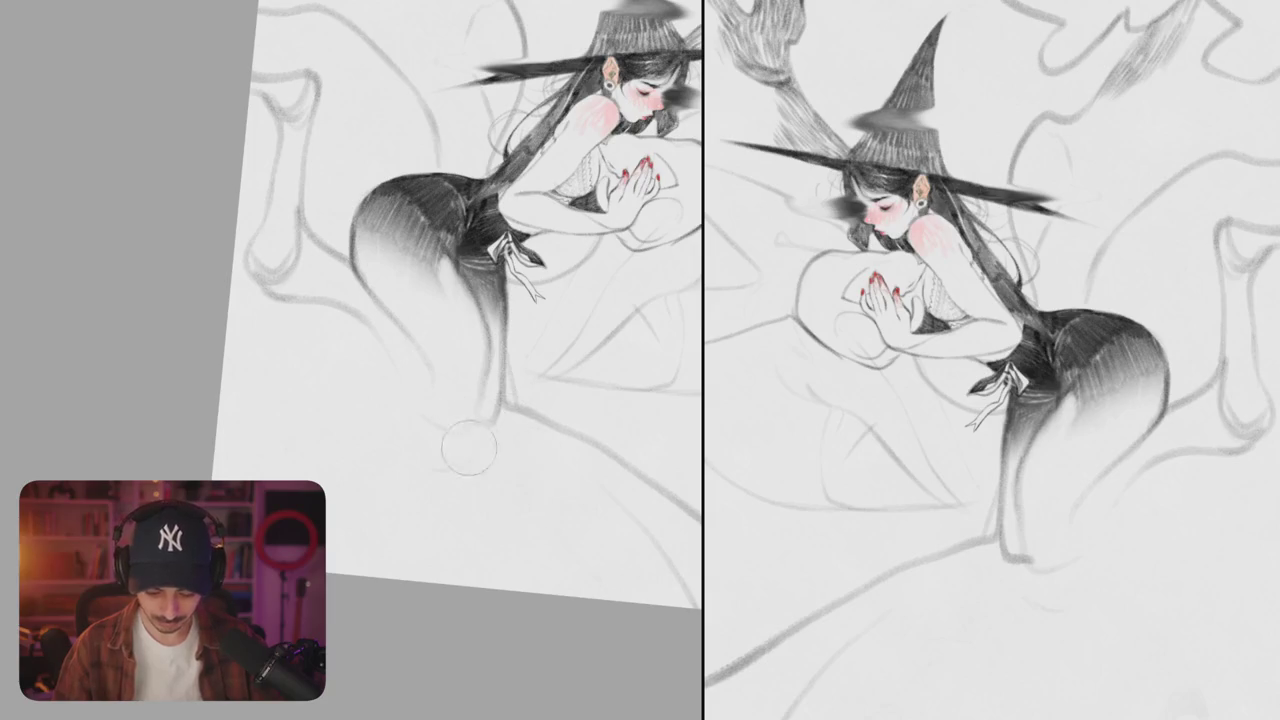